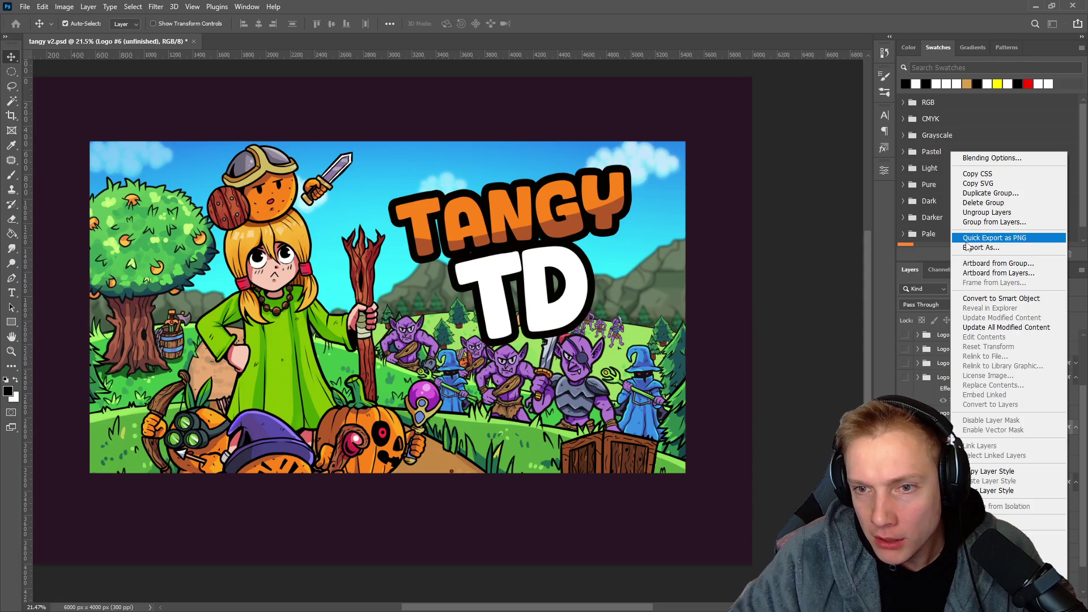
Quick-export the unfinished Logo #6 group as a PNG.
click(994, 237)
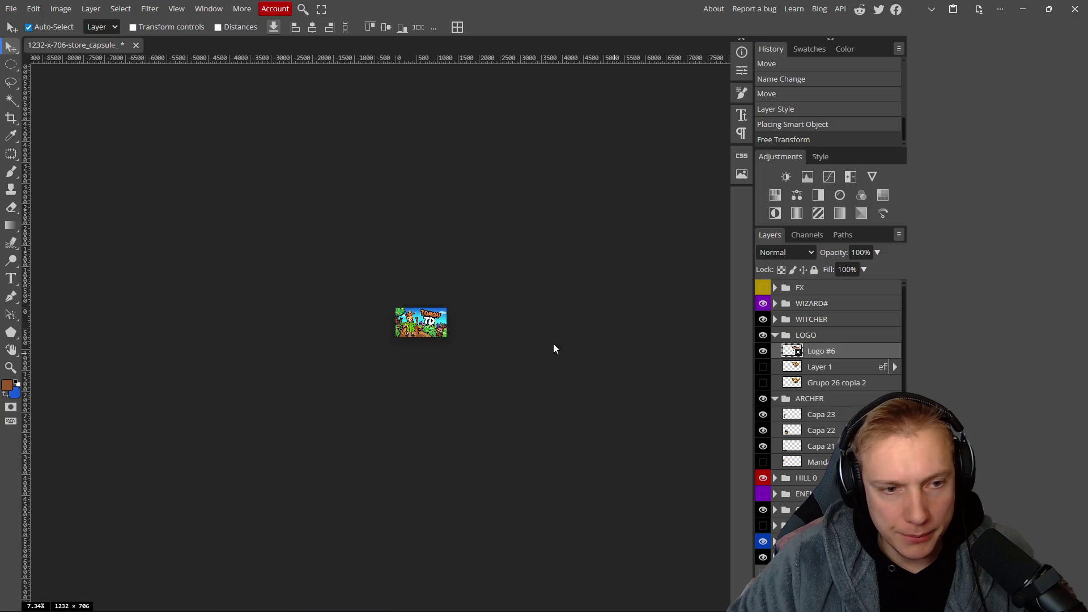
Rotate the Tangy TD logo to about a 10.3° tilt and commit the transform.
scroll(477, 347, down, 1)
scroll(478, 346, up, 7)
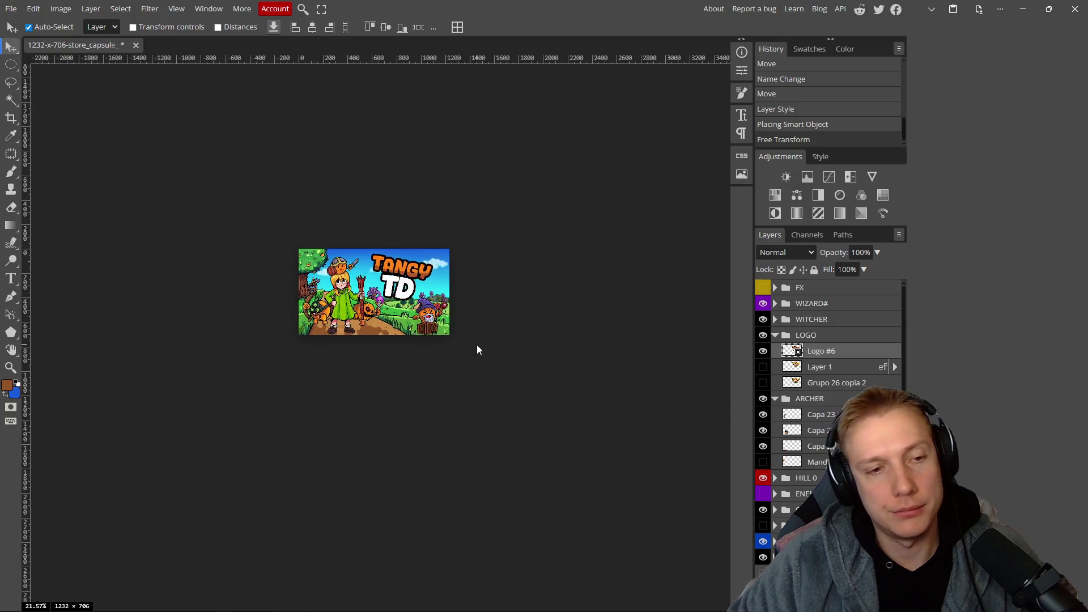
scroll(482, 335, up, 1)
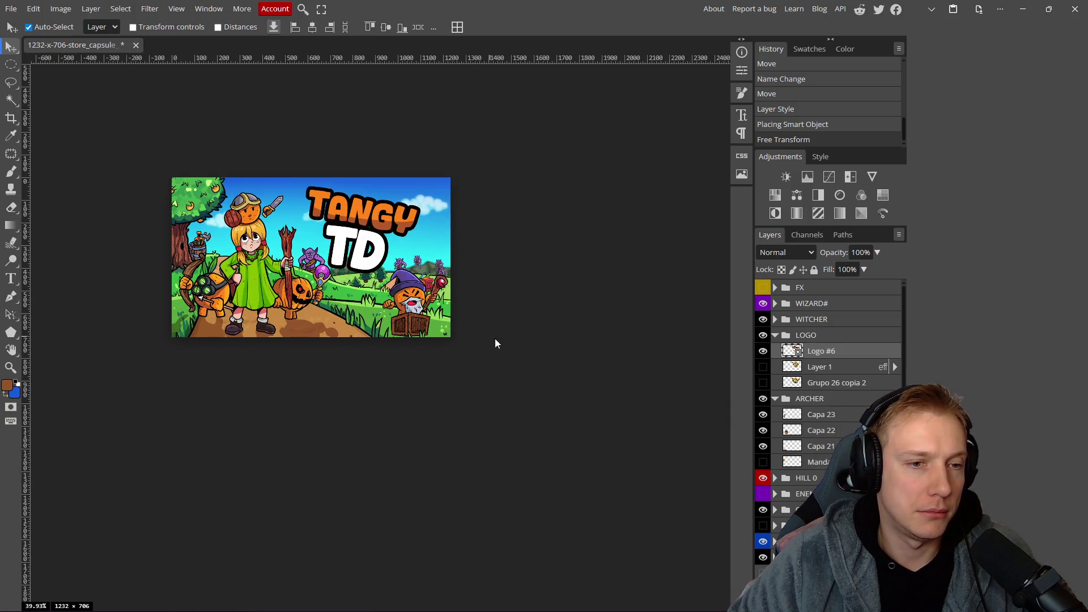
scroll(453, 312, left, 1)
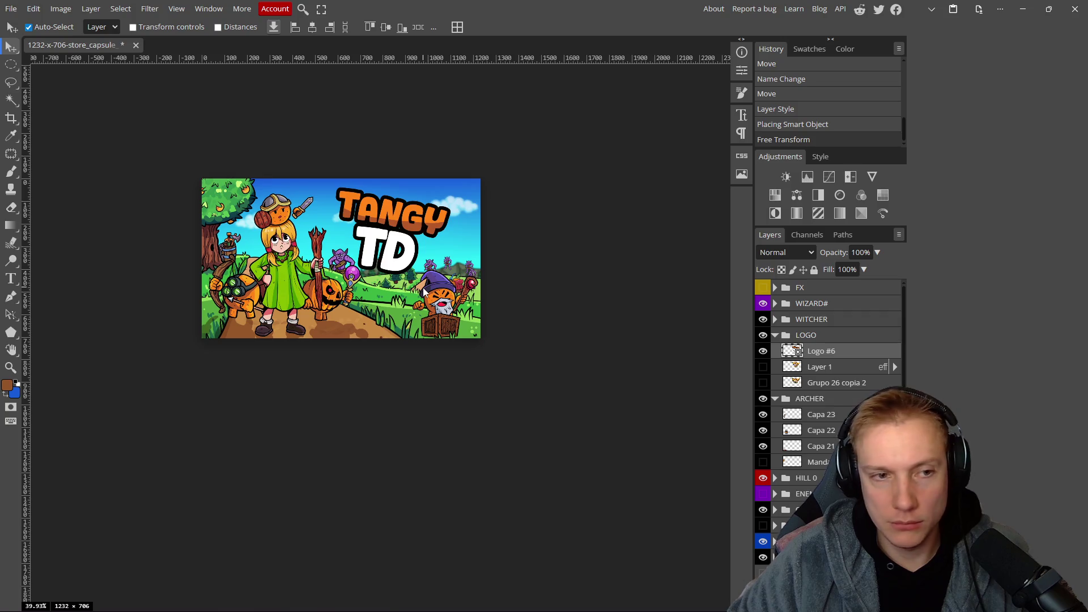
key(ctrl+t)
drag(341, 170, 328, 177)
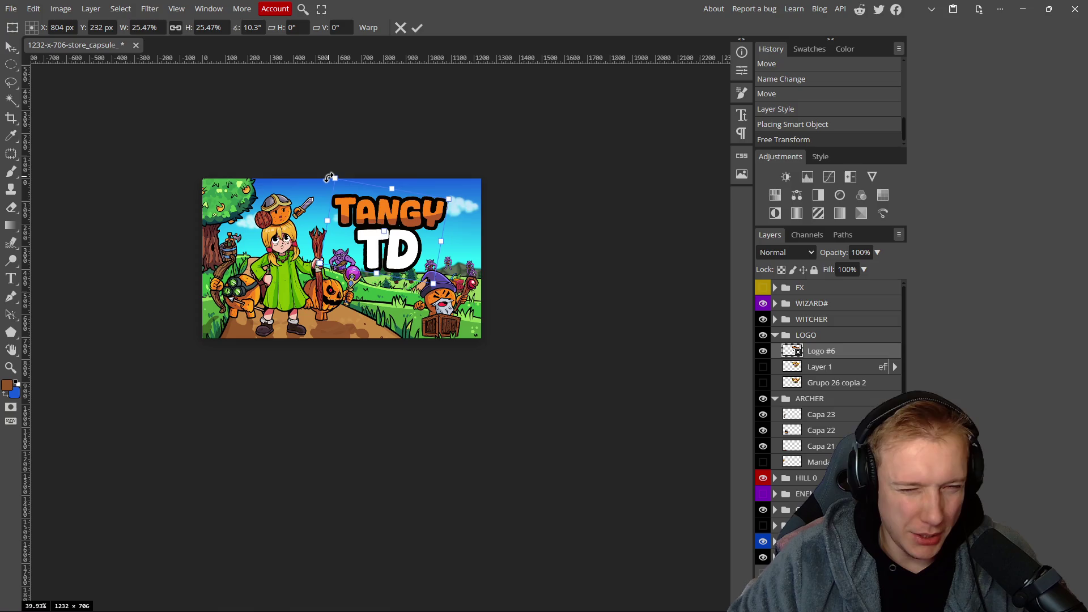
click(417, 27)
scroll(512, 236, down, 5)
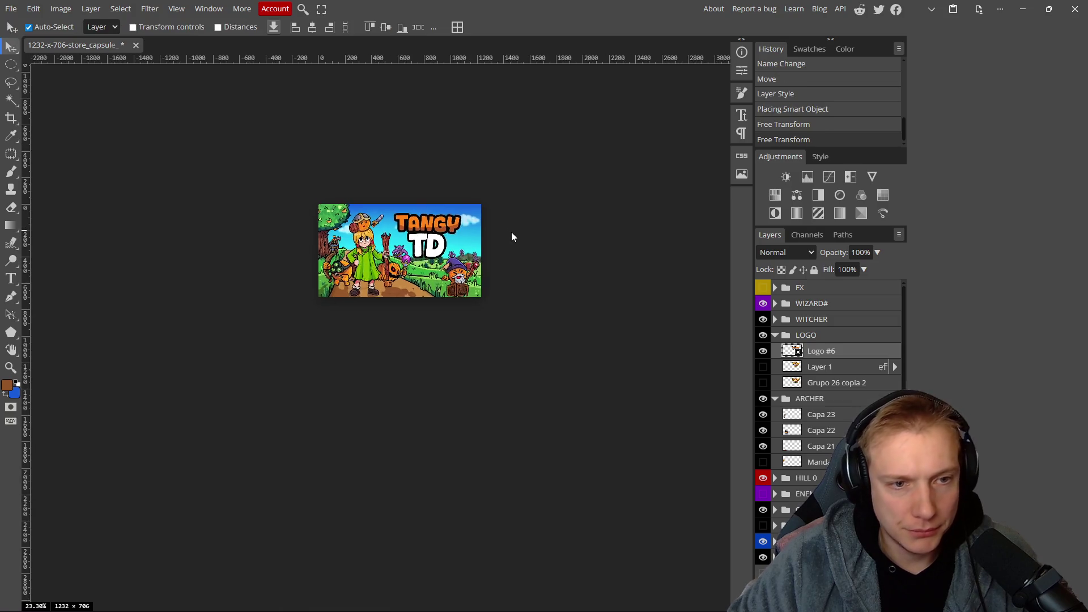
scroll(519, 230, up, 5)
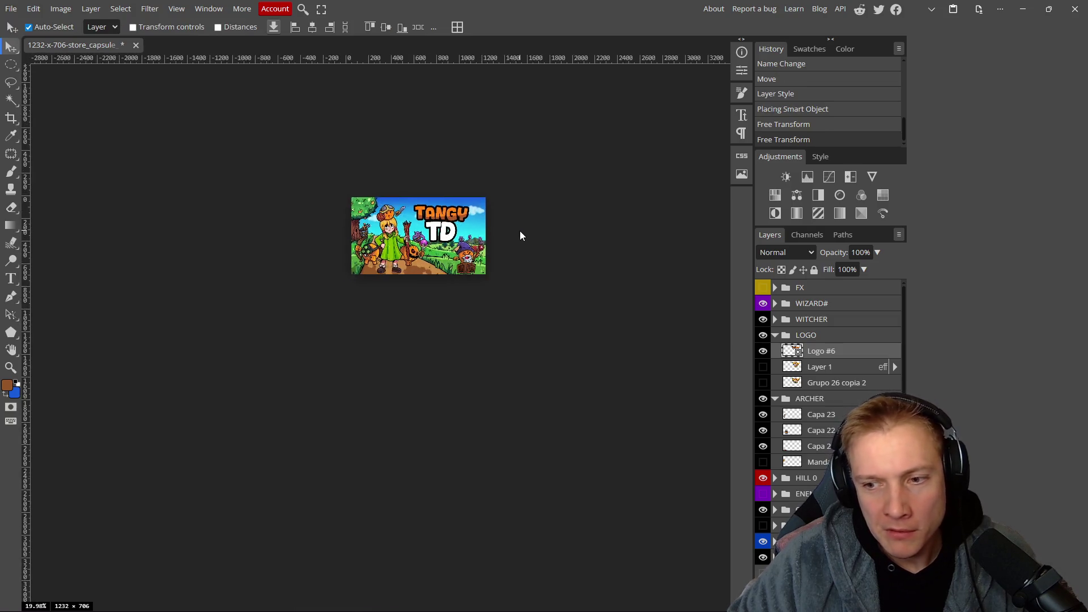
scroll(517, 230, up, 2)
scroll(346, 186, up, 4)
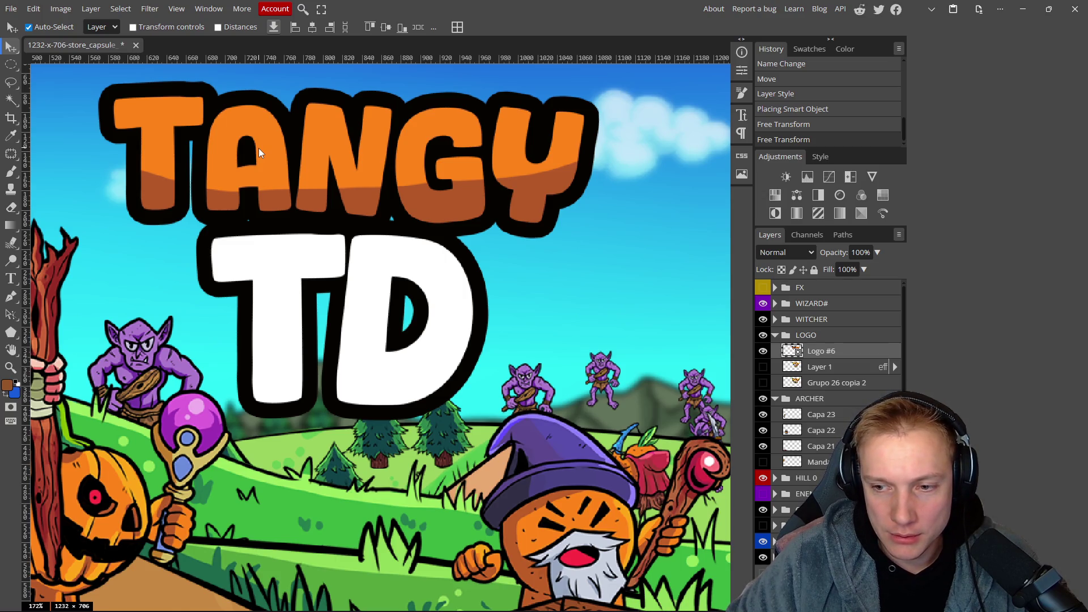
scroll(308, 186, down, 8)
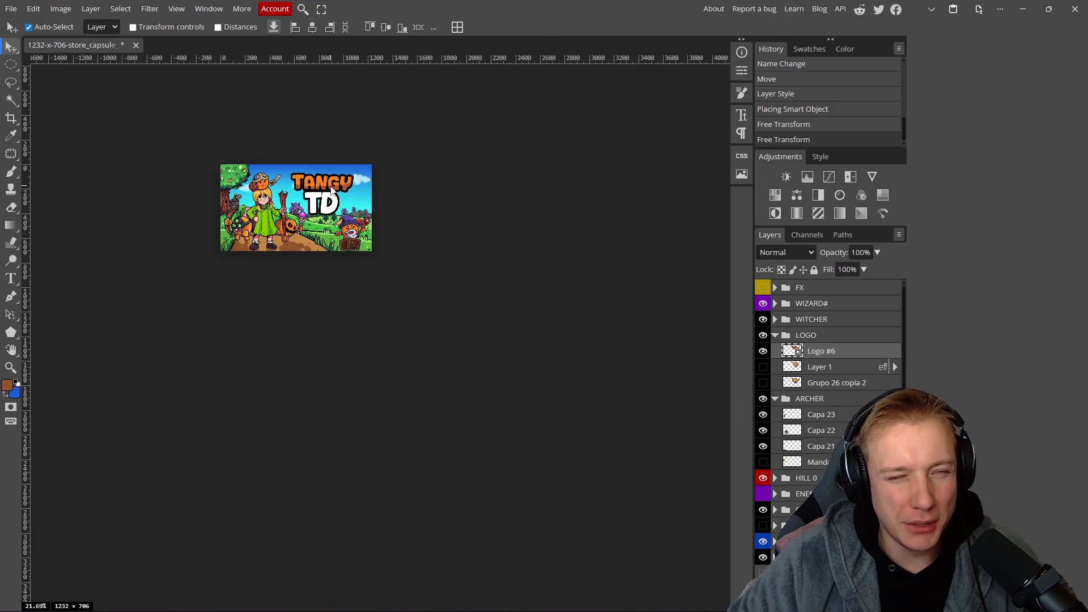
scroll(324, 207, up, 2)
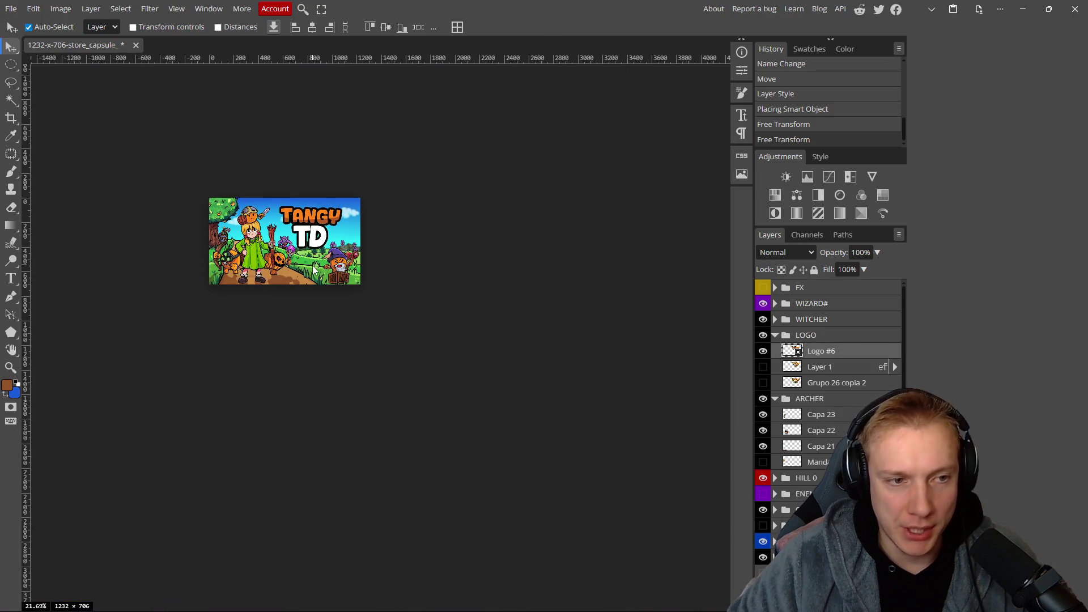
scroll(281, 268, down, 1)
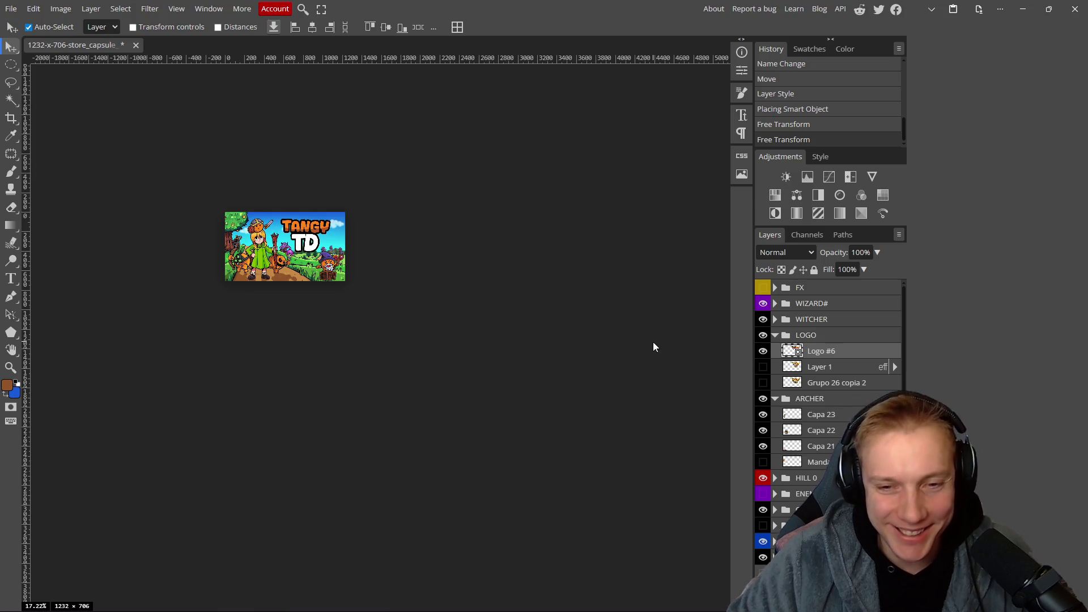
Hide the plain Logo #6 and preview the Grupo 26 copia 2 wooden logo.
click(763, 351)
click(764, 383)
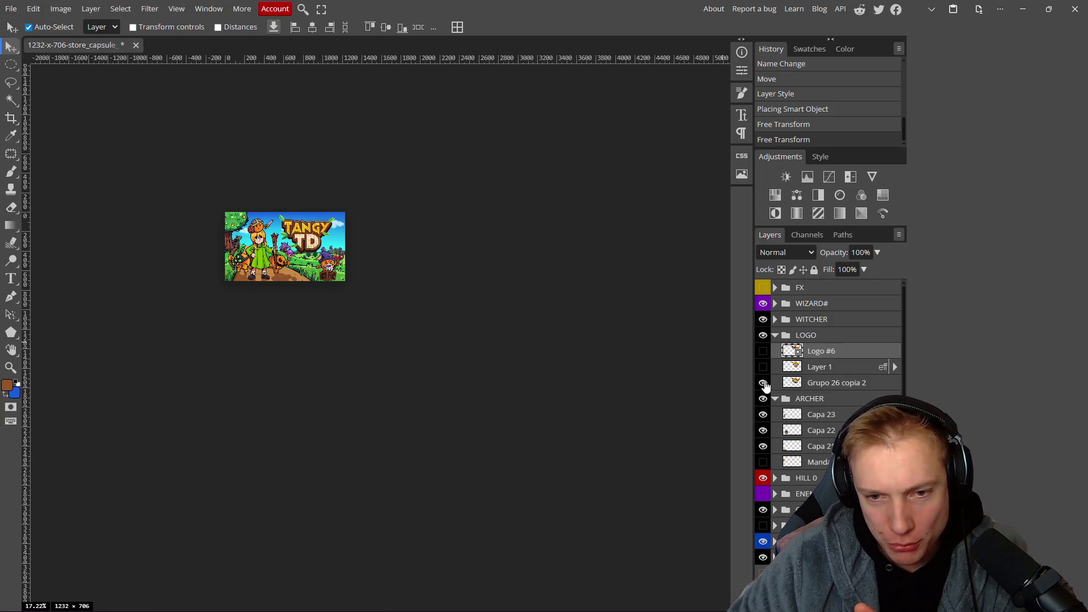
click(763, 383)
click(763, 383)
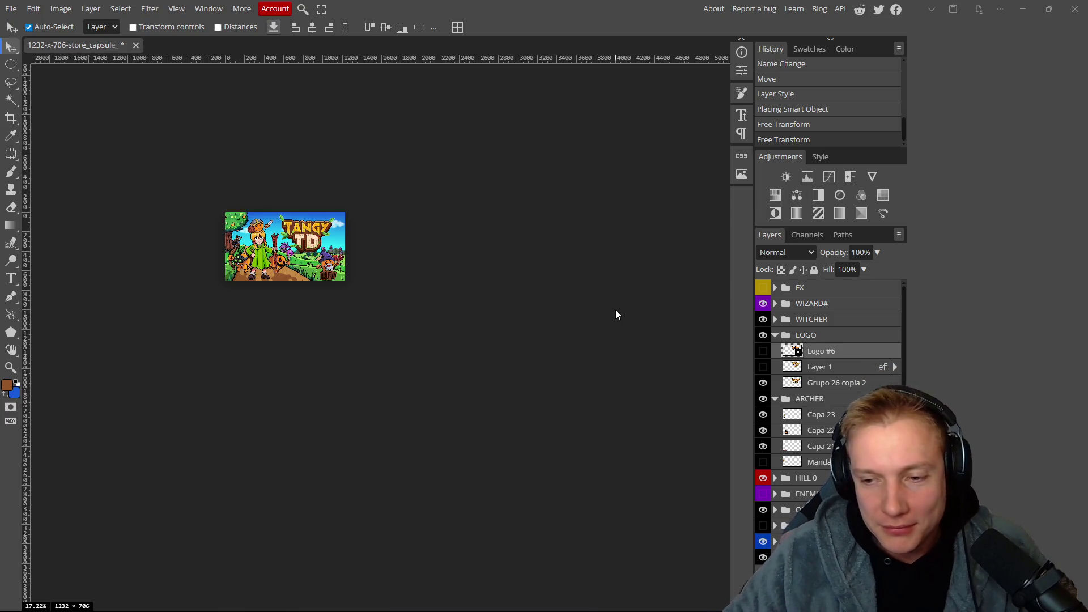
scroll(564, 301, up, 1)
scroll(289, 280, up, 5)
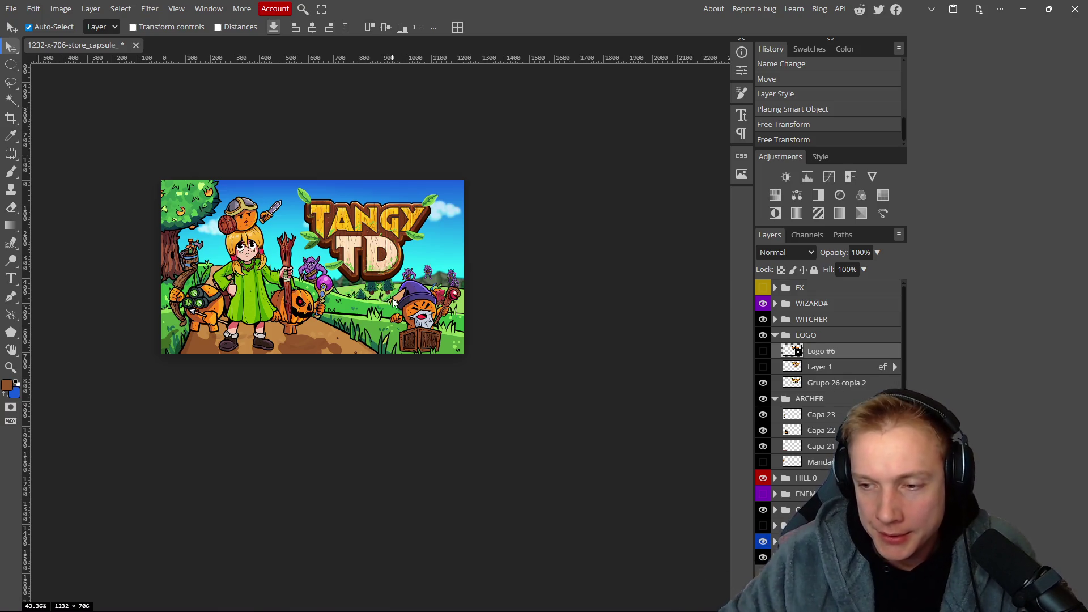
Hide Grupo 26 copia 2 and show the Layer 1 wooden hammer-and-shield logo instead.
click(763, 367)
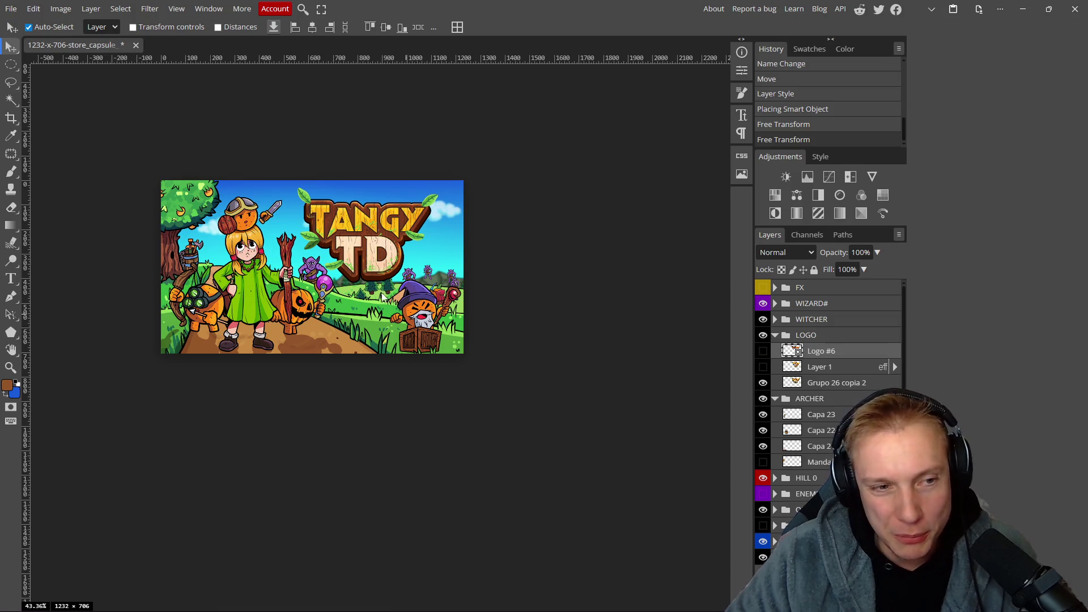
scroll(306, 295, down, 5)
scroll(292, 285, up, 5)
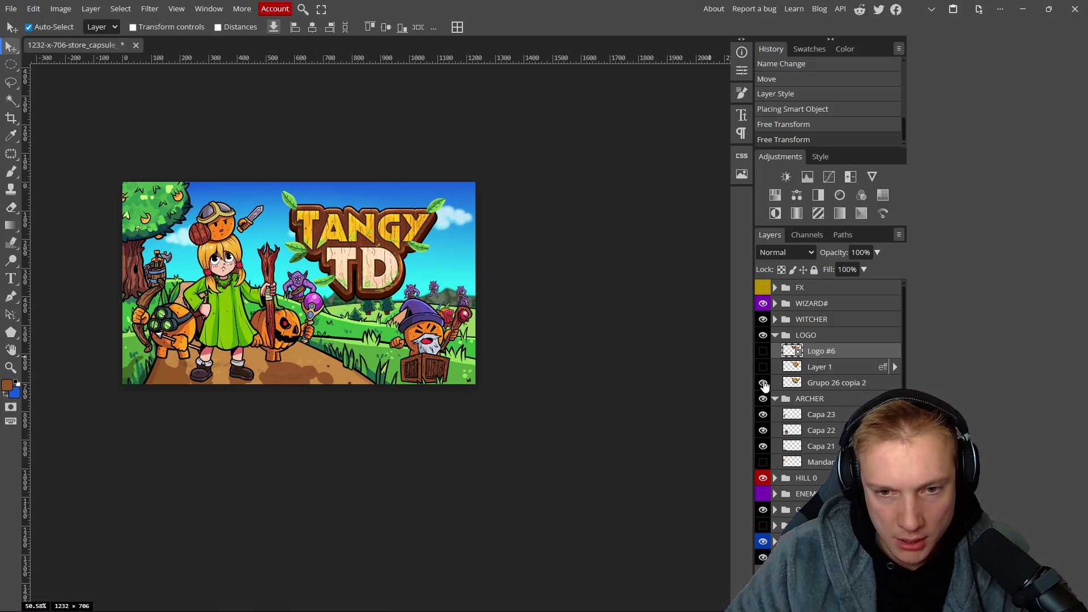
click(762, 382)
click(763, 367)
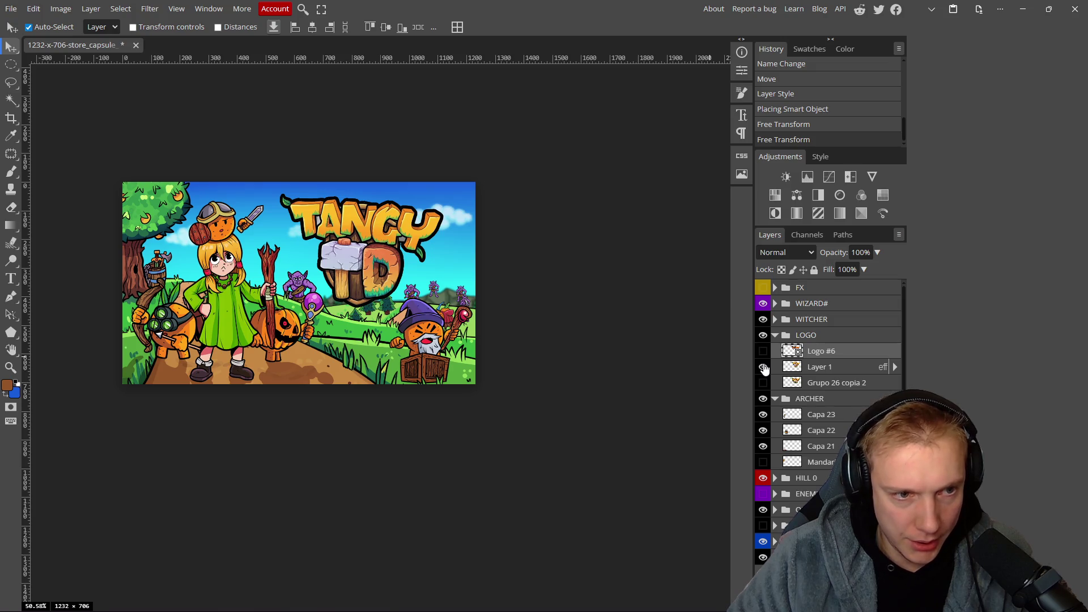
scroll(351, 295, down, 10)
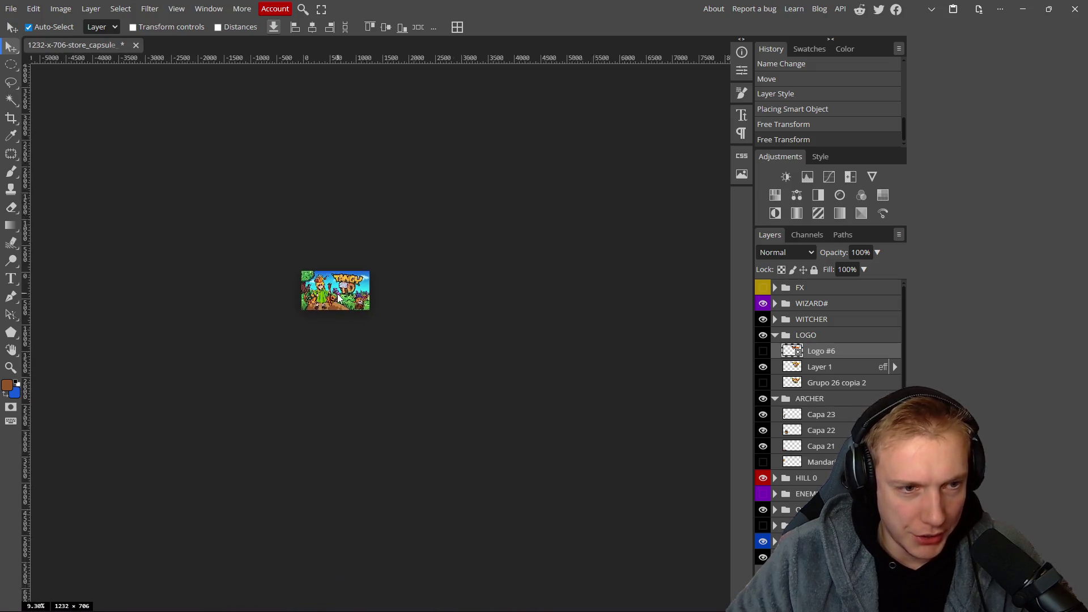
scroll(378, 297, up, 8)
scroll(285, 275, up, 3)
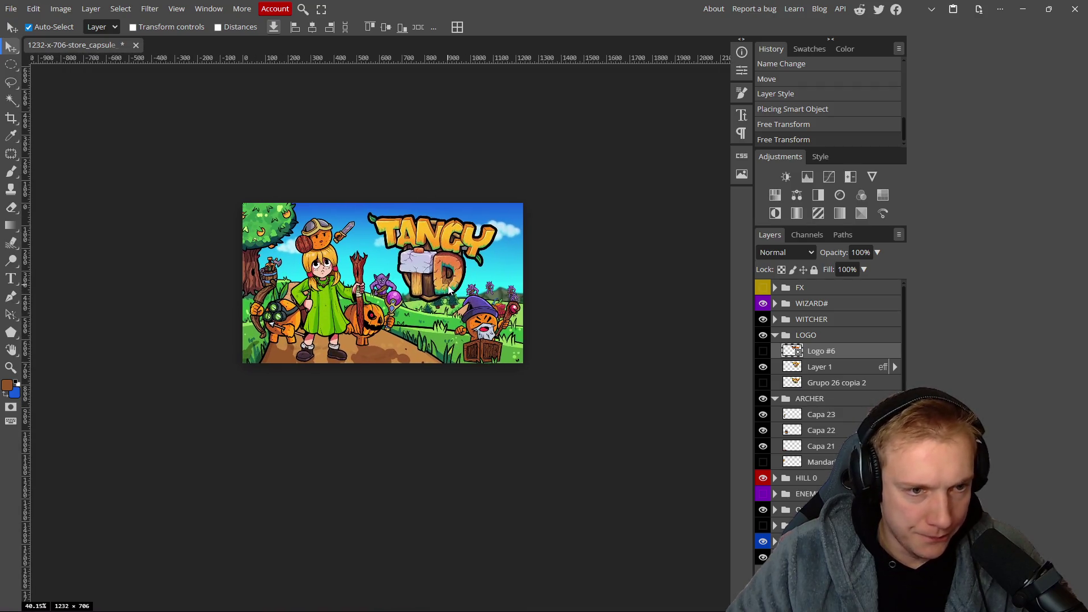
scroll(296, 302, left, 2)
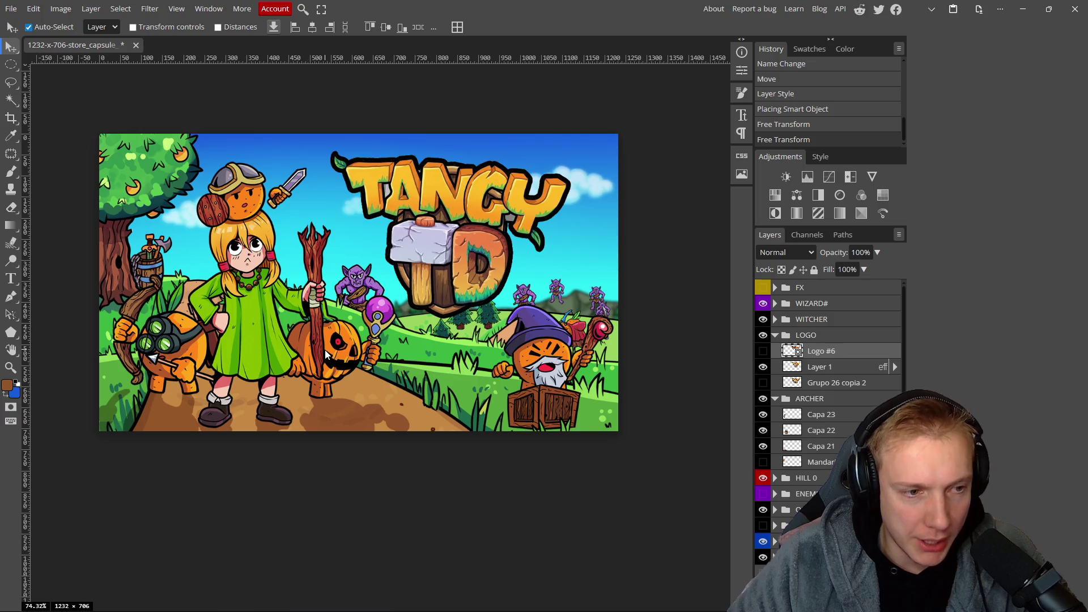
Move the Mnadarina de espaldas archer layer above HILL 2 and nudge it left and up.
scroll(274, 351, down, 5)
scroll(269, 355, up, 4)
scroll(268, 354, up, 1)
scroll(554, 334, up, 4)
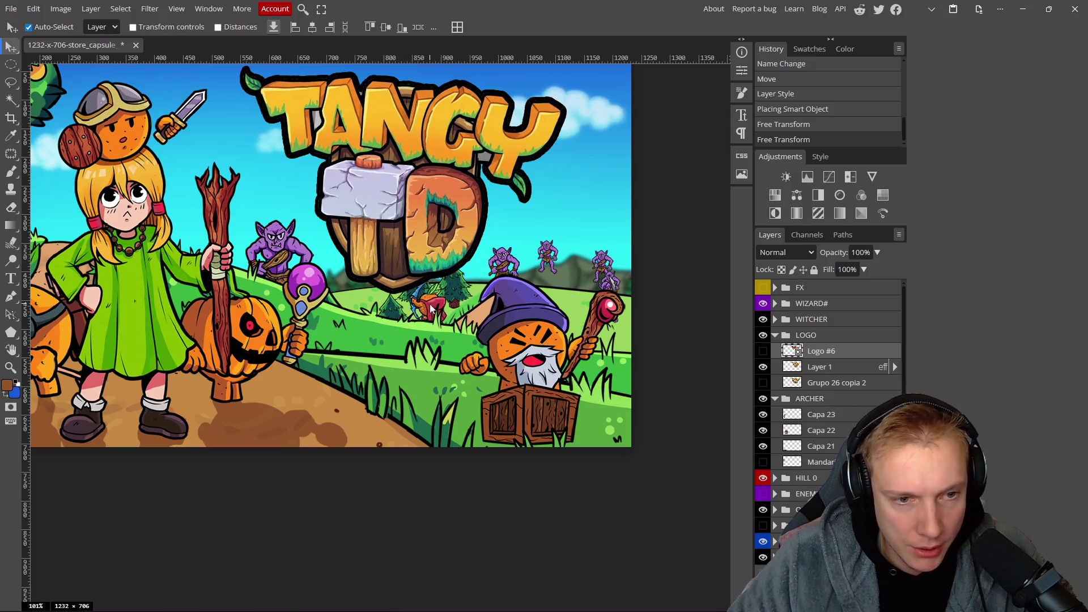
click(563, 301)
scroll(844, 419, down, 1)
scroll(771, 497, down, 5)
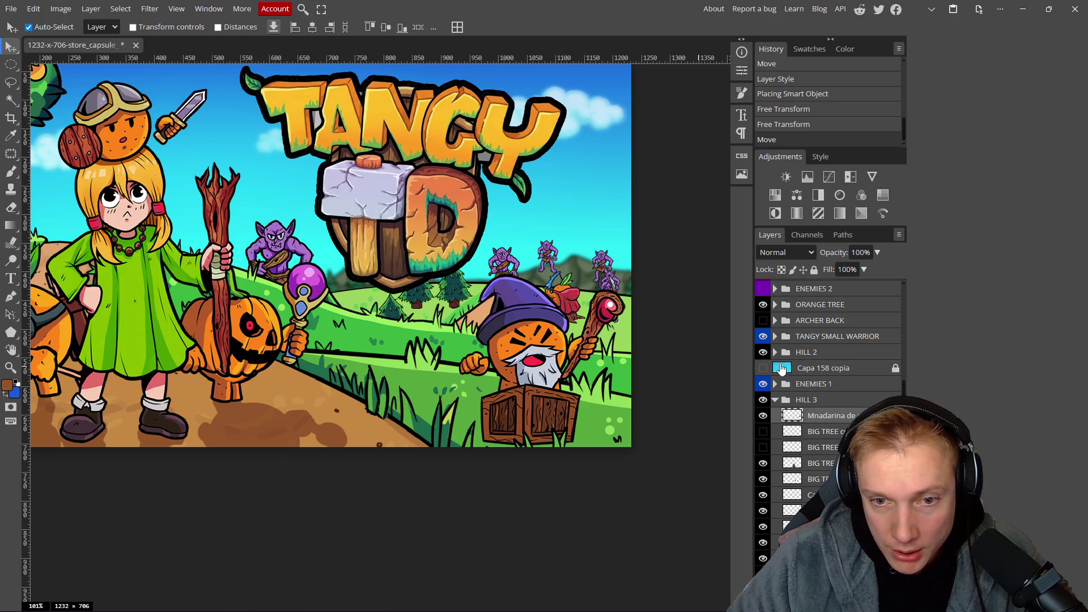
drag(827, 418, 822, 346)
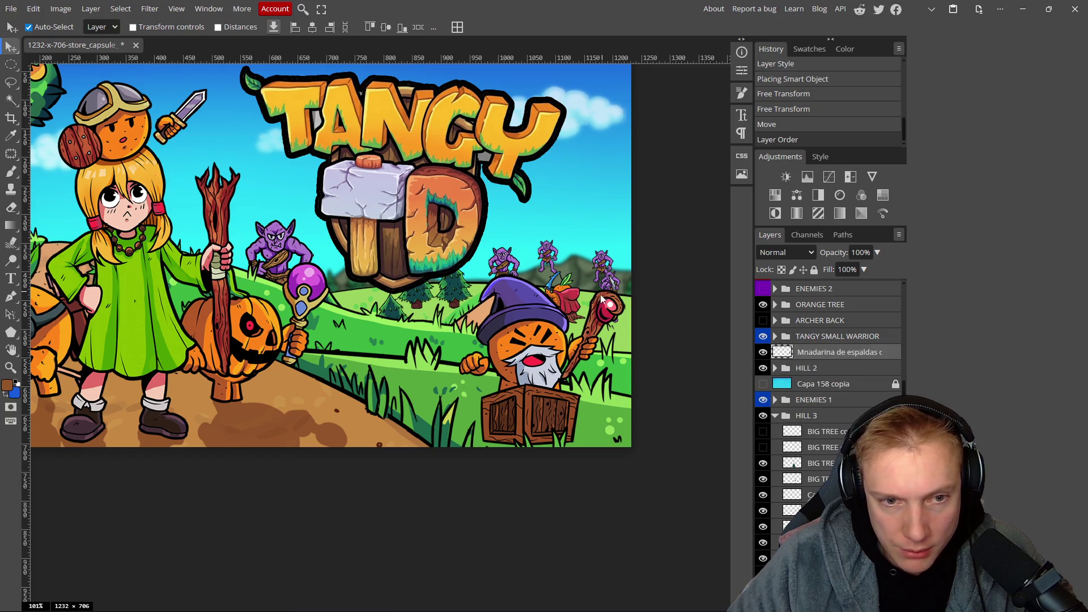
key(shift+Left)
key(shift+Left)
key(shift+Left)
key(shift+Up)
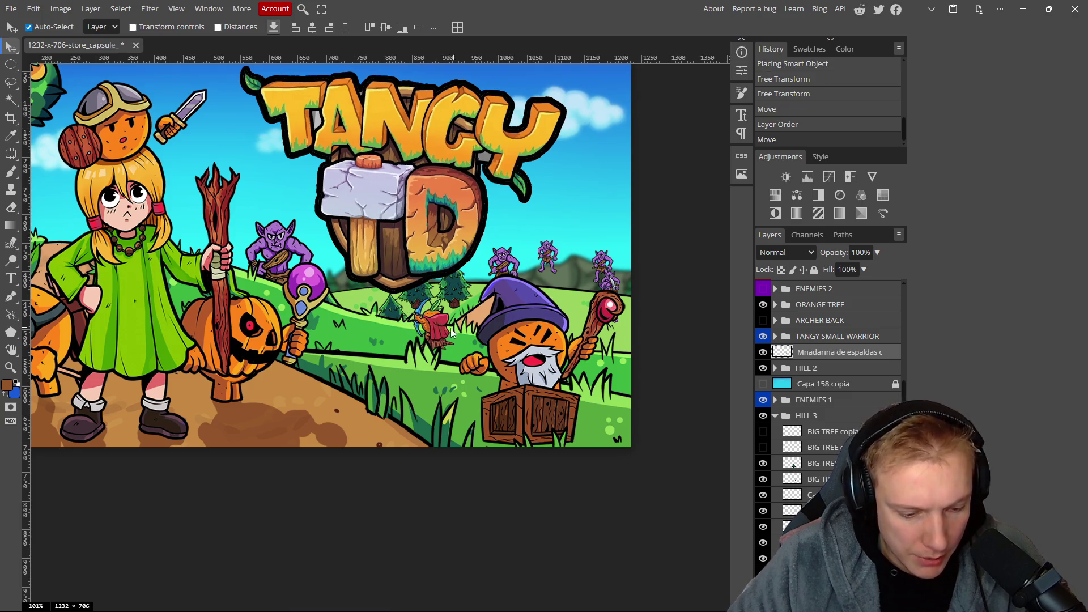
Scale the archer to about 170% and shift it left beside the girl's staff.
key(ctrl+t)
mouse_move(456, 295)
mouse_down()
mouse_move(493, 263)
mouse_move(503, 271)
mouse_up()
mouse_move(448, 311)
mouse_down()
mouse_move(503, 307)
mouse_move(434, 310)
mouse_move(639, 294)
mouse_move(642, 335)
mouse_move(663, 336)
mouse_move(471, 317)
mouse_move(397, 286)
mouse_move(124, 232)
mouse_move(166, 249)
mouse_move(490, 279)
mouse_move(457, 278)
mouse_up()
Flip the archer horizontally, rotate it upright beside the pumpkin, and commit the transform.
click(33, 10)
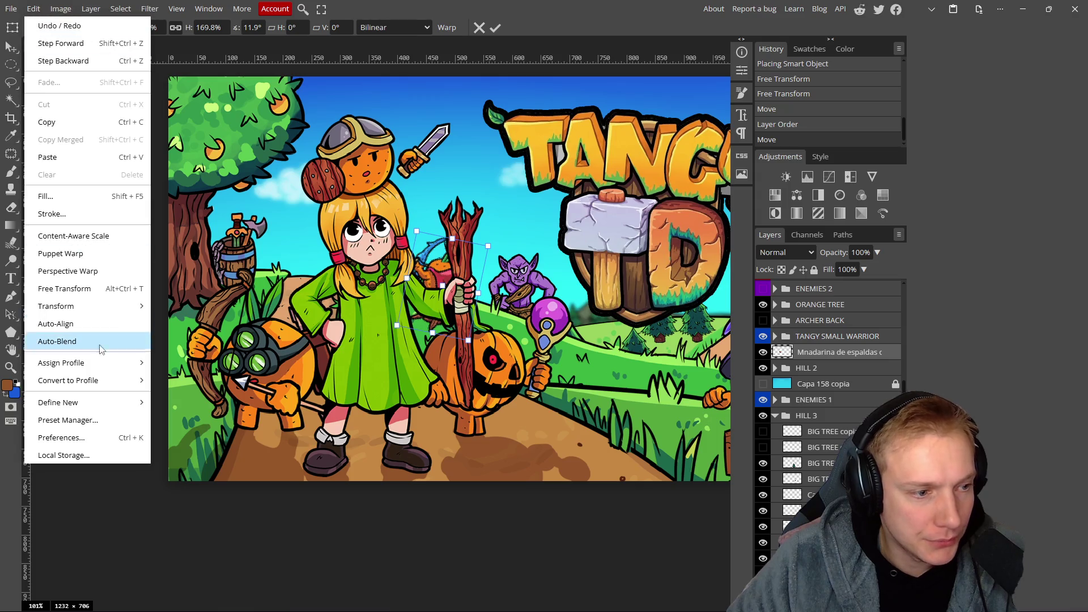
mouse_move(96, 306)
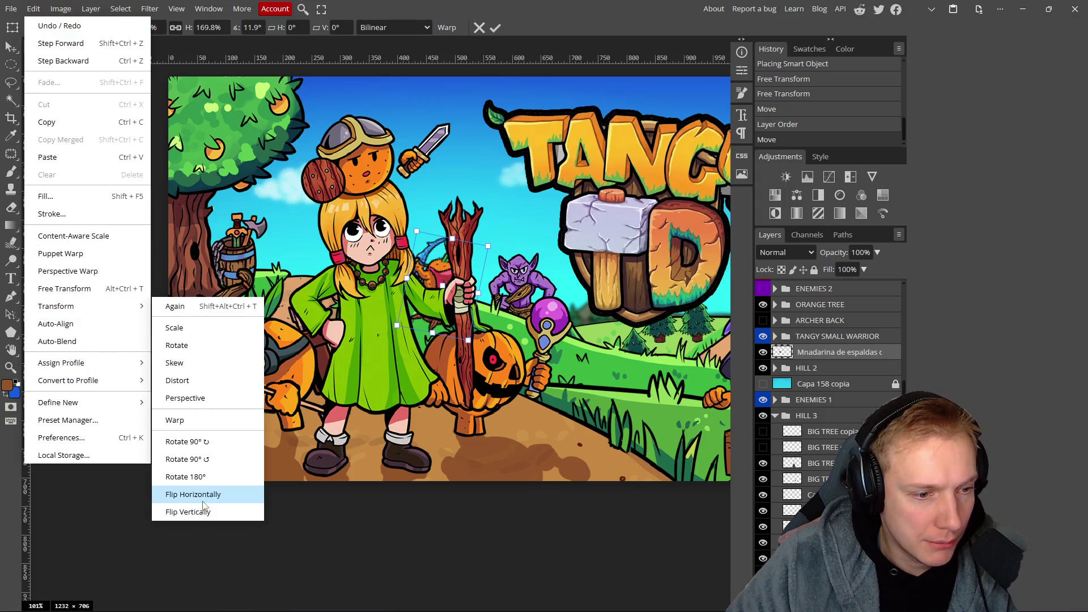
click(204, 495)
mouse_move(470, 220)
mouse_down()
mouse_move(493, 246)
mouse_move(487, 240)
mouse_up()
mouse_move(454, 288)
mouse_down()
mouse_move(505, 297)
mouse_move(367, 287)
mouse_up()
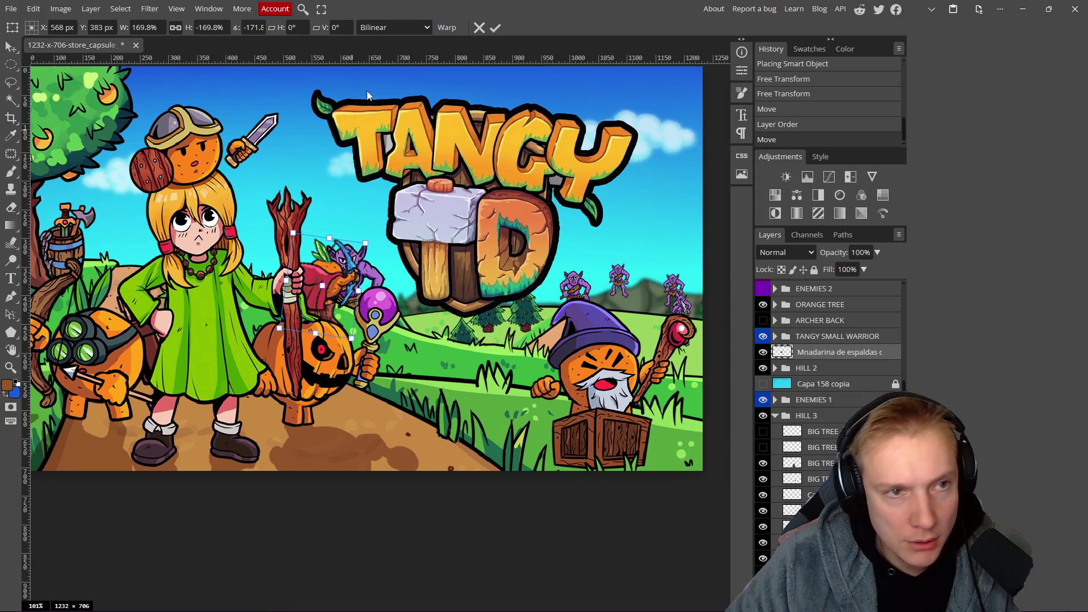
click(495, 27)
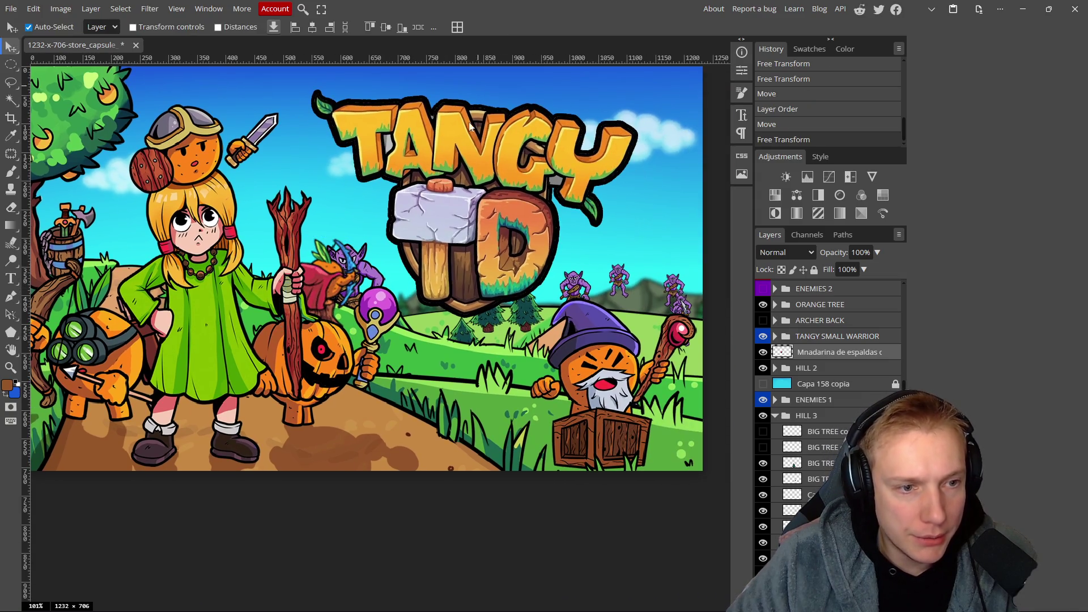
Drag the grass tuft down near the path, then undo that move.
click(368, 271)
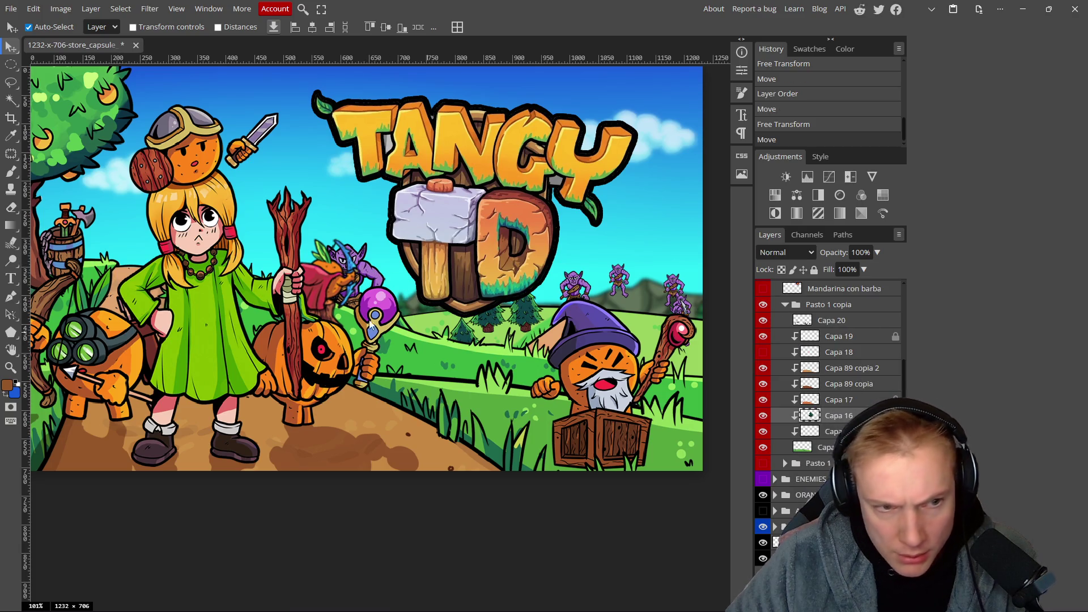
mouse_move(363, 270)
mouse_down()
mouse_move(507, 355)
mouse_move(480, 432)
mouse_move(417, 318)
mouse_up()
key(ctrl+z)
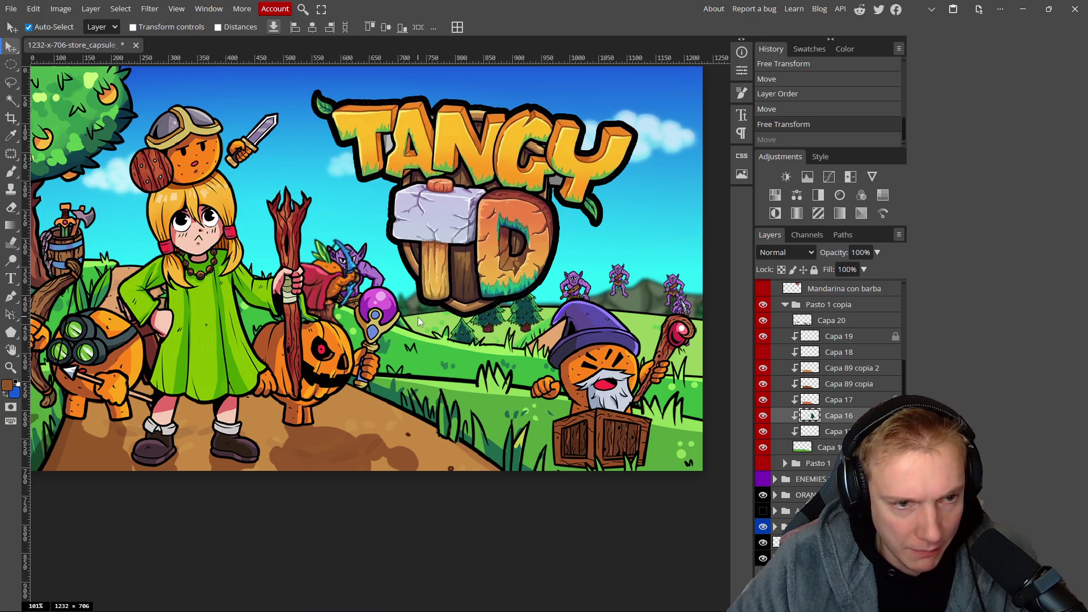
Collapse HILL 0, toggle the dirt path's visibility, then undo and redo the free transform.
scroll(853, 384, up, 5)
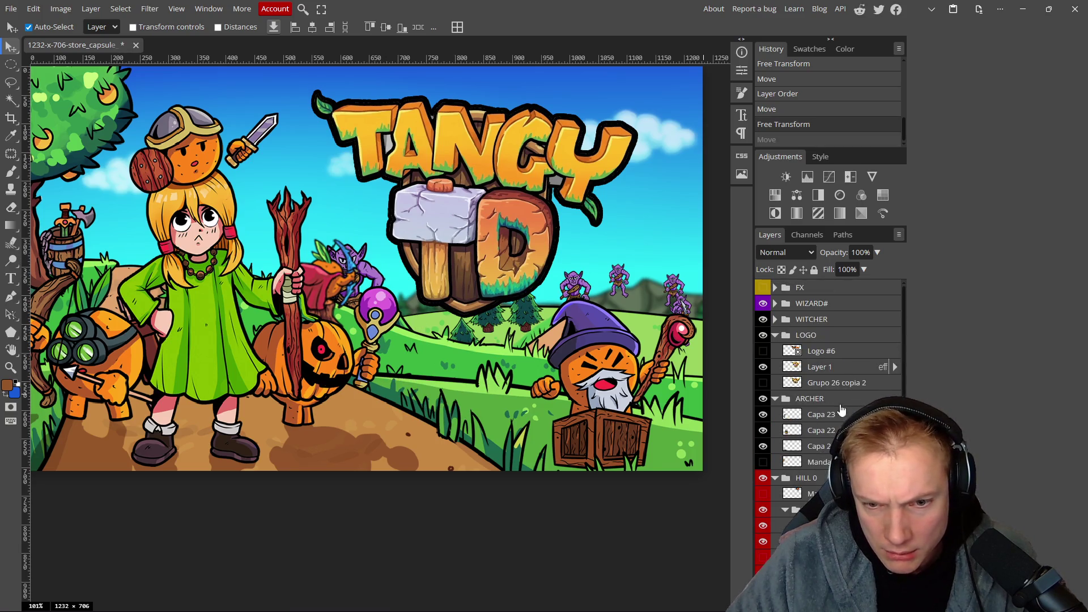
click(774, 478)
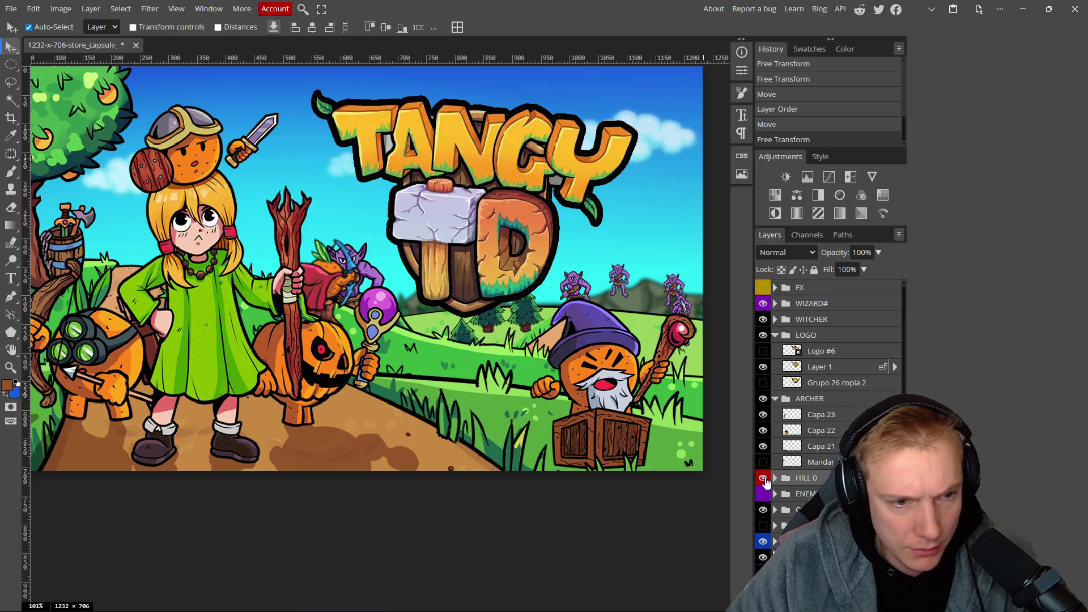
scroll(440, 323, down, 6)
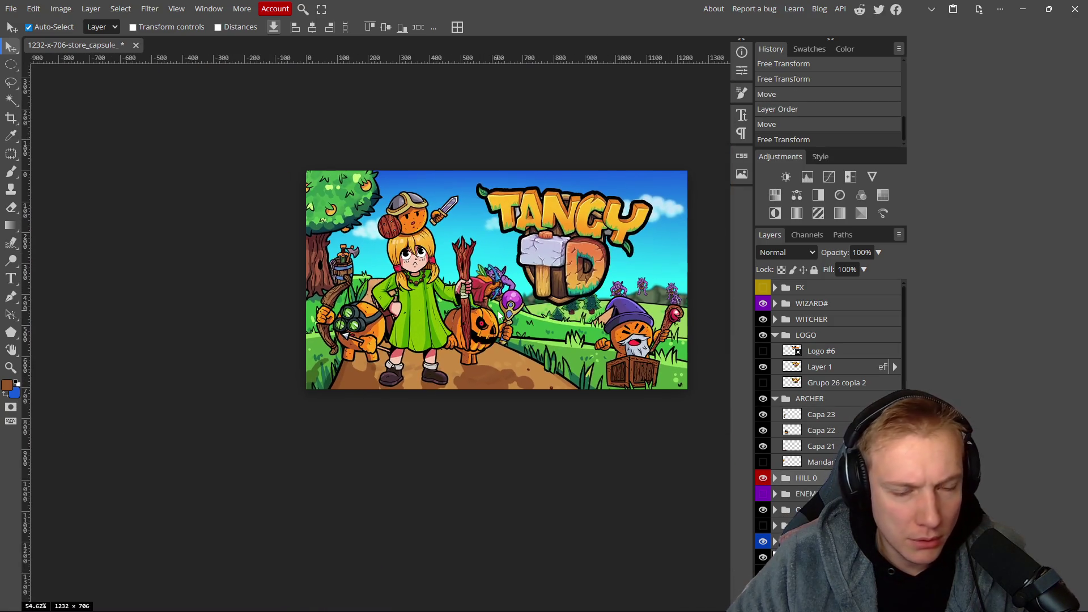
key(ctrl+comma)
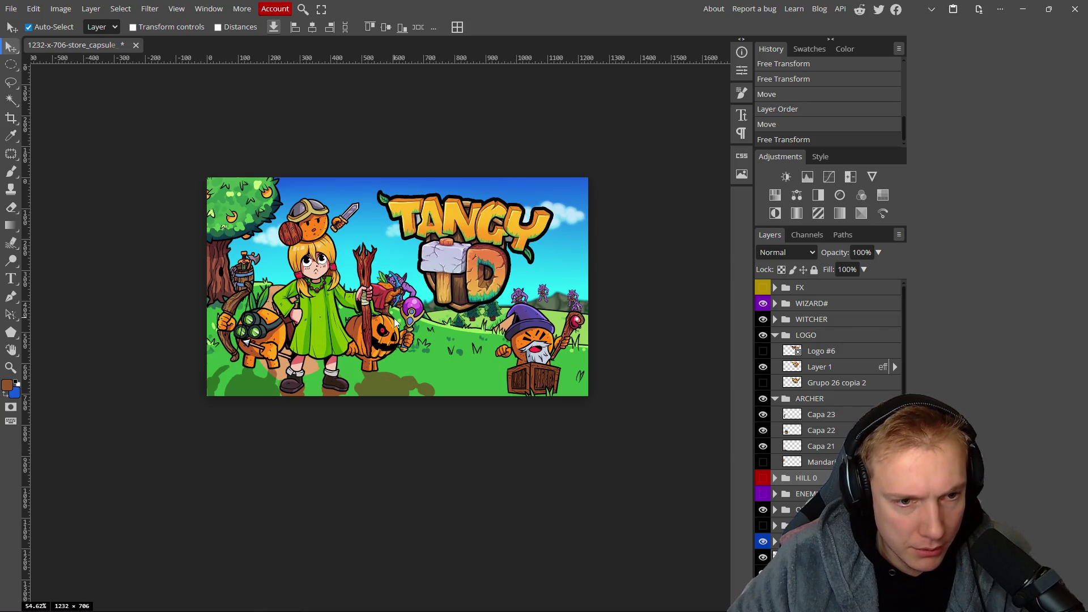
key(ctrl+comma)
key(ctrl+z)
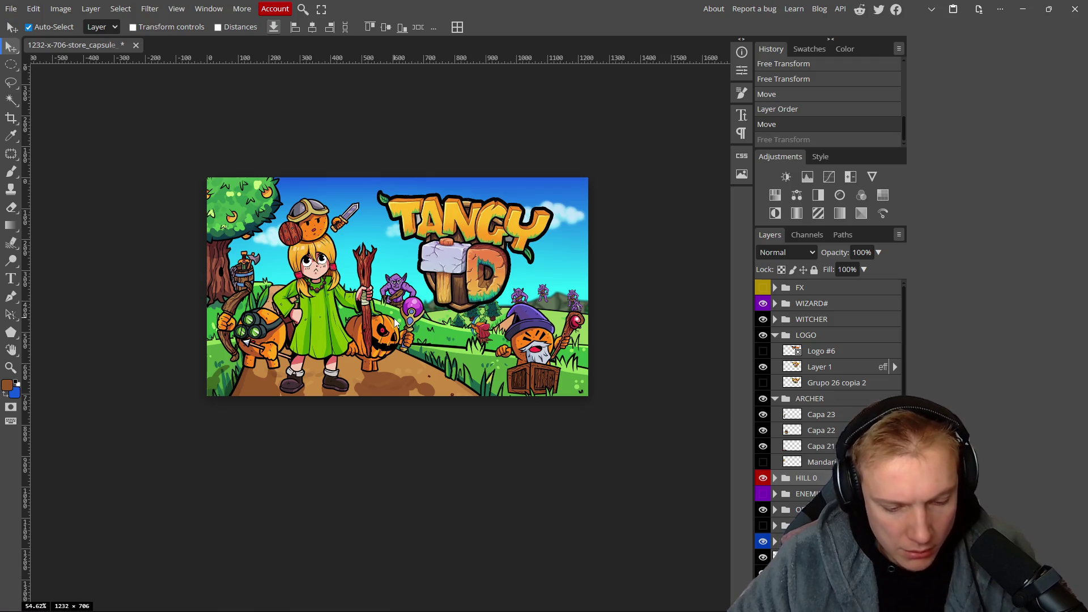
key(ctrl+shift+z)
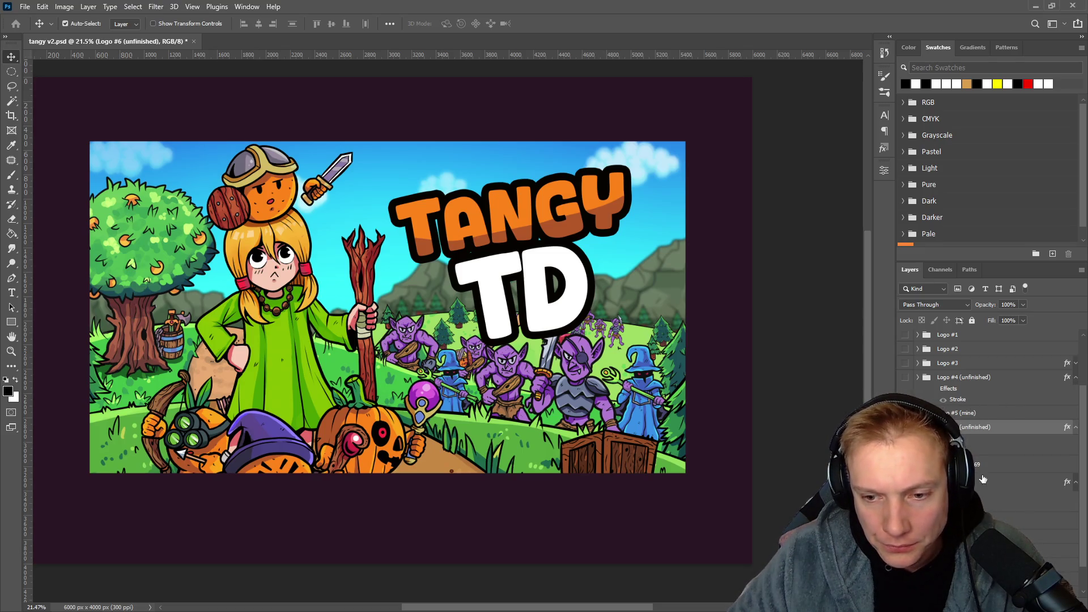
Hide the Logo #6 group and the Capa 121 copia layer to reveal the full-bleed art.
scroll(985, 481, down, 2)
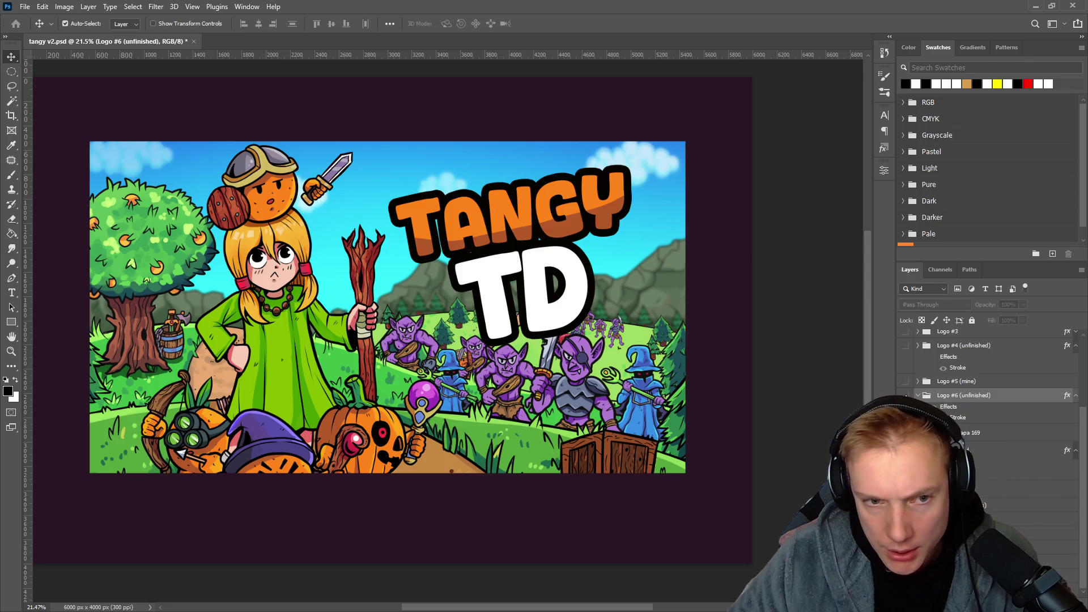
click(905, 395)
click(920, 396)
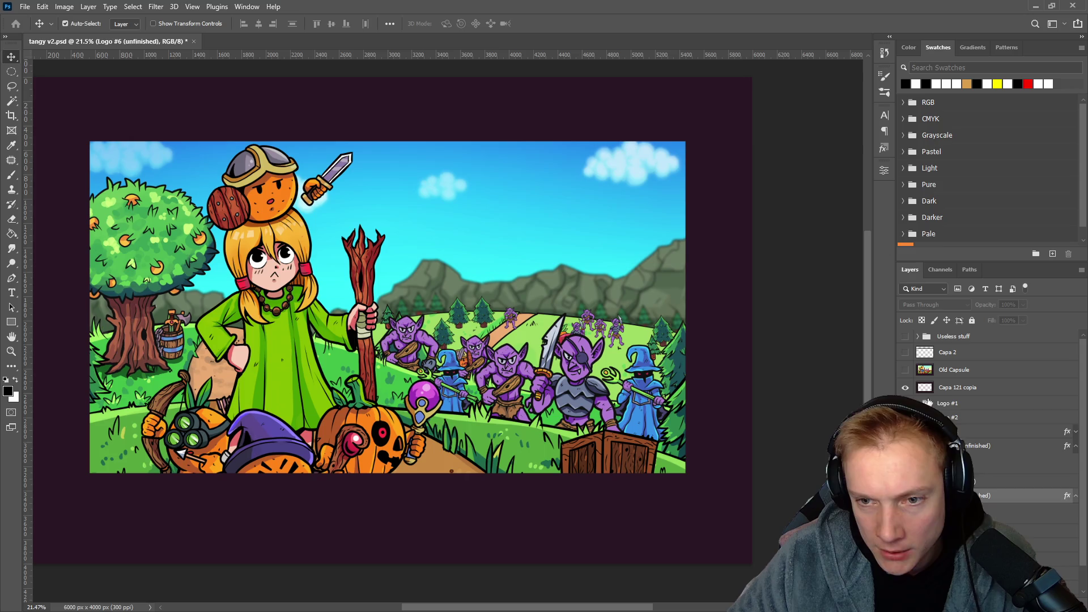
click(906, 388)
scroll(955, 407, down, 1)
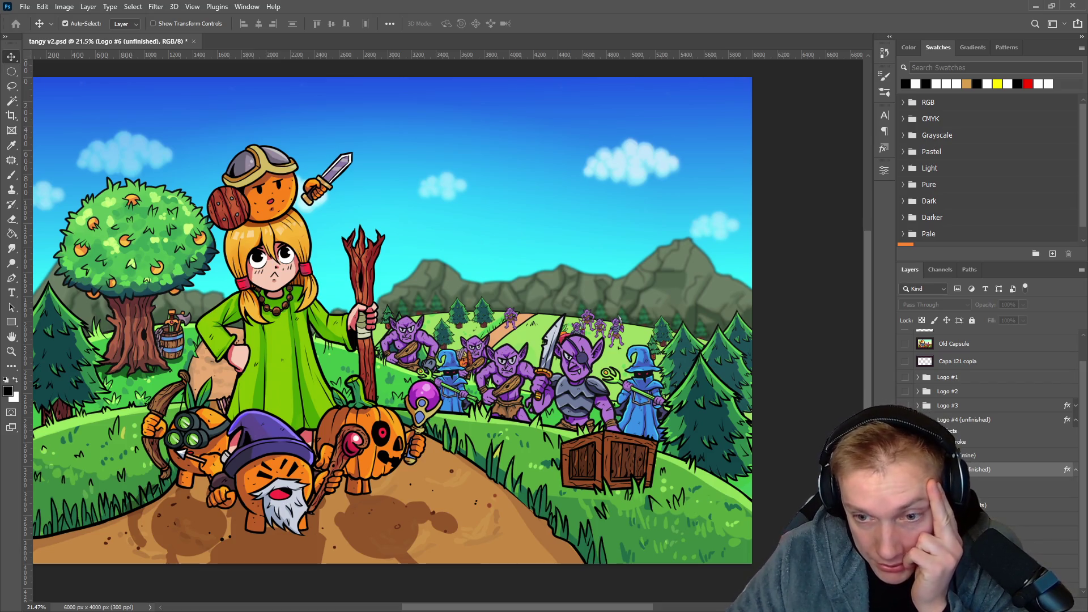
scroll(972, 466, down, 5)
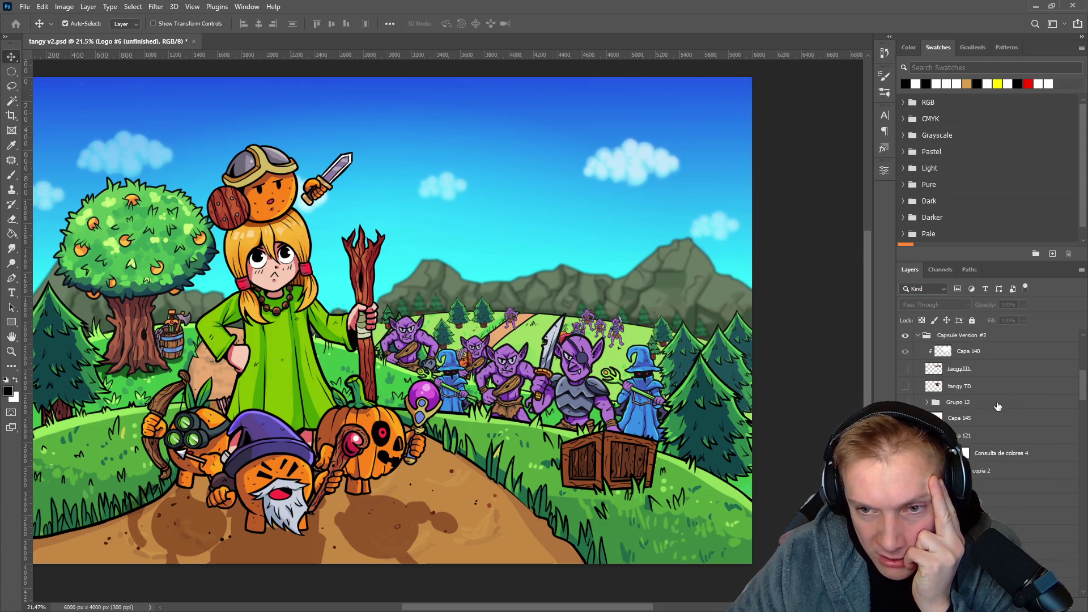
scroll(951, 393, up, 2)
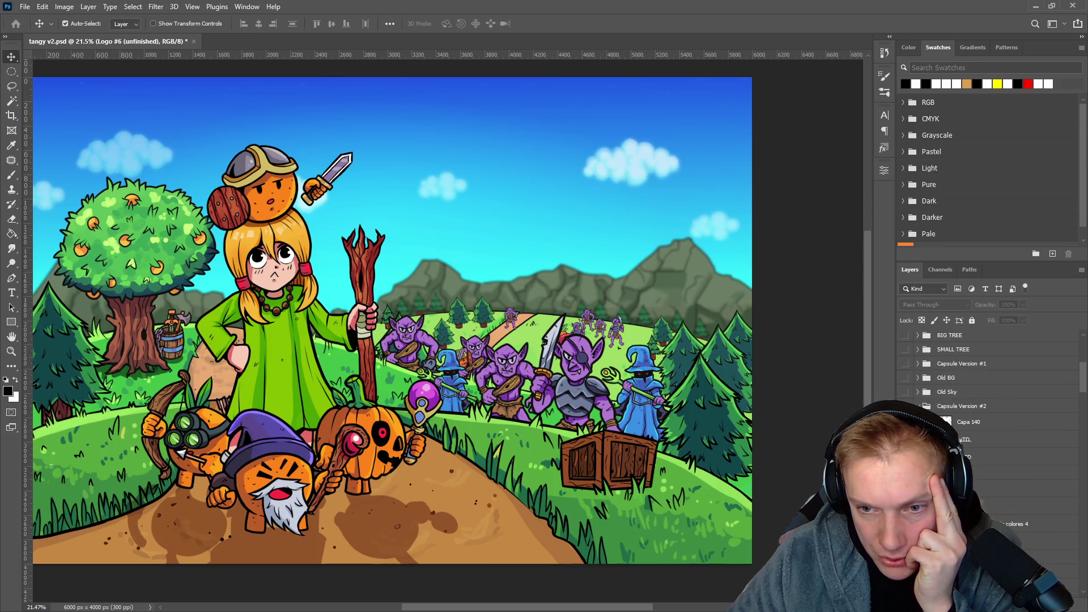
scroll(989, 397, up, 3)
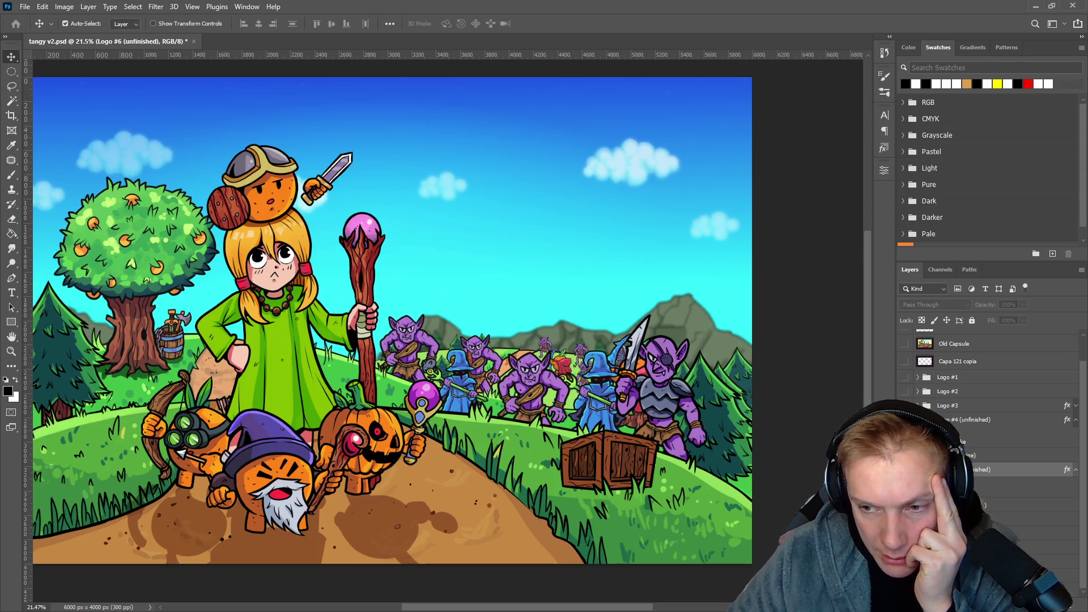
Hide the Staff Orb layer so the girl's wooden staff shows without its pink orb.
scroll(989, 455, down, 3)
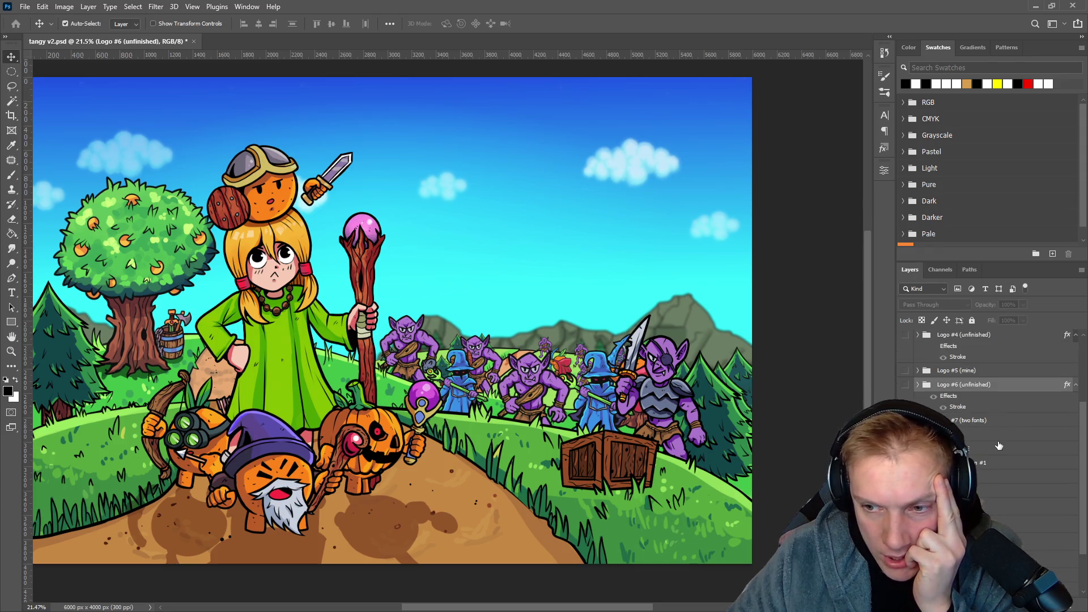
scroll(1000, 445, down, 2)
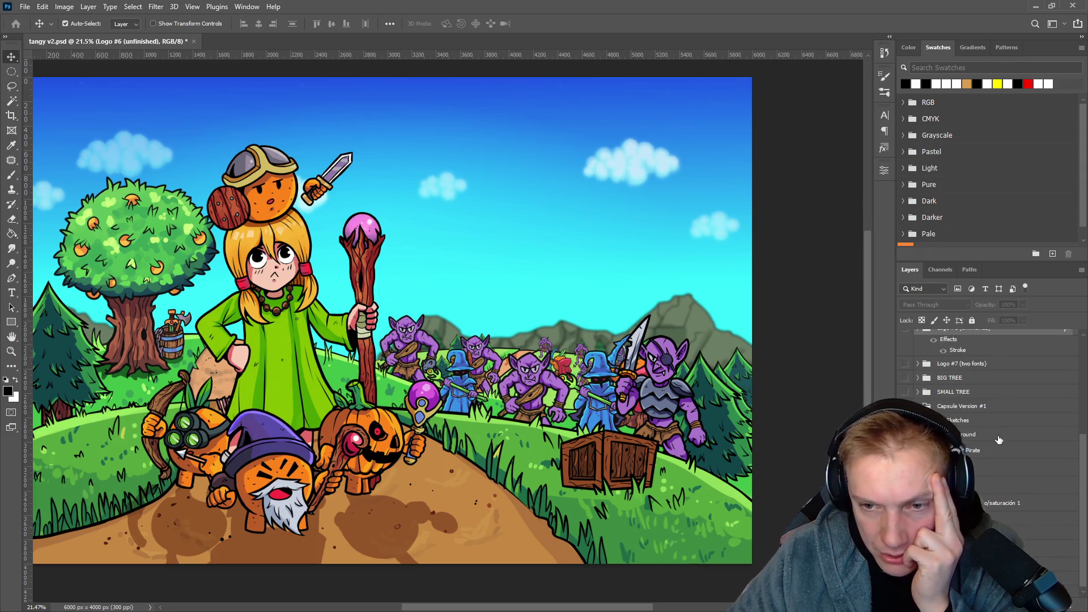
scroll(999, 440, down, 1)
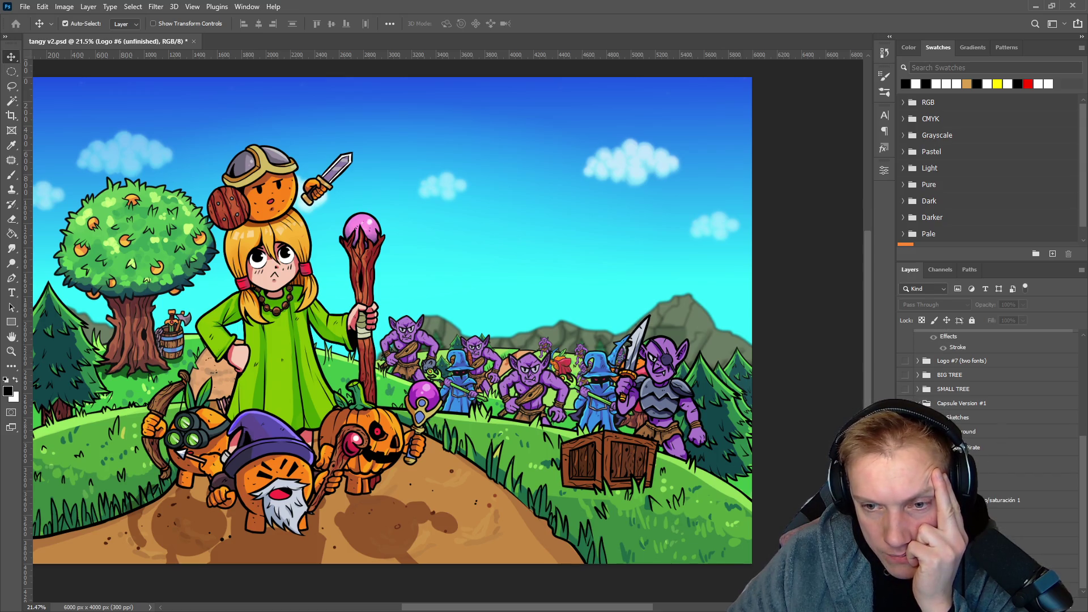
scroll(996, 445, up, 5)
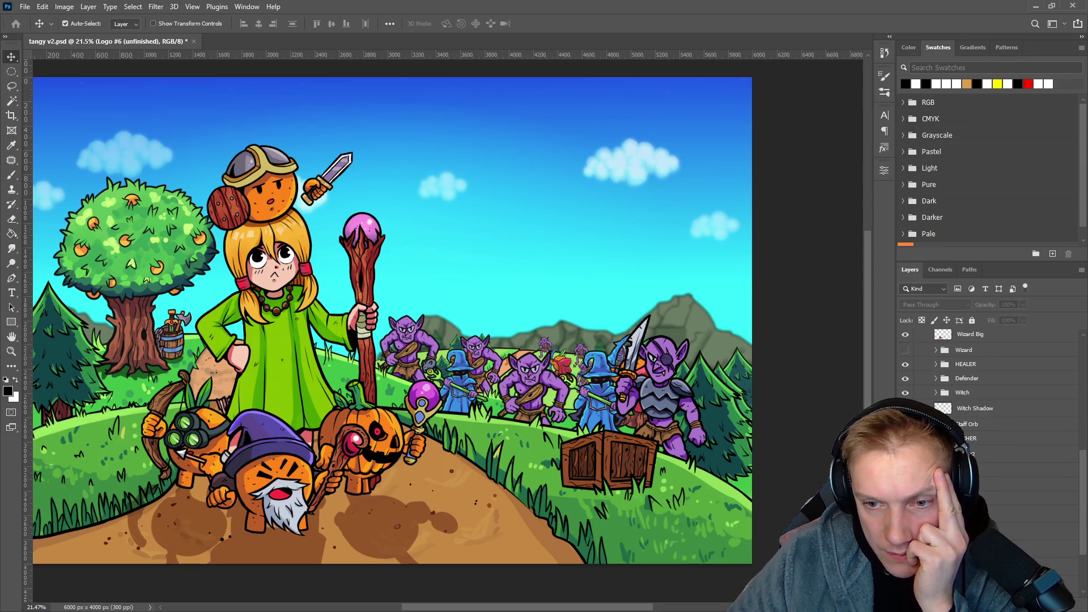
click(906, 424)
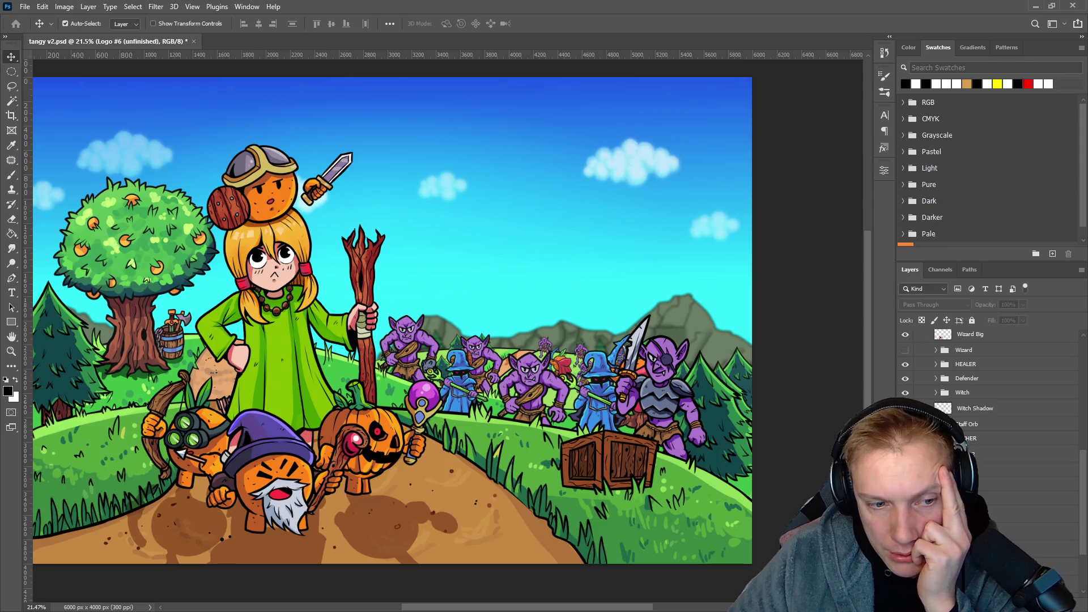
Show Staff Orb again and convert Witch, Witch Shadow and Staff Orb into one smart object.
click(905, 424)
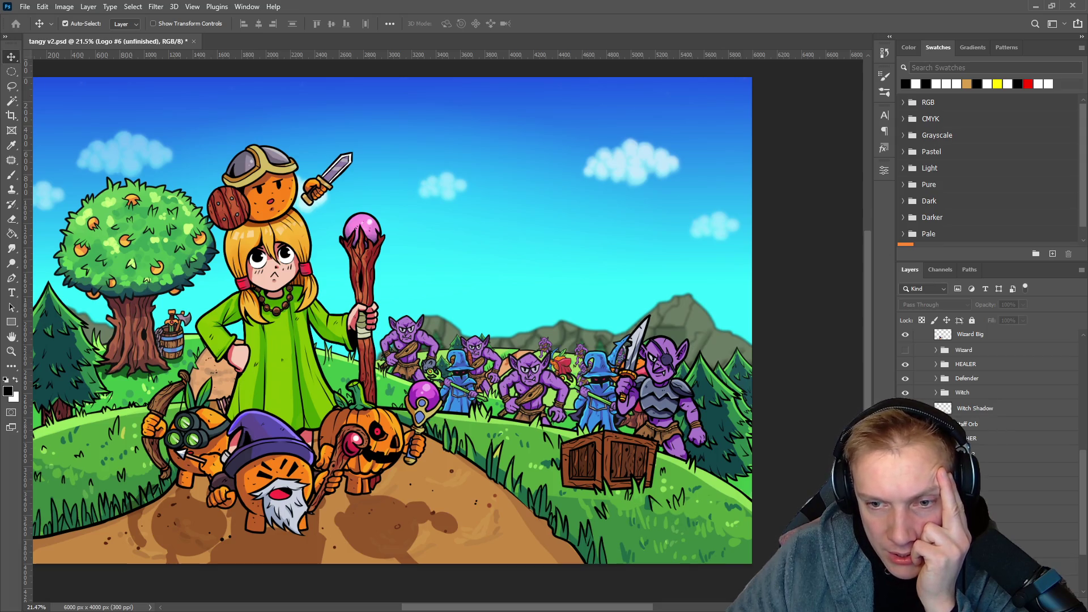
click(905, 452)
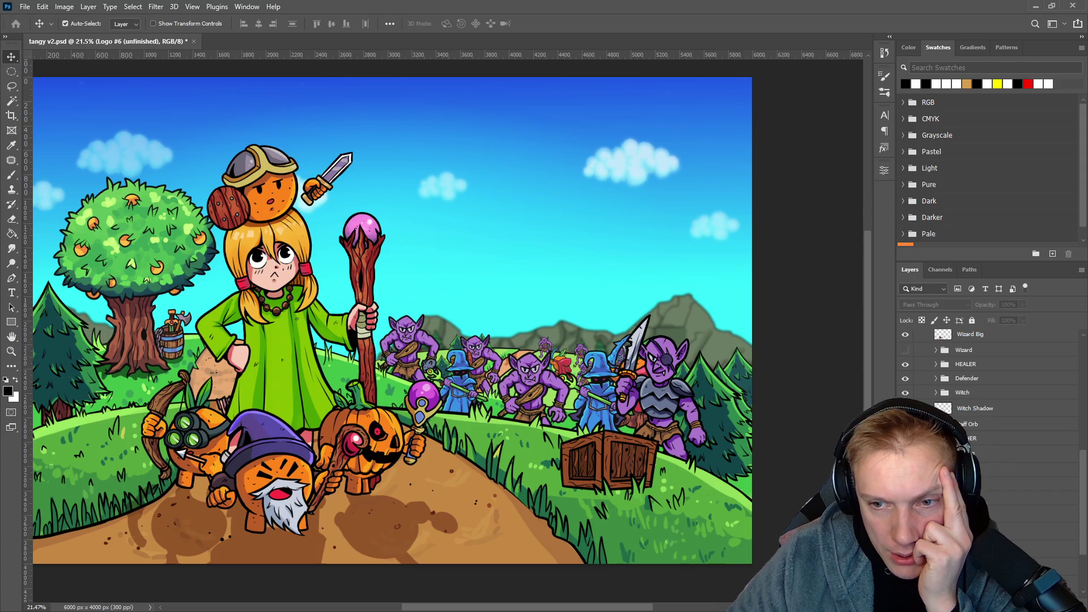
click(1001, 392)
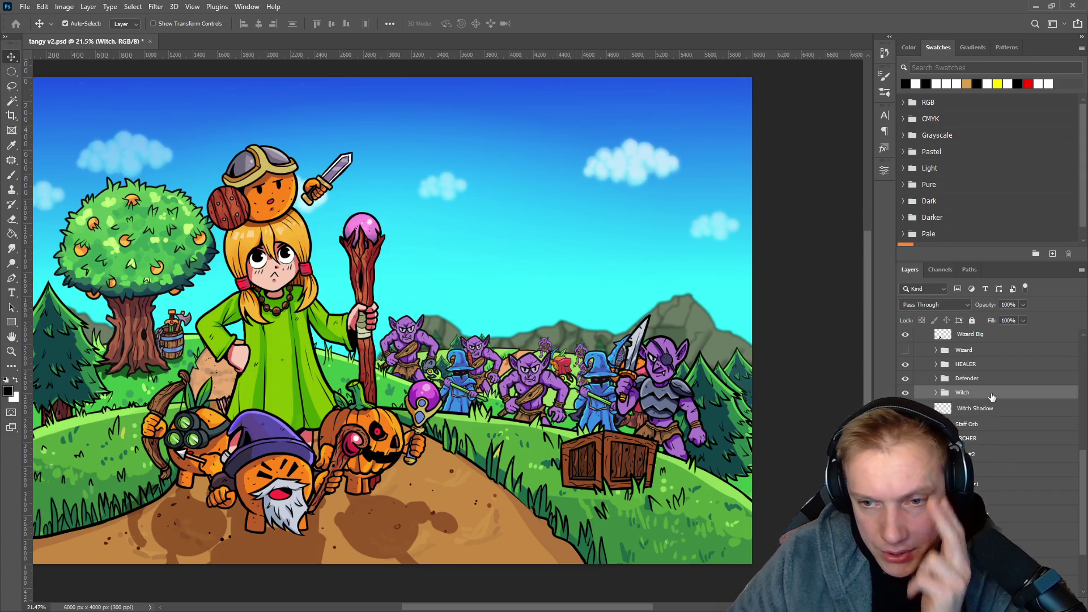
shift+click(1002, 422)
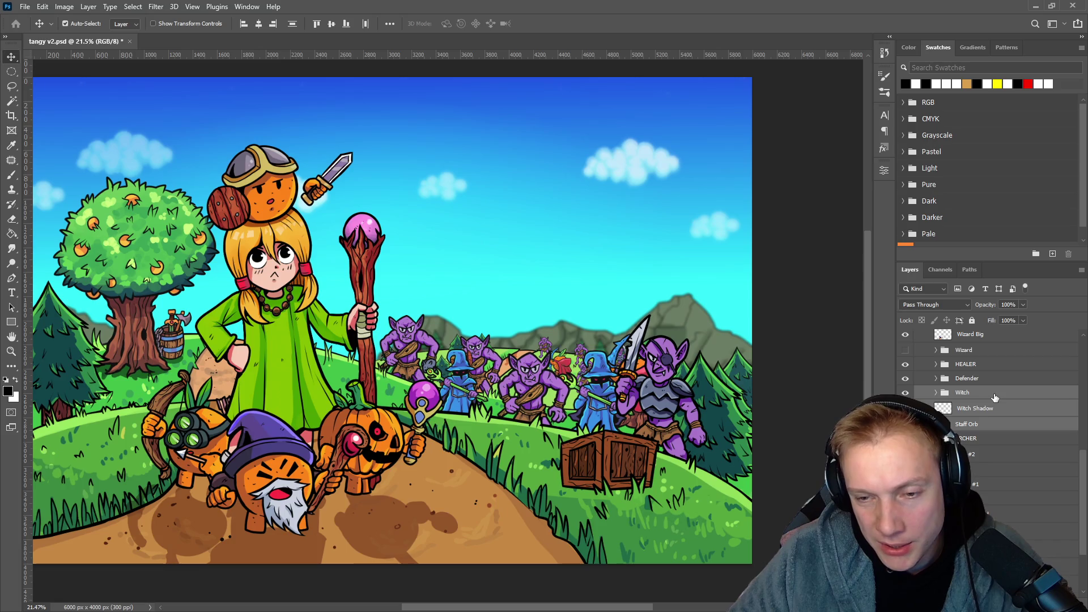
right_click(995, 397)
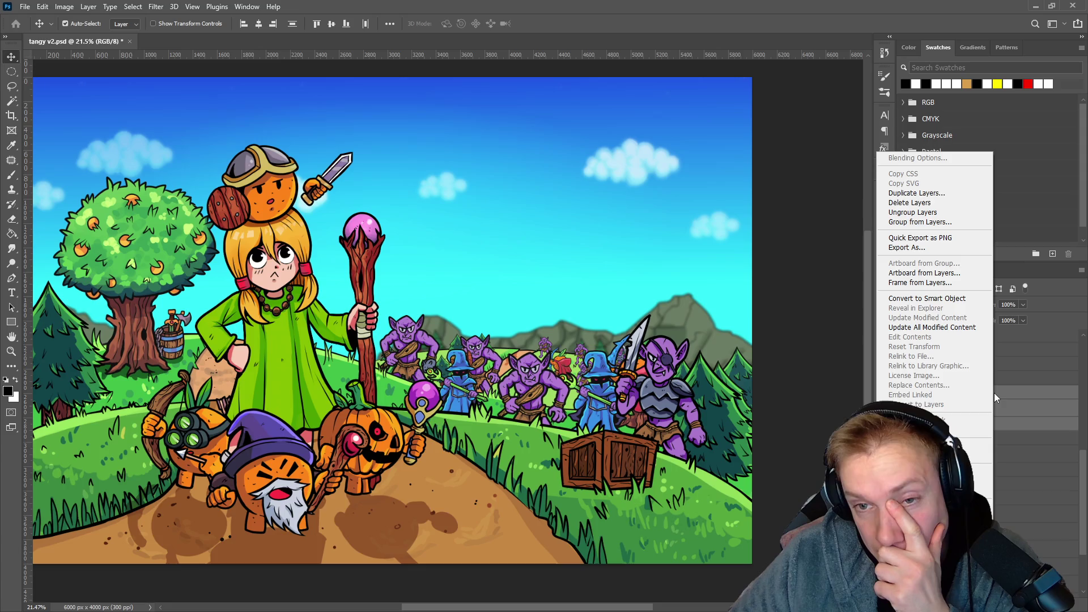
click(931, 300)
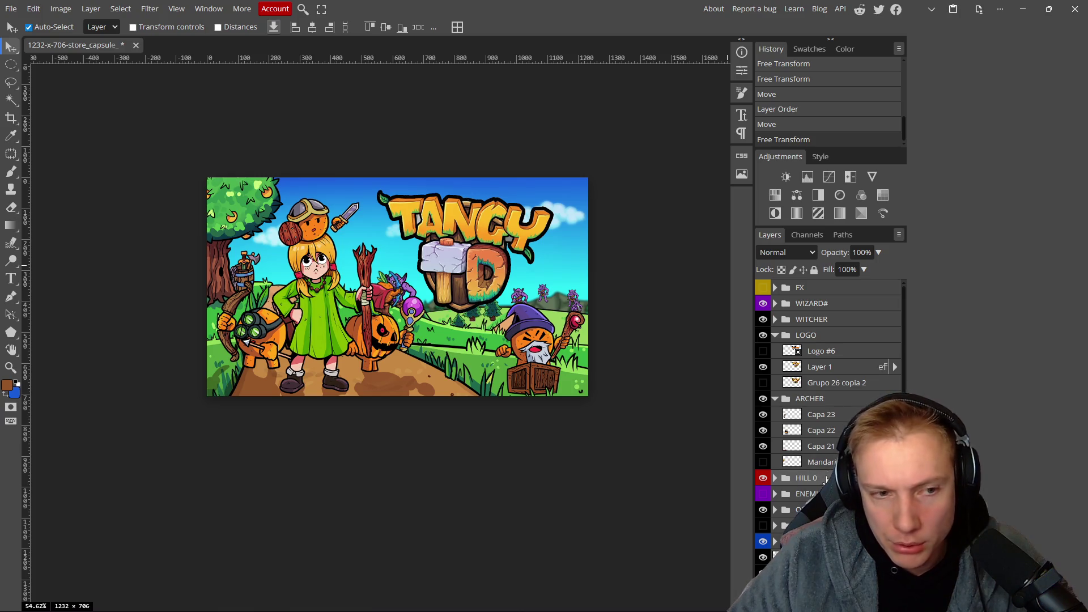
Nudge the WITCHER character slightly upward and select the whole WITCHER group.
drag(317, 303, 319, 297)
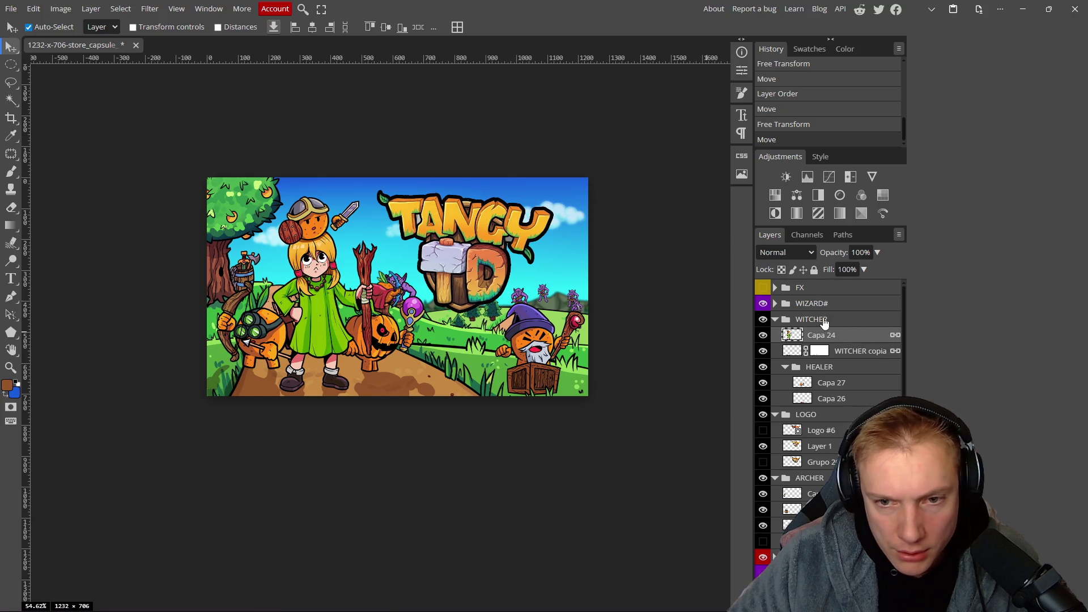
click(838, 318)
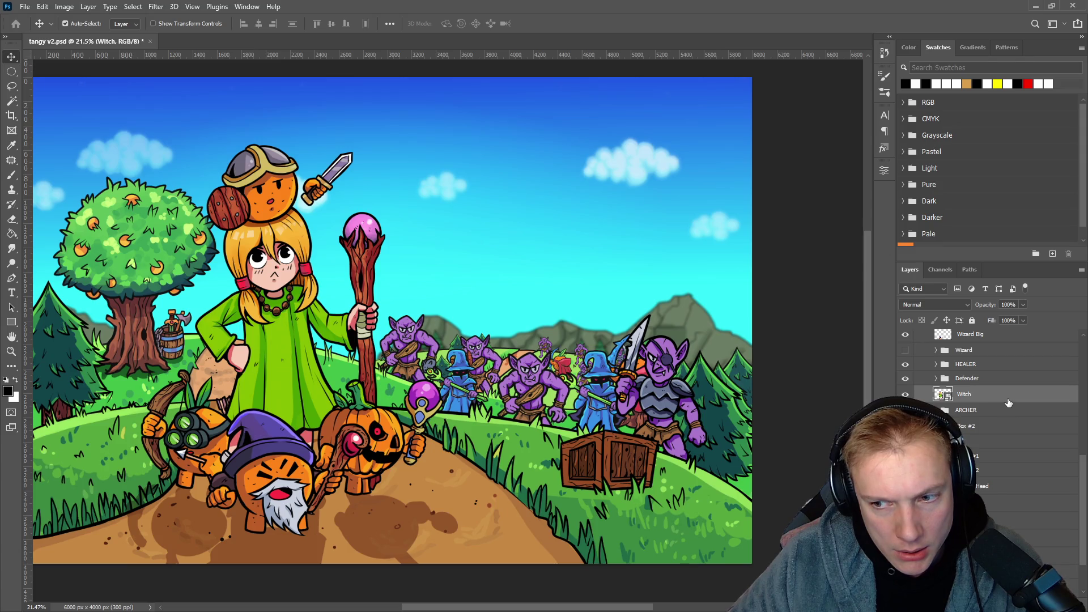
mouse_move(278, 343)
mouse_down()
mouse_move(461, 362)
mouse_move(469, 318)
mouse_move(514, 287)
mouse_move(478, 291)
mouse_move(471, 314)
mouse_move(503, 342)
mouse_move(478, 338)
mouse_up()
key(ctrl+z)
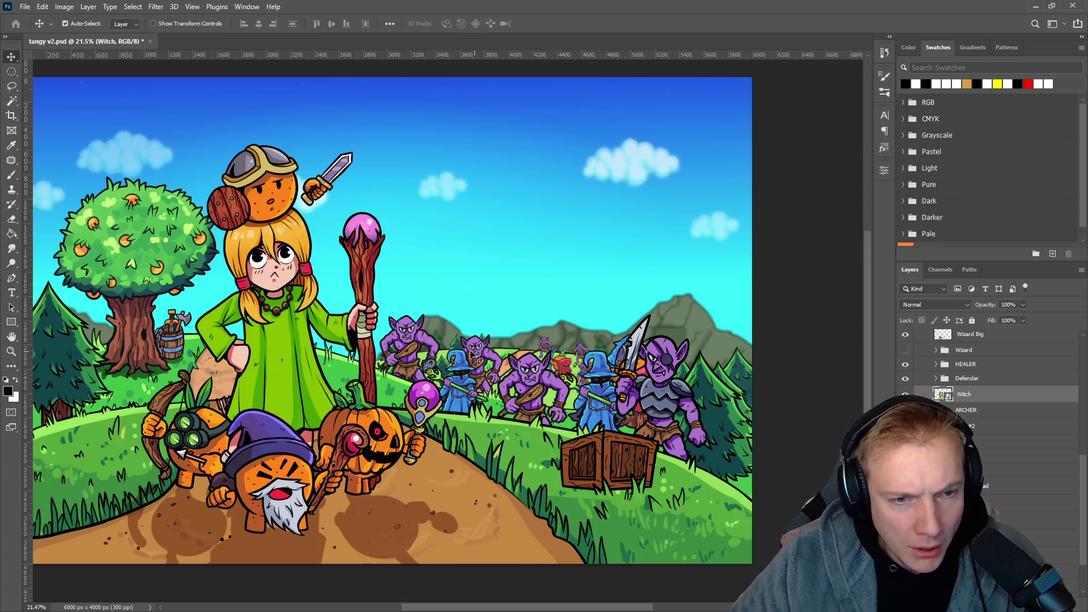
right_click(987, 398)
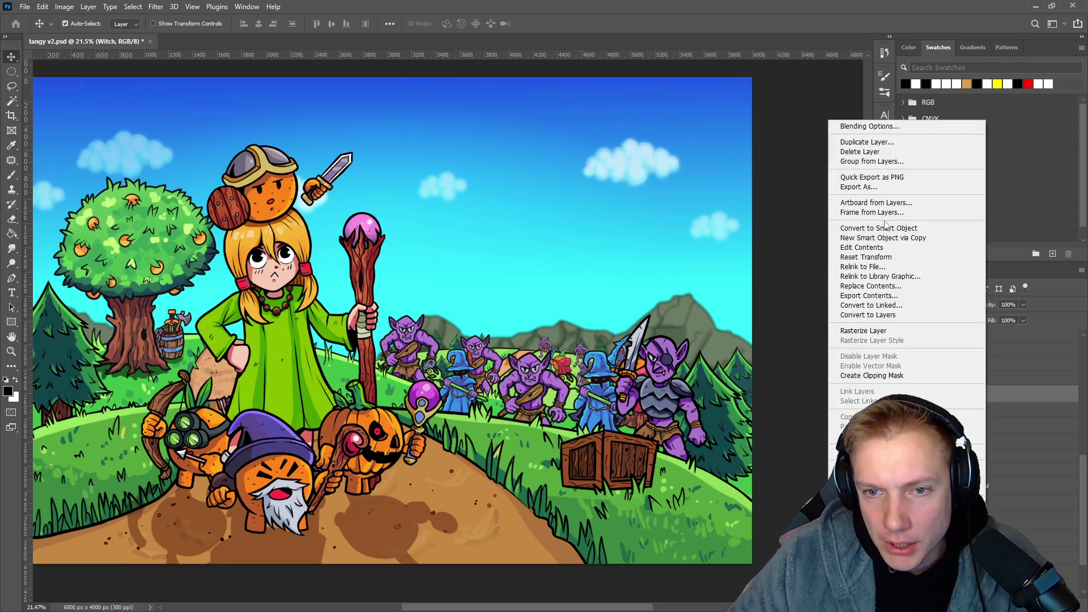
click(870, 177)
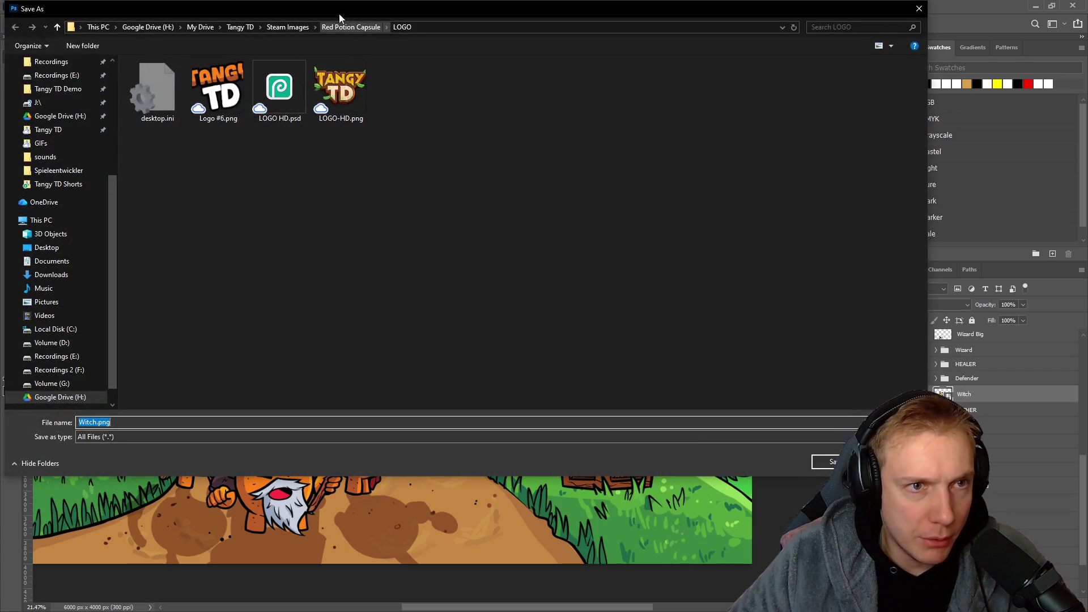
click(350, 27)
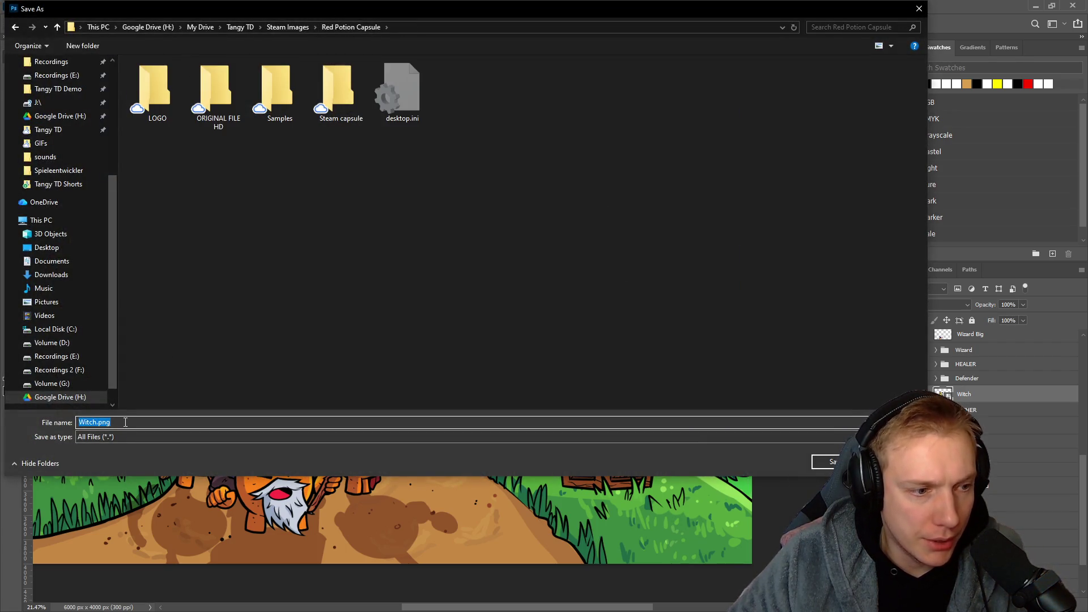
click(831, 461)
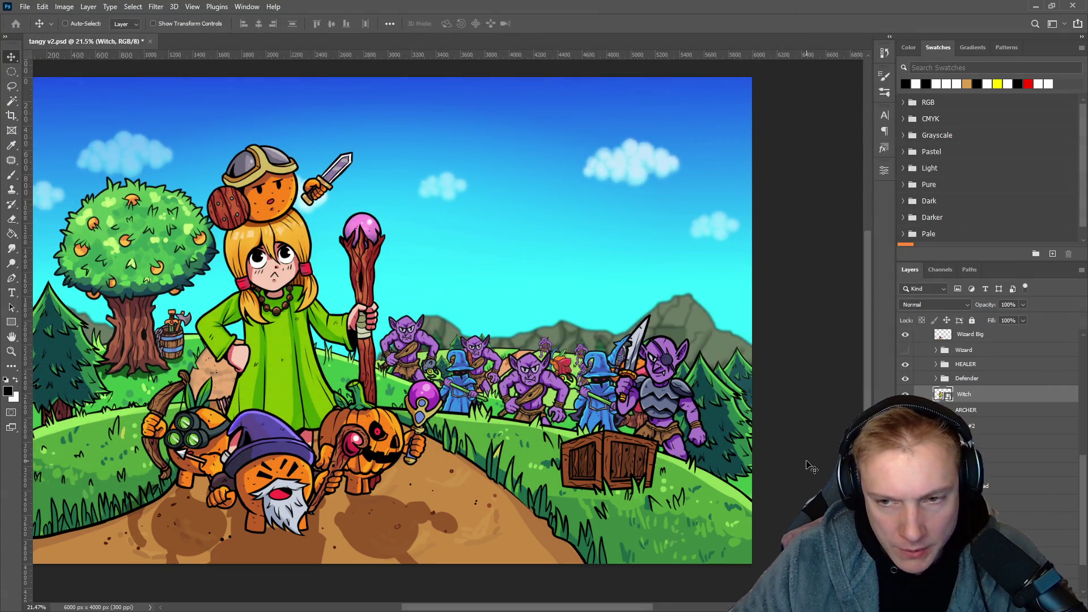
key(ctrl+z)
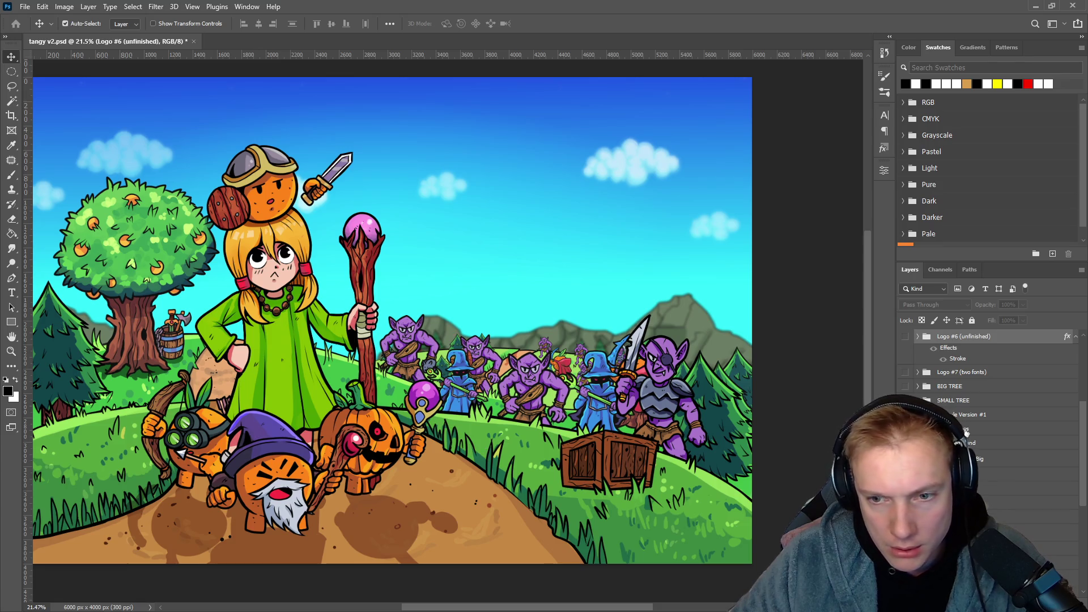
scroll(980, 431, down, 5)
scroll(1008, 401, down, 2)
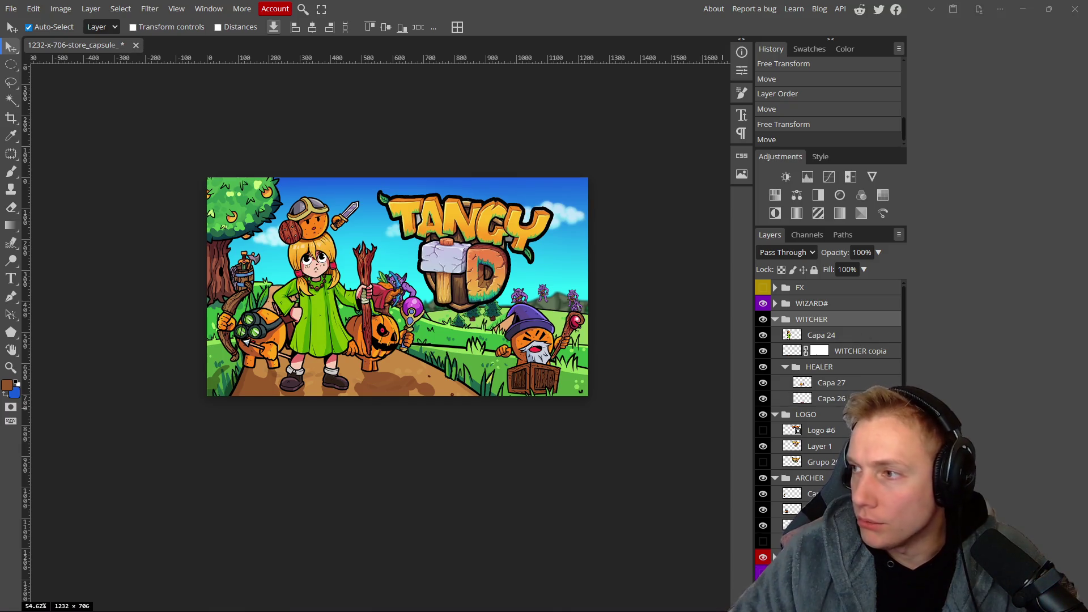
Drag Witch.png from the Red Potion Capsule folder into the capsule and commit it over the left witch.
key(alt+Tab)
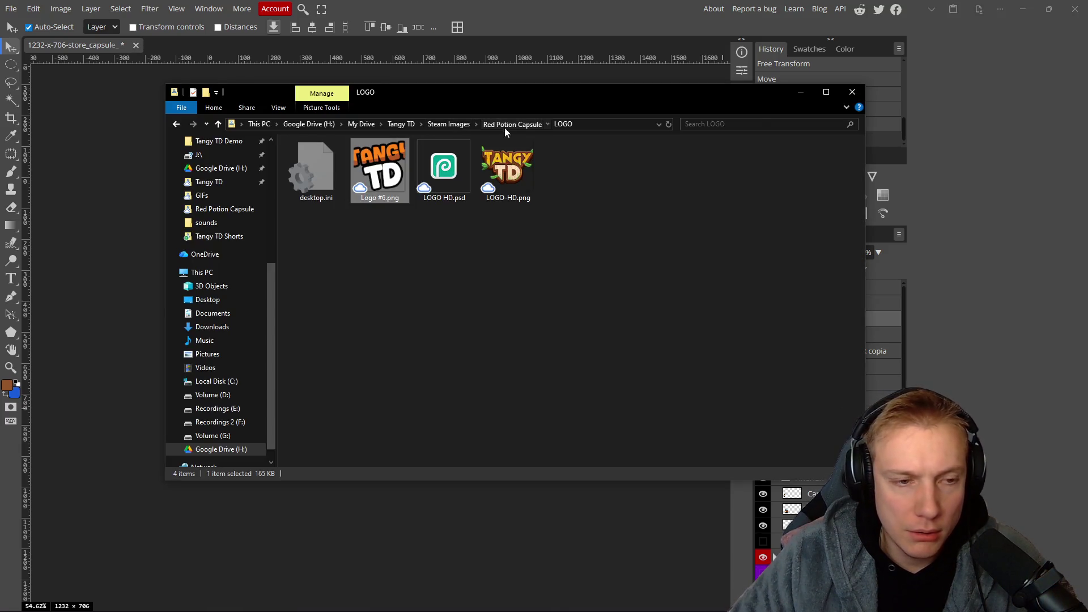
click(510, 126)
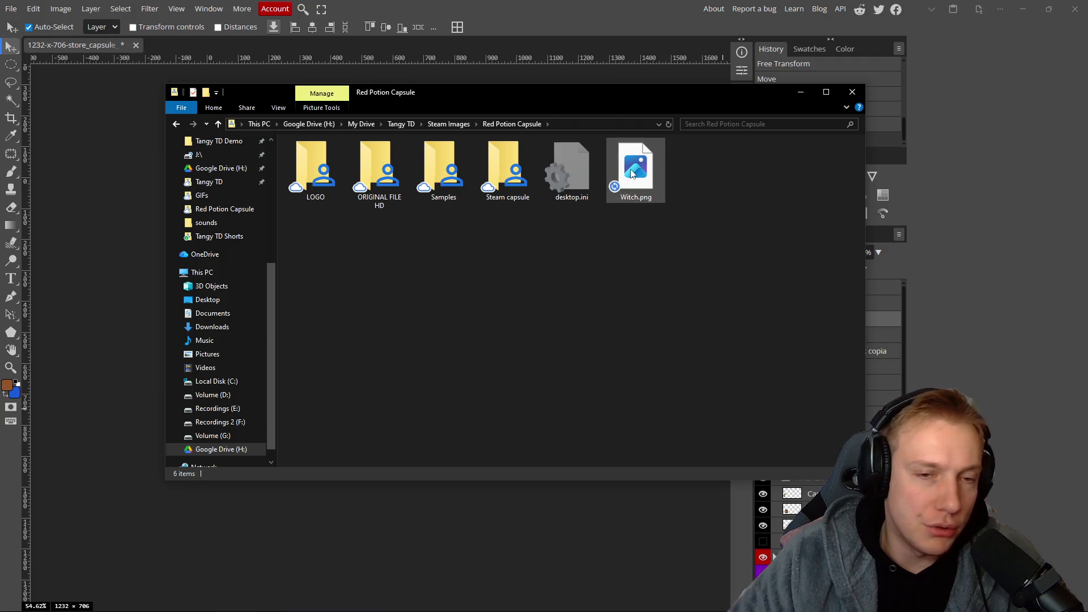
click(650, 163)
drag(67, 261, 170, 267)
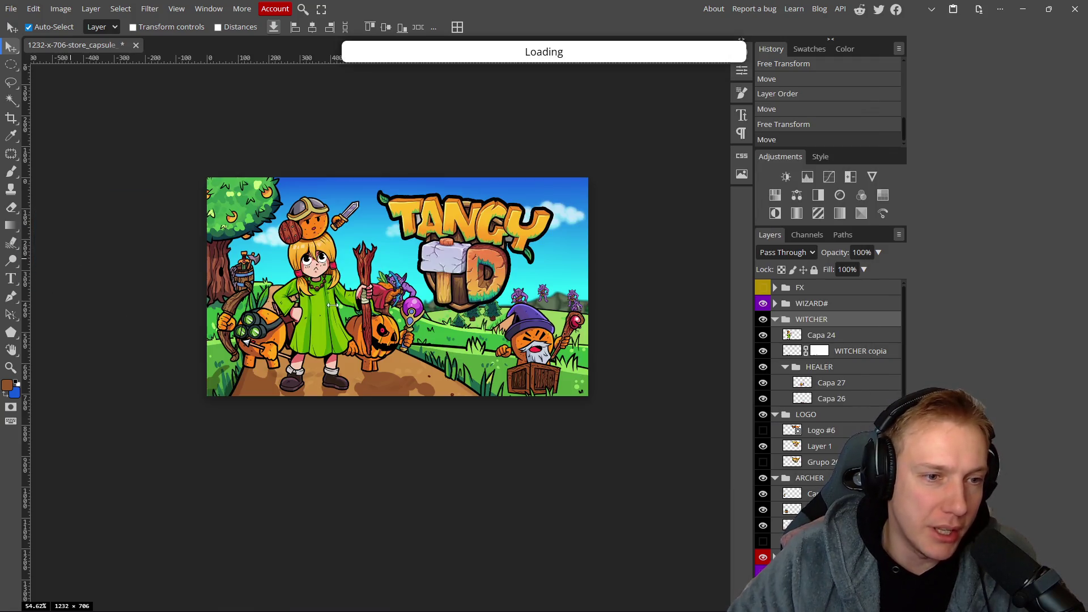
mouse_move(399, 318)
mouse_down()
mouse_move(311, 297)
mouse_move(335, 306)
mouse_move(352, 333)
mouse_move(341, 309)
mouse_move(363, 305)
mouse_move(334, 320)
mouse_up()
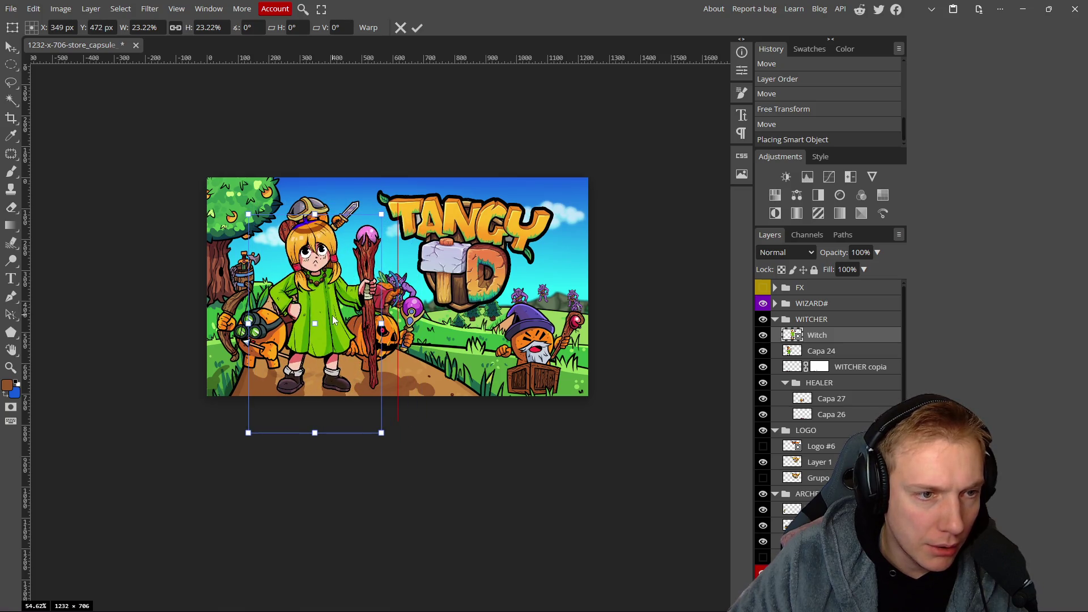
key(alt+Tab)
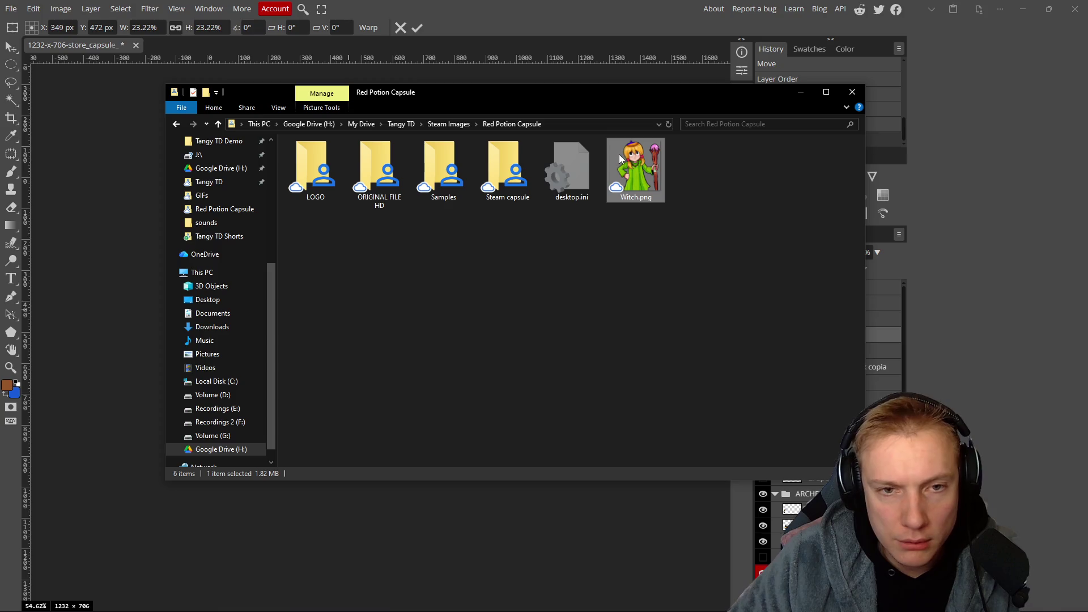
click(1018, 377)
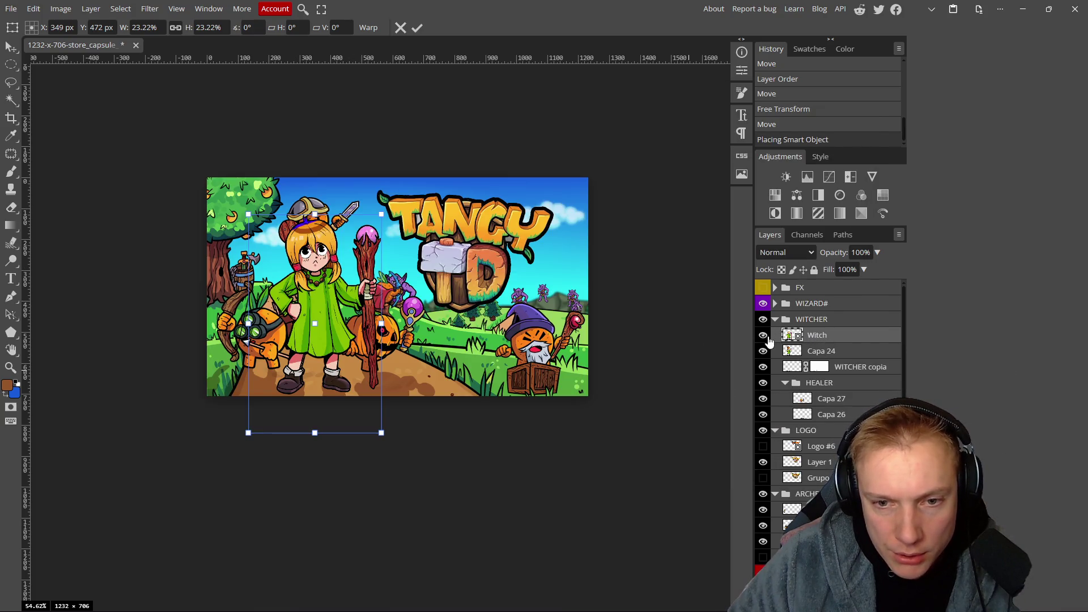
click(852, 350)
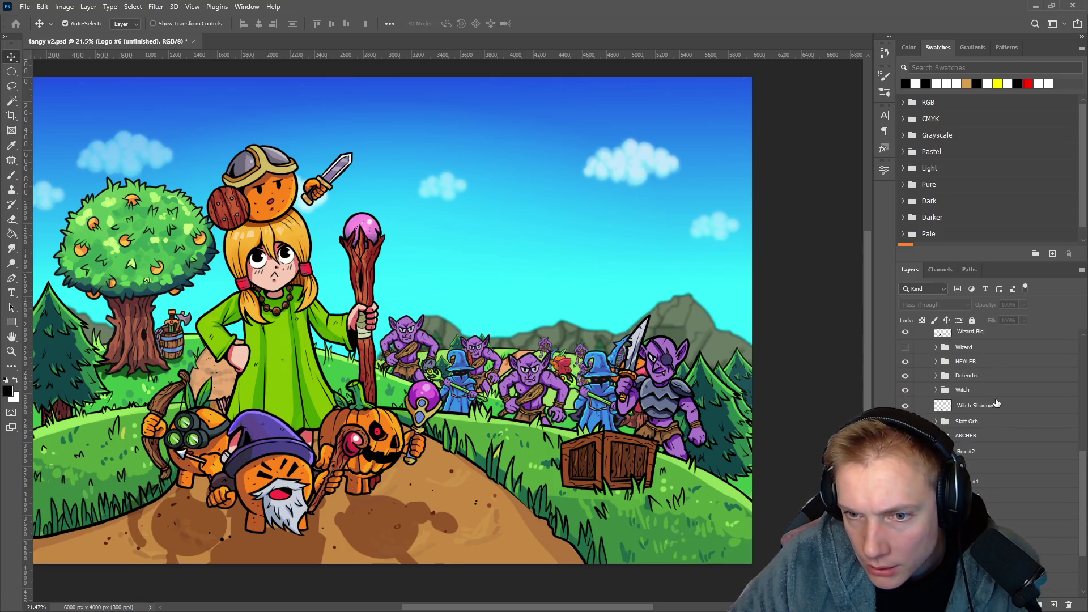
Select the Defender through Staff Orb layers for PNG export.
click(967, 375)
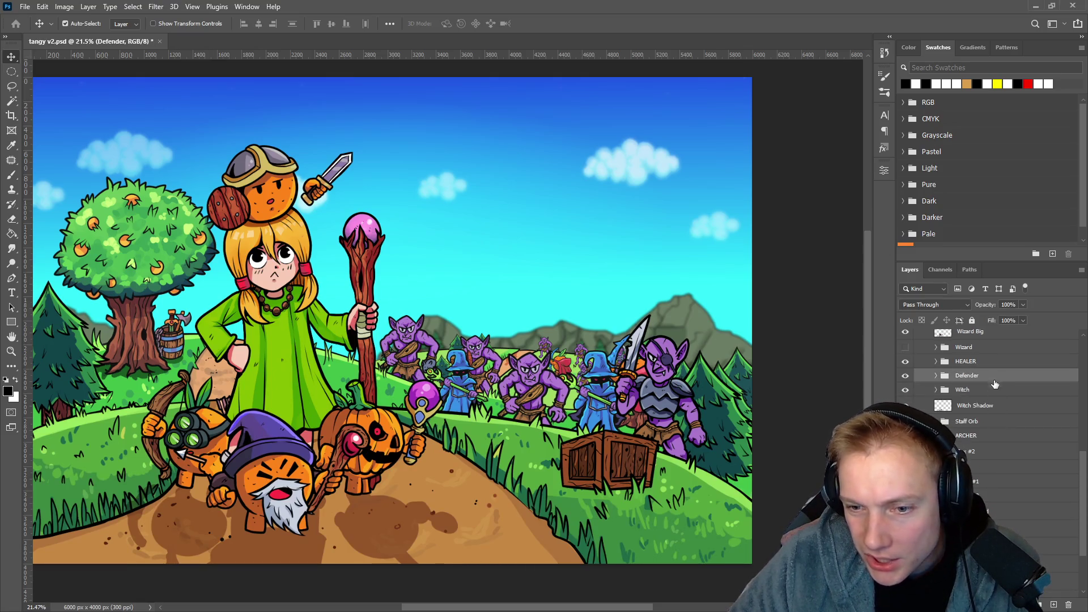
shift+click(1006, 424)
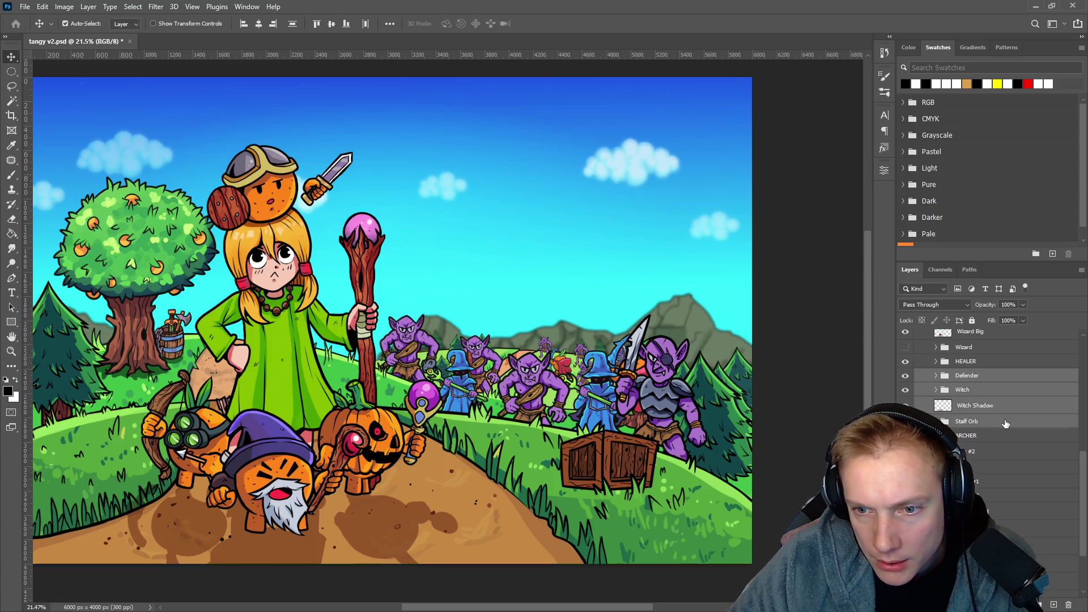
right_click(1001, 391)
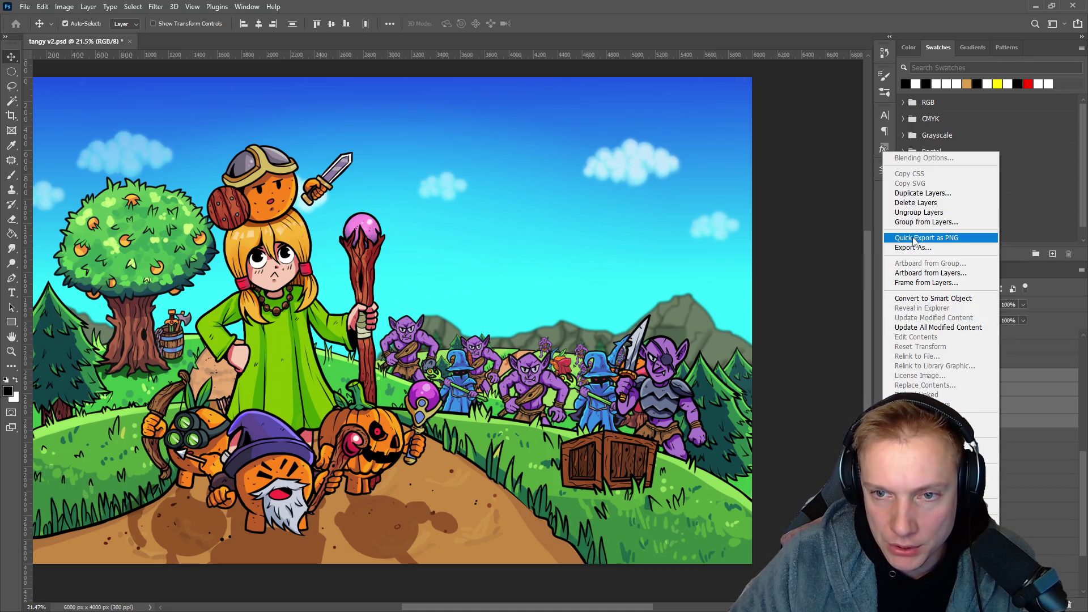
click(914, 238)
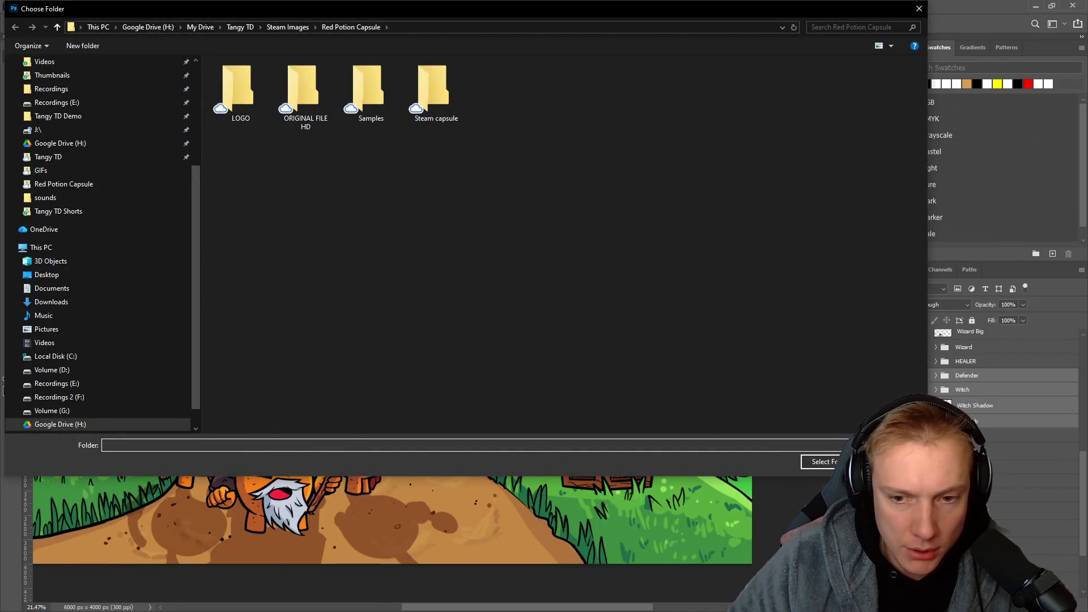
click(834, 461)
Quick Export the selected layers as PNG into the Red Potion Capsule folder.
right_click(1015, 387)
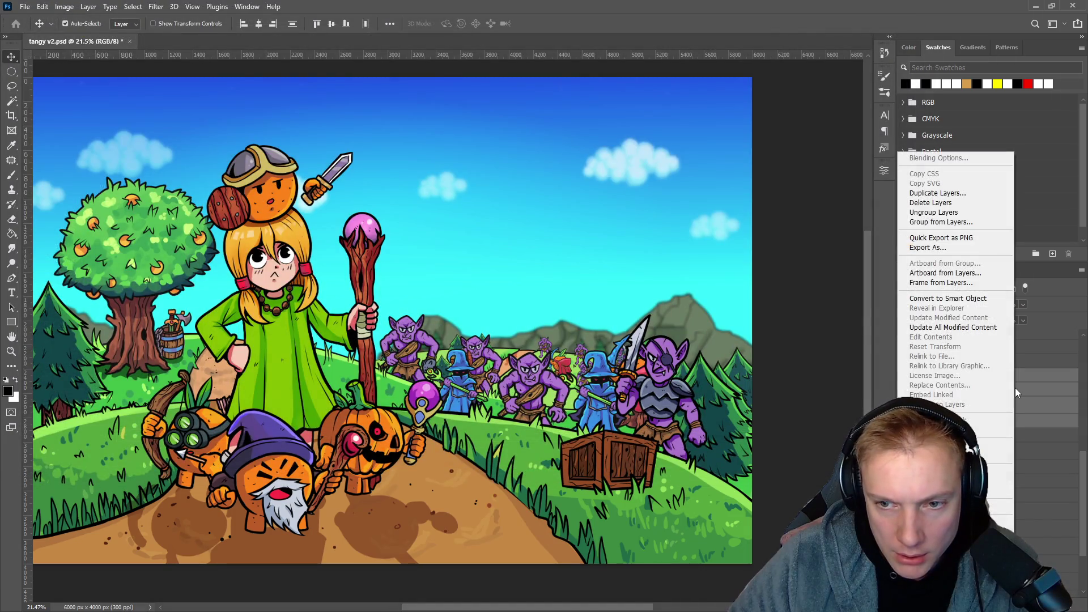
click(936, 242)
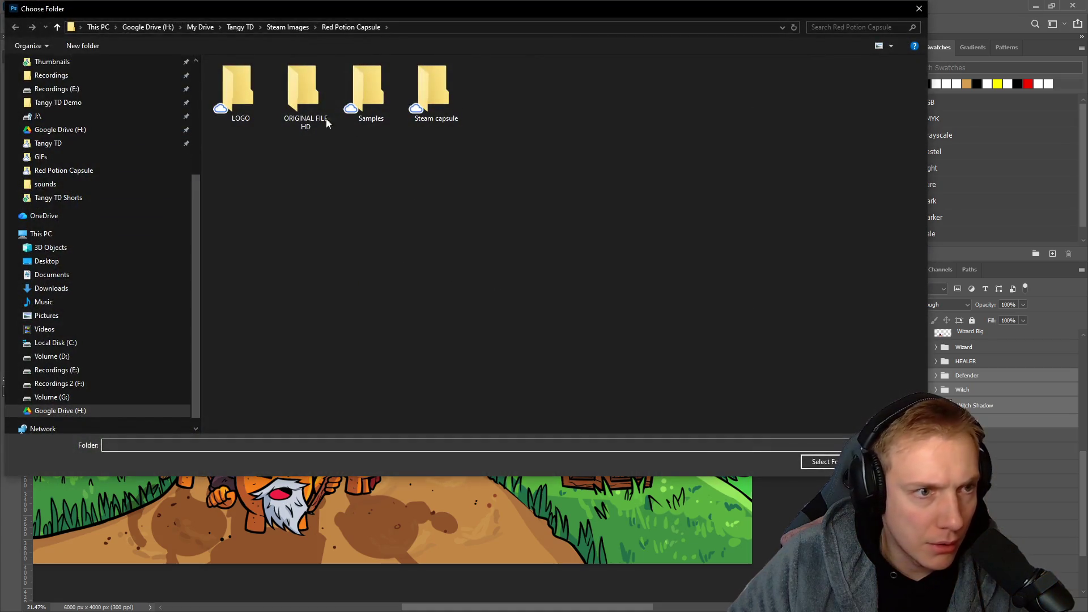
click(181, 444)
text(test)
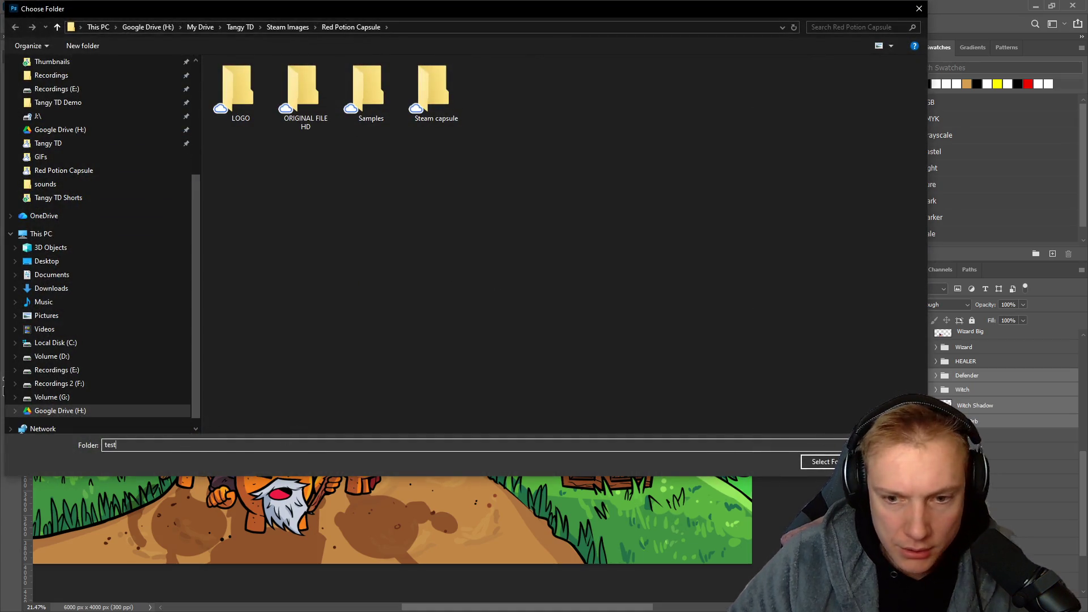
click(821, 461)
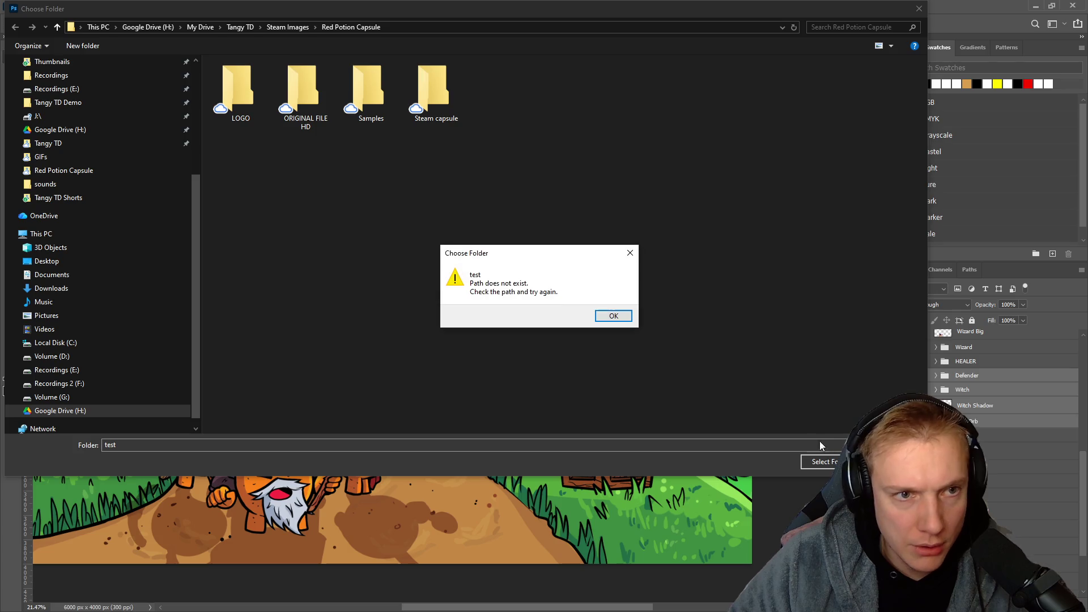
click(614, 316)
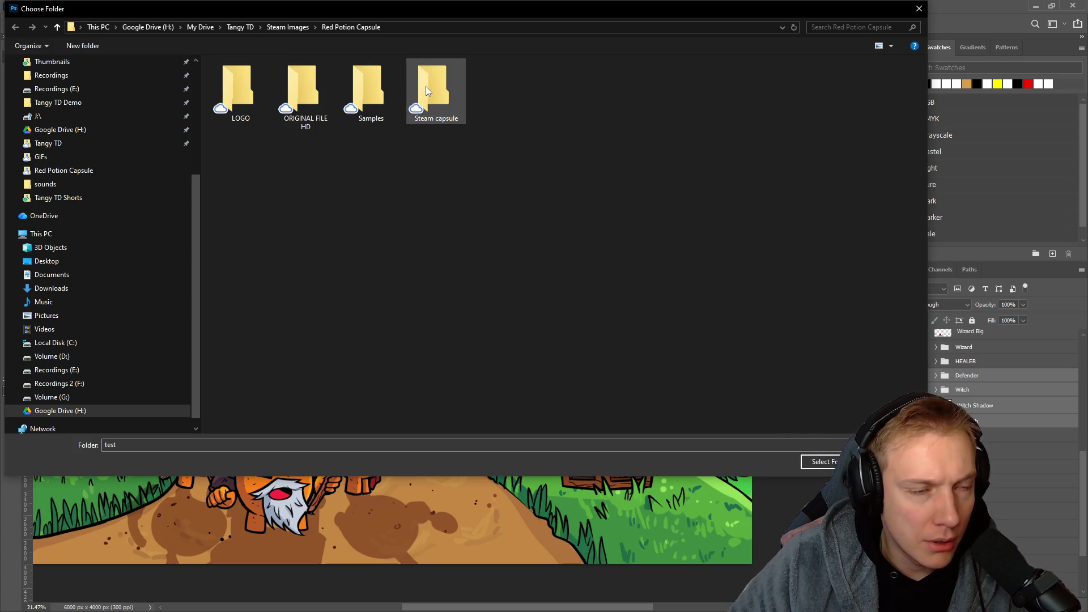
click(284, 25)
click(361, 105)
click(821, 464)
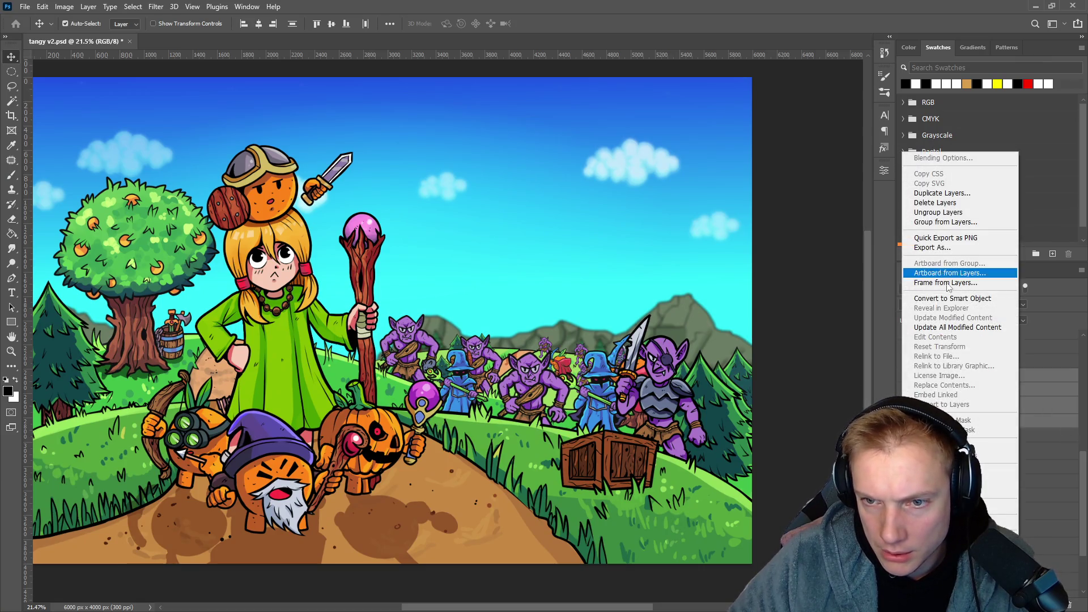
Export the Witch layer's contents over the existing Witch.png, confirming the replacement.
click(955, 298)
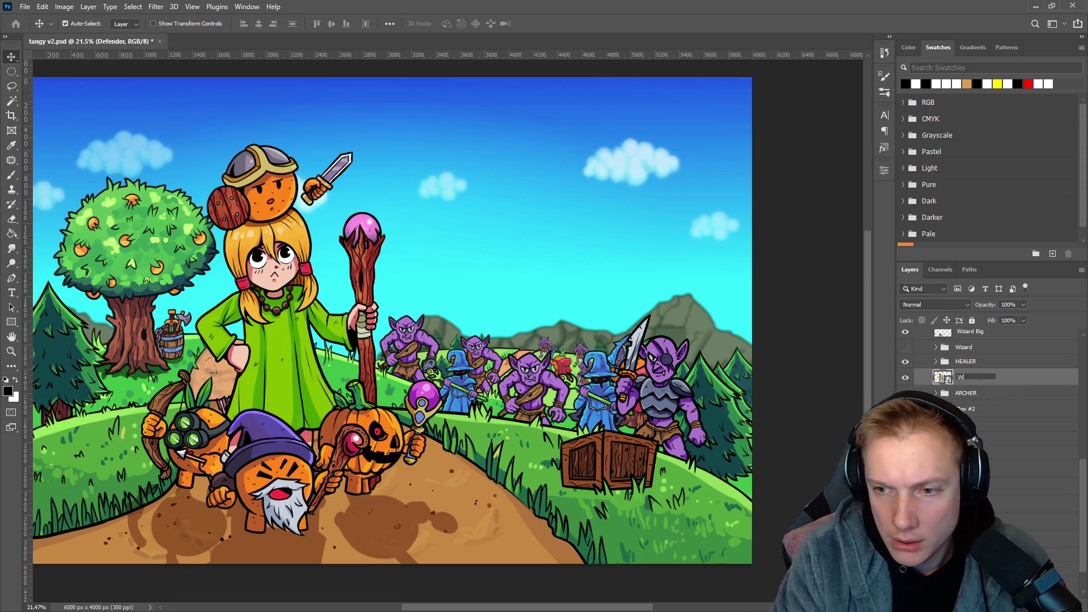
right_click(1016, 383)
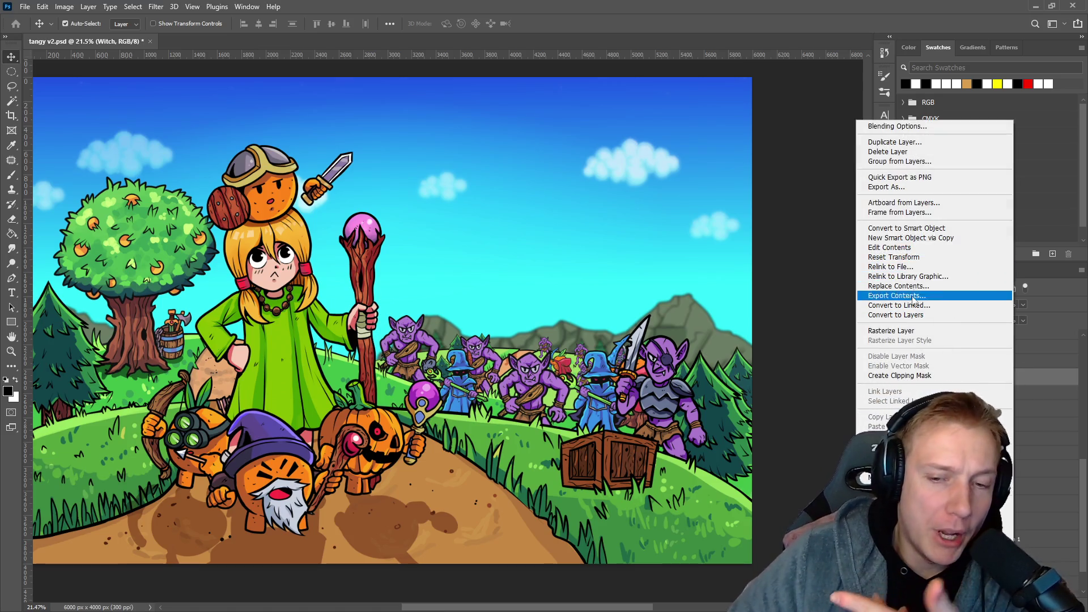
click(911, 180)
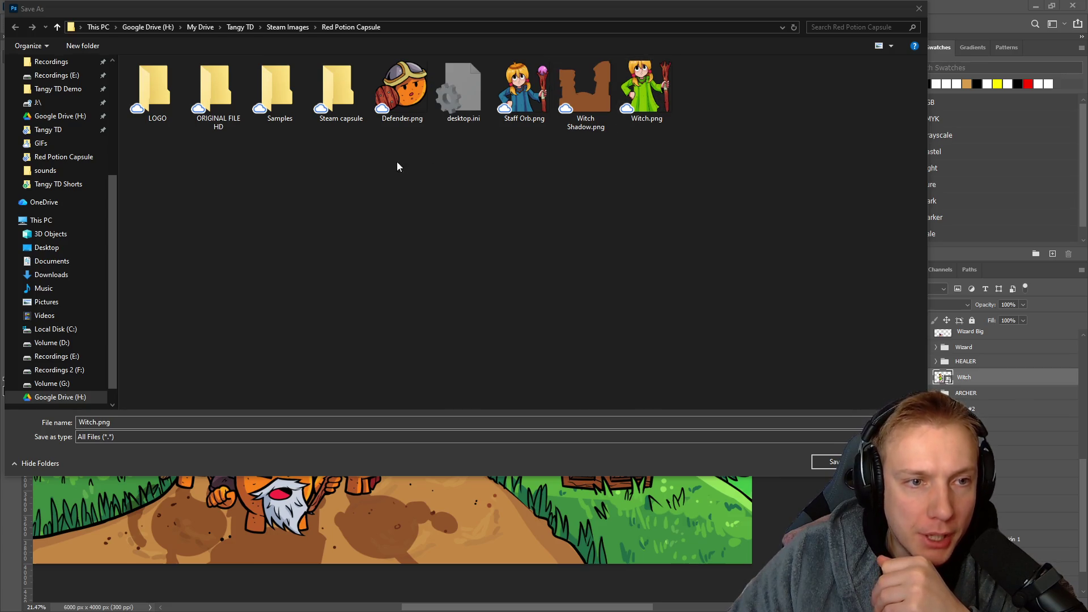
click(582, 87)
click(400, 96)
click(537, 101)
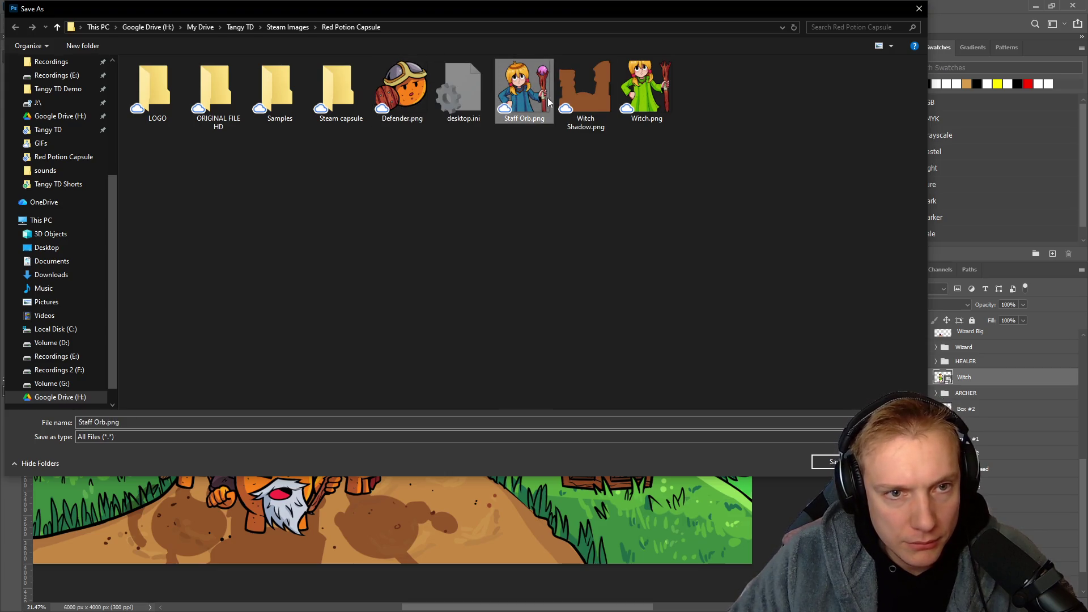
click(585, 94)
click(659, 116)
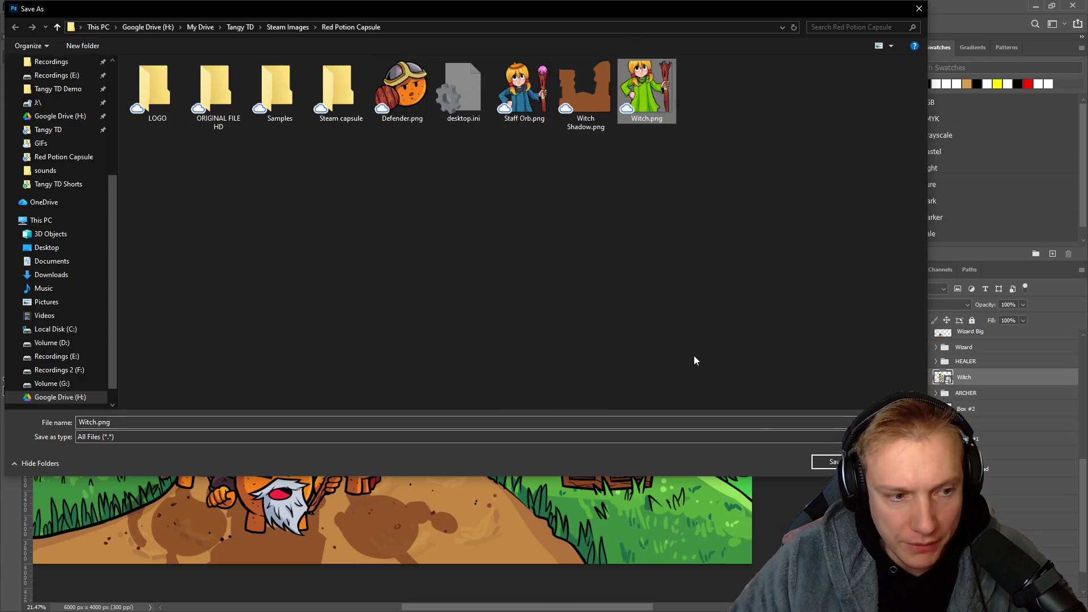
click(832, 466)
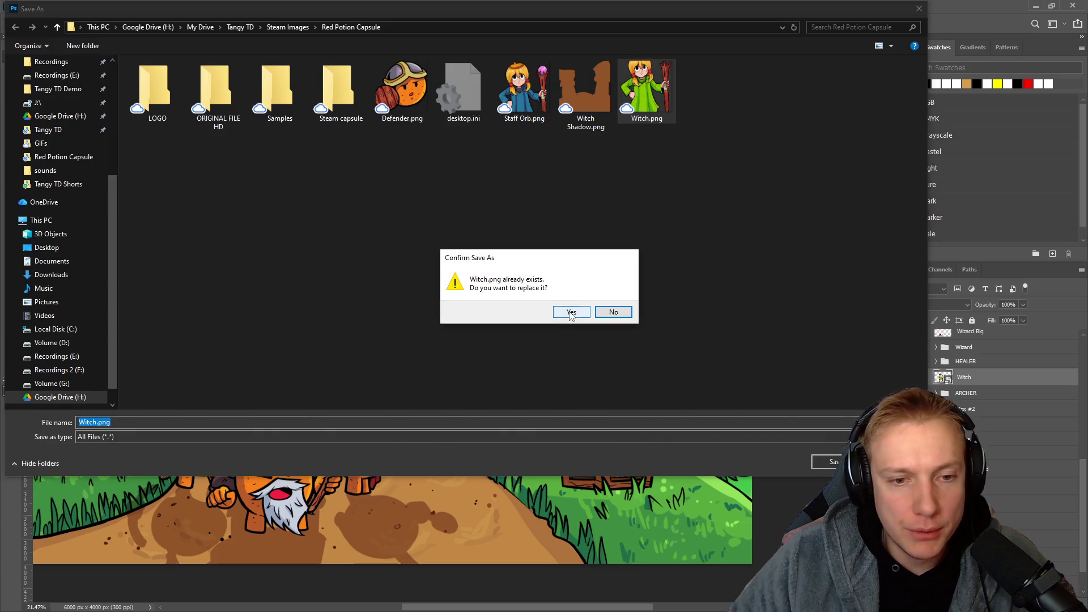
click(571, 314)
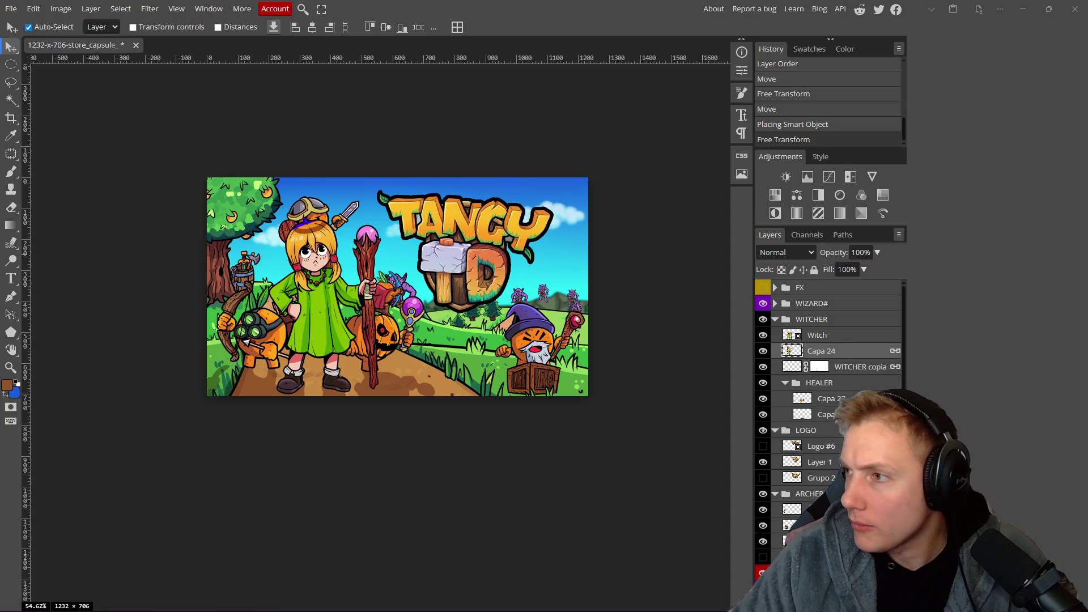
Drag the exported PNGs into the capsule, delete the extra Witch copy, and open the Witch smart object.
key(alt+Tab)
mouse_move(786, 257)
mouse_down()
mouse_move(737, 216)
mouse_move(598, 171)
mouse_move(617, 170)
mouse_move(212, 295)
mouse_move(143, 305)
mouse_up()
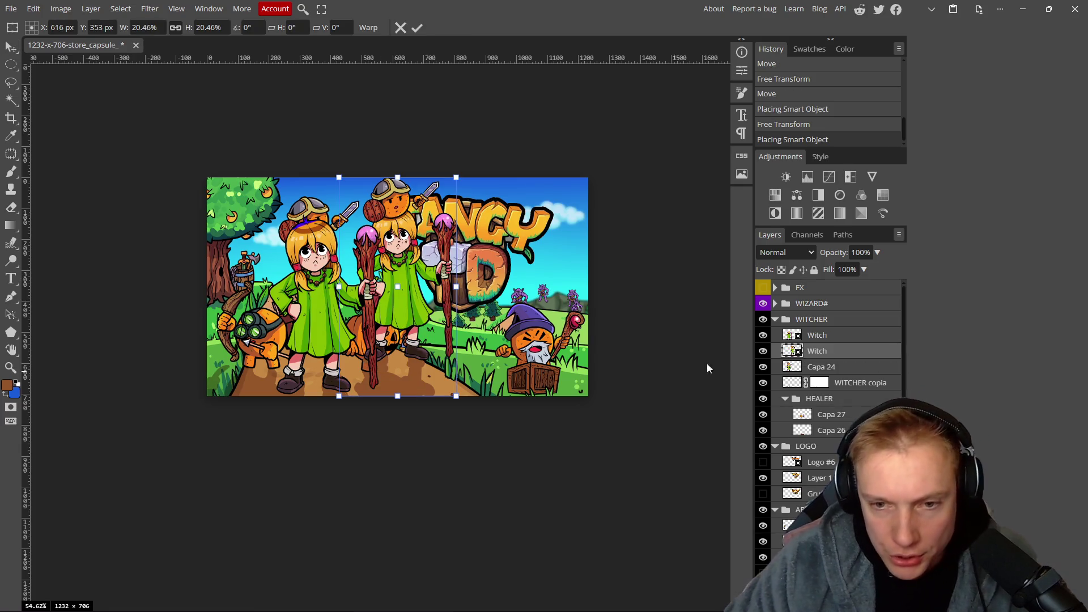
key(Return)
key(Delete)
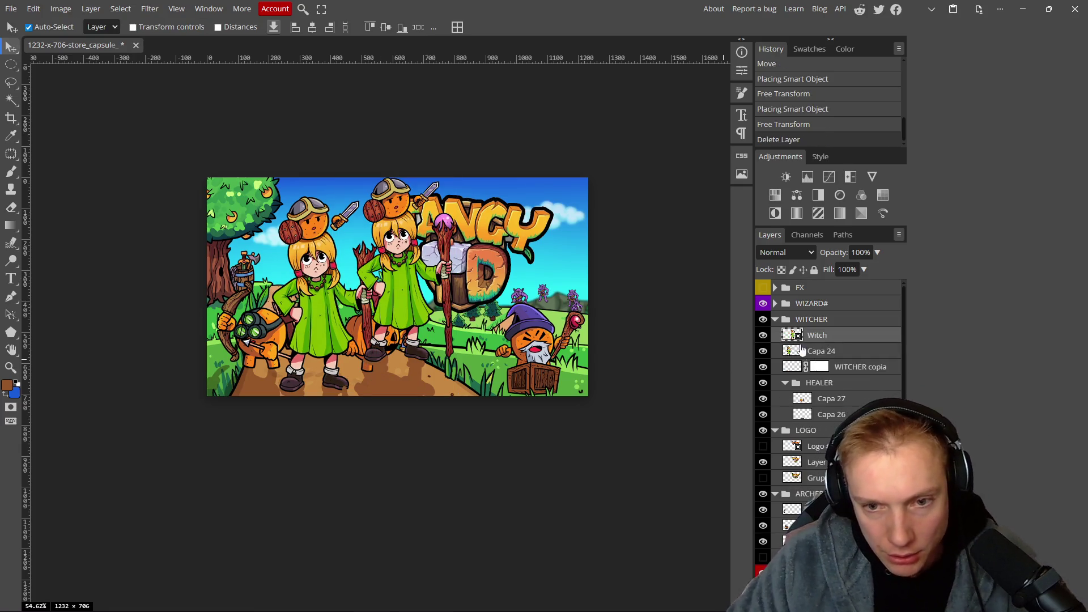
double_click(795, 337)
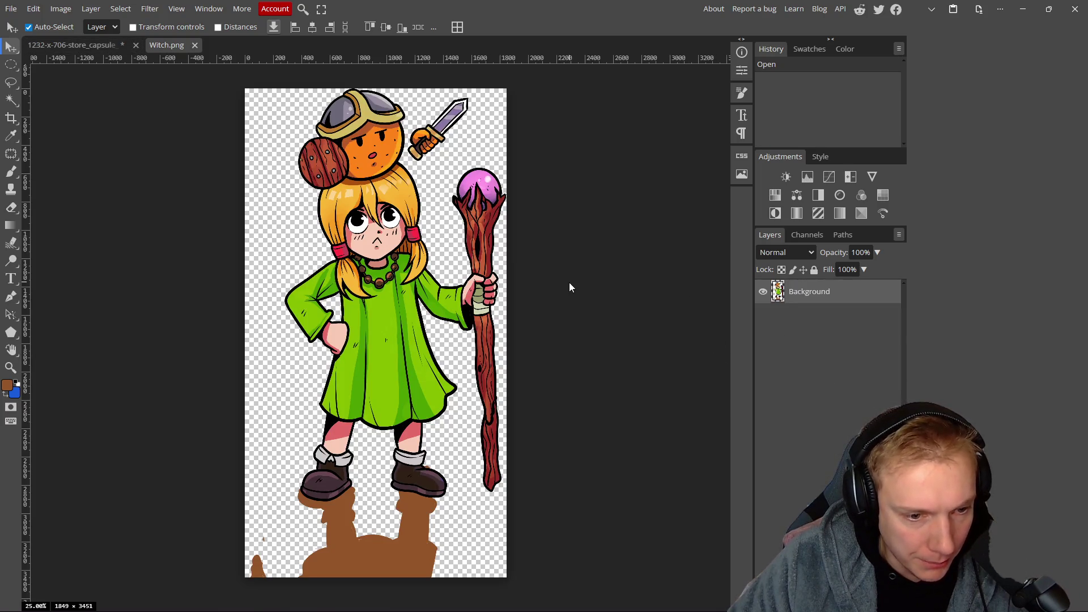
Erase the brown patch and fringe around the witch's boot with a smaller eraser.
scroll(420, 398, up, 8)
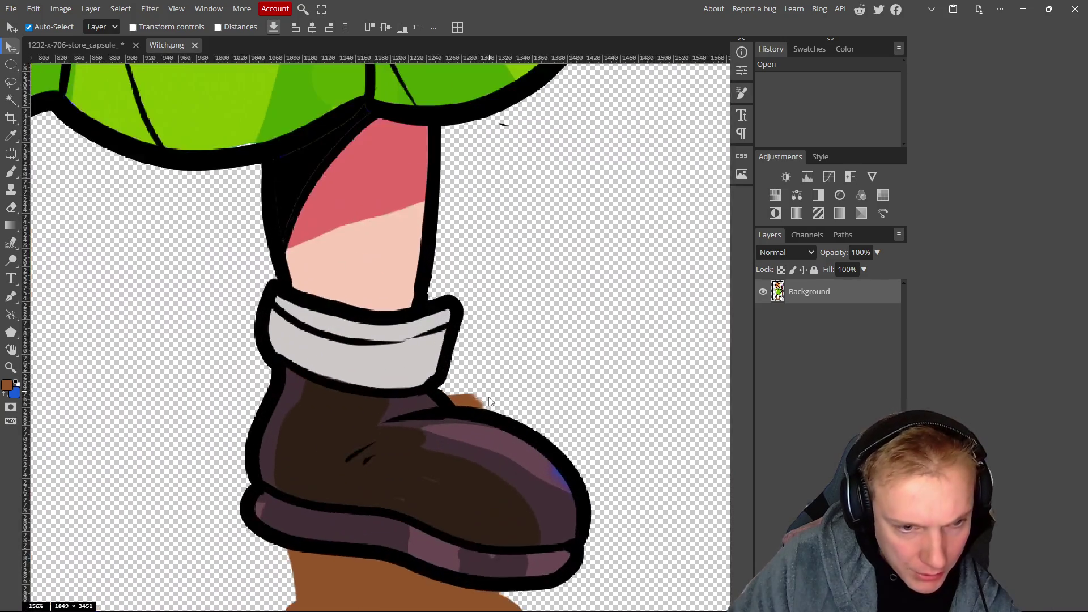
scroll(490, 395, up, 6)
key(e)
mouse_move(437, 352)
mouse_down()
mouse_move(347, 351)
mouse_move(379, 379)
mouse_move(485, 391)
mouse_up()
scroll(433, 365, up, 1)
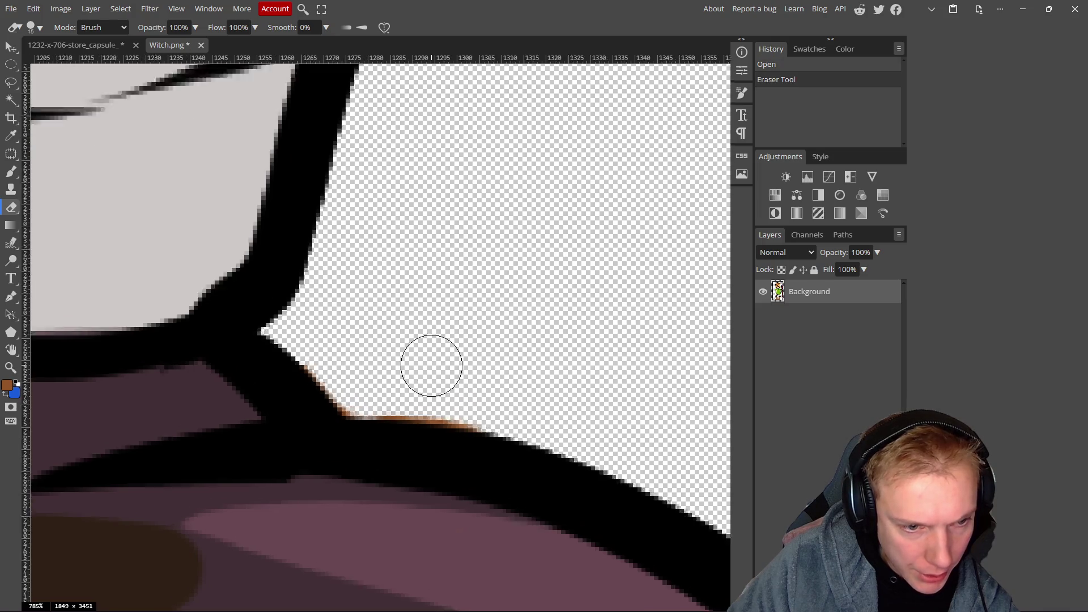
scroll(433, 364, up, 5)
mouse_move(420, 396)
mouse_down()
mouse_move(442, 381)
mouse_move(340, 383)
mouse_move(299, 420)
mouse_move(535, 455)
mouse_move(280, 413)
mouse_move(244, 418)
mouse_move(121, 293)
mouse_up()
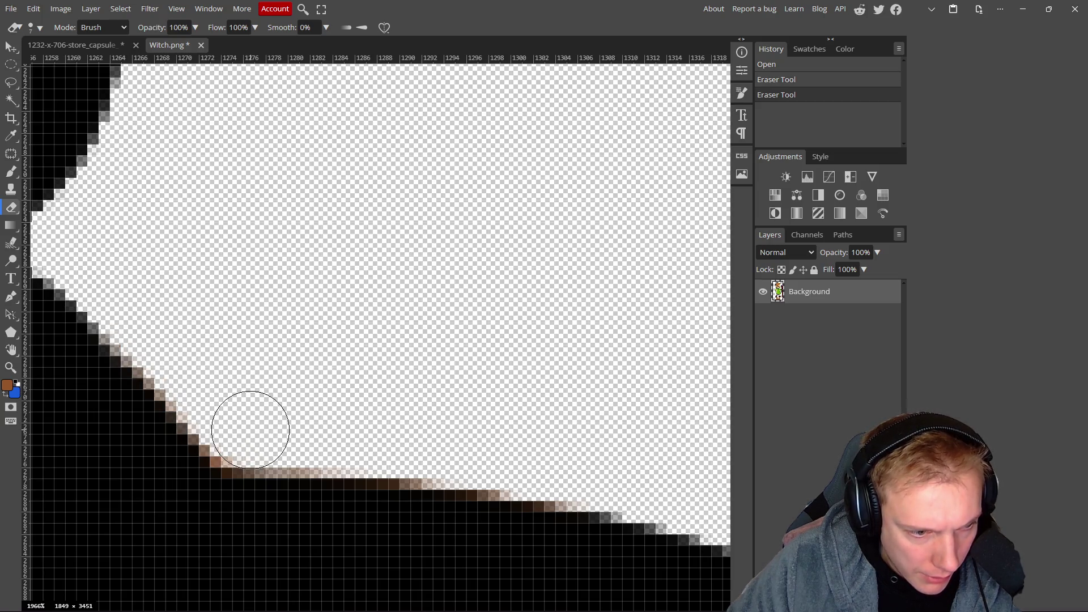
mouse_move(262, 432)
mouse_down()
mouse_move(243, 431)
mouse_move(295, 396)
mouse_up()
scroll(326, 372, down, 10)
scroll(411, 311, down, 8)
scroll(424, 344, up, 3)
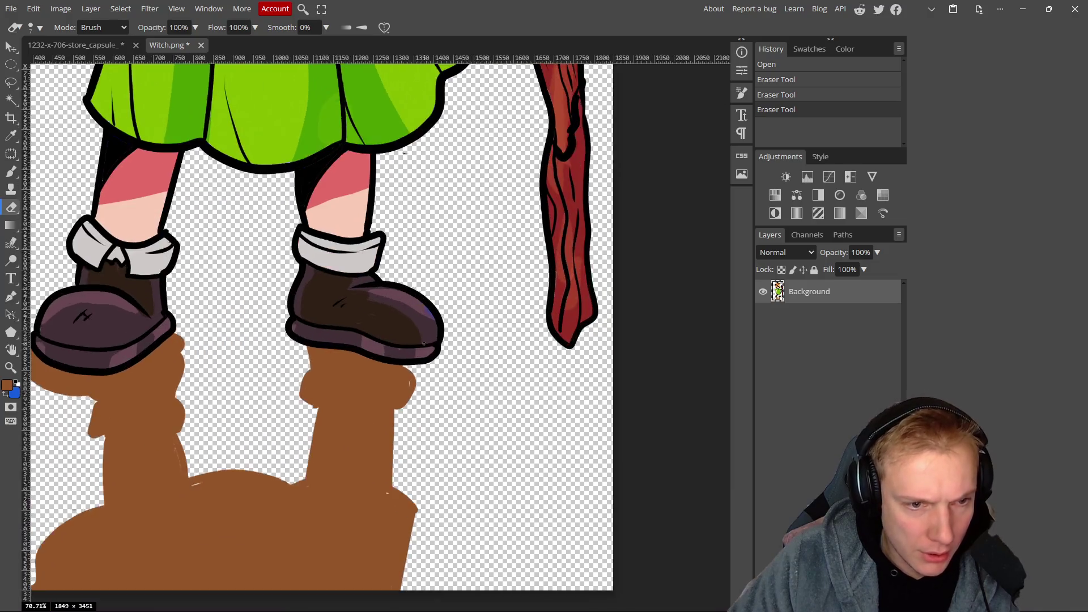
scroll(423, 345, up, 10)
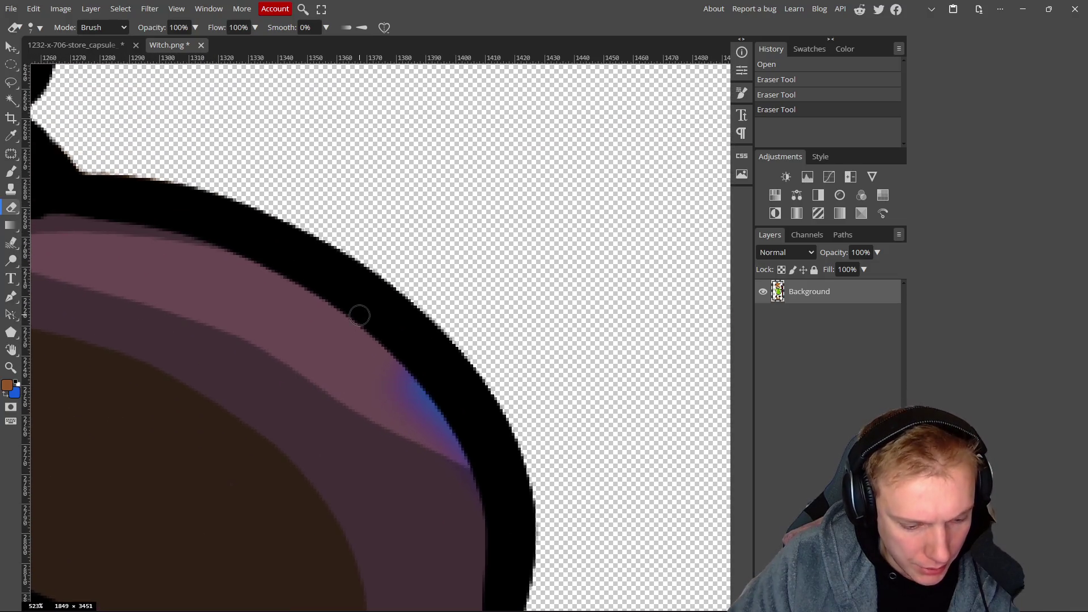
Sample the boot's mauve colour with the Brush and save the witch back into the capsule.
key(b)
alt+click(316, 344)
scroll(379, 397, down, 1)
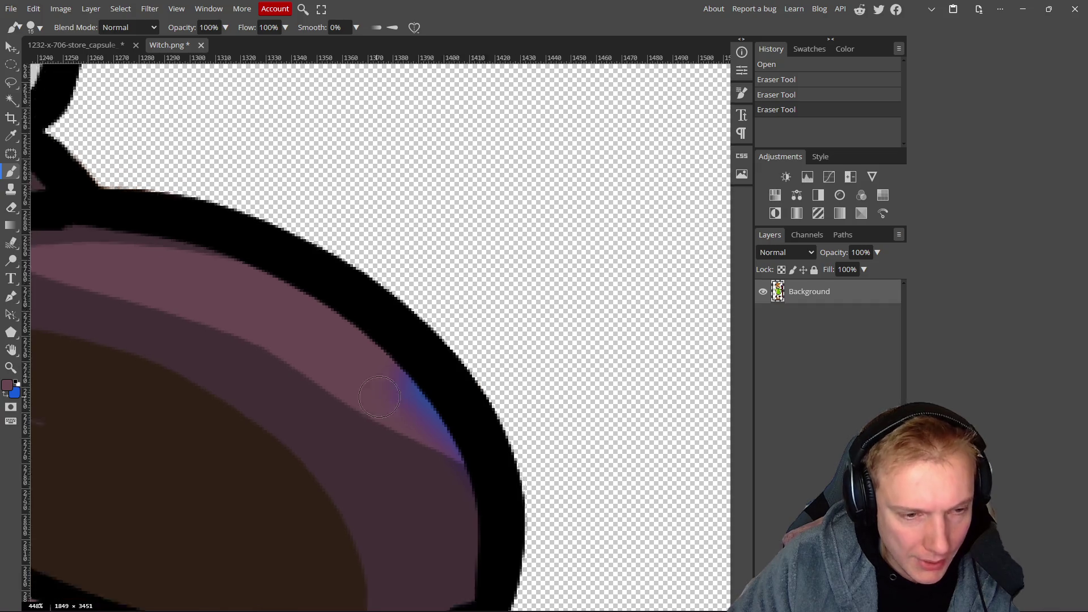
scroll(379, 397, down, 14)
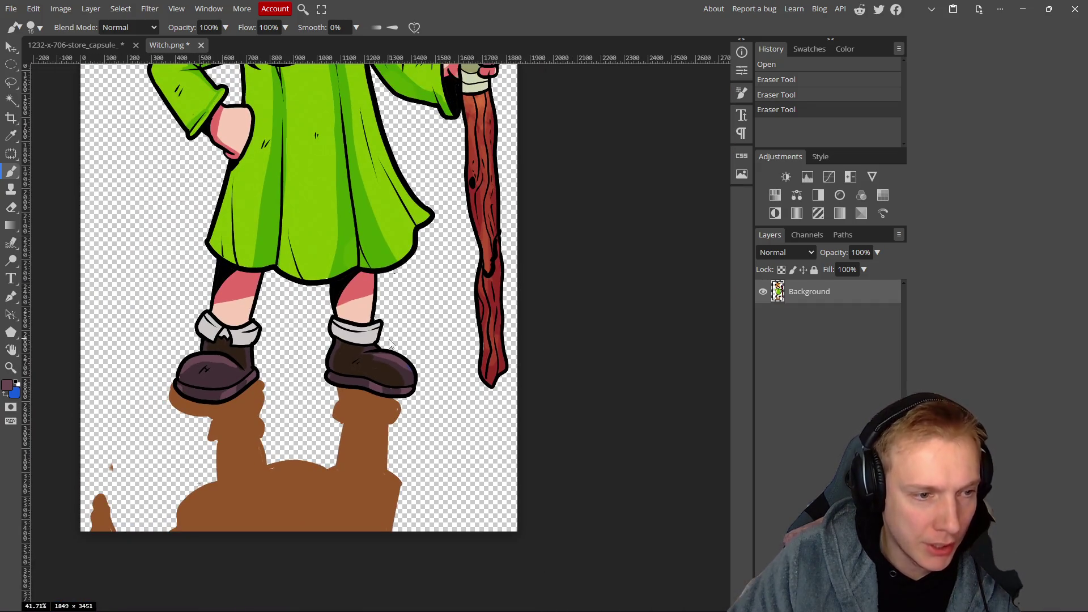
key(ctrl+s)
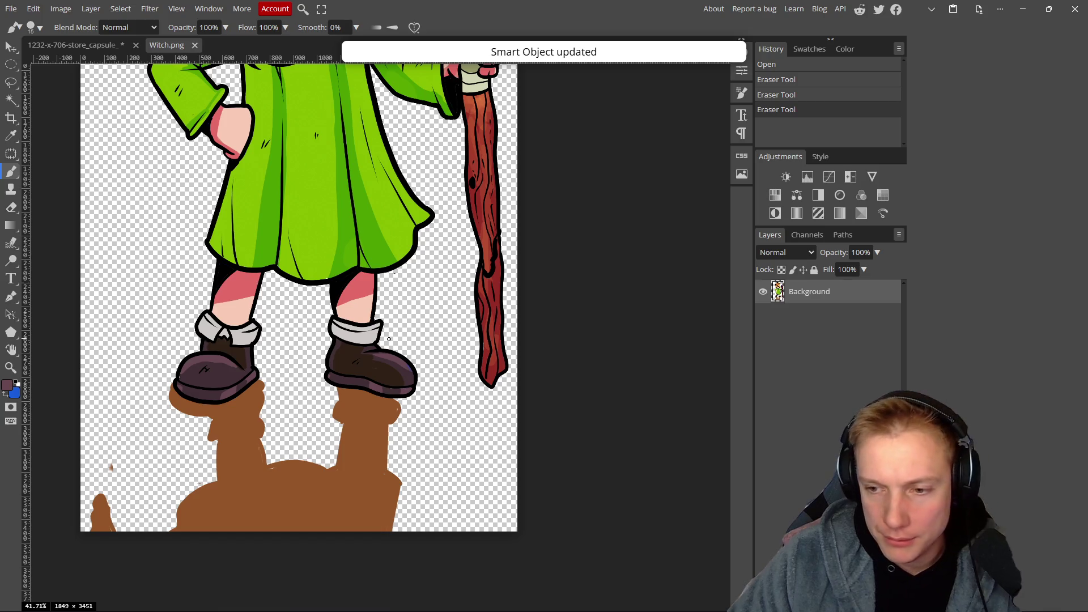
In the capsule, move the right-hand witch left onto the other witch.
click(93, 47)
key(v)
mouse_move(409, 297)
mouse_down()
mouse_move(313, 325)
mouse_move(363, 320)
mouse_up()
scroll(363, 320, up, 5)
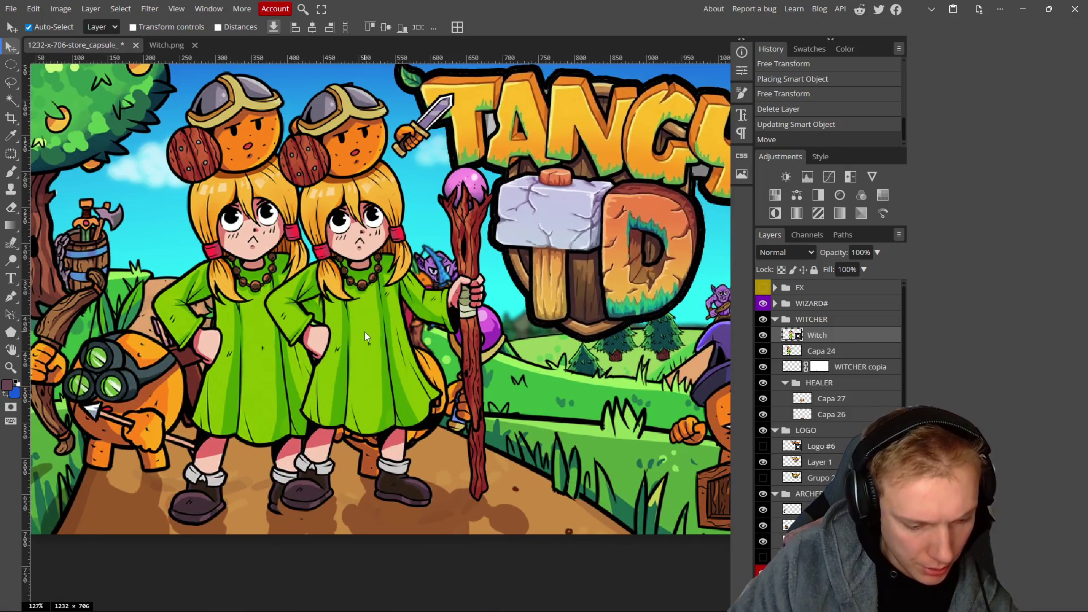
Scale the witch to 22.23% and nudge her into place left of the pumpkin.
key(ctrl+t)
drag(223, 336, 200, 335)
drag(366, 317, 287, 328)
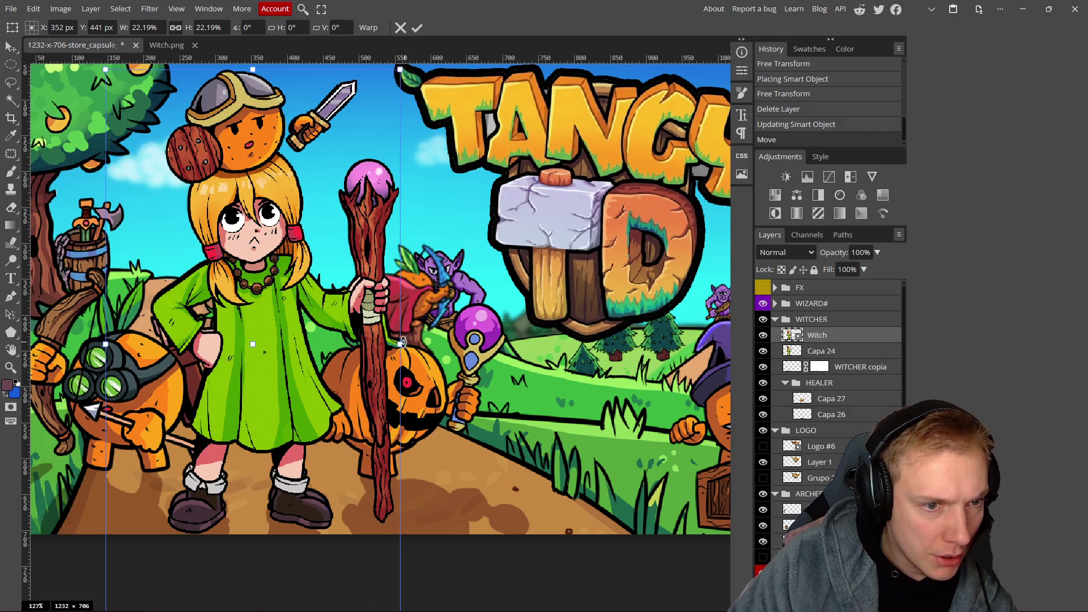
drag(400, 344, 396, 345)
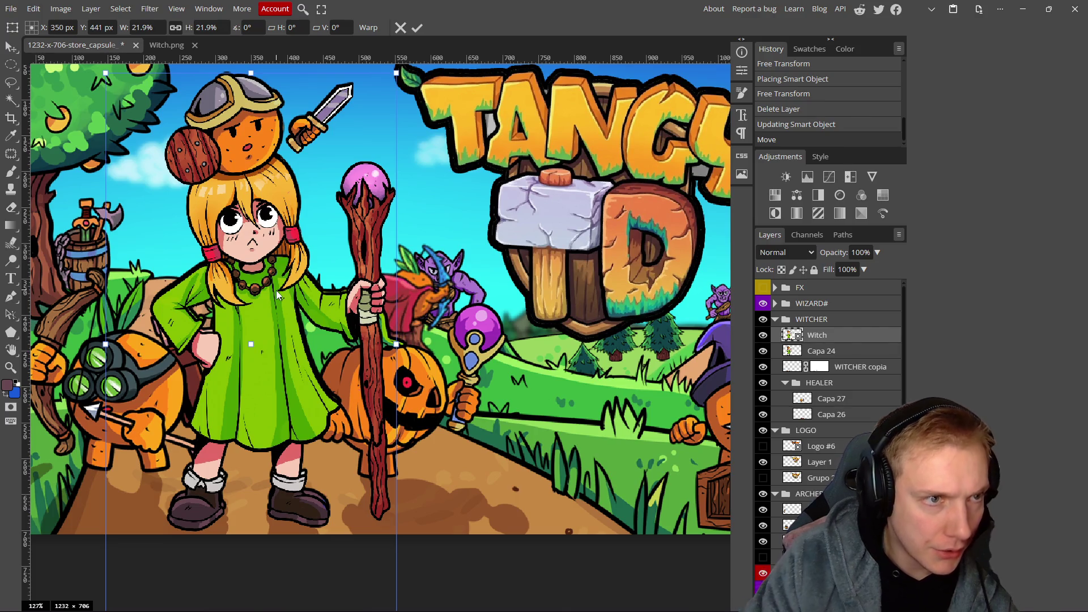
key(Up)
key(Up)
key(Up)
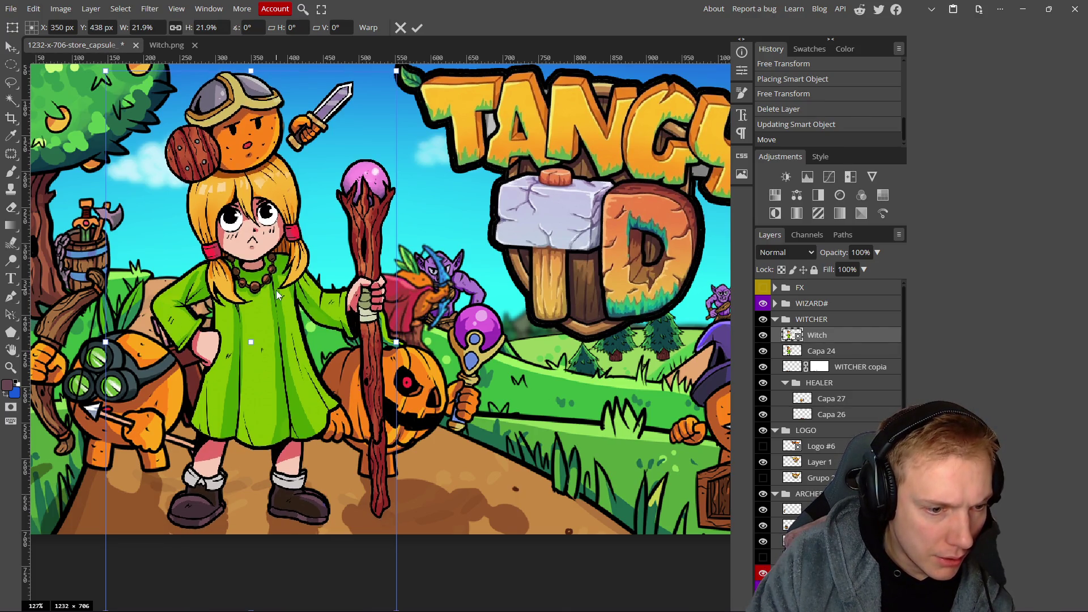
key(Down)
key(Down)
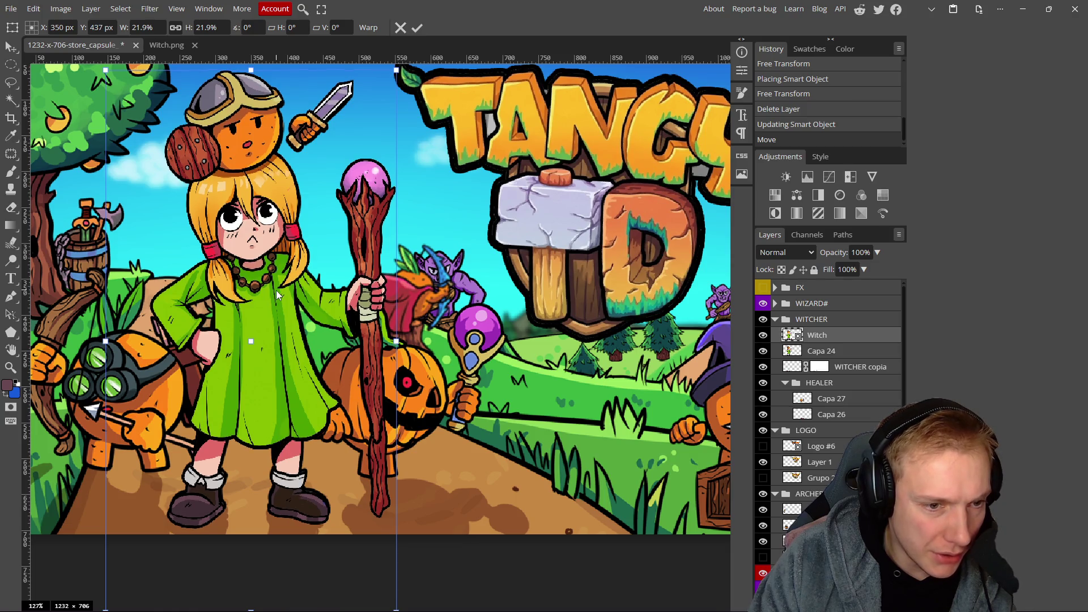
key(Down)
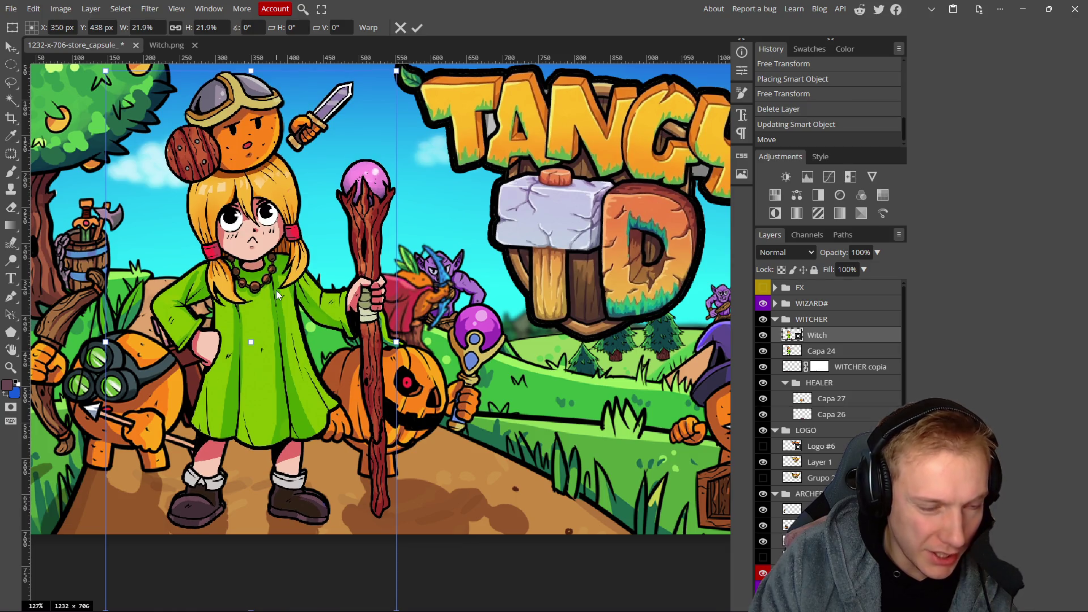
drag(396, 342, 401, 342)
key(Left)
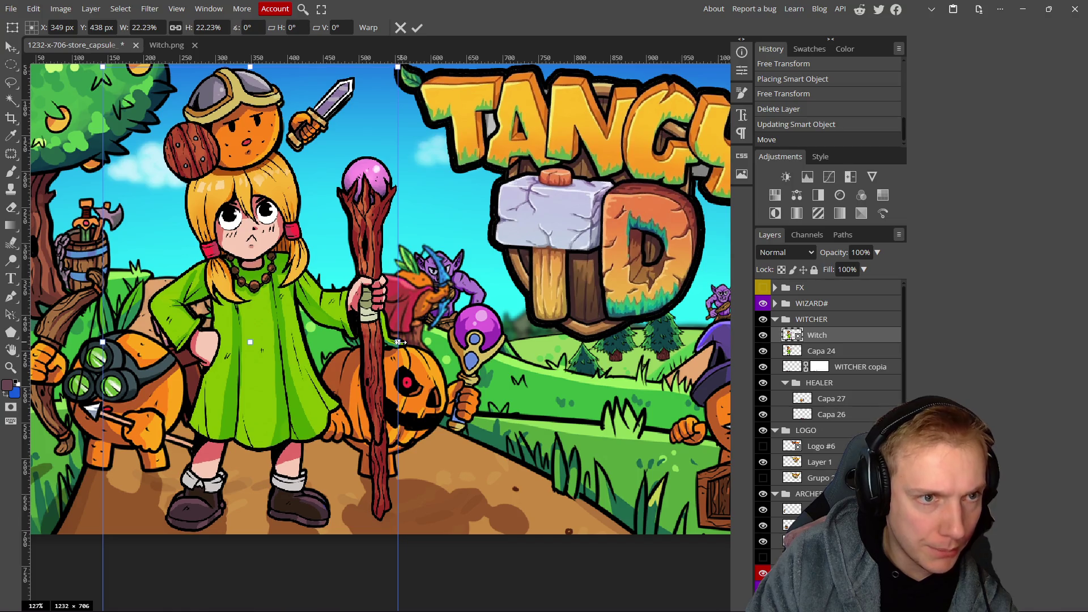
click(417, 27)
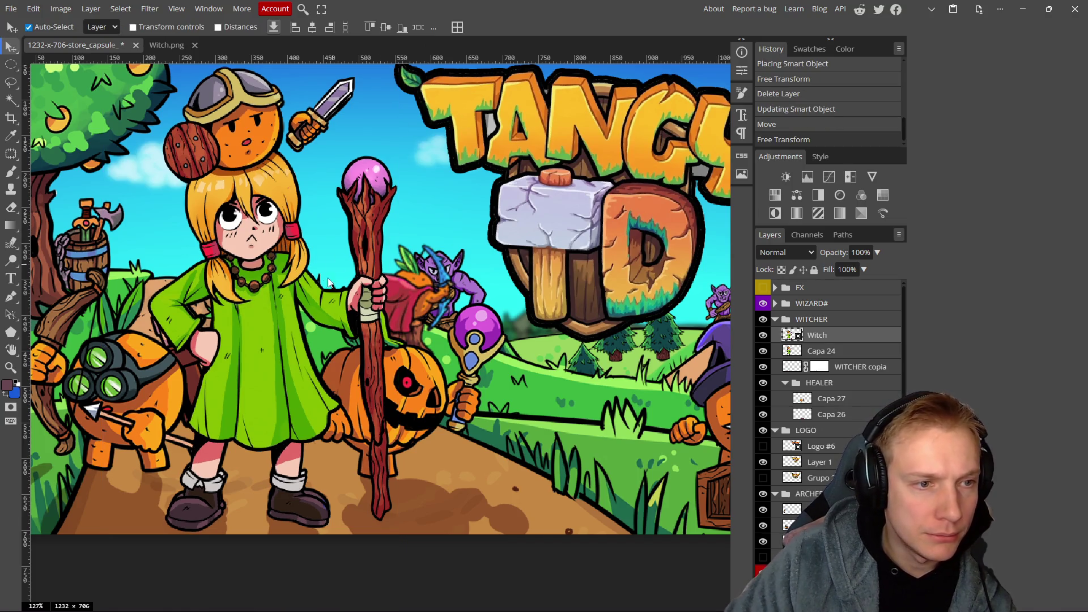
Reopen the Witch layer's contents, zoomed in on her staff.
scroll(315, 367, up, 6)
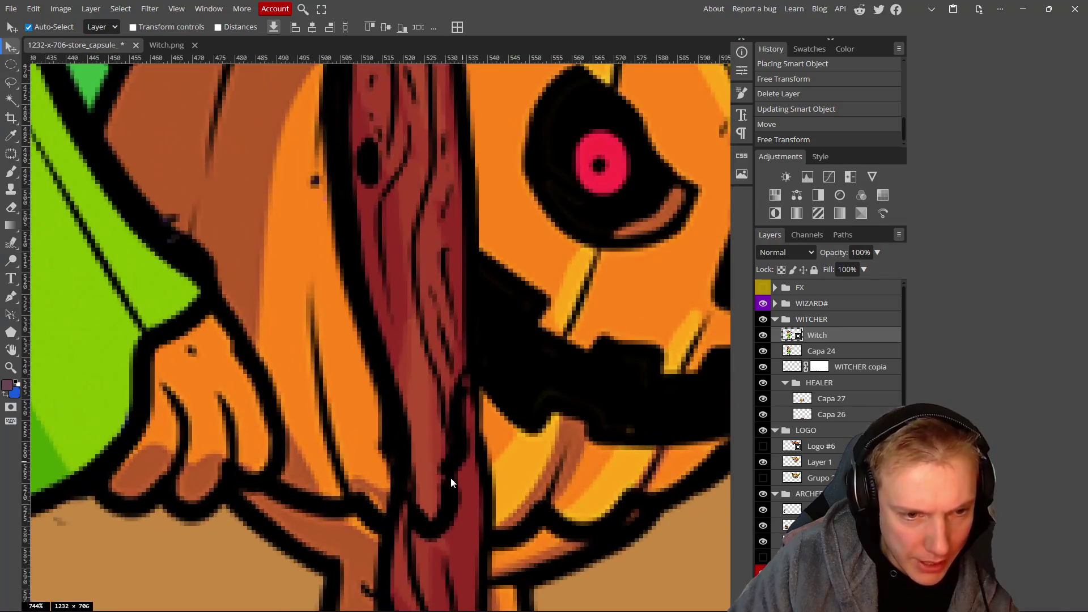
scroll(435, 451, down, 10)
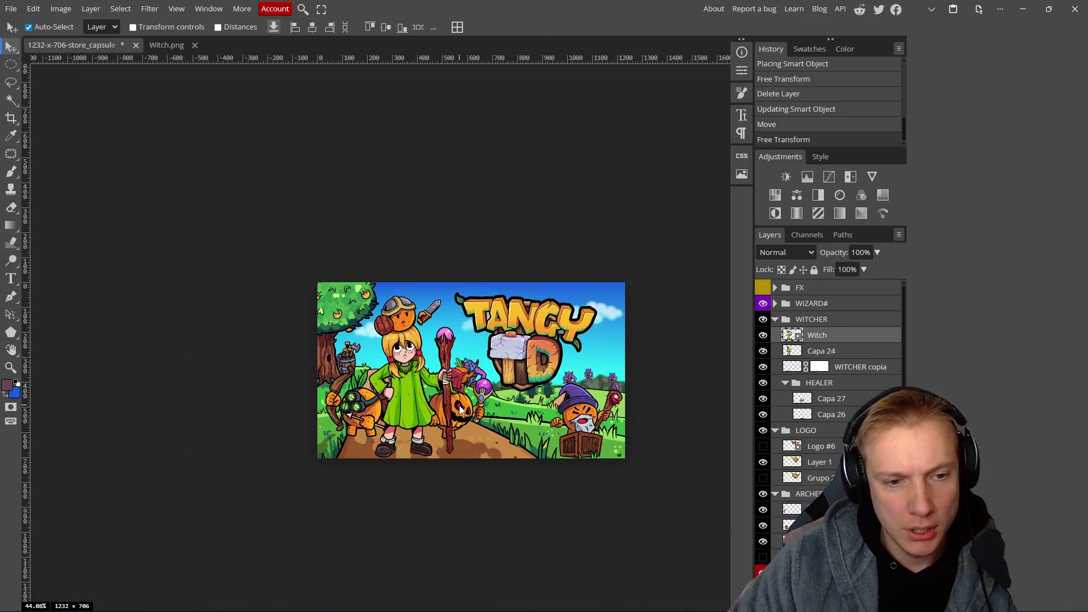
scroll(460, 409, up, 10)
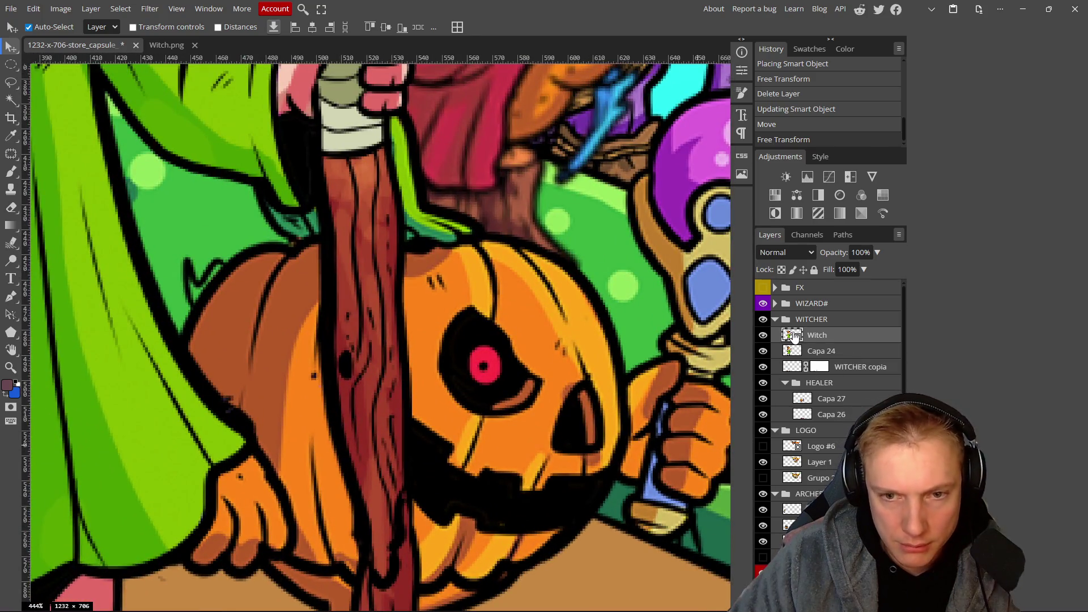
double_click(792, 335)
scroll(464, 240, up, 3)
scroll(463, 236, up, 5)
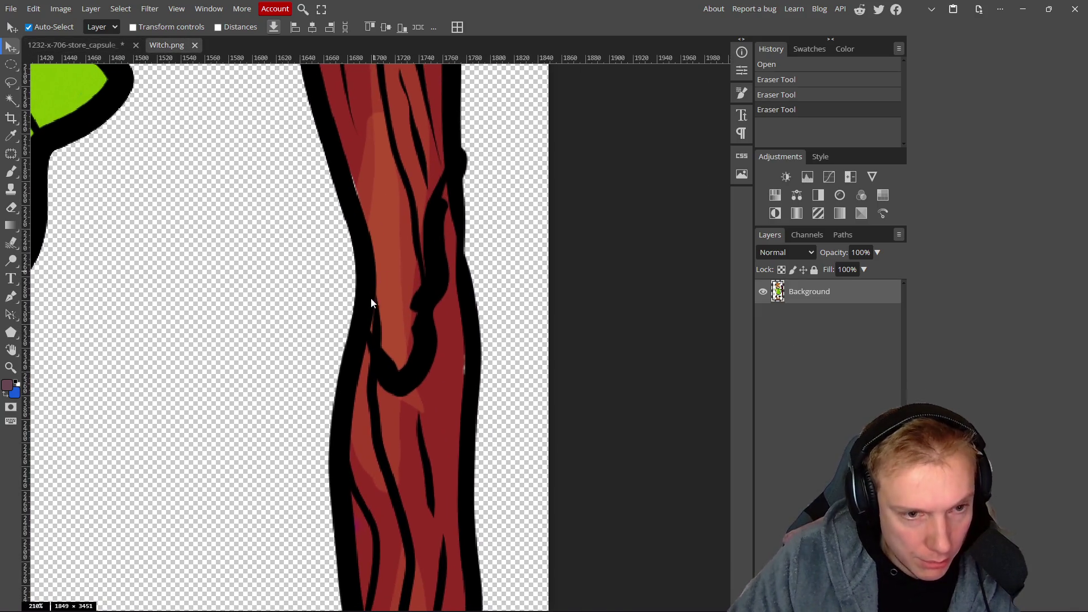
Paint the staff's dark red over the black line running along the staff.
key(b)
alt+click(443, 367)
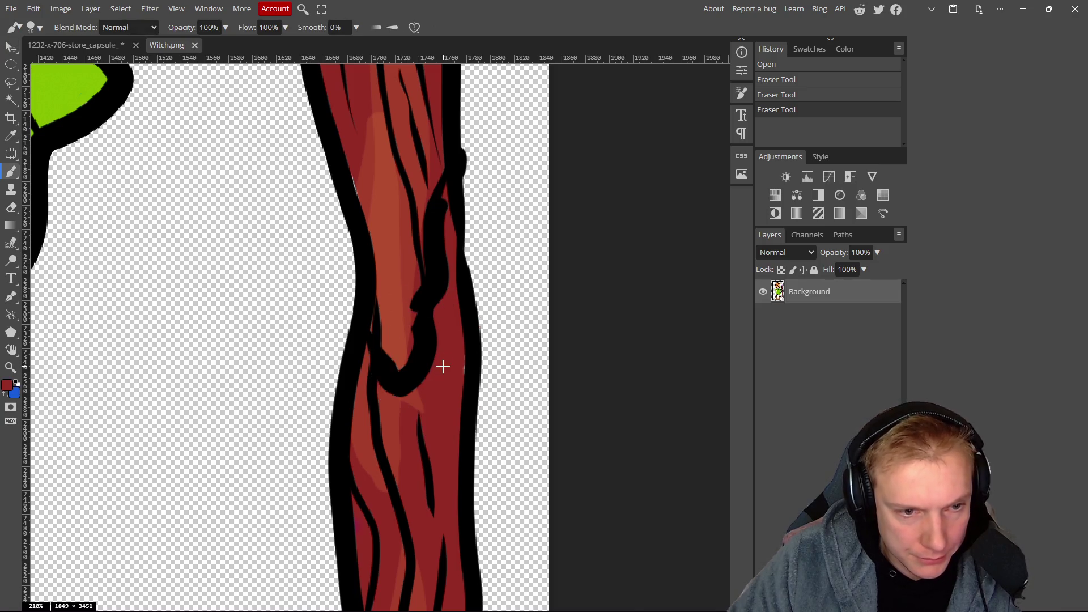
scroll(444, 371, up, 3)
mouse_move(397, 236)
mouse_down()
mouse_move(404, 331)
mouse_move(414, 323)
mouse_move(404, 400)
mouse_up()
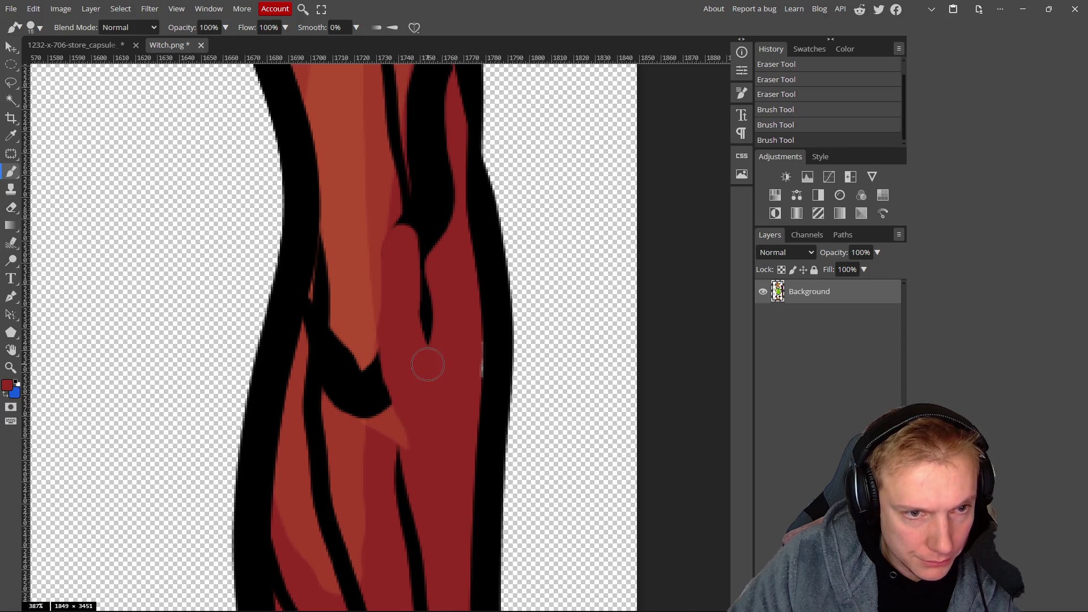
scroll(442, 294, up, 5)
scroll(442, 295, right, 2)
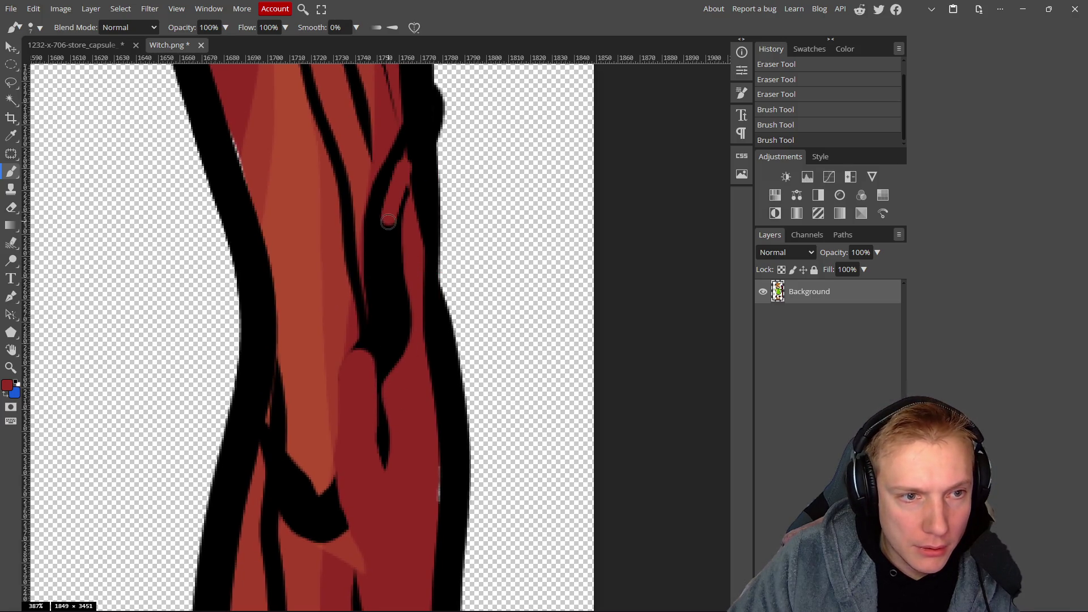
drag(388, 219, 397, 196)
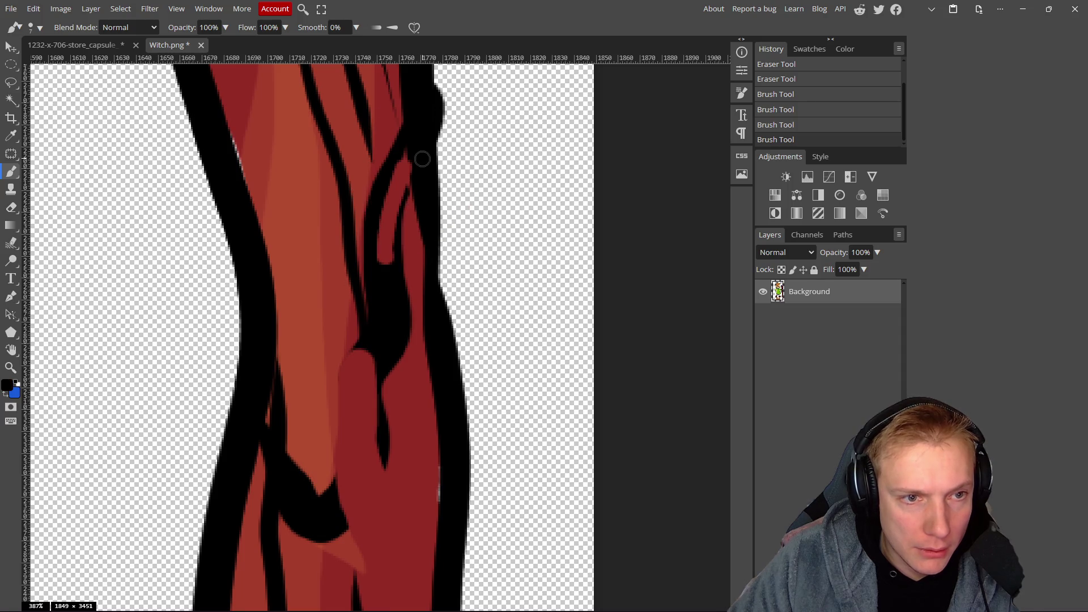
alt+click(390, 215)
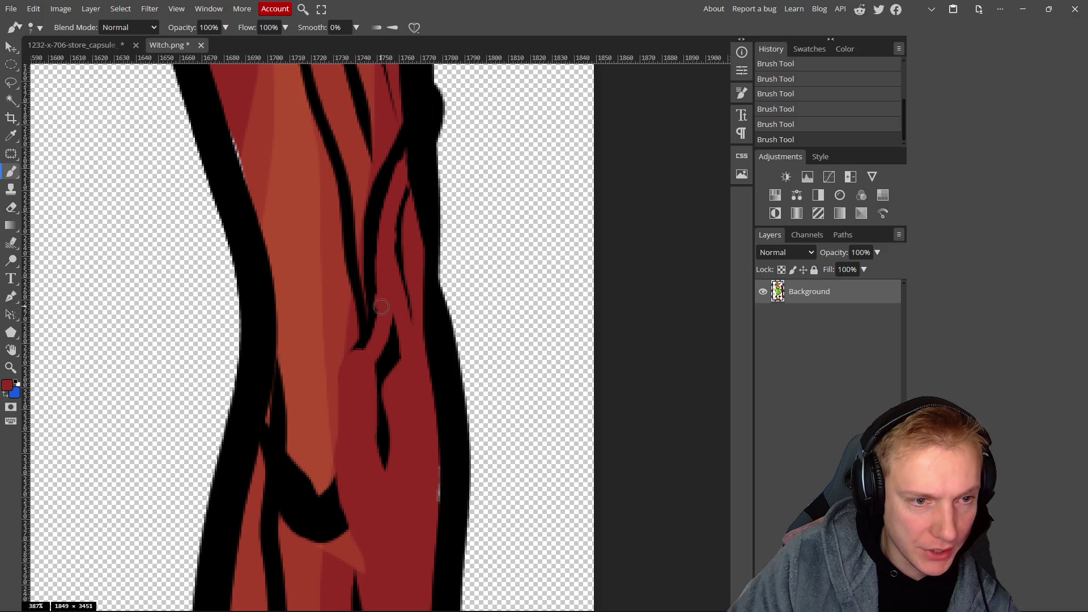
key(ctrl+z)
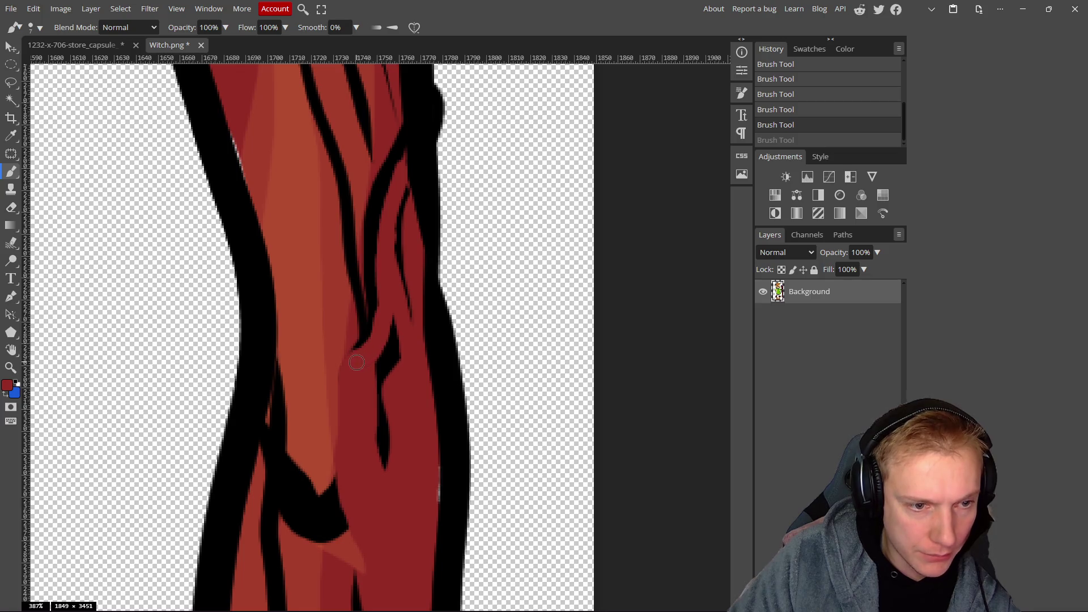
click(356, 362)
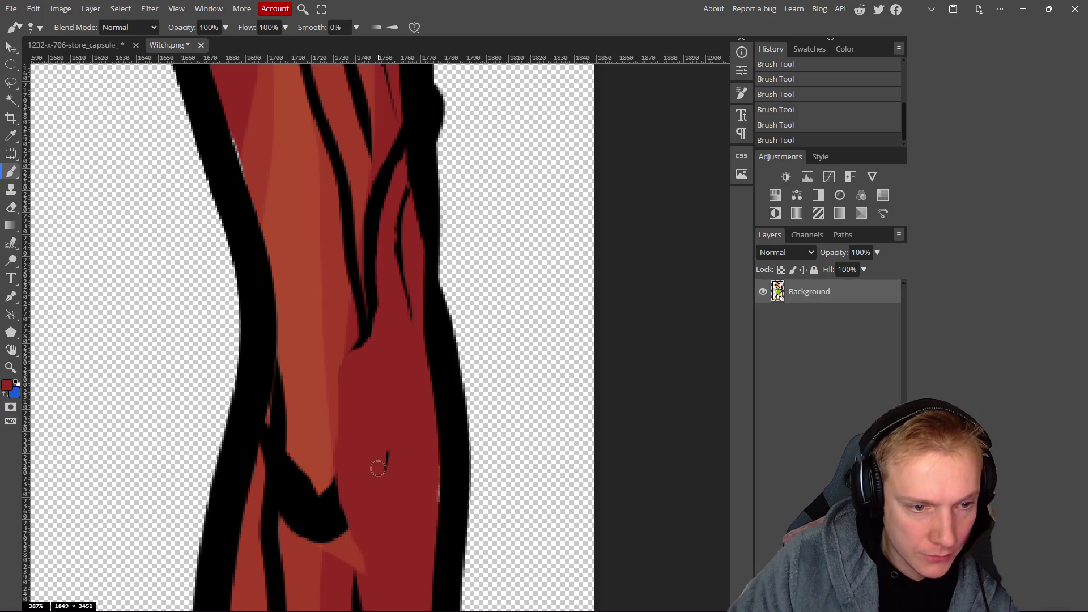
Sample orange-red tones and paint over the remaining black marks on the lower staff.
alt+click(333, 330)
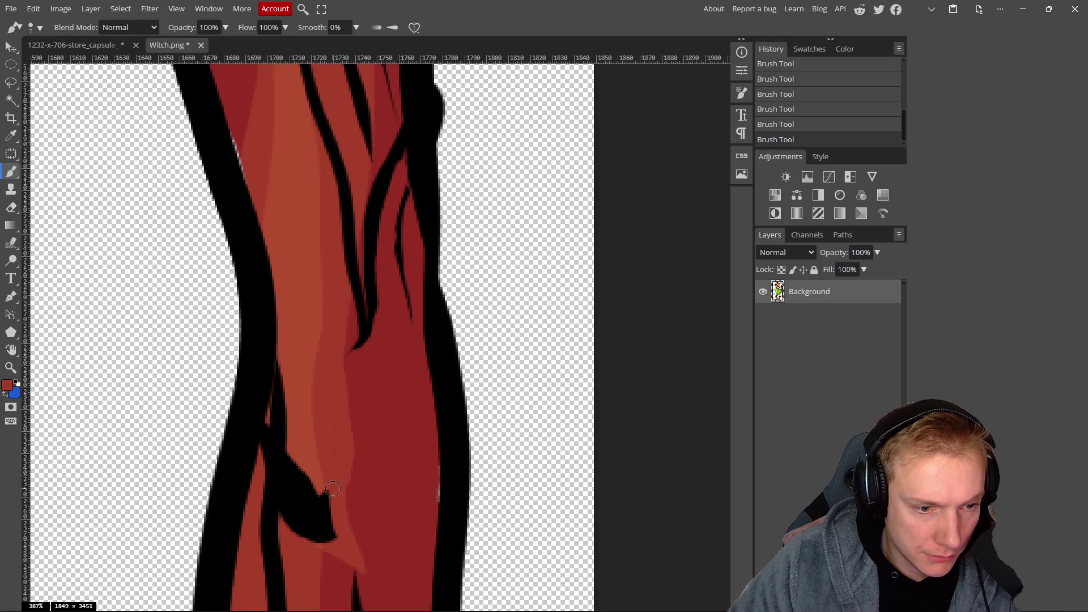
drag(308, 427, 318, 325)
alt+click(316, 349)
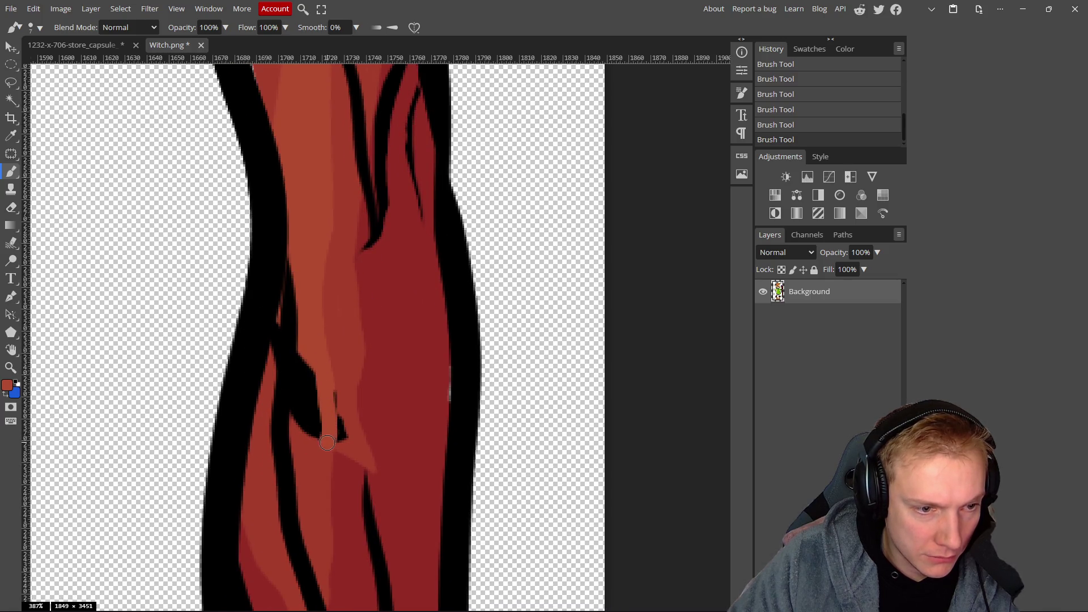
alt+click(350, 373)
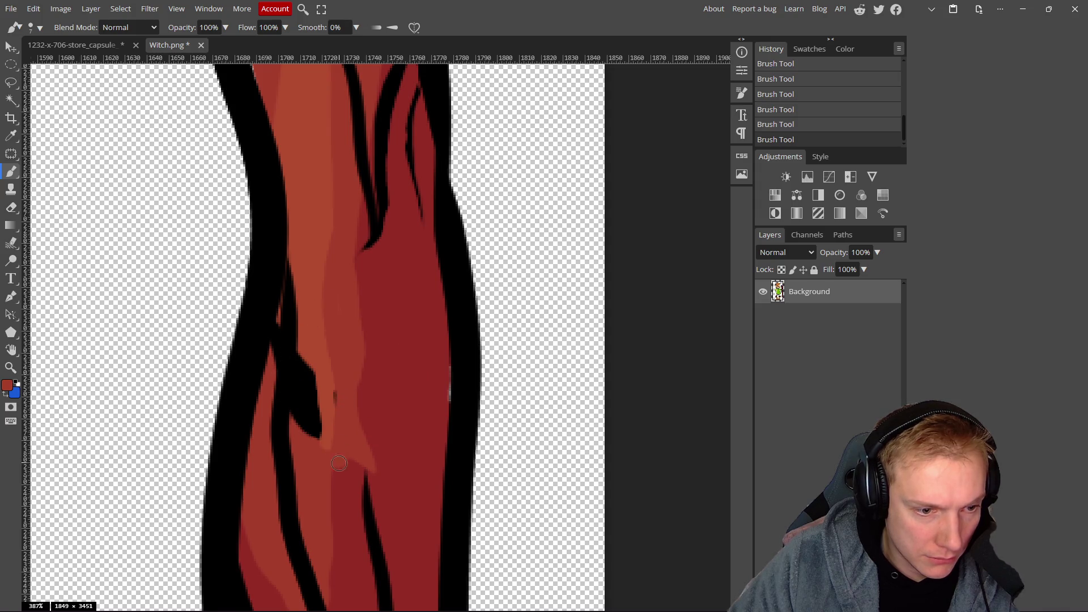
alt+click(322, 376)
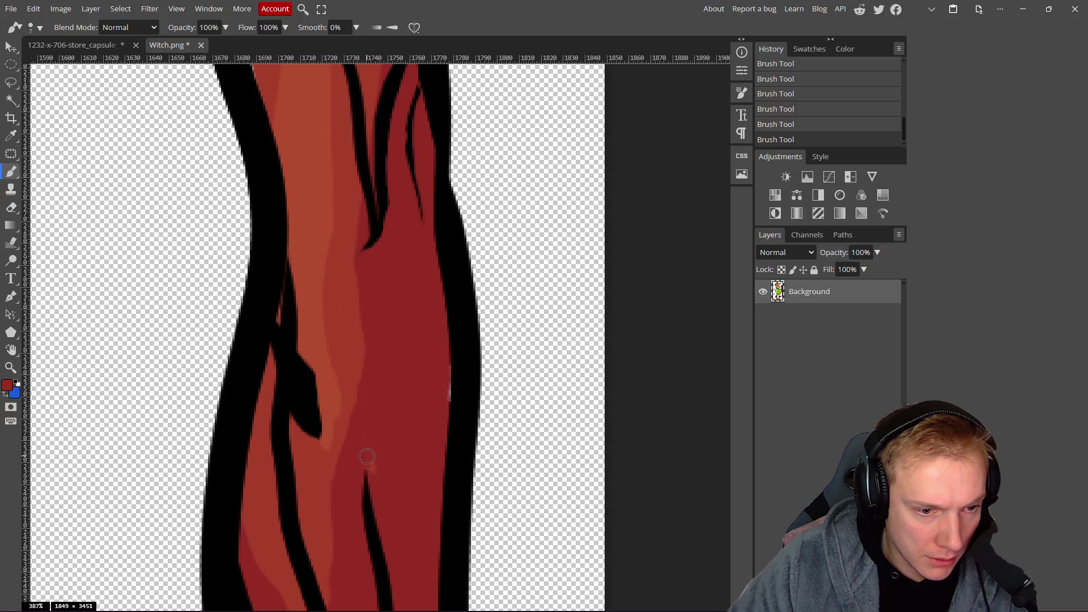
scroll(367, 419, down, 1)
scroll(367, 397, left, 1)
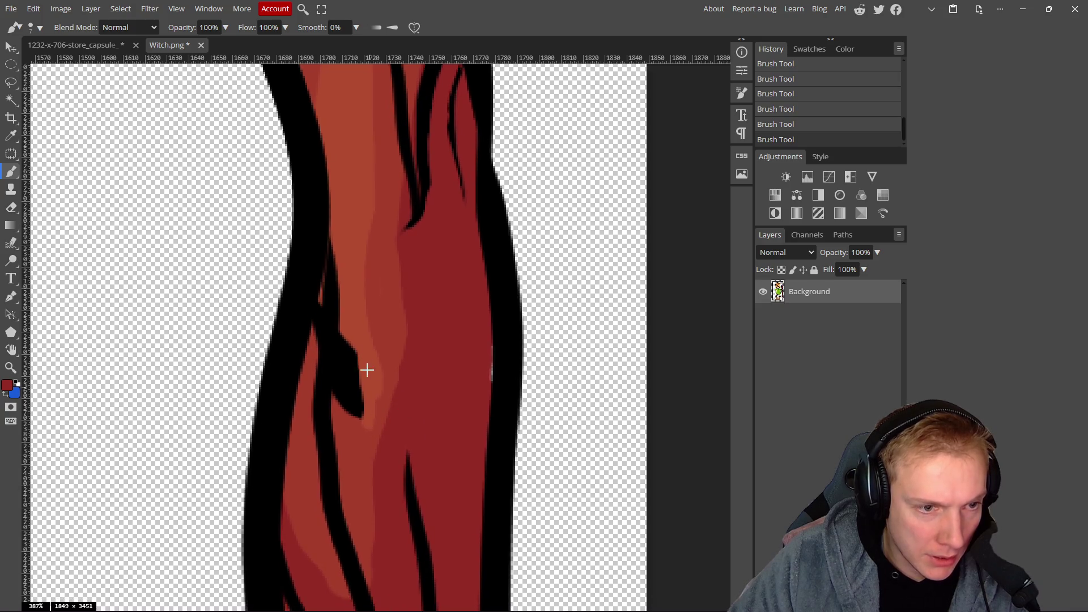
alt+click(351, 320)
mouse_move(345, 328)
mouse_down()
mouse_move(342, 402)
mouse_move(358, 404)
mouse_up()
drag(353, 349, 358, 441)
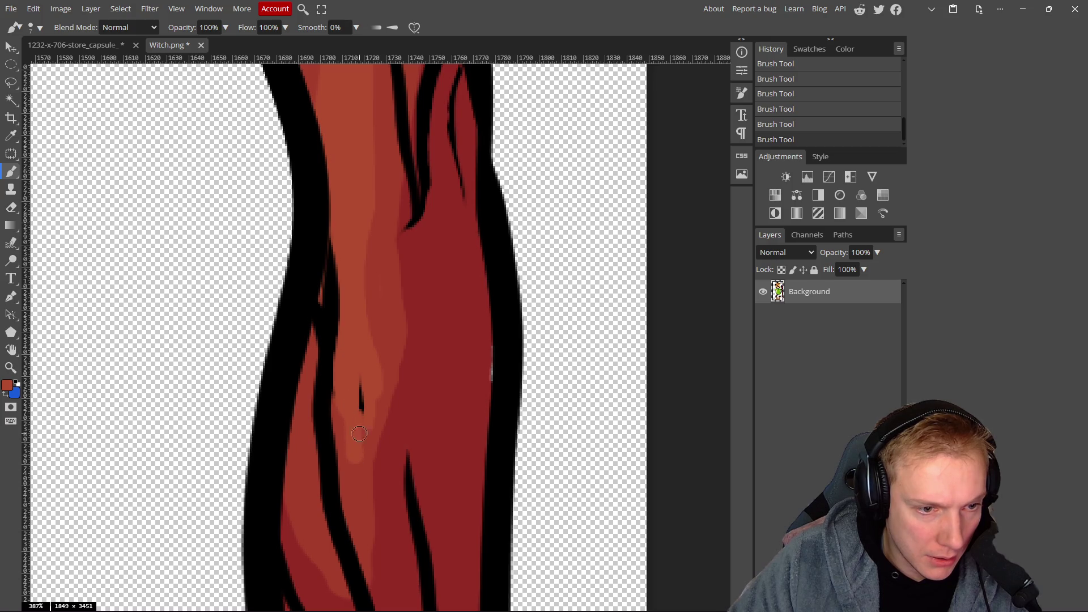
drag(374, 308, 358, 458)
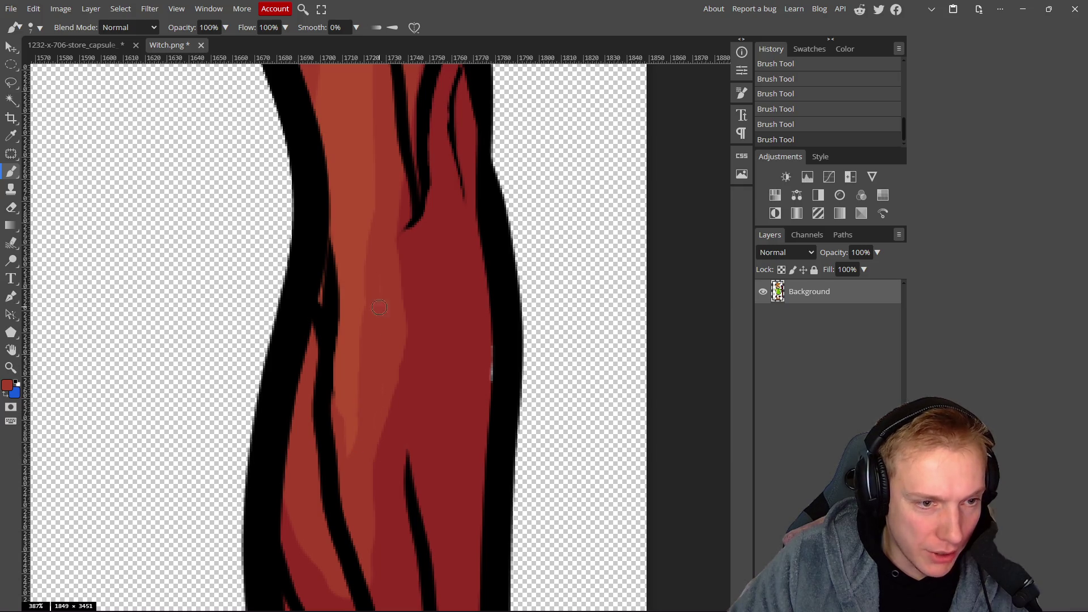
mouse_move(371, 284)
mouse_down()
mouse_move(359, 332)
mouse_move(367, 400)
mouse_up()
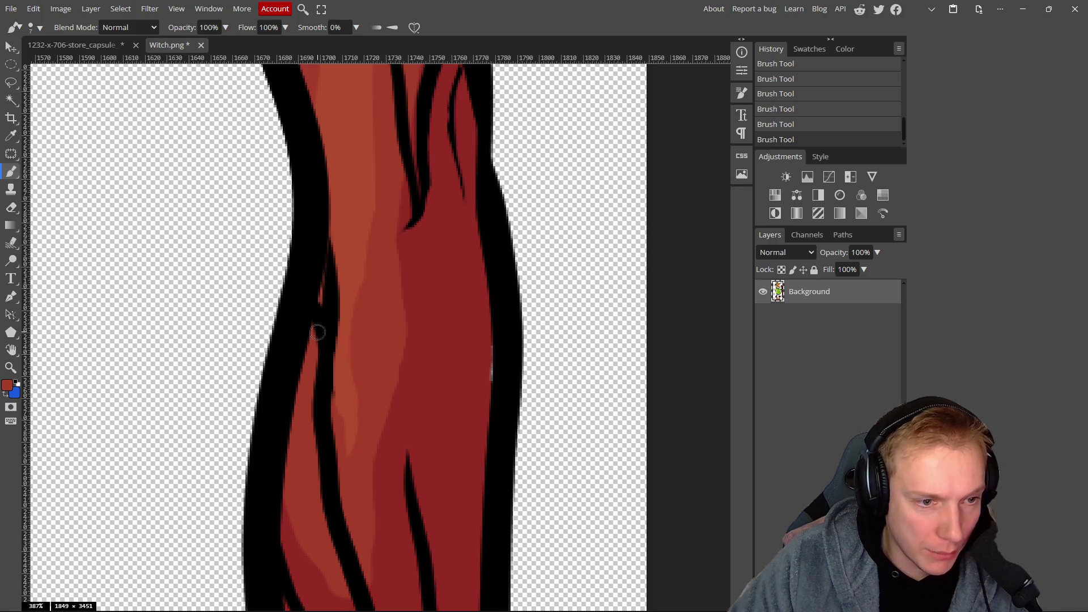
Save the staff fix back into the capsule's Witch smart object.
scroll(334, 338, down, 15)
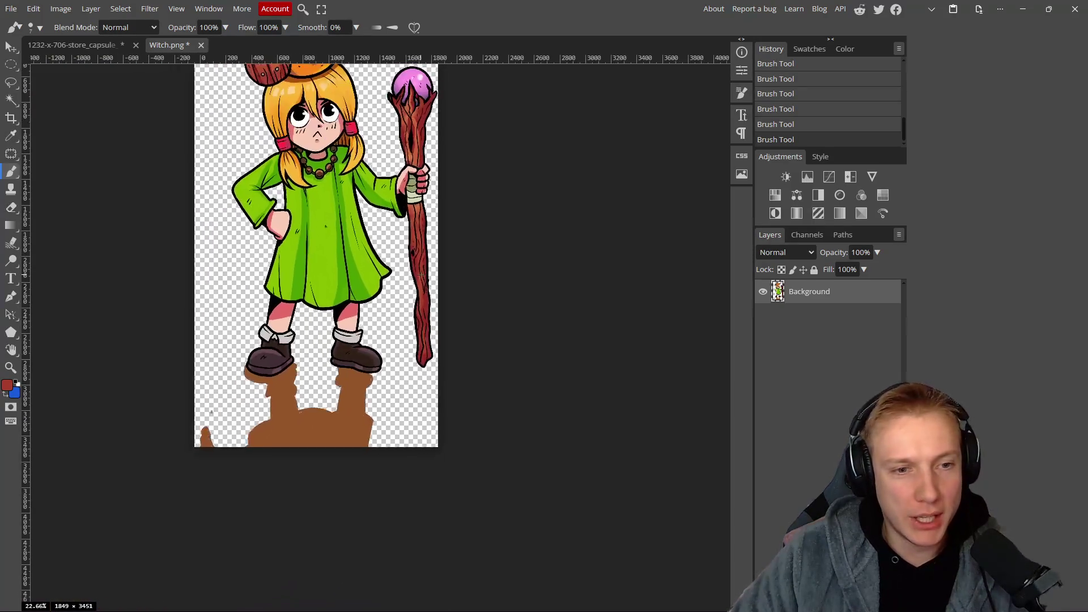
scroll(414, 277, up, 3)
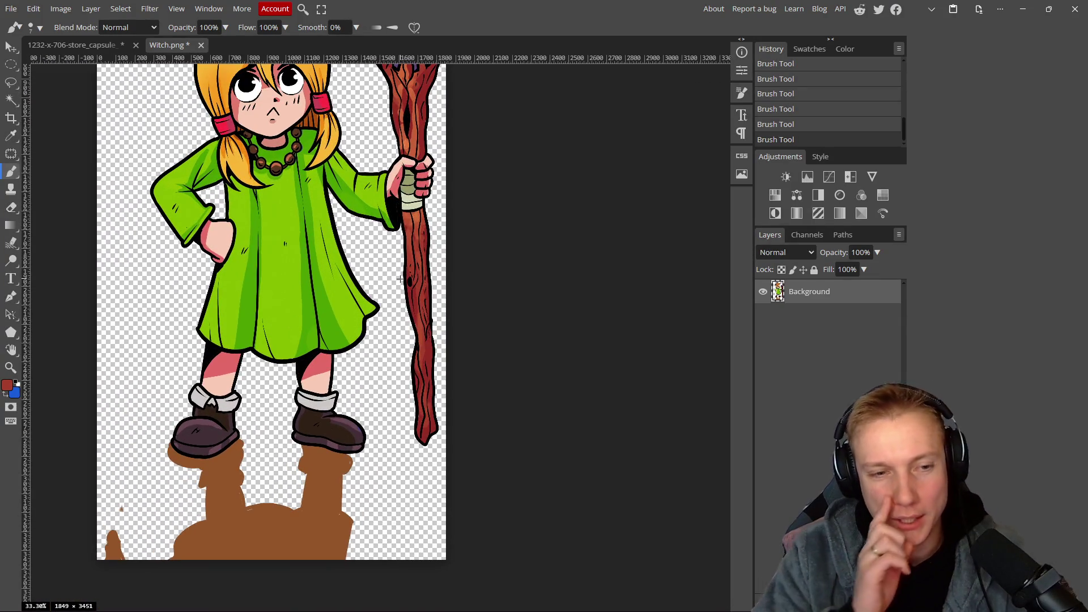
key(ctrl+s)
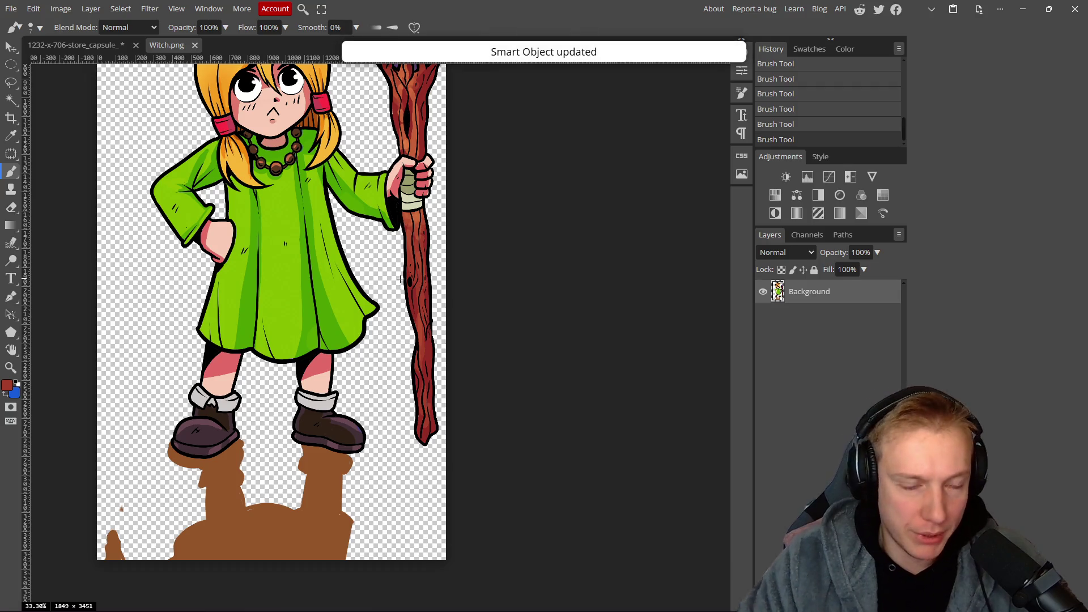
In the capsule, hide the Capa 24 witch layer and collapse the WITCHER group.
click(74, 45)
scroll(402, 399, down, 5)
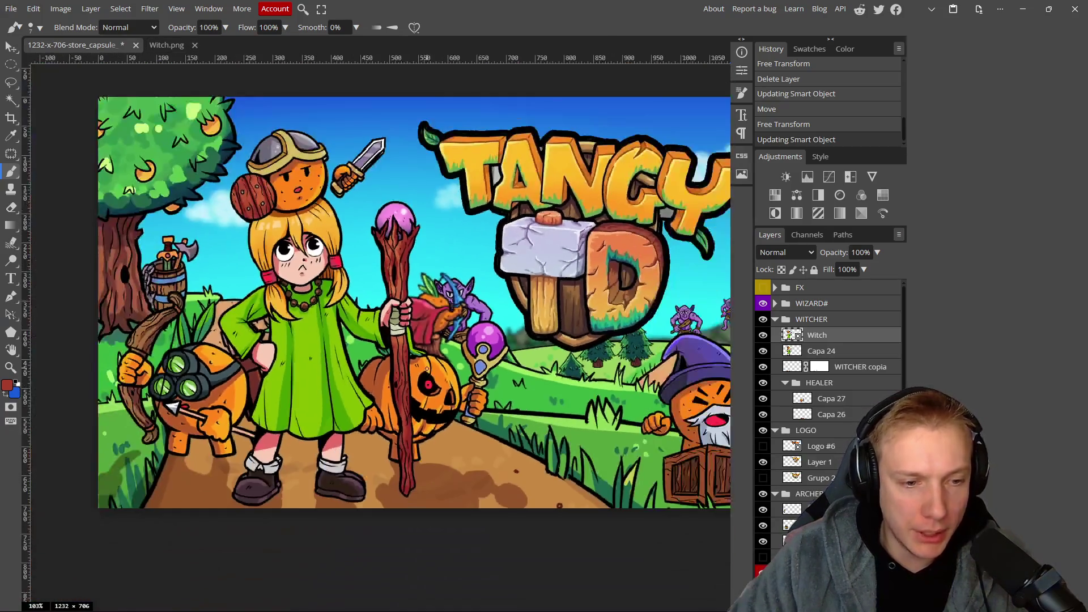
click(762, 352)
scroll(296, 321, down, 4)
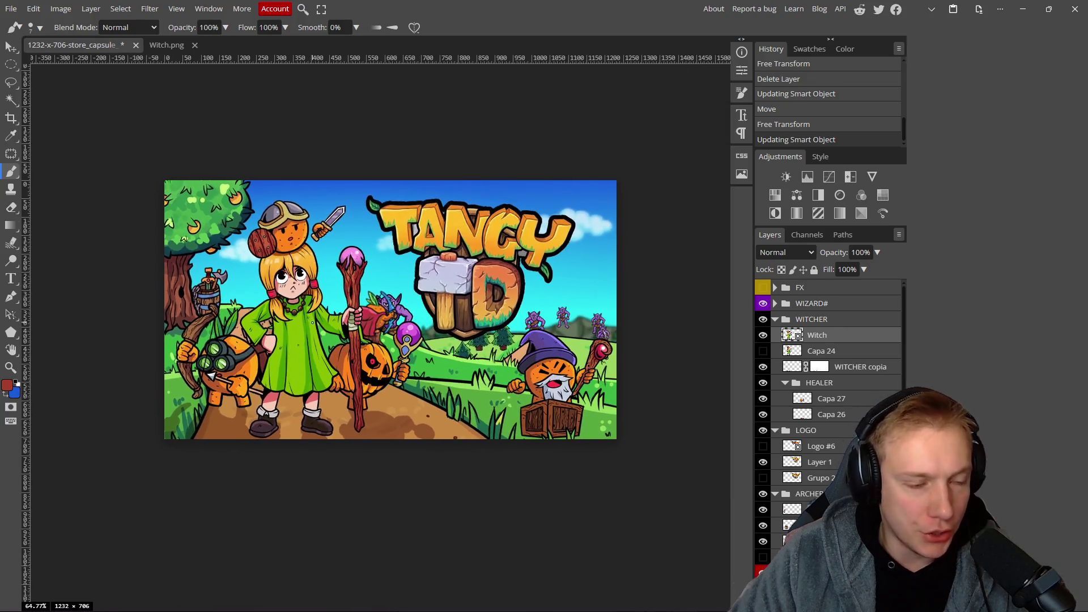
scroll(327, 254, up, 3)
scroll(327, 253, down, 1)
scroll(306, 281, down, 2)
scroll(325, 284, up, 1)
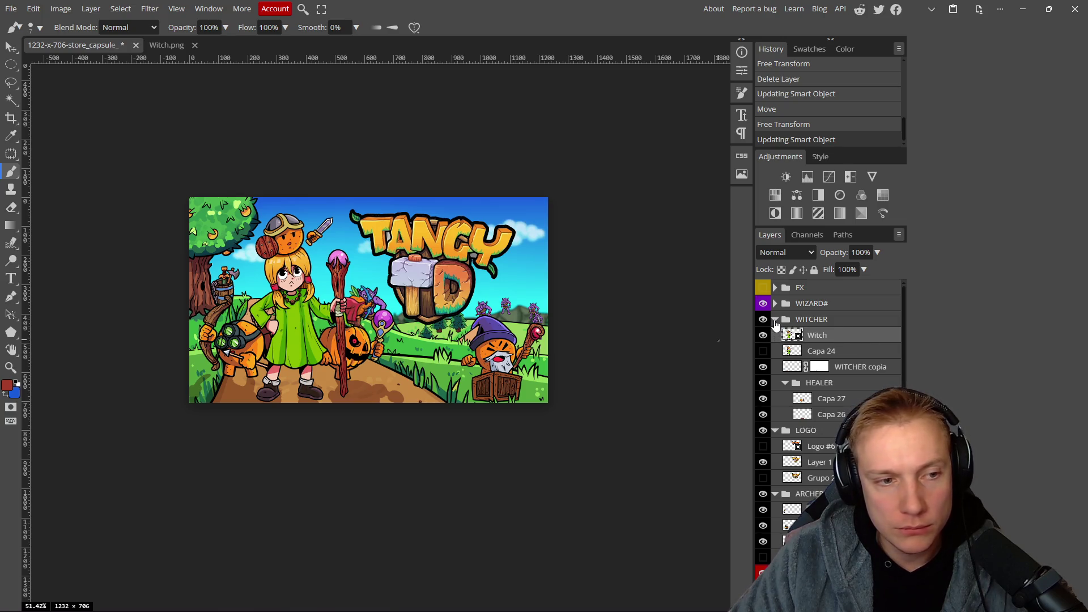
click(776, 321)
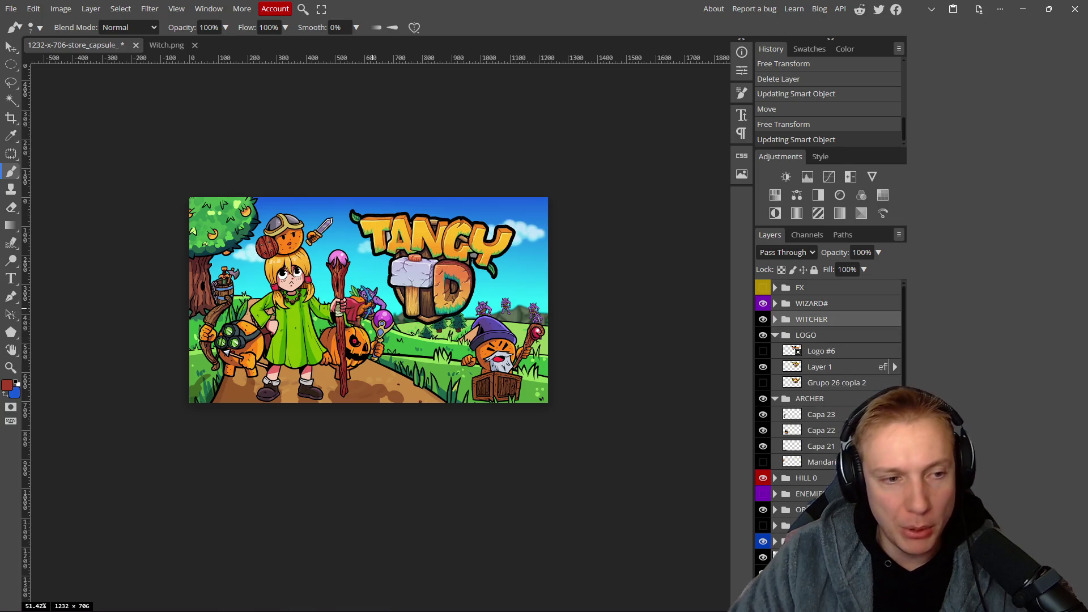
scroll(283, 338, down, 3)
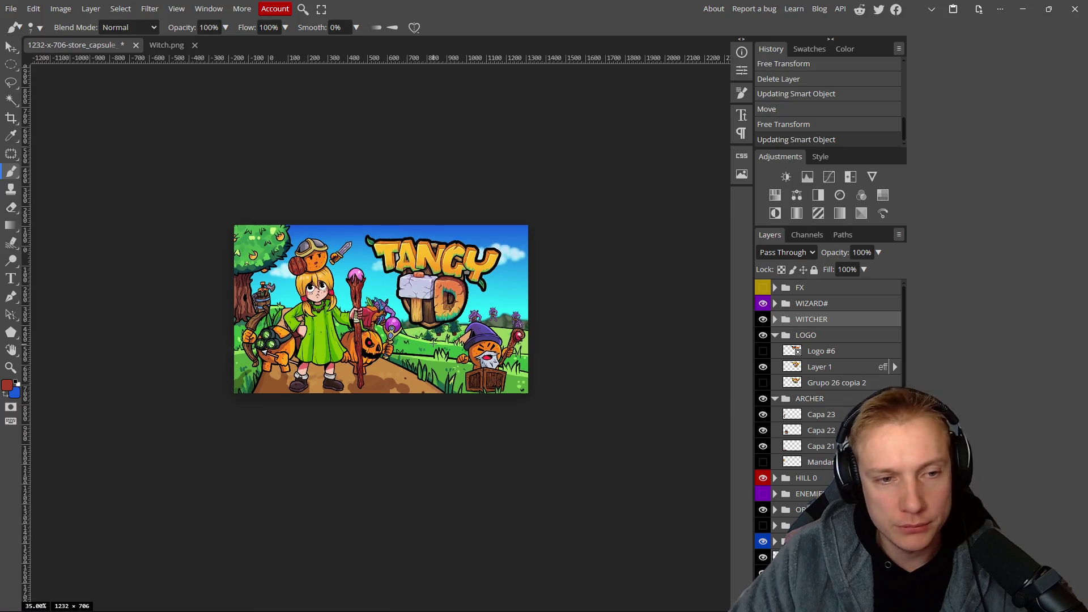
scroll(284, 339, up, 6)
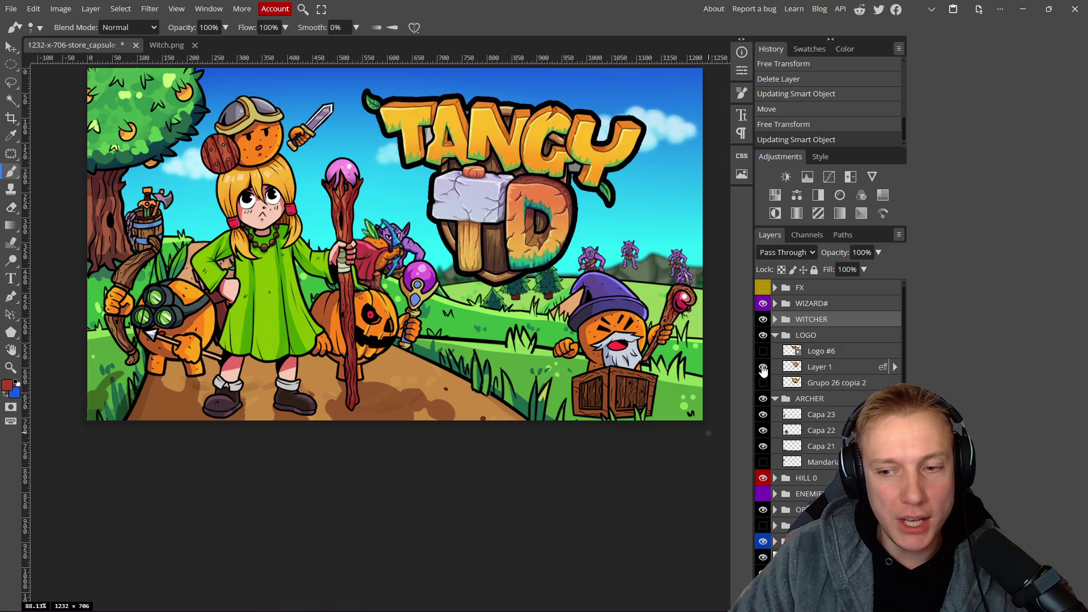
Compare the logo and both witch versions, leaving the repainted Witch visible and Capa 24 hidden.
click(763, 368)
click(763, 368)
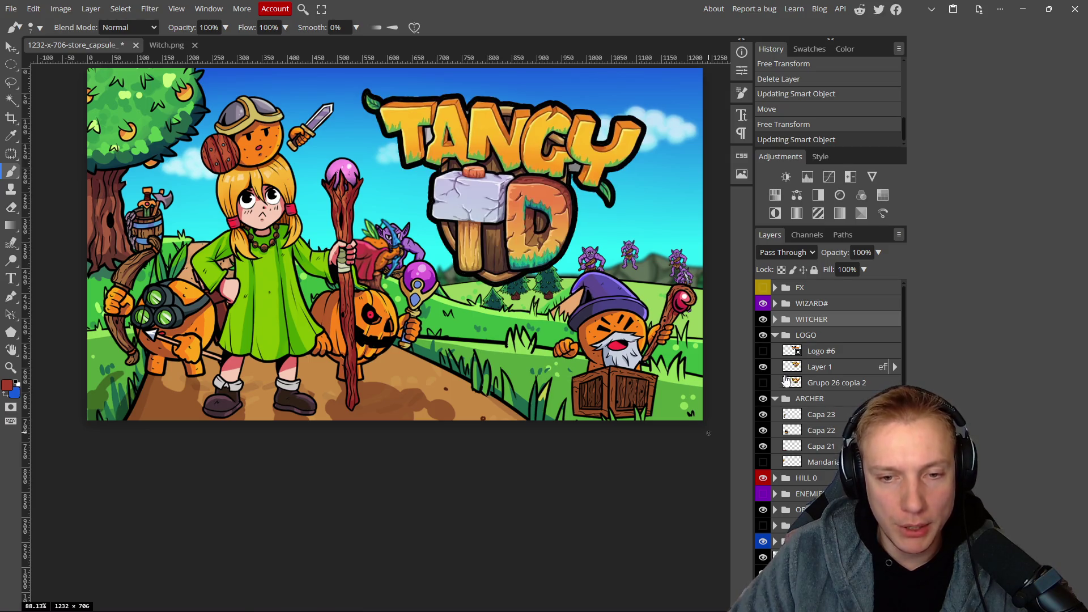
click(775, 335)
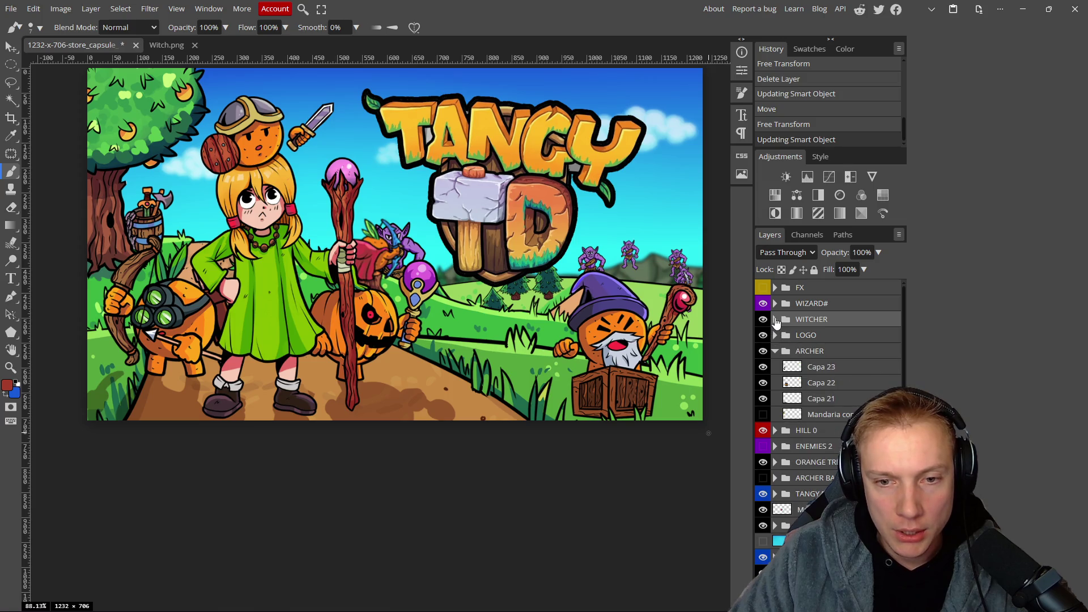
click(775, 319)
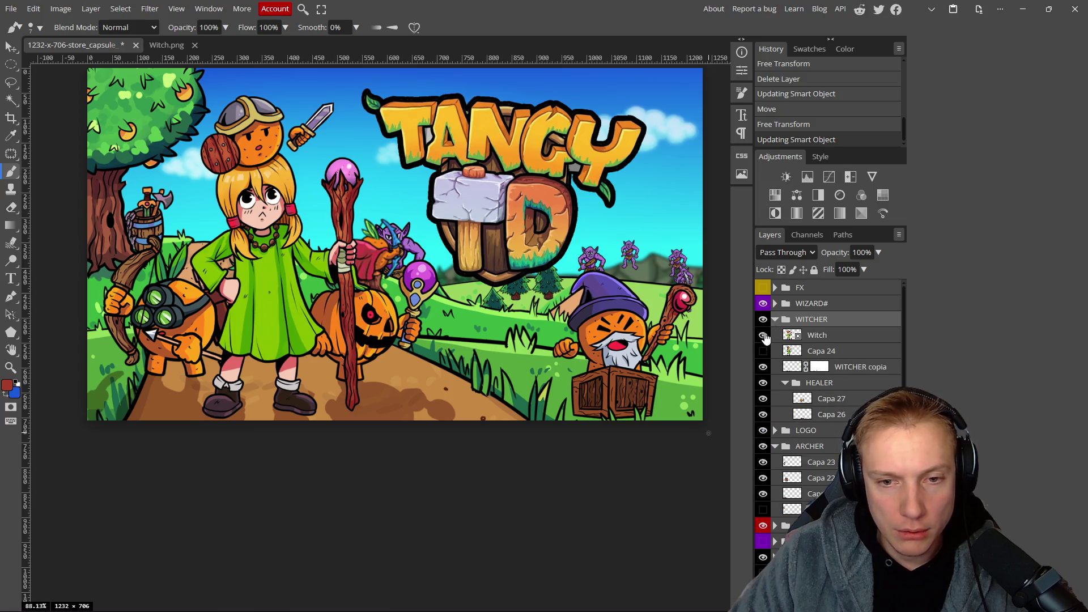
click(763, 335)
click(763, 350)
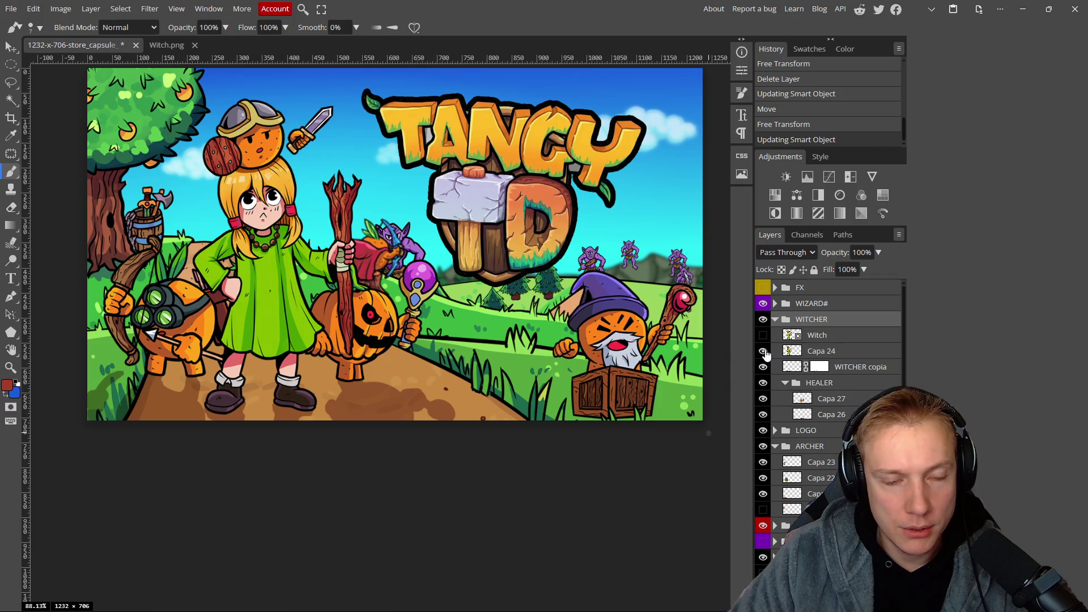
scroll(227, 306, up, 6)
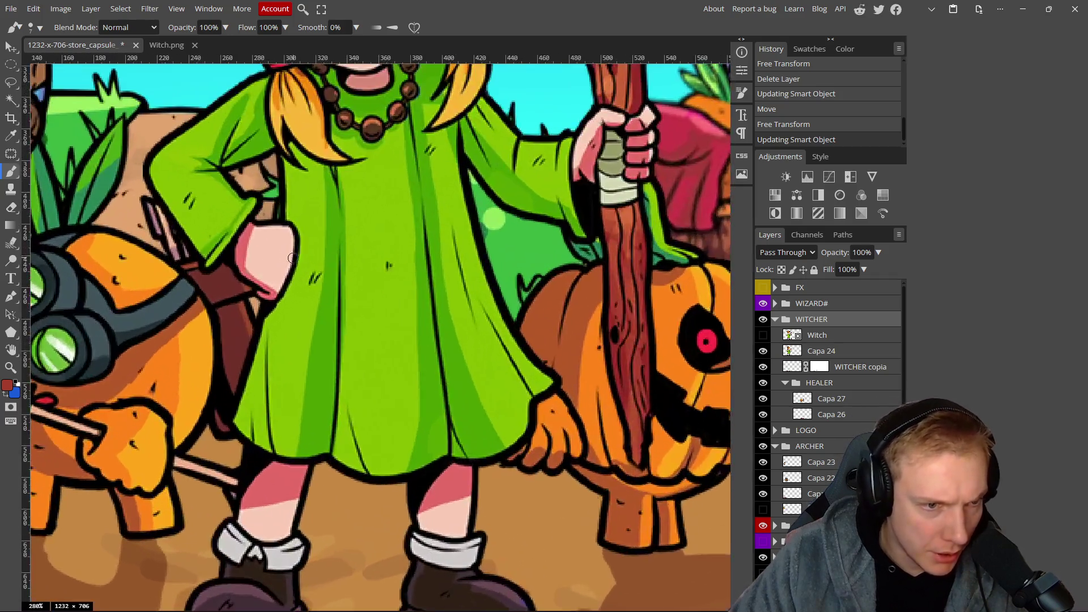
click(763, 351)
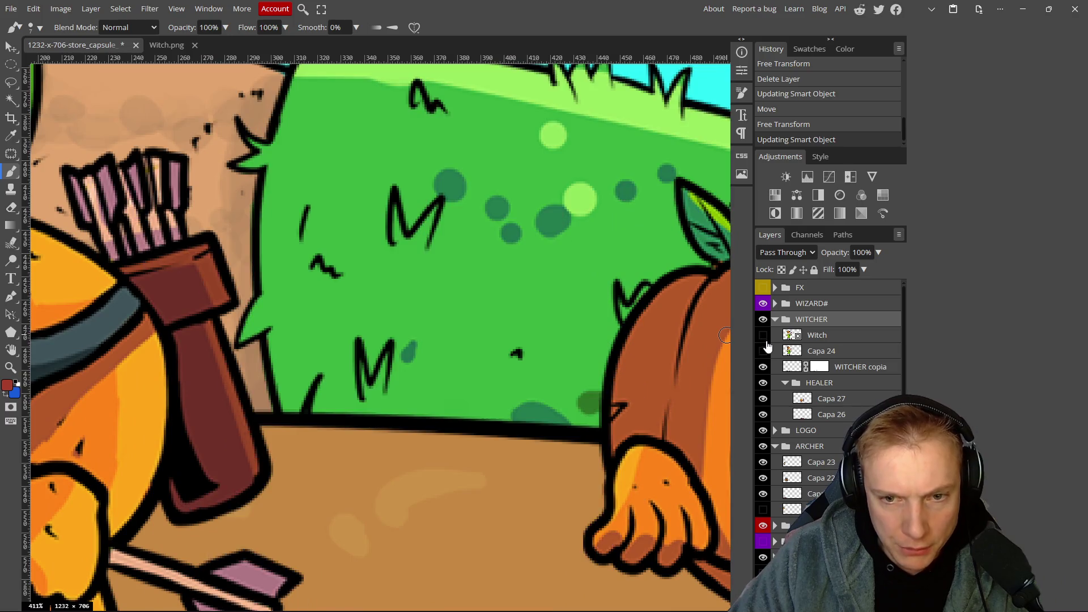
click(763, 335)
scroll(442, 284, down, 6)
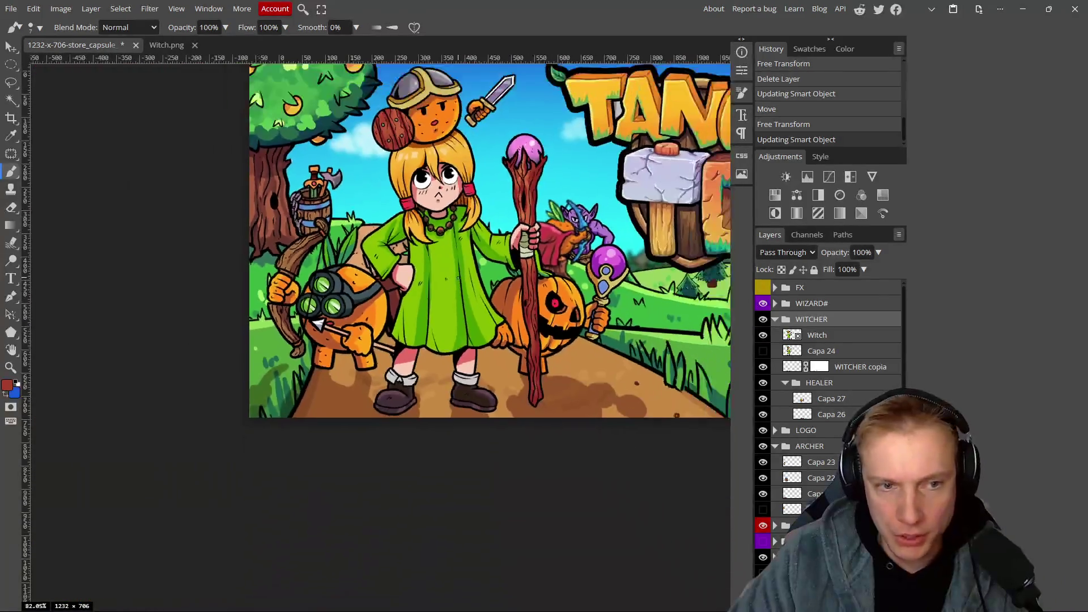
scroll(499, 267, down, 2)
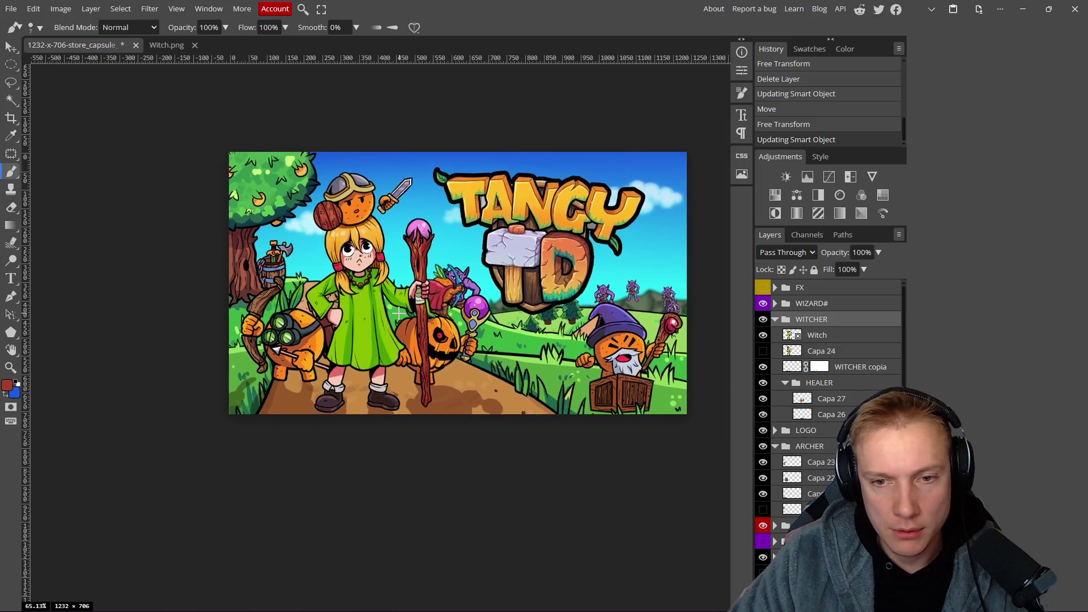
scroll(642, 351, up, 1)
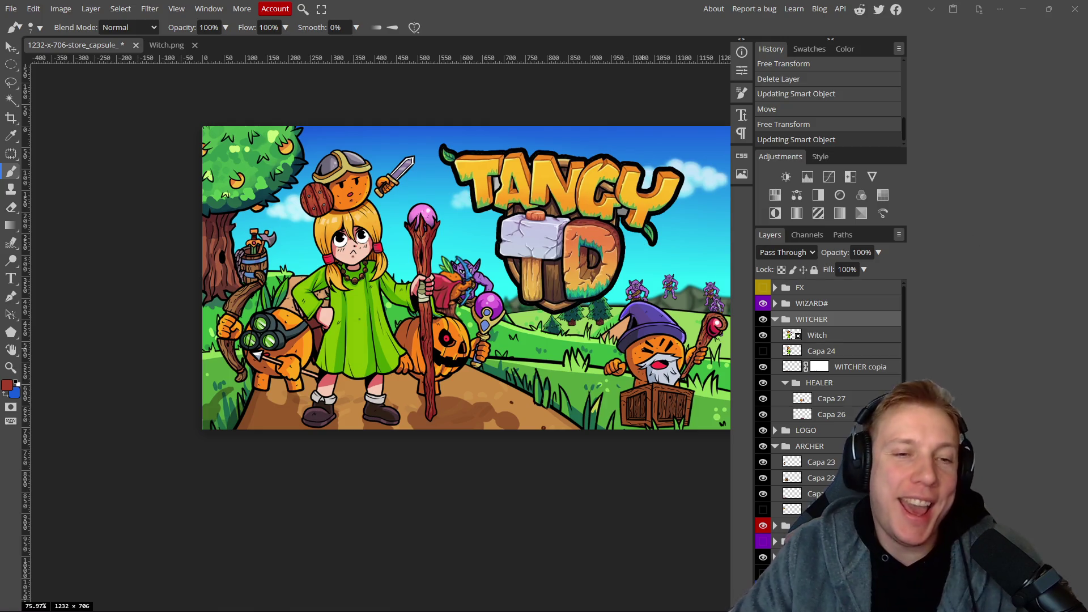
Pan and zoom to review the whole capsule with the updated witch under the TANGY TD logo.
mouse_move(521, 290)
mouse_down()
mouse_move(421, 268)
mouse_move(431, 271)
mouse_up()
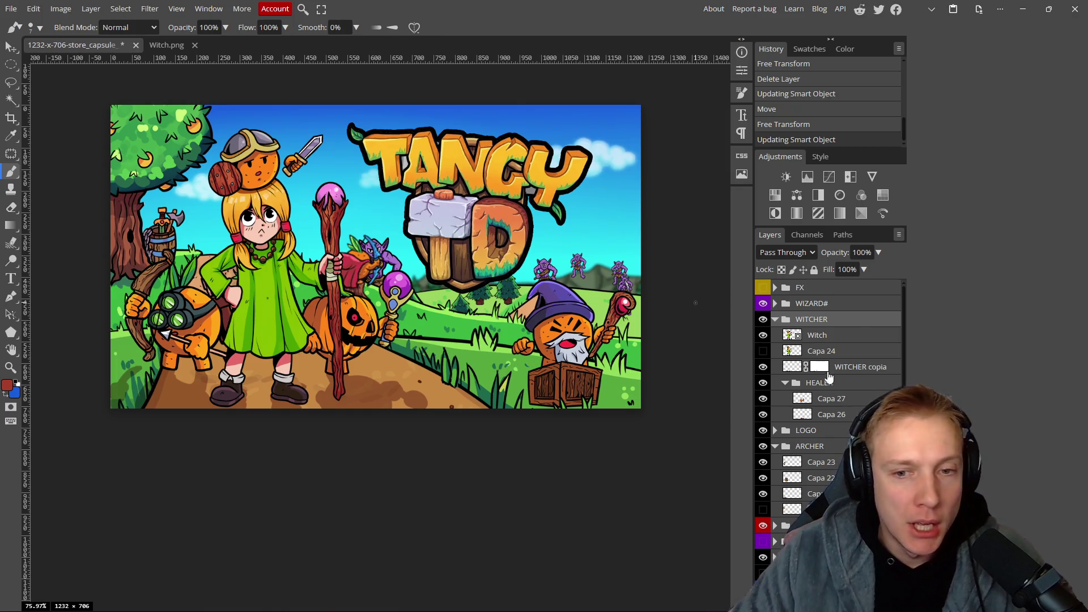
mouse_move(347, 291)
mouse_down()
mouse_move(461, 300)
mouse_move(391, 297)
mouse_up()
scroll(511, 315, up, 4)
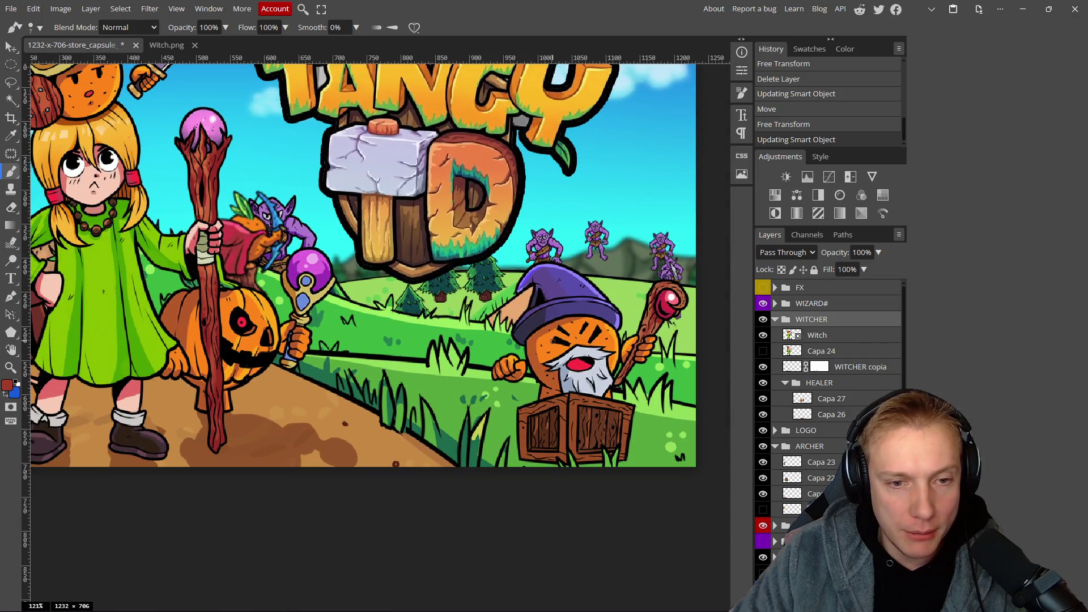
scroll(551, 341, down, 2)
scroll(500, 298, up, 5)
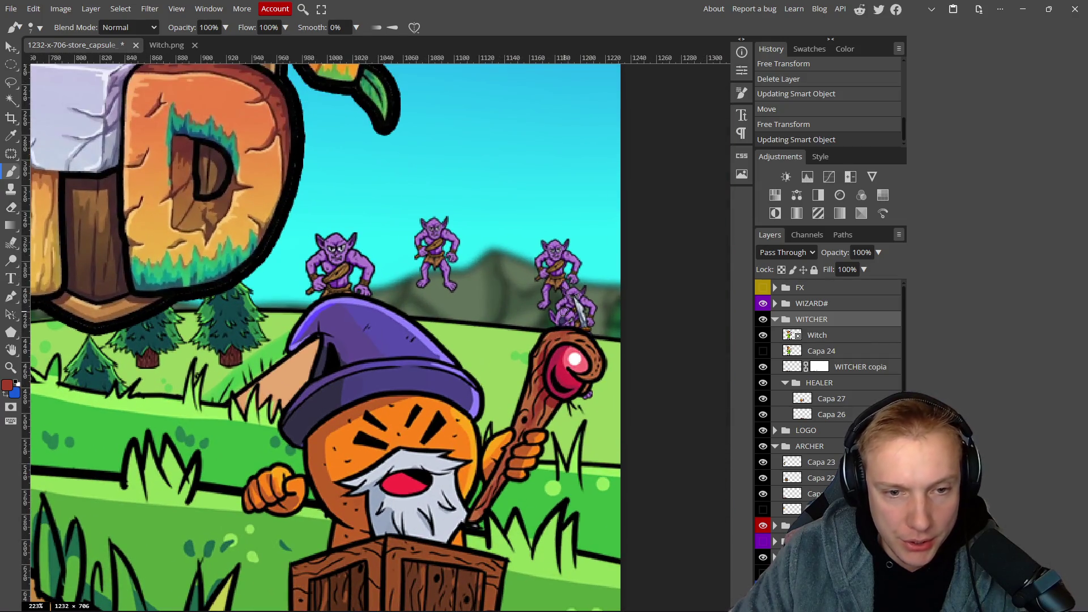
scroll(327, 302, down, 10)
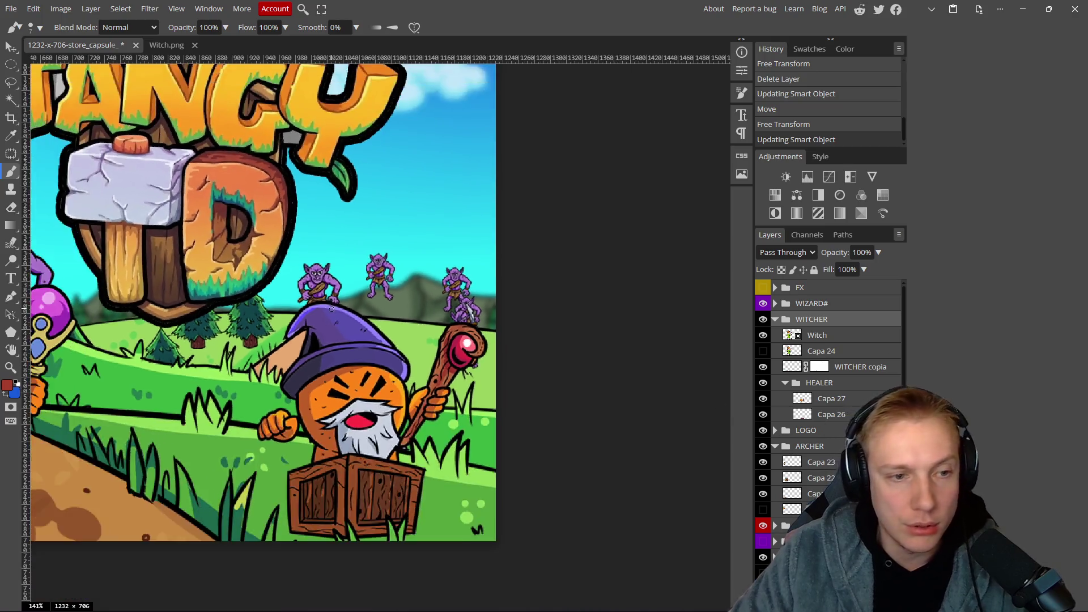
drag(328, 302, 501, 324)
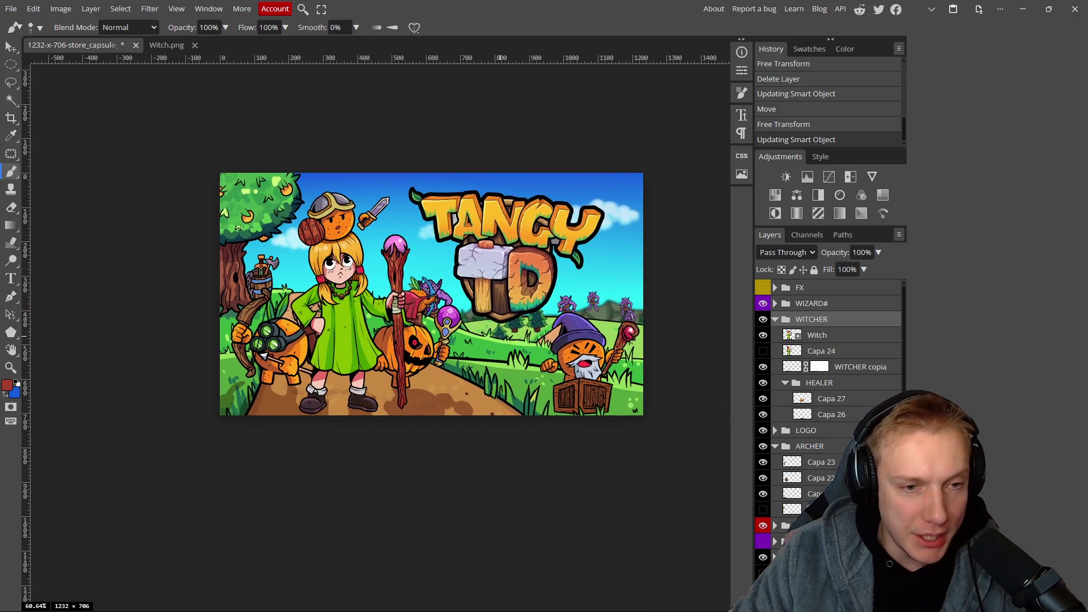
scroll(490, 343, up, 2)
scroll(490, 345, down, 3)
scroll(488, 347, up, 1)
scroll(489, 347, up, 1)
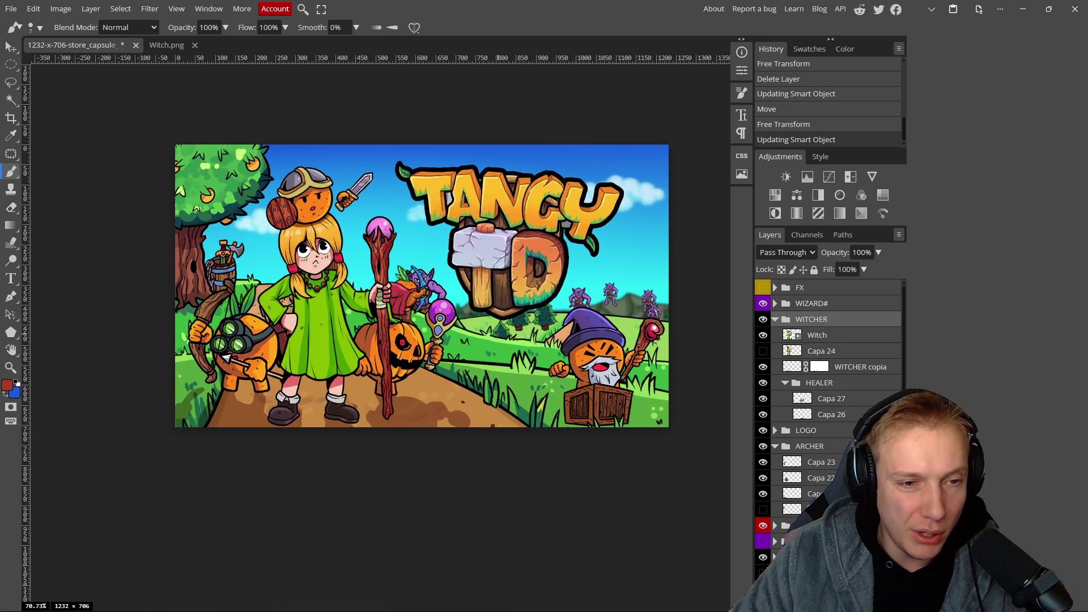
scroll(497, 334, up, 3)
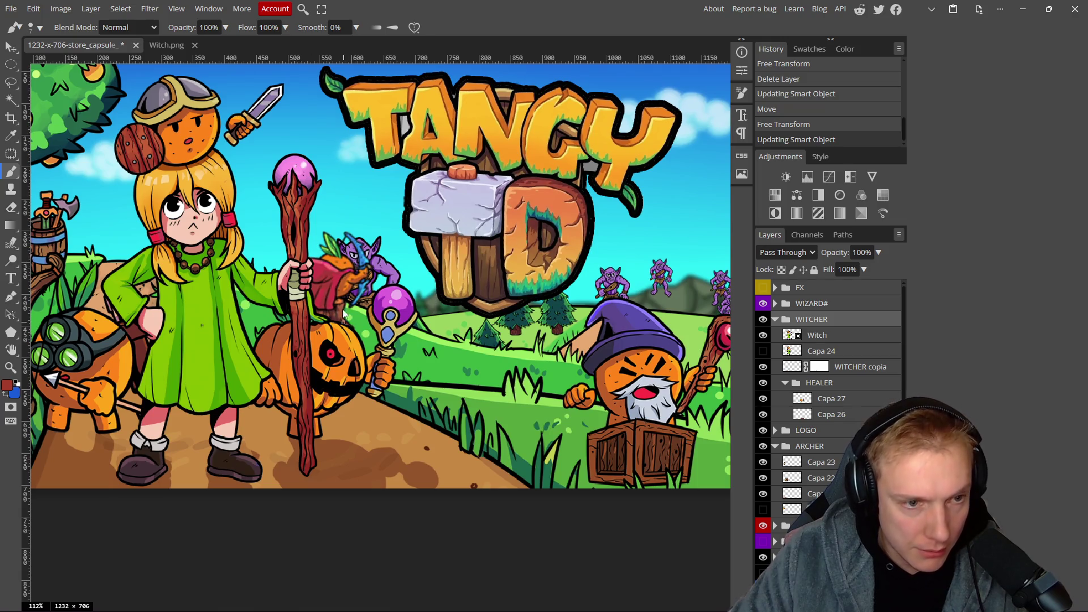
key(v)
click(338, 277)
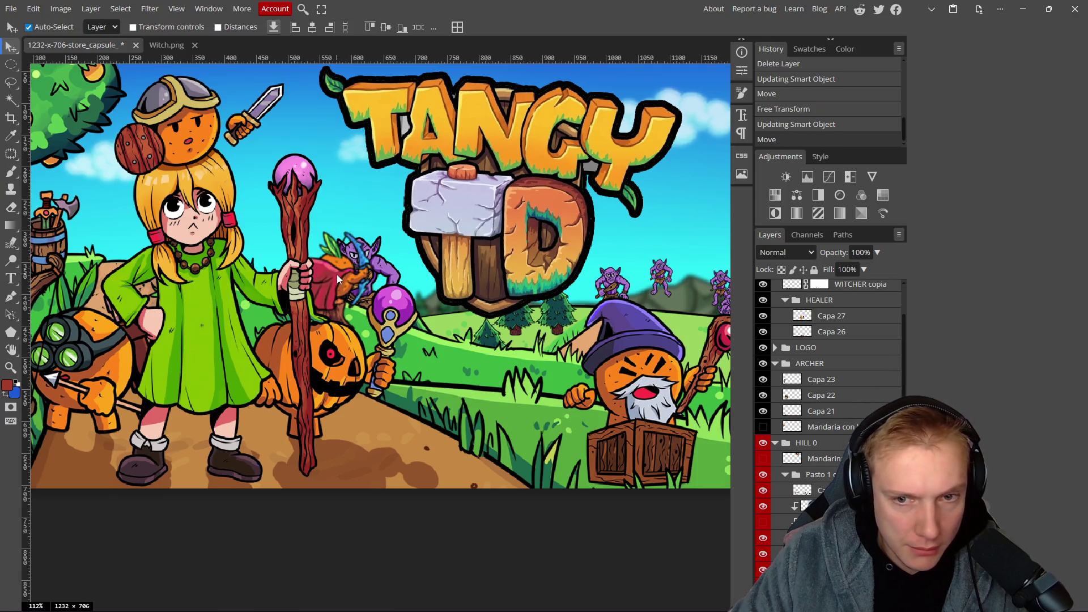
click(764, 444)
click(764, 444)
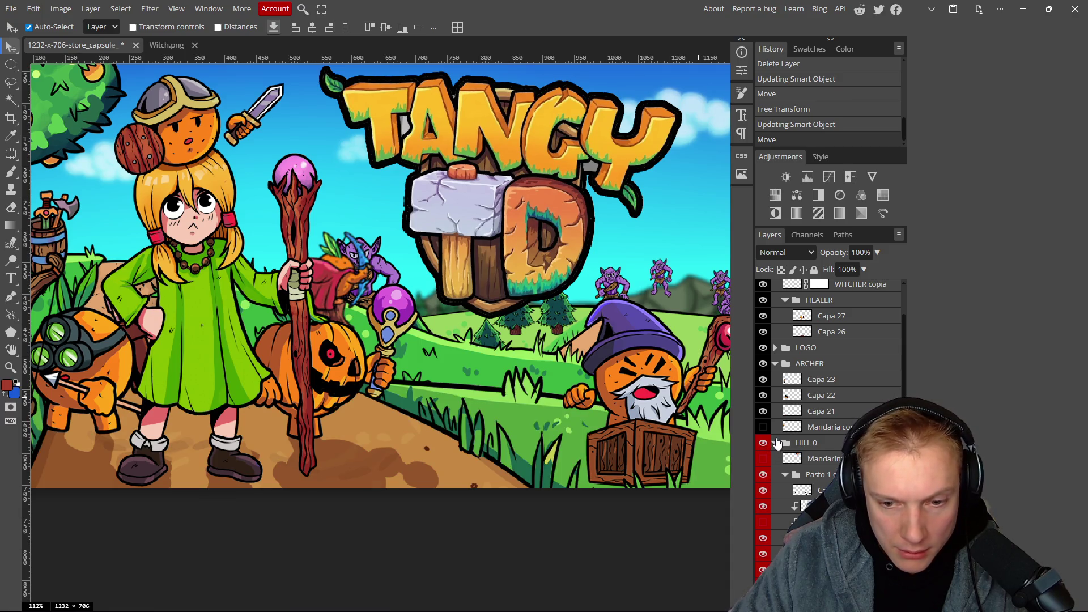
click(775, 442)
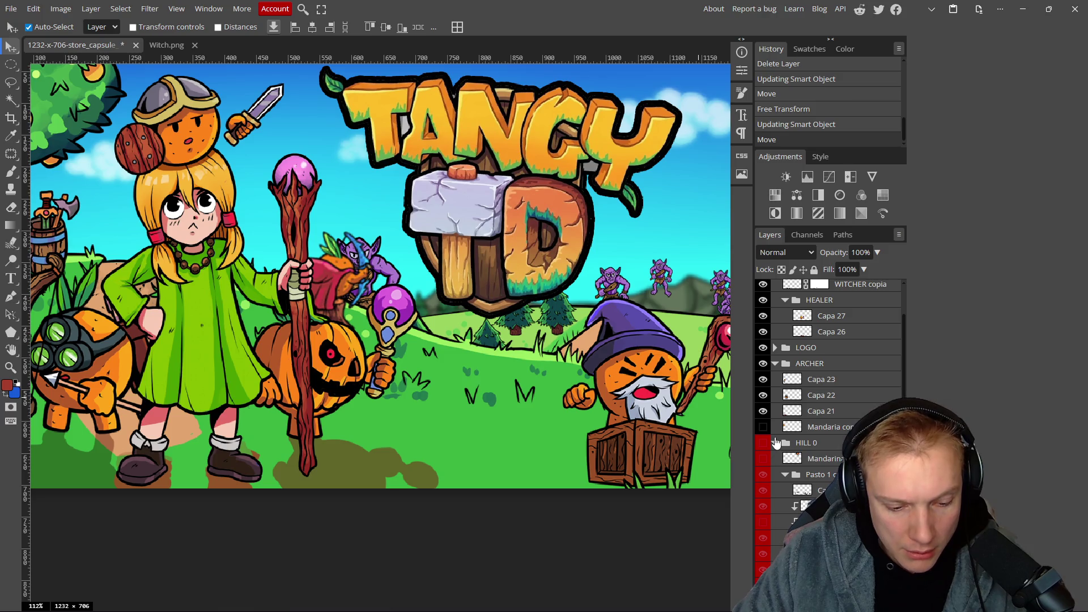
click(764, 443)
key(ctrl+z)
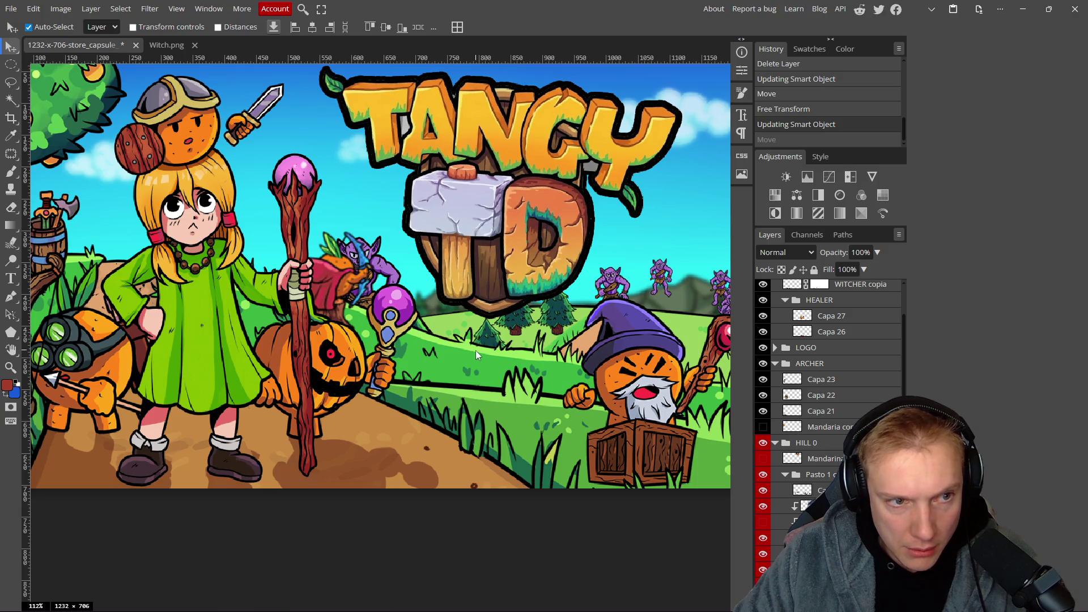
key(ctrl+shift+z)
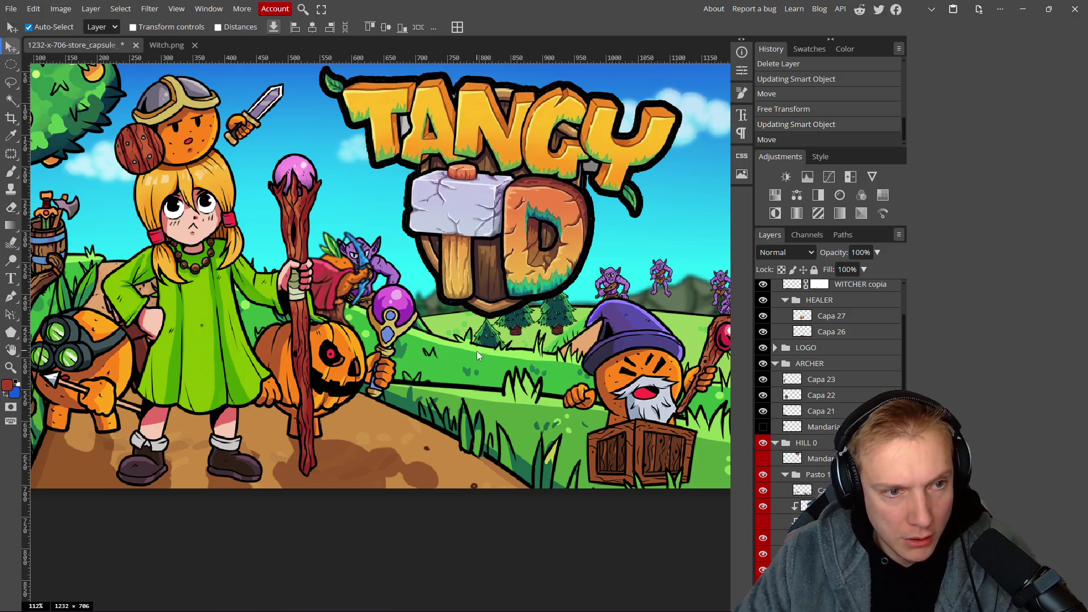
scroll(488, 349, down, 1)
scroll(498, 346, down, 5)
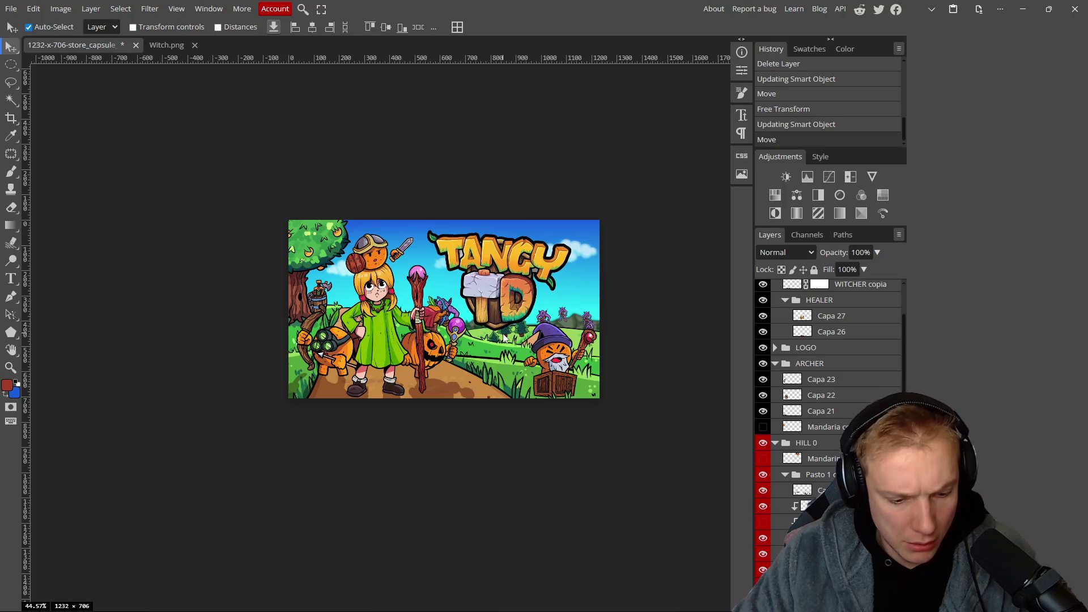
key(ctrl+z)
scroll(482, 306, up, 6)
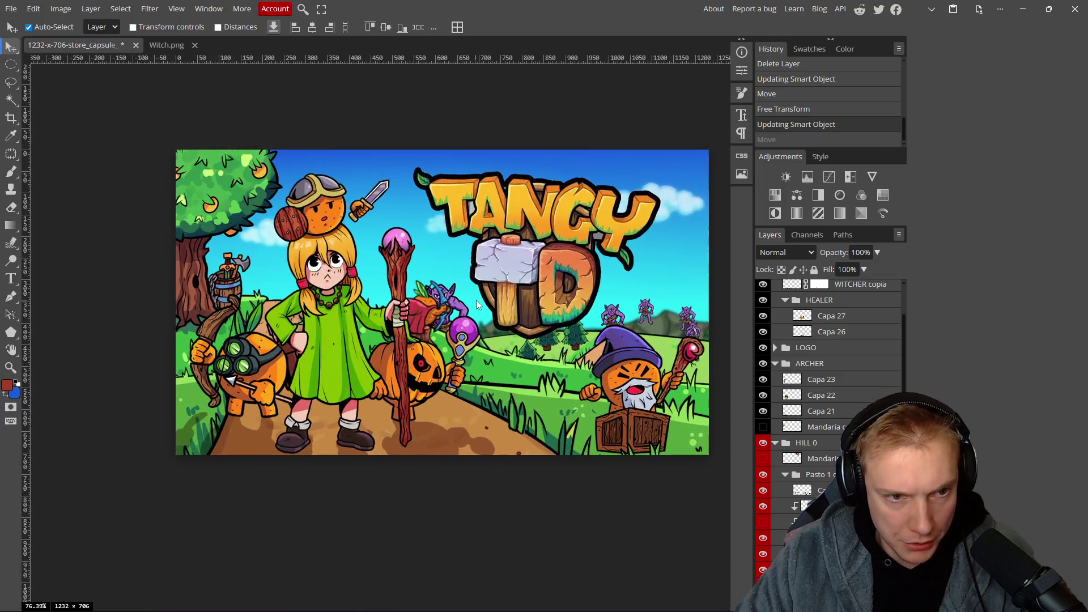
scroll(495, 295, up, 1)
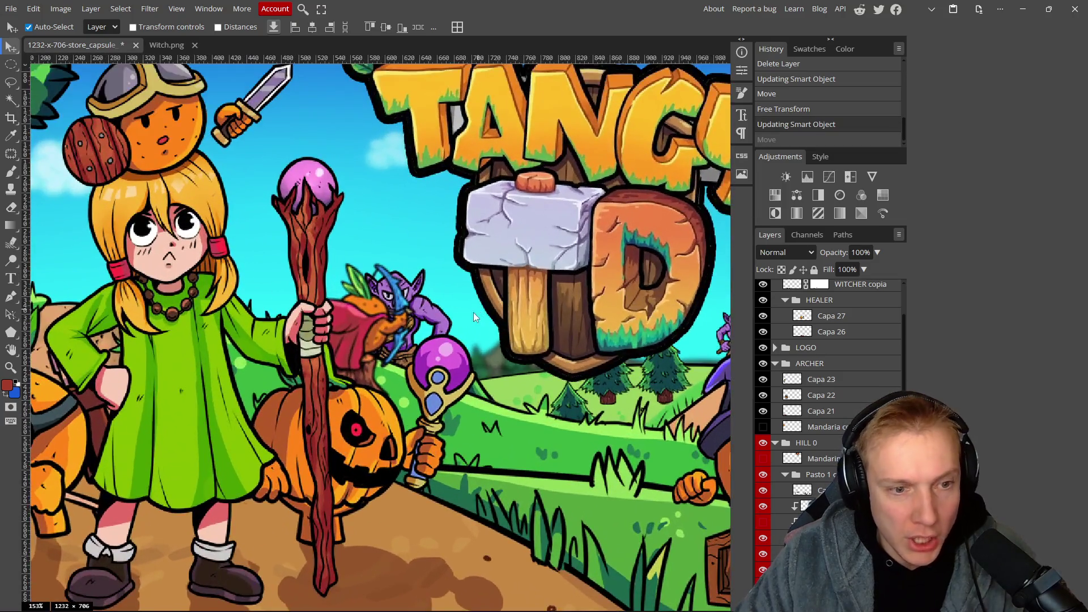
click(776, 444)
Lock the HILL 0 layer group against edits.
right_click(839, 448)
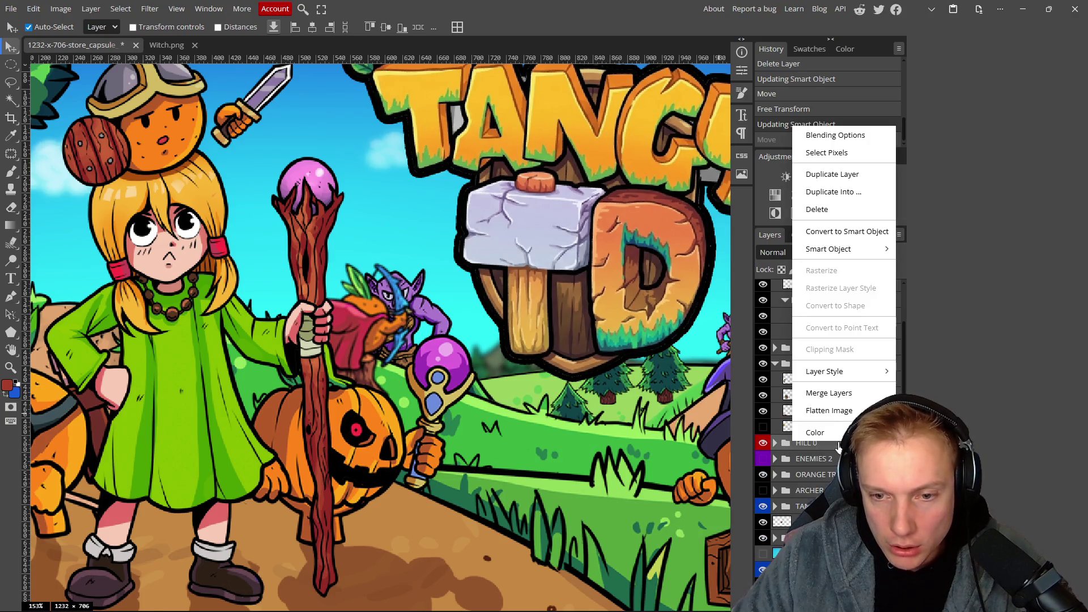
click(997, 451)
click(814, 270)
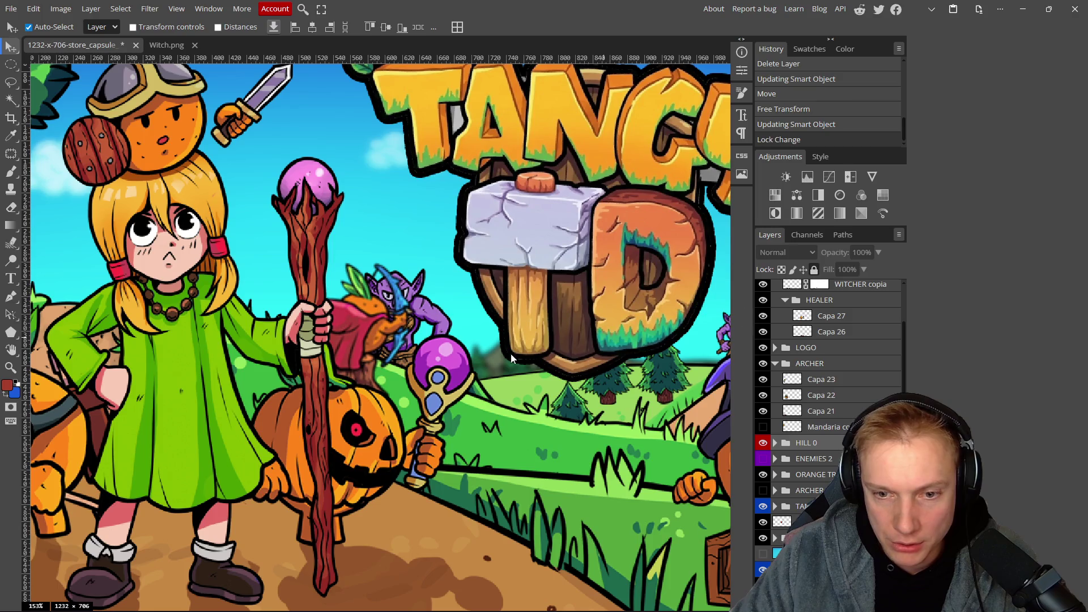
Place the red-caped archer on the hill left of the wizard and move a purple goblin beside another.
mouse_move(377, 341)
mouse_down()
mouse_move(447, 328)
mouse_move(513, 396)
mouse_move(479, 381)
mouse_move(479, 401)
mouse_move(620, 401)
mouse_up()
scroll(335, 403, right, 5)
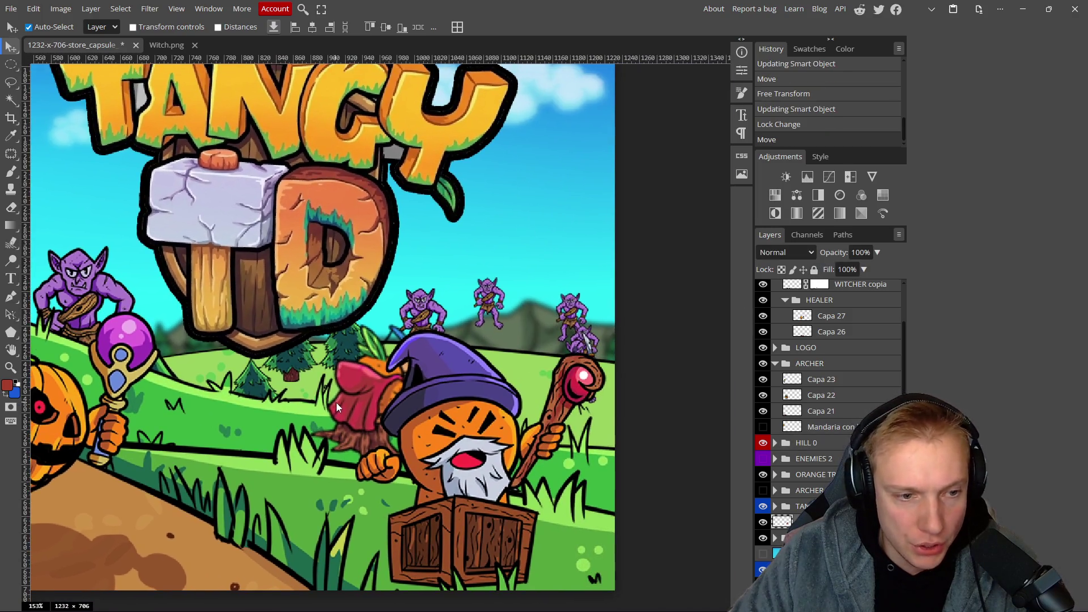
mouse_move(362, 399)
mouse_down()
mouse_move(521, 341)
mouse_move(529, 356)
mouse_move(509, 355)
mouse_up()
scroll(509, 355, down, 3)
scroll(521, 331, up, 3)
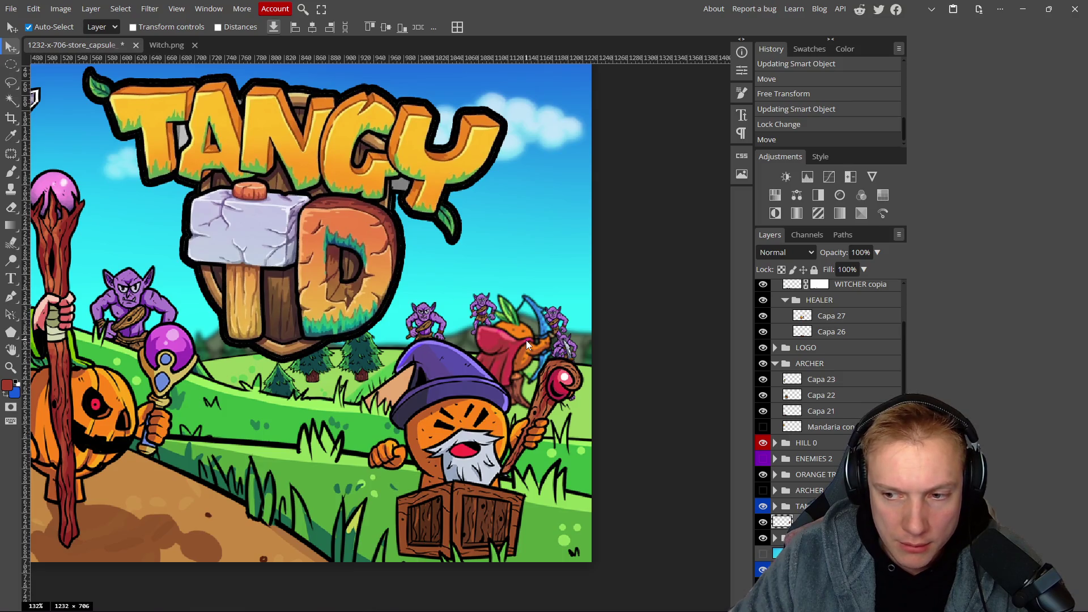
mouse_move(532, 341)
mouse_down()
mouse_move(460, 320)
mouse_move(256, 396)
mouse_up()
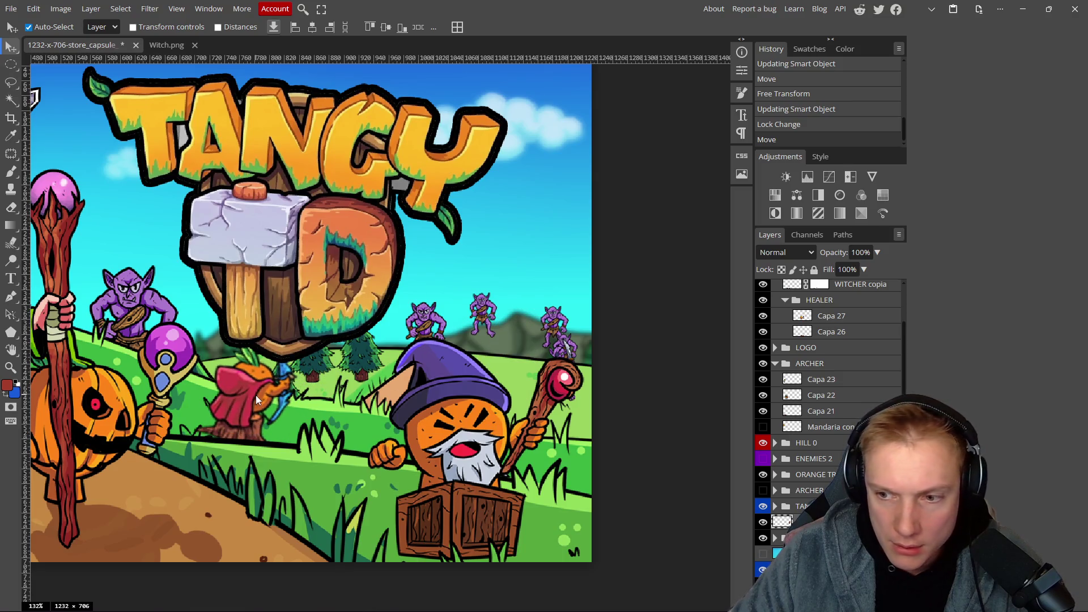
drag(360, 372, 430, 395)
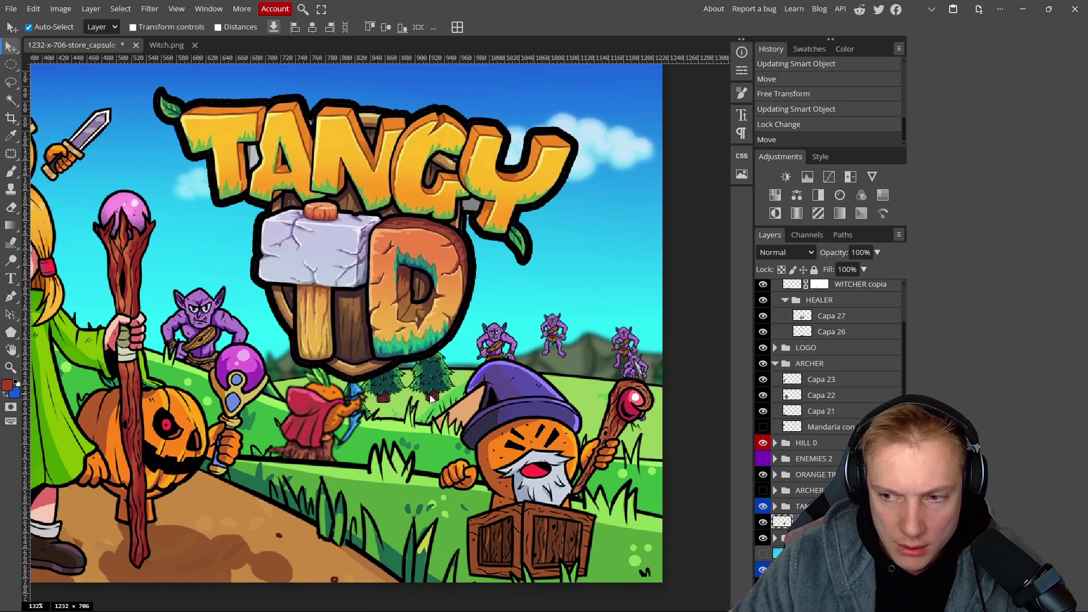
mouse_move(498, 344)
mouse_down()
mouse_move(547, 363)
mouse_move(558, 346)
mouse_move(572, 386)
mouse_move(572, 368)
mouse_move(601, 367)
mouse_move(582, 407)
mouse_move(555, 417)
mouse_up()
Raise each small purple goblin into the sky to the right of the TANGY TD logo.
click(643, 374)
mouse_move(639, 401)
mouse_down()
mouse_move(566, 399)
mouse_move(198, 335)
mouse_move(187, 320)
mouse_move(212, 314)
mouse_move(551, 379)
mouse_move(510, 329)
mouse_move(516, 318)
mouse_up()
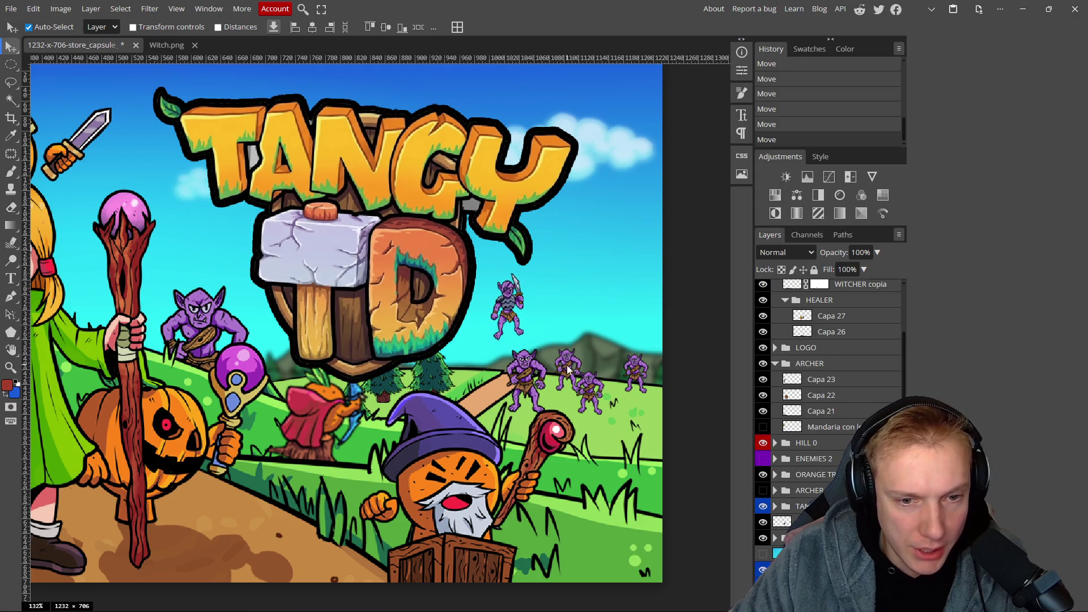
drag(568, 369, 578, 309)
drag(589, 391, 598, 261)
drag(634, 375, 639, 272)
drag(542, 385, 620, 193)
scroll(522, 504, left, 2)
mouse_move(524, 499)
mouse_down()
mouse_move(584, 439)
mouse_move(606, 479)
mouse_move(541, 363)
mouse_move(553, 354)
mouse_move(543, 335)
mouse_up()
drag(462, 343, 551, 397)
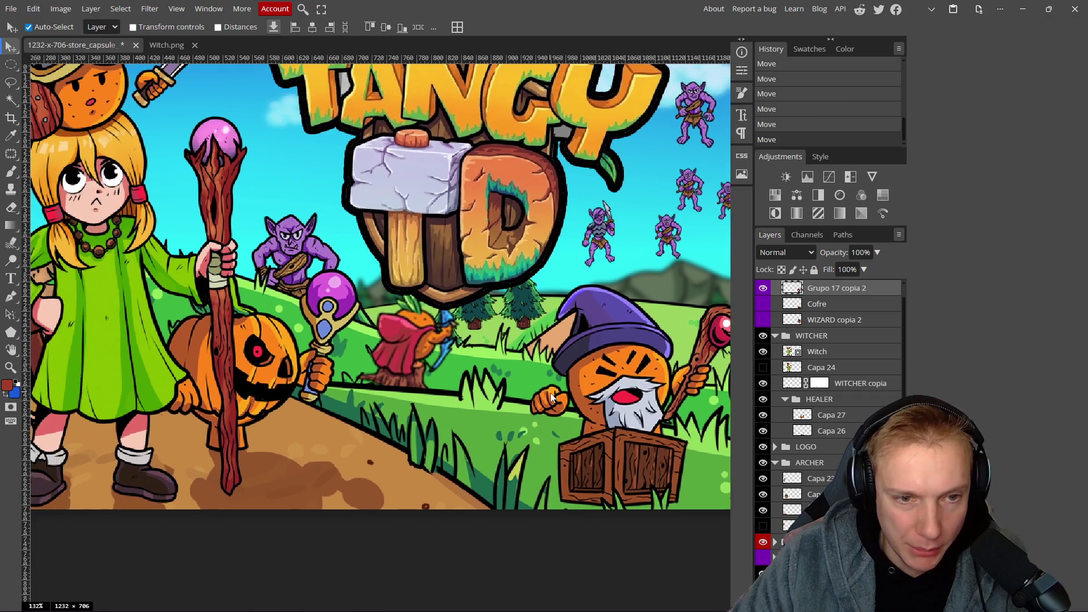
scroll(552, 397, down, 10)
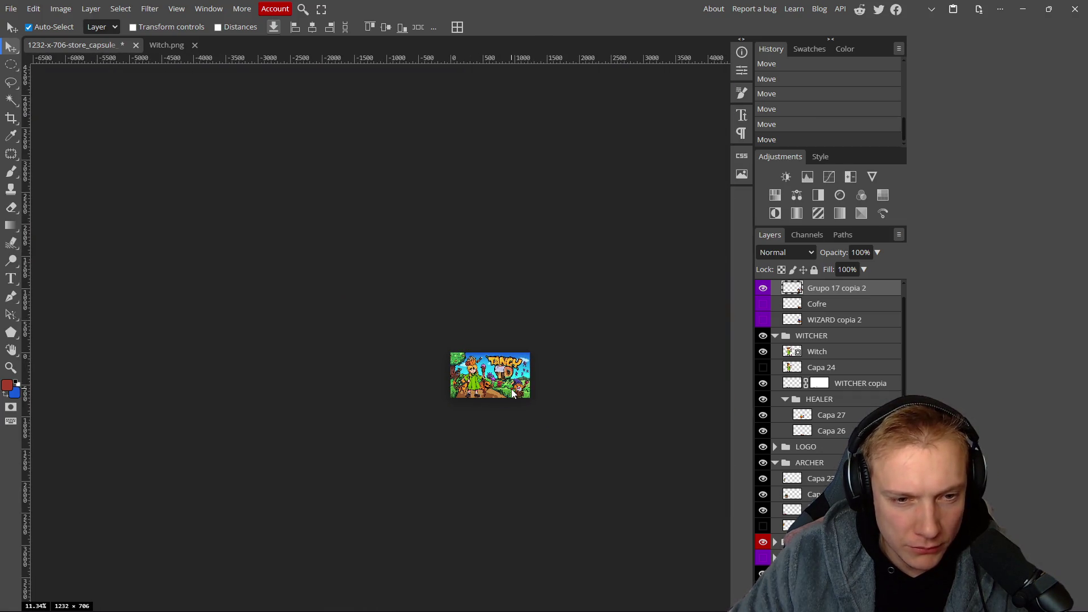
scroll(512, 392, up, 10)
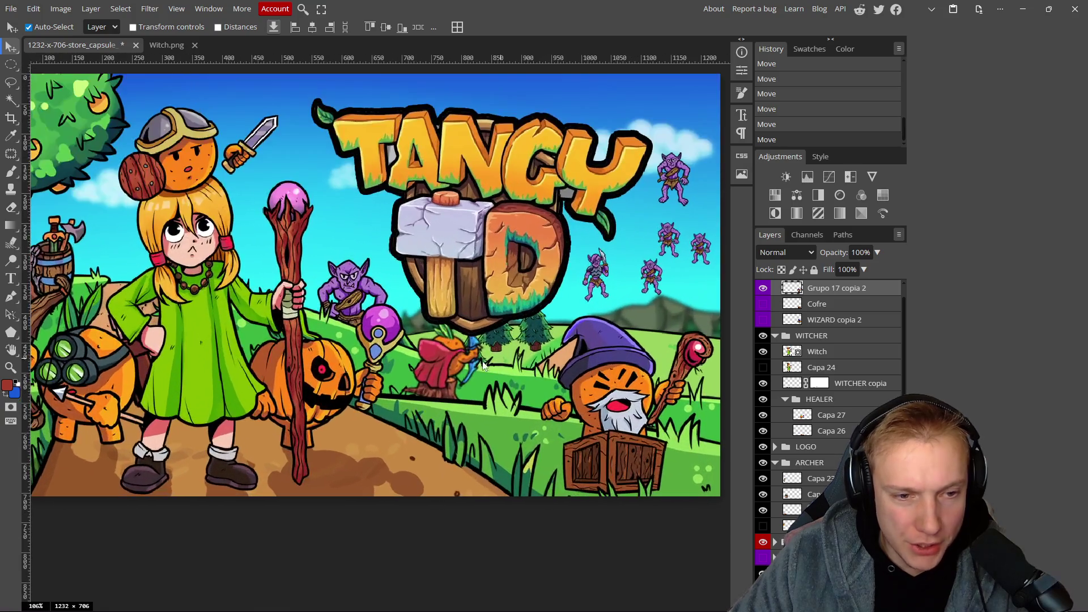
Drag the red-hooded archer to the far right edge beside the purple goblins.
mouse_move(483, 365)
mouse_down()
mouse_move(528, 372)
mouse_move(535, 356)
mouse_move(716, 302)
mouse_up()
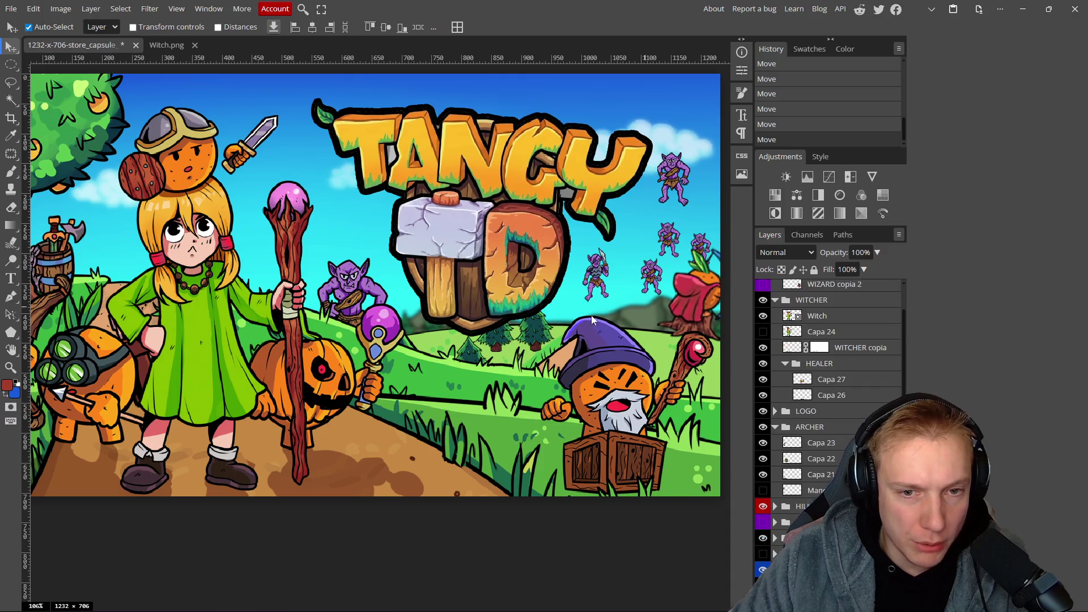
scroll(480, 320, left, 1)
scroll(481, 320, down, 6)
scroll(513, 351, up, 5)
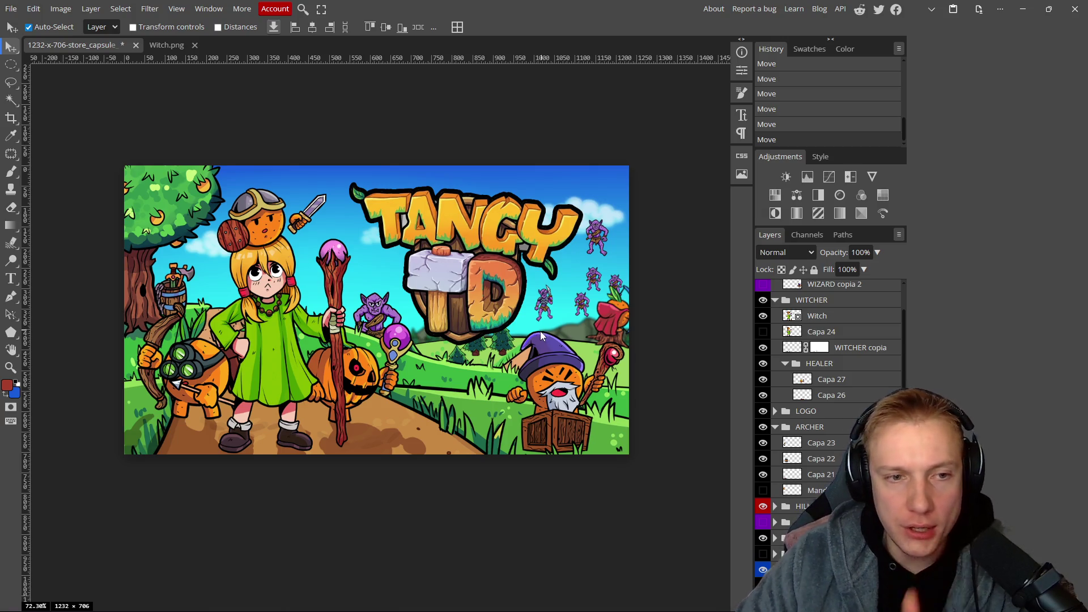
scroll(421, 249, up, 3)
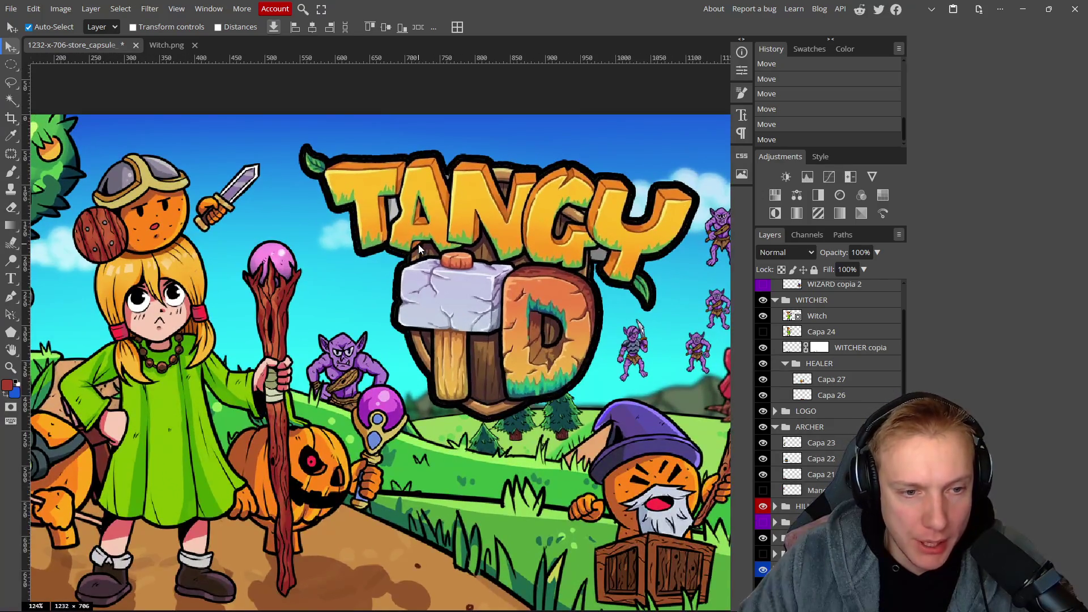
scroll(418, 243, up, 3)
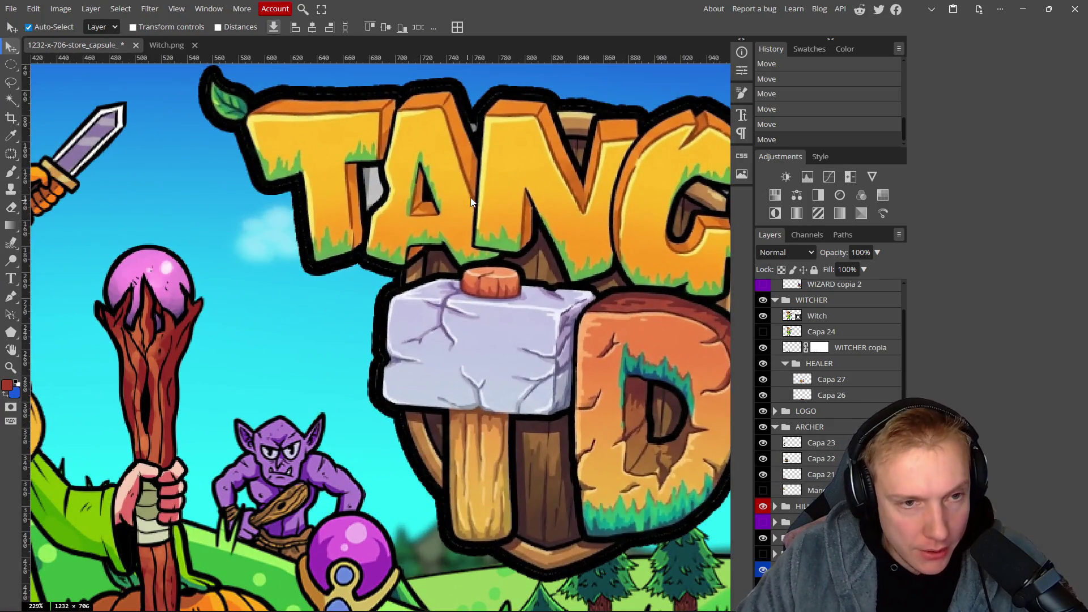
On the logo layer, Magic Wand the grey patch behind the T and delete it.
click(461, 192)
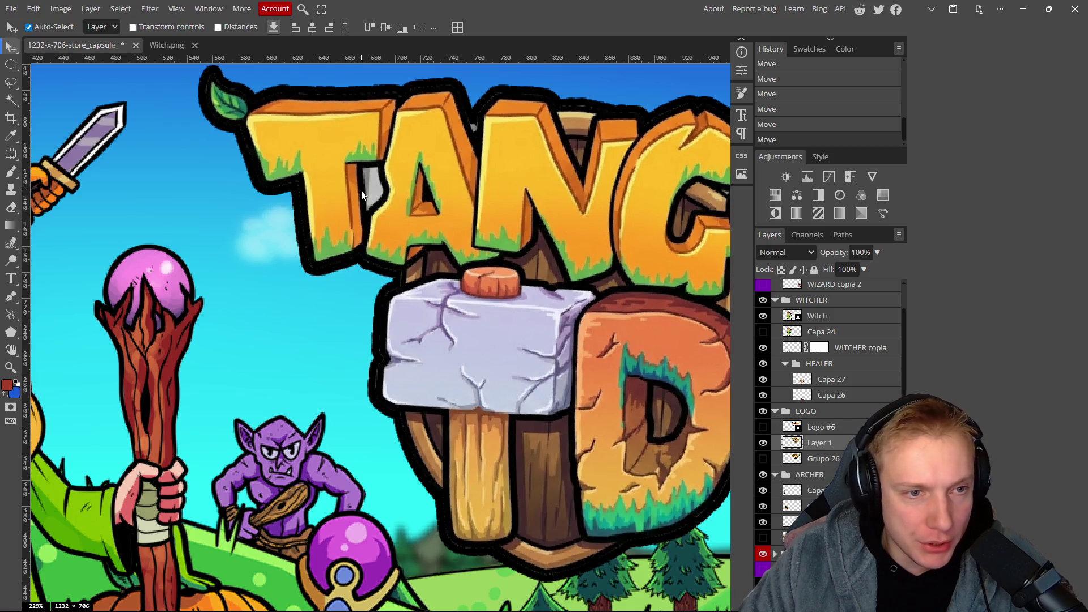
scroll(383, 178, up, 4)
key(w)
click(388, 168)
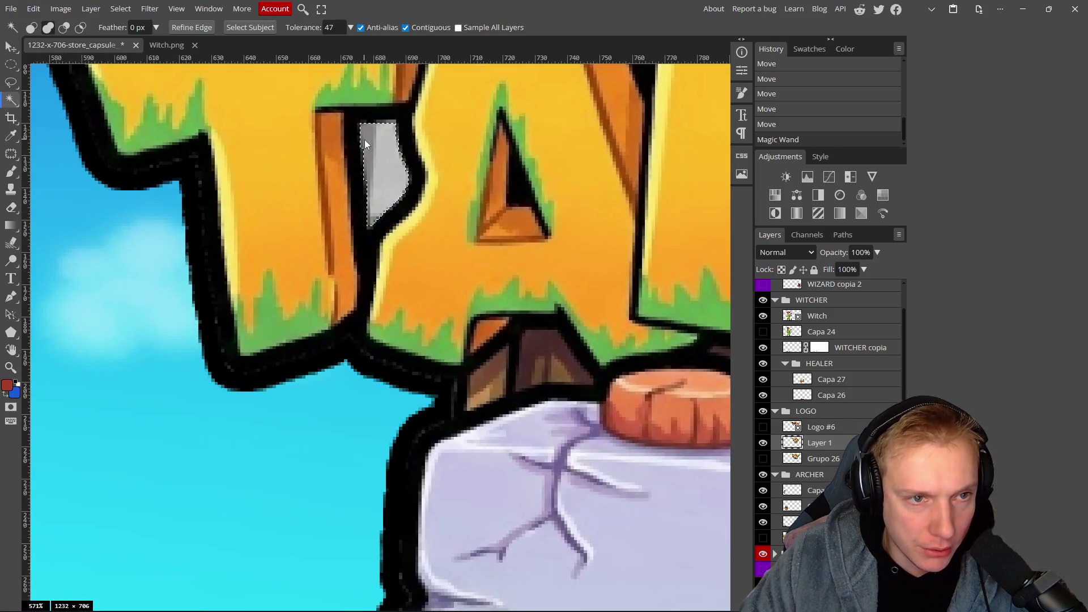
key(Delete)
Select the grey patch under the G and Y letters.
scroll(394, 200, down, 5)
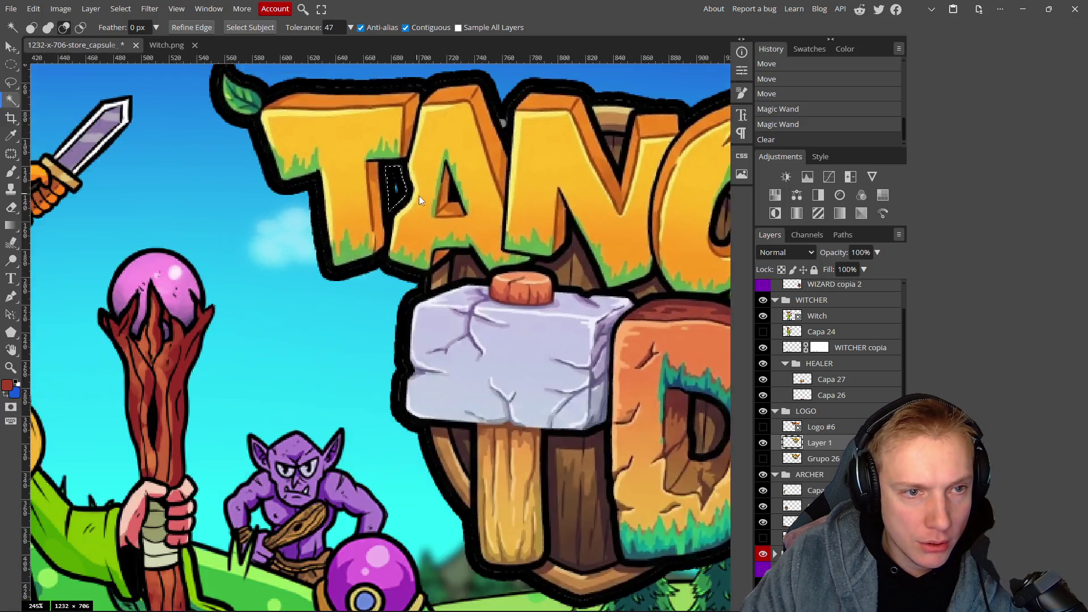
drag(510, 213, 446, 217)
scroll(414, 208, right, 5)
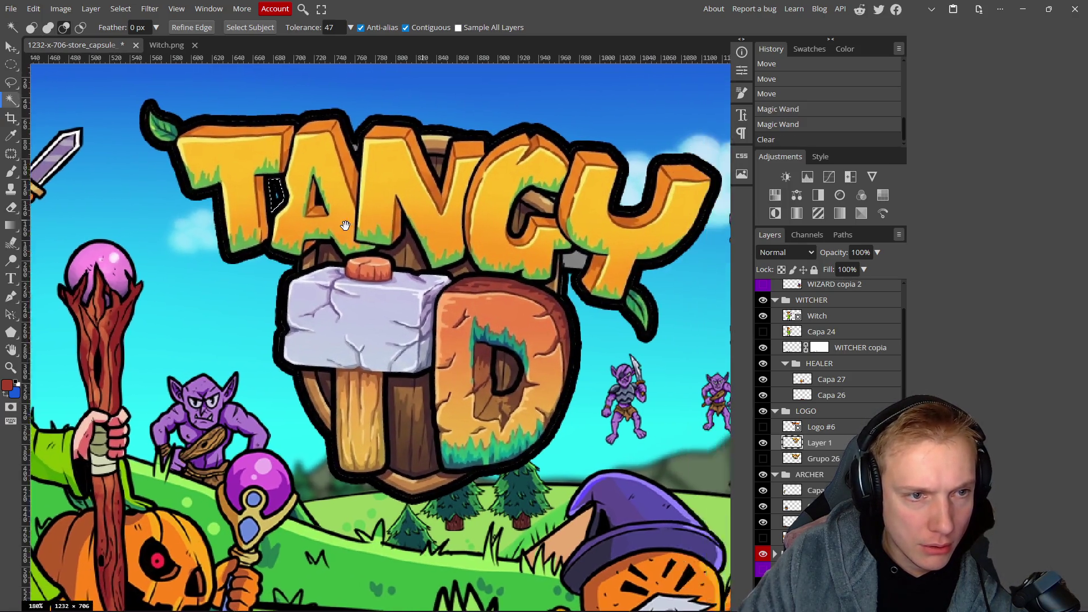
scroll(494, 287, up, 5)
click(452, 262)
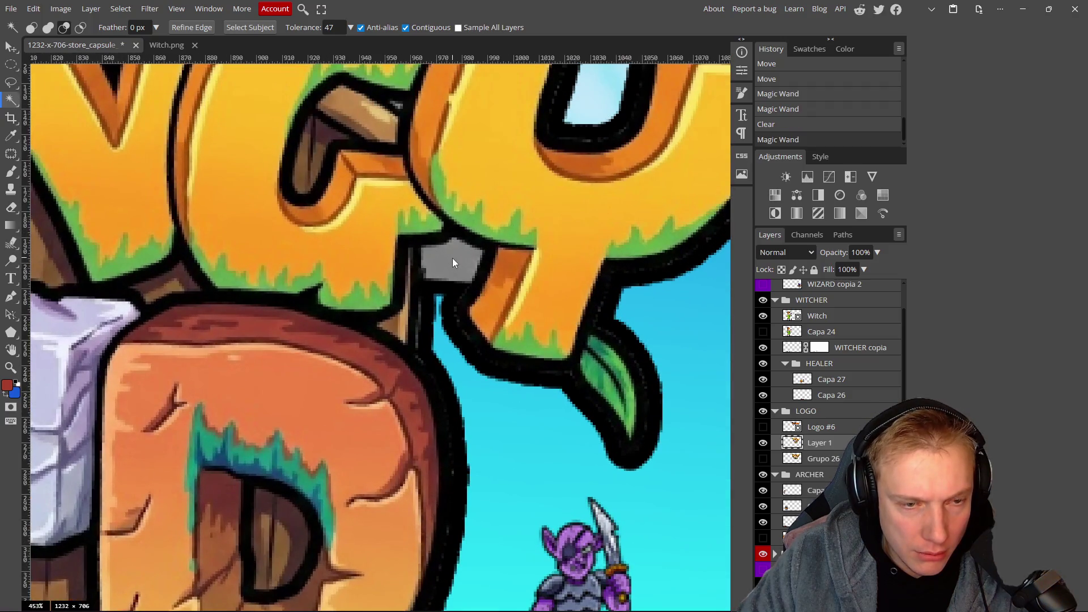
click(450, 262)
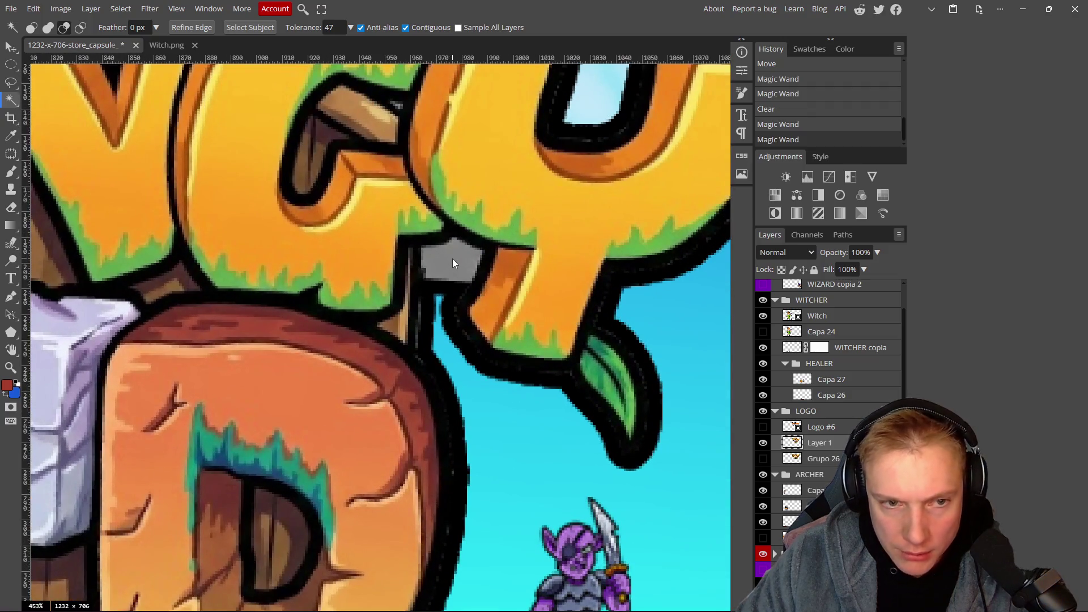
scroll(448, 266, down, 5)
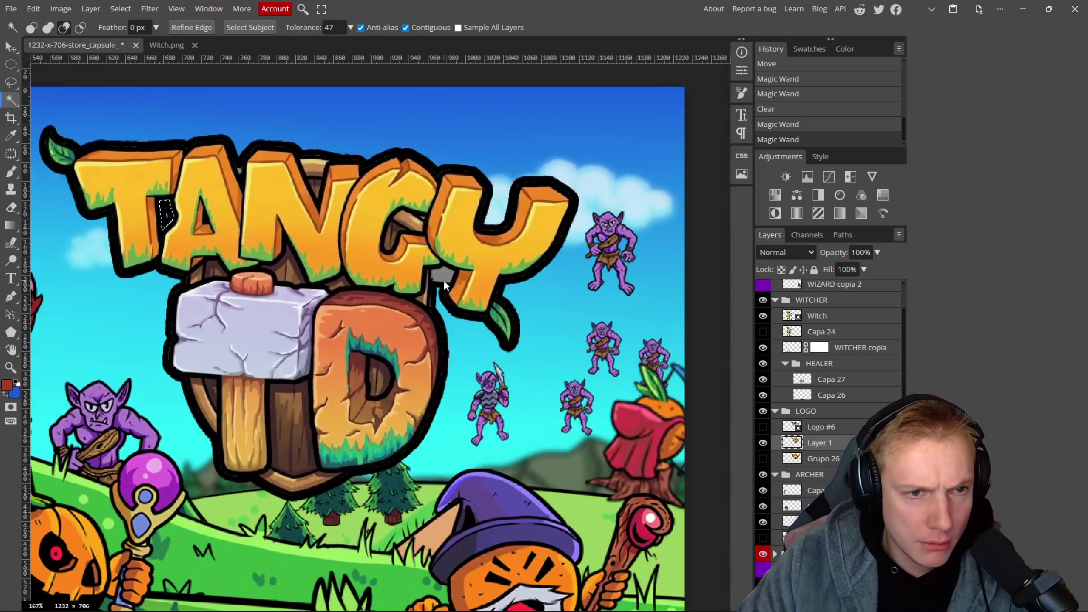
scroll(810, 380, up, 2)
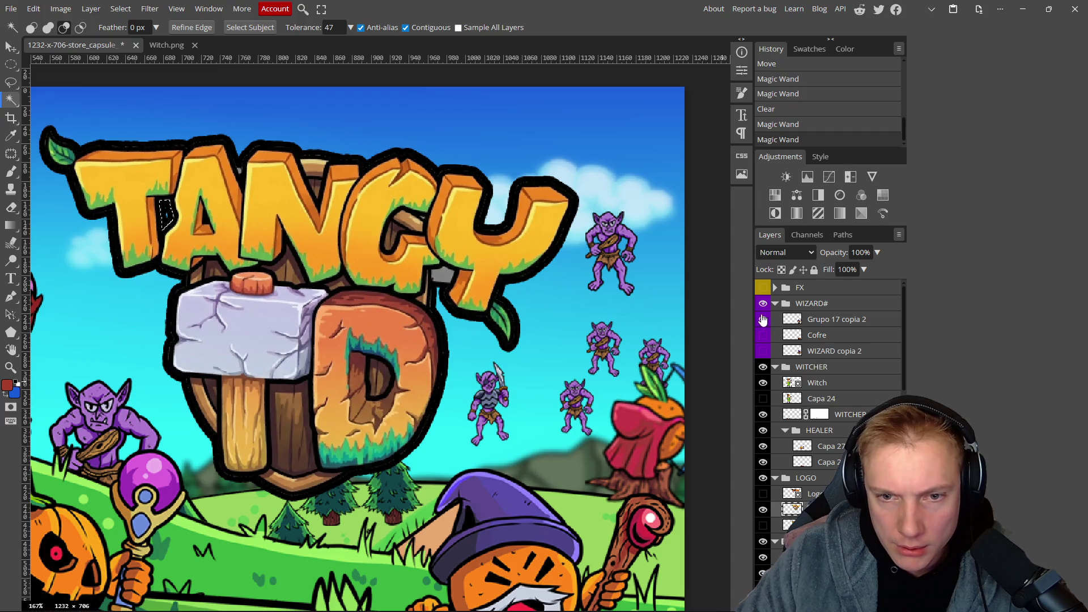
Collapse the WIZARD# and WITCHER groups and toggle the wooden logo off and on to compare.
click(774, 304)
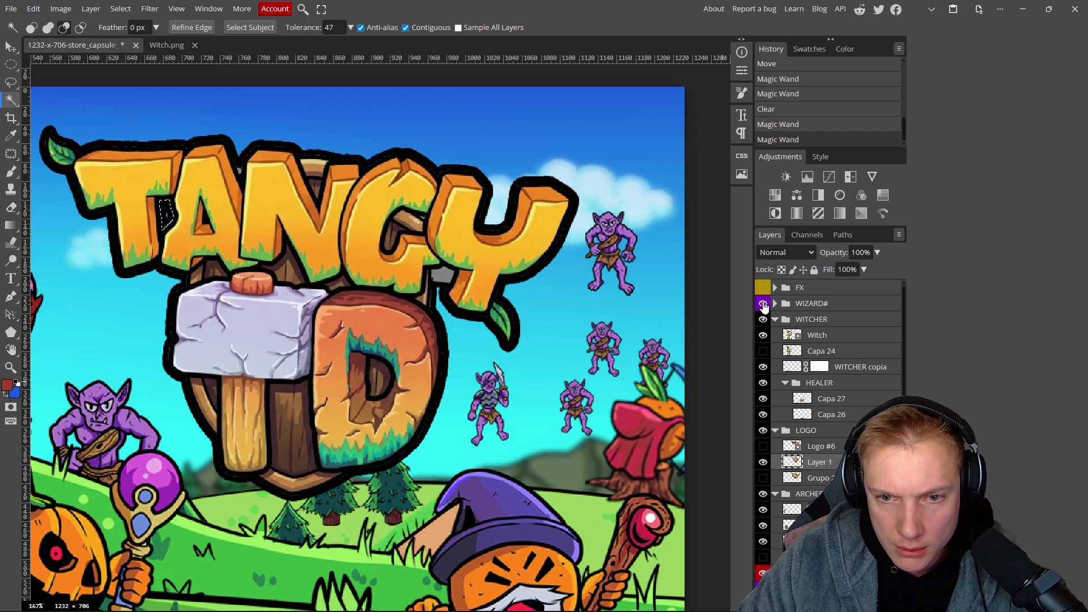
click(775, 320)
click(762, 367)
click(763, 367)
scroll(465, 274, up, 3)
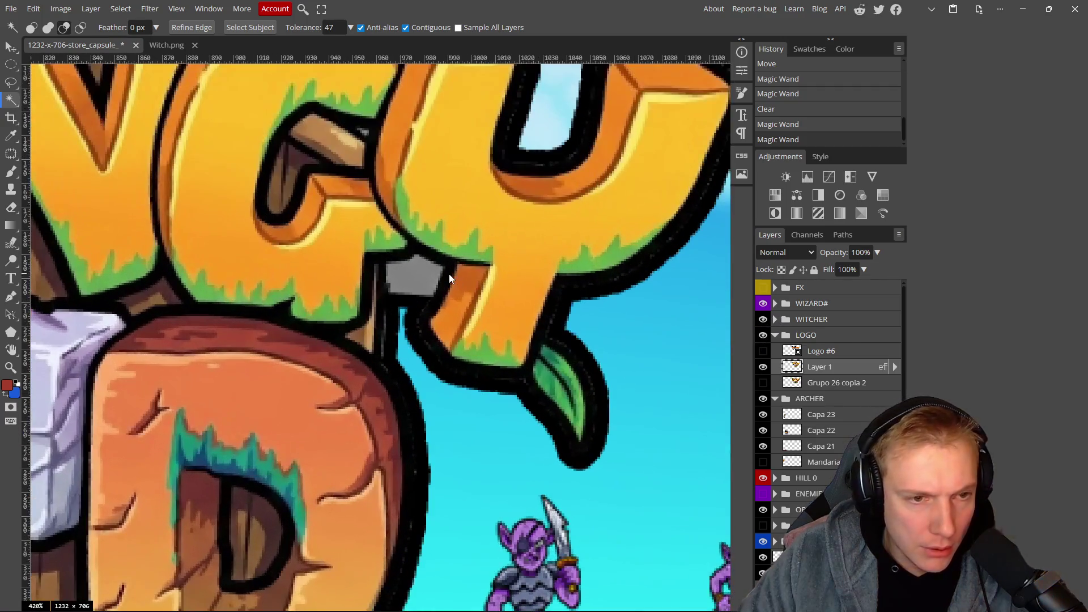
scroll(449, 273, up, 2)
Delete the grey patch near the hammer and D, then deselect.
mouse_move(606, 453)
mouse_down()
mouse_move(607, 288)
mouse_move(648, 416)
mouse_move(498, 401)
mouse_move(488, 414)
mouse_move(493, 364)
mouse_up()
key(ctrl+d)
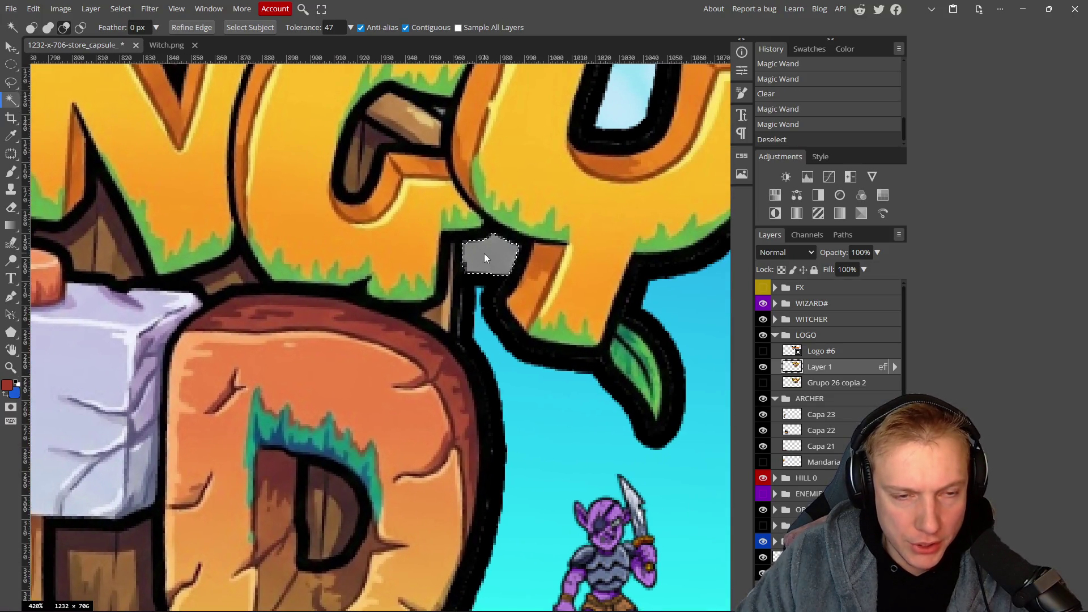
key(Delete)
scroll(510, 292, down, 5)
key(ctrl+d)
scroll(497, 294, up, 5)
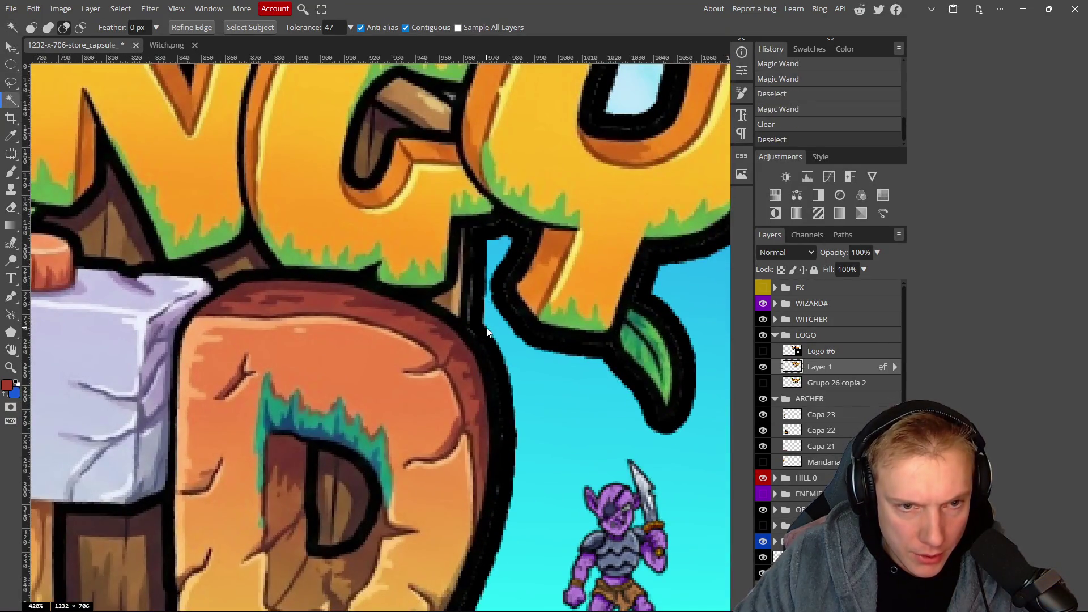
scroll(486, 332, down, 7)
scroll(334, 204, up, 2)
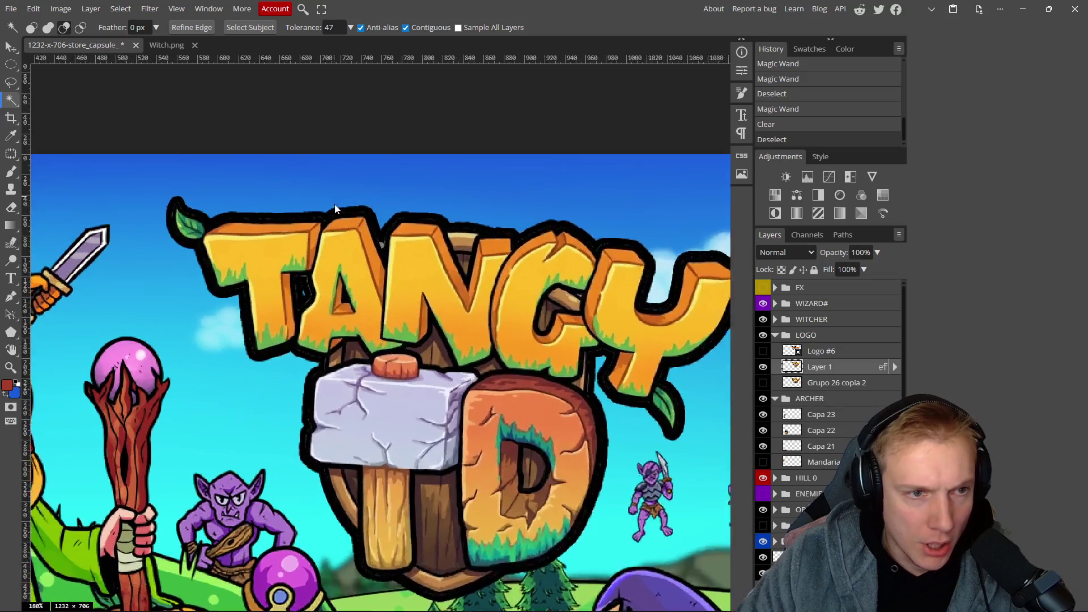
Zoom in along the top outline of the TANGY letters and switch to the Brush.
scroll(334, 204, up, 10)
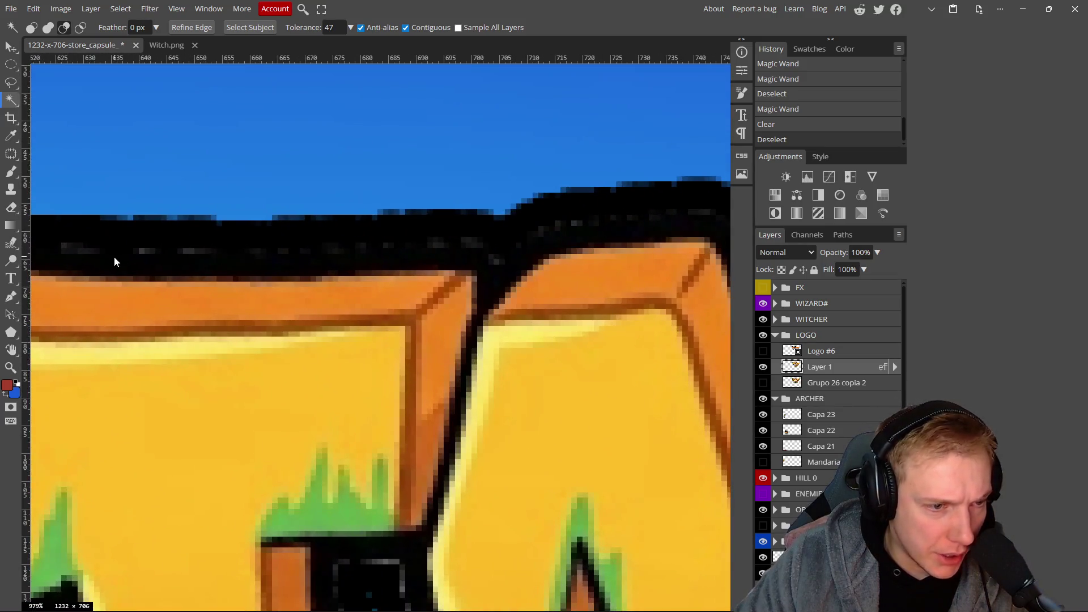
drag(114, 257, 408, 287)
key(b)
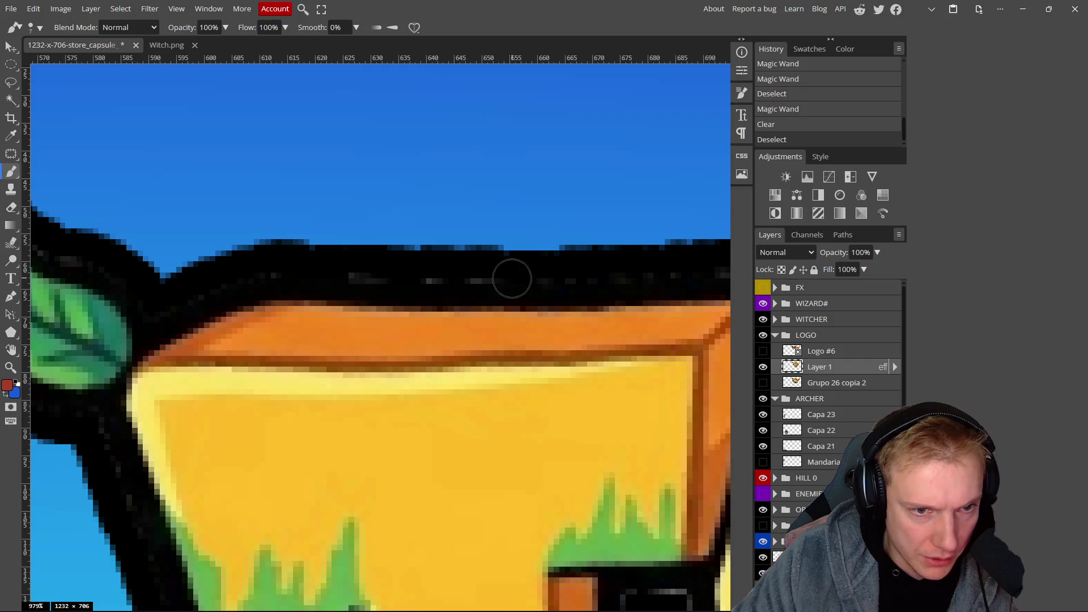
Zoom back out to the logo and characters, then switch to the Demo TODO List in Notepad++.
scroll(365, 283, down, 7)
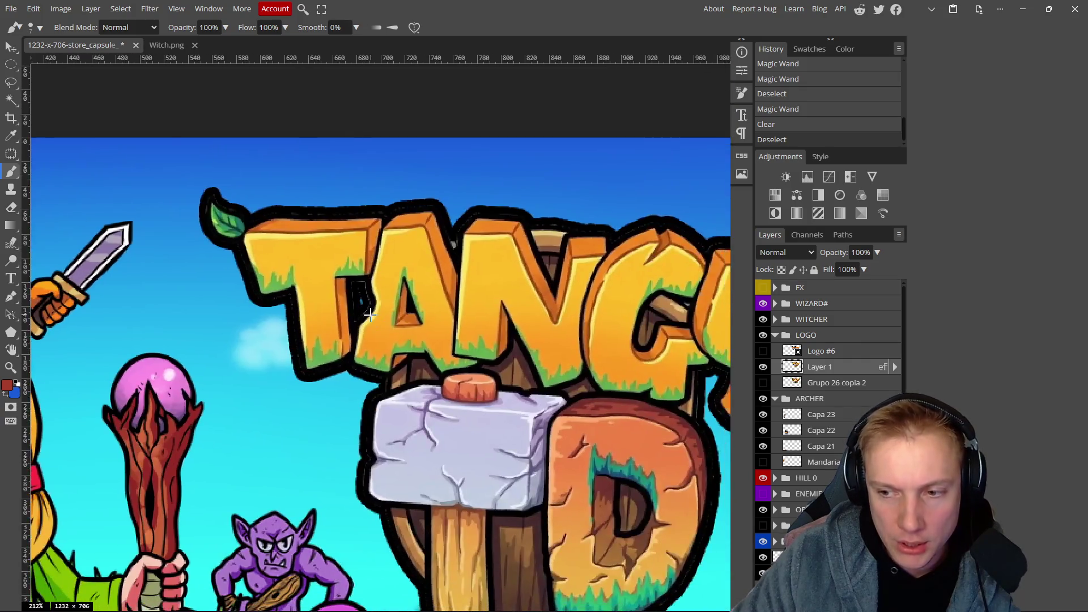
scroll(369, 314, down, 7)
scroll(385, 334, up, 5)
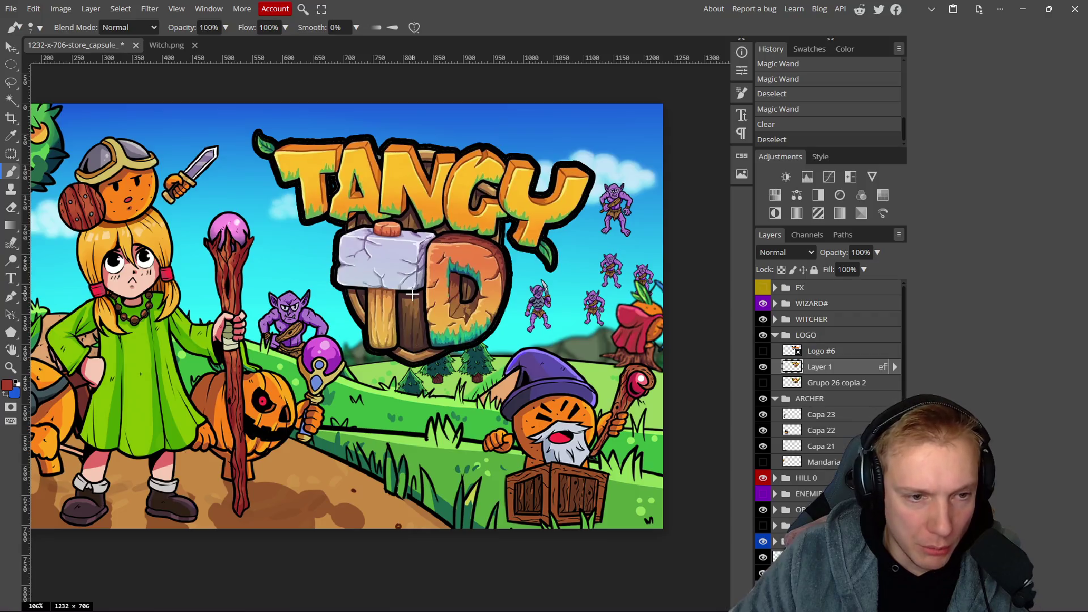
scroll(412, 294, up, 5)
scroll(397, 306, down, 4)
drag(367, 365, 367, 328)
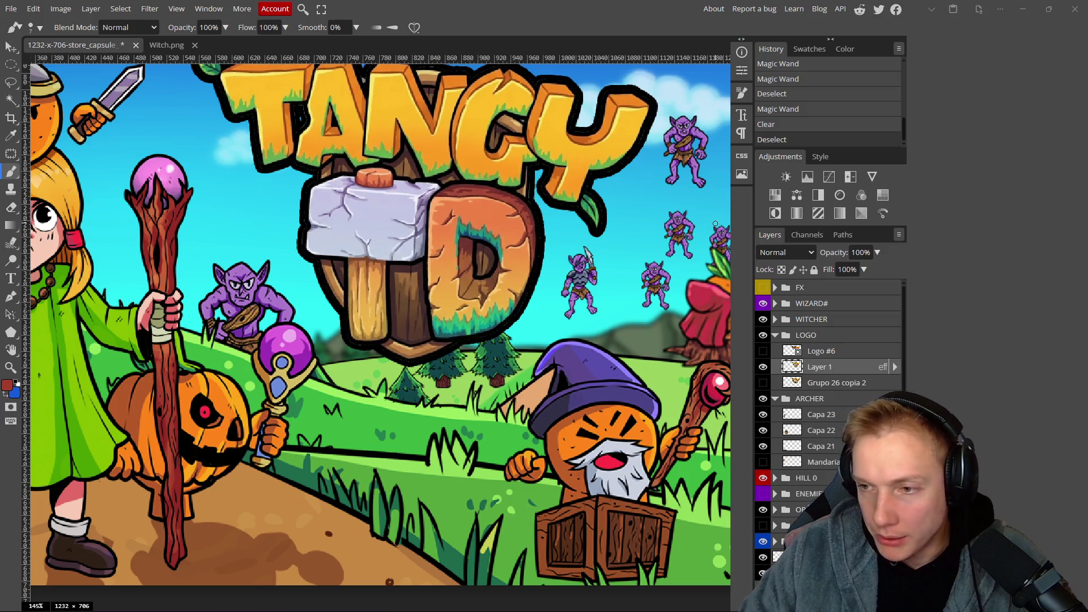
key(alt+Tab)
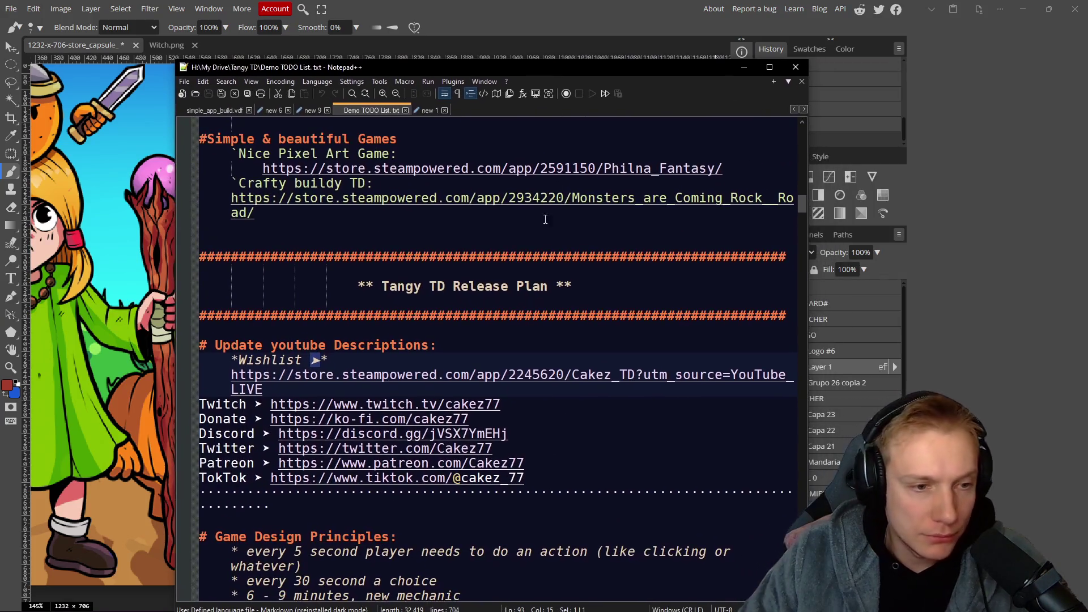
Select the Wishlist line and YouTube link under PIN EVERY DAY, then return to Photopea.
scroll(232, 376, up, 9)
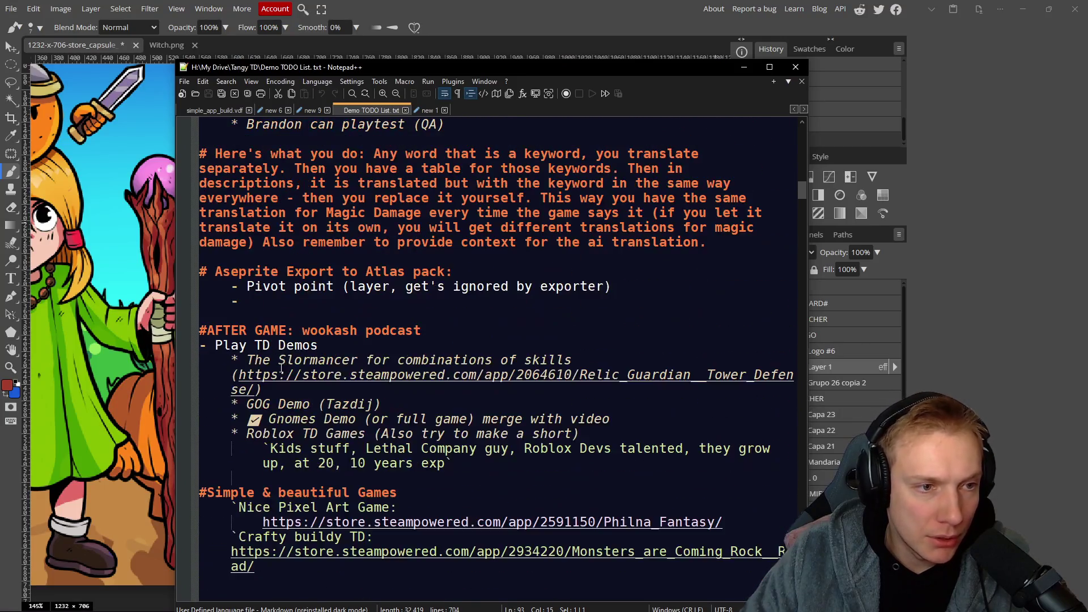
scroll(370, 312, down, 9)
scroll(385, 309, down, 10)
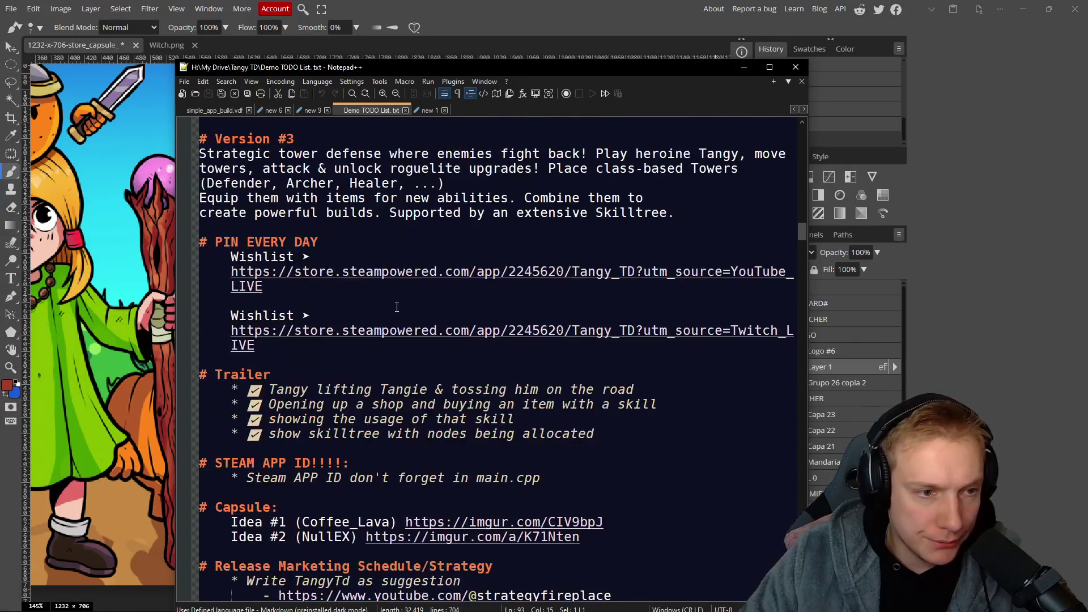
drag(280, 287, 232, 256)
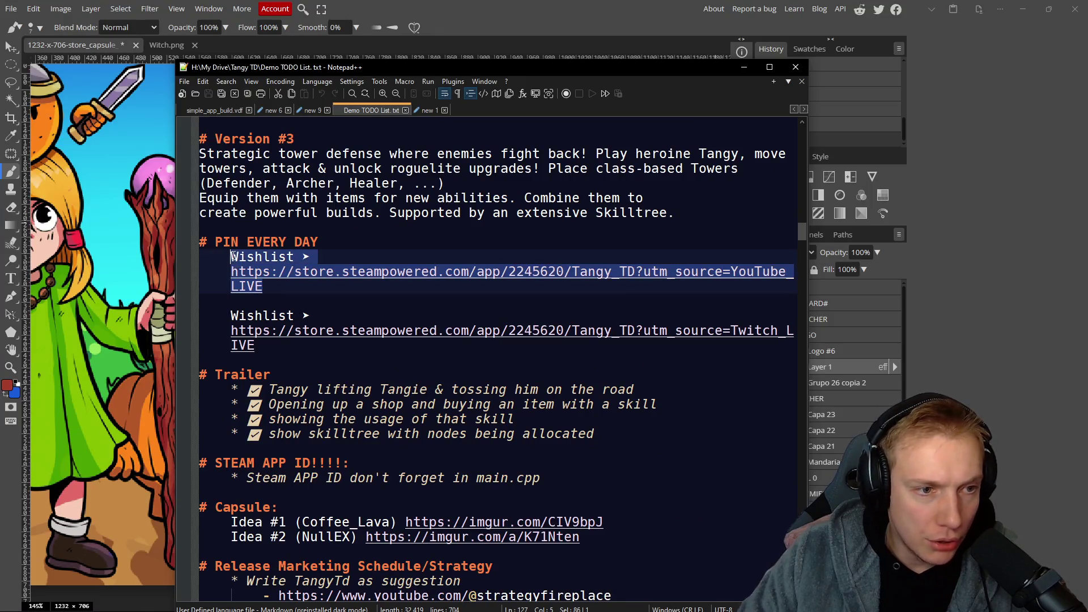
key(alt+Tab)
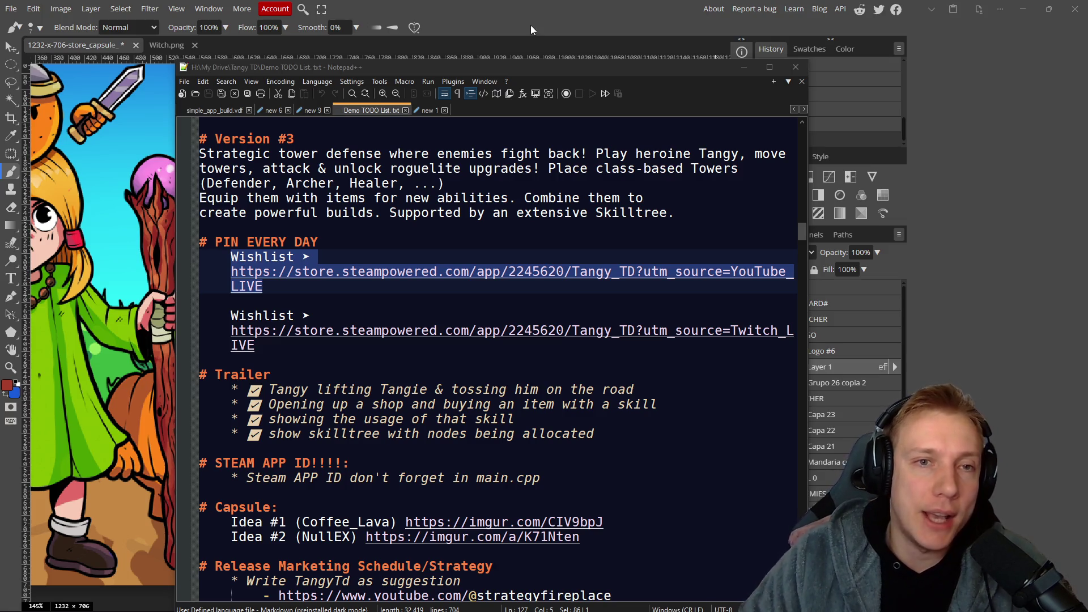
click(533, 4)
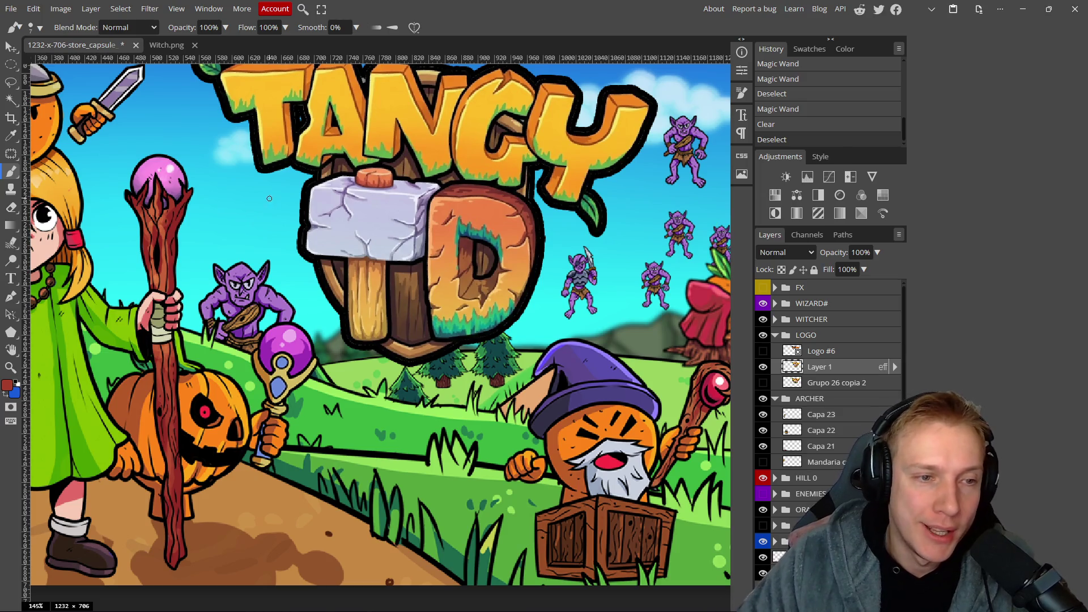
Disable the Stroke effect on the wooden logo's Layer 1.
scroll(269, 198, down, 5)
scroll(349, 223, down, 1)
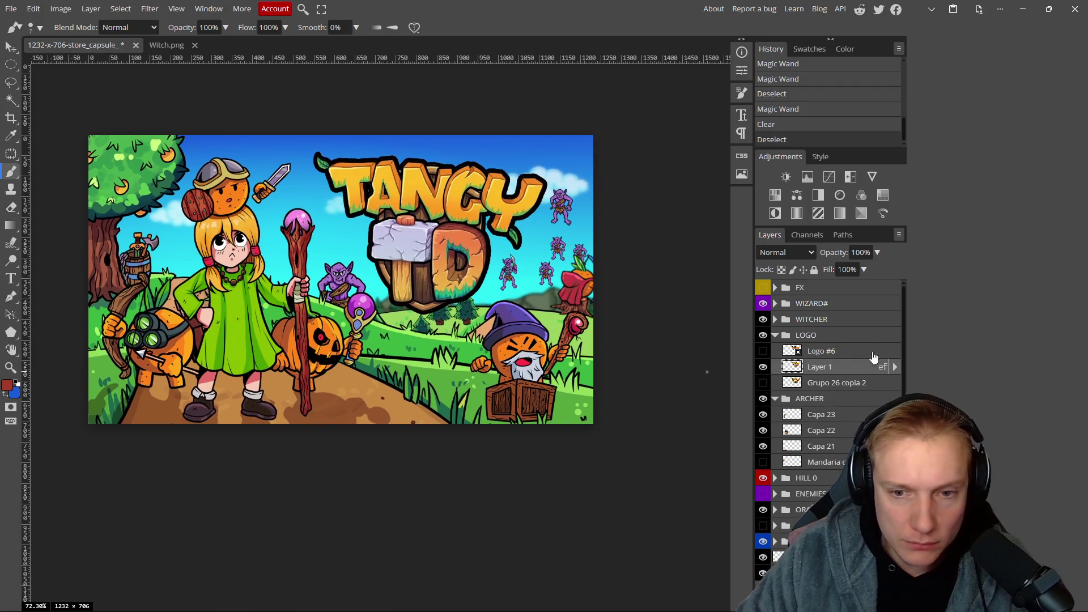
click(894, 367)
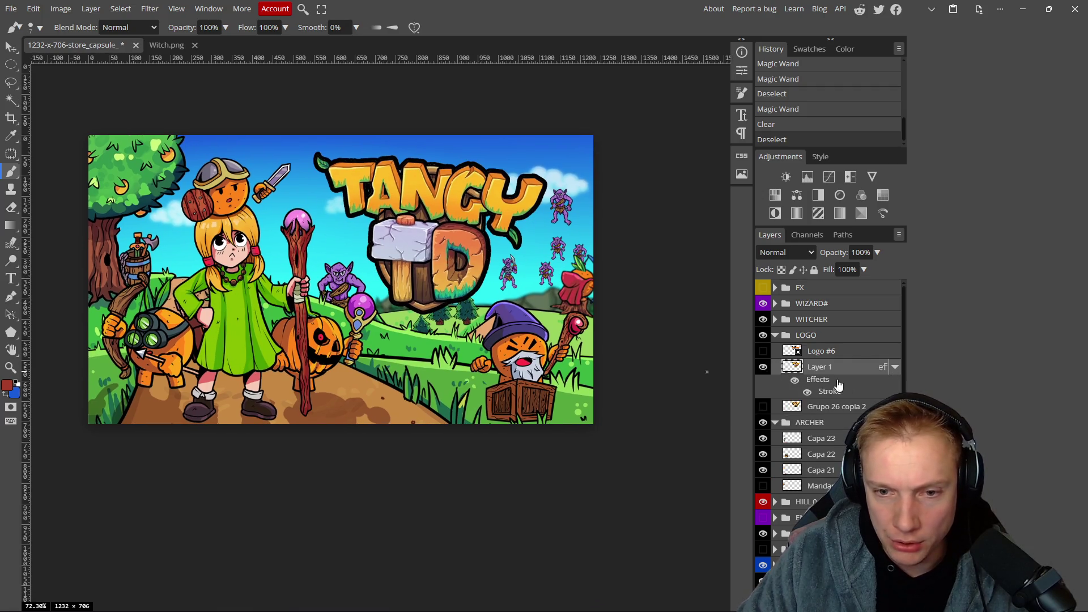
click(807, 393)
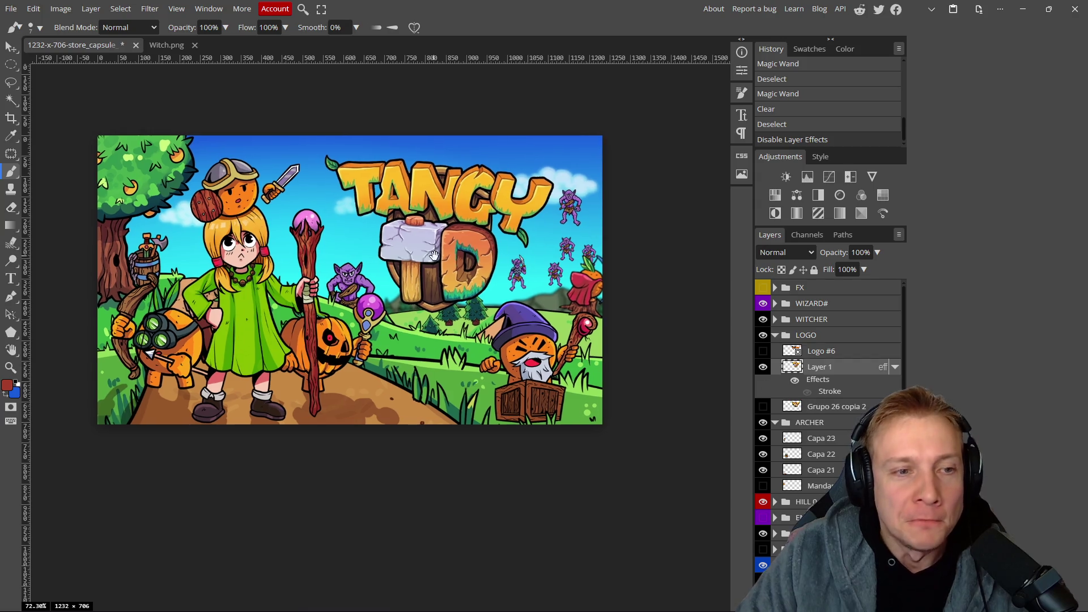
Nudge the wooden logo up slightly with the Move tool.
scroll(390, 239, up, 10)
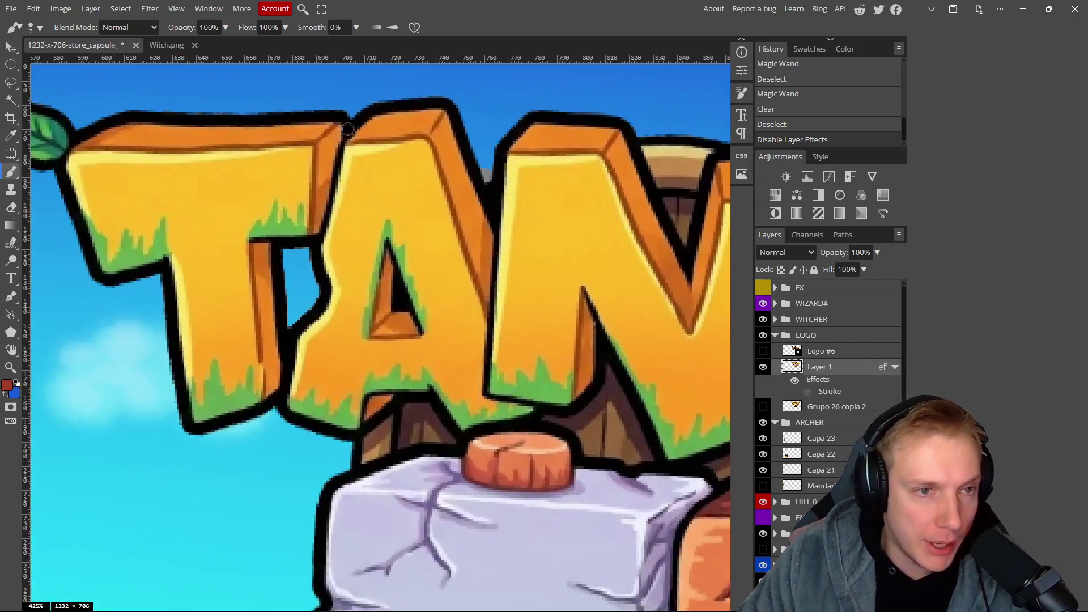
scroll(322, 116, down, 10)
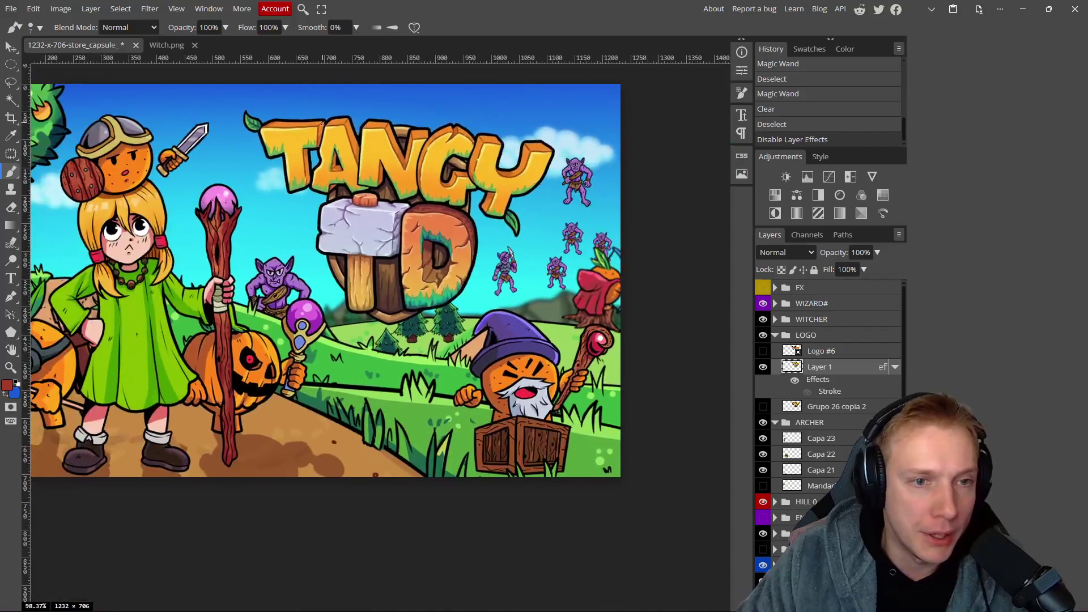
scroll(301, 261, down, 4)
scroll(331, 253, up, 4)
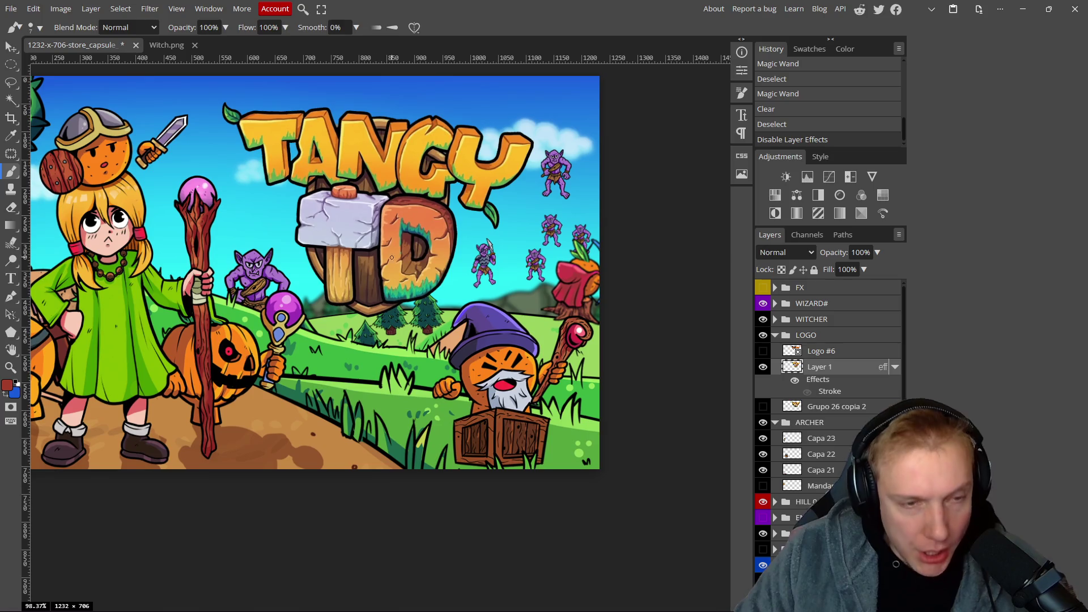
key(v)
drag(391, 236, 392, 230)
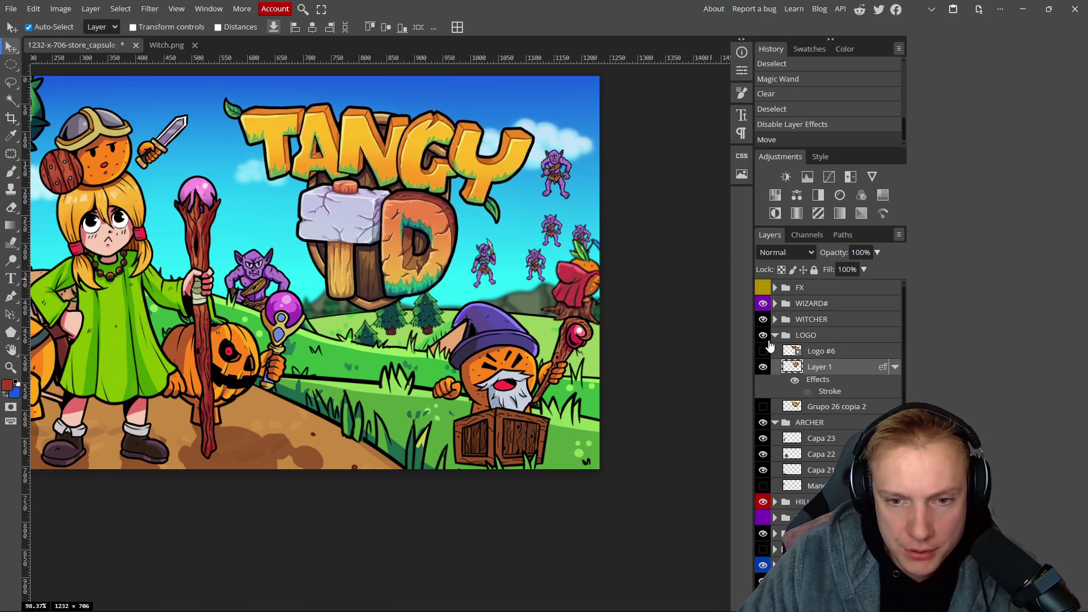
Toggle the LOGO group off and back on to compare.
click(763, 335)
scroll(448, 238, up, 2)
scroll(445, 266, down, 3)
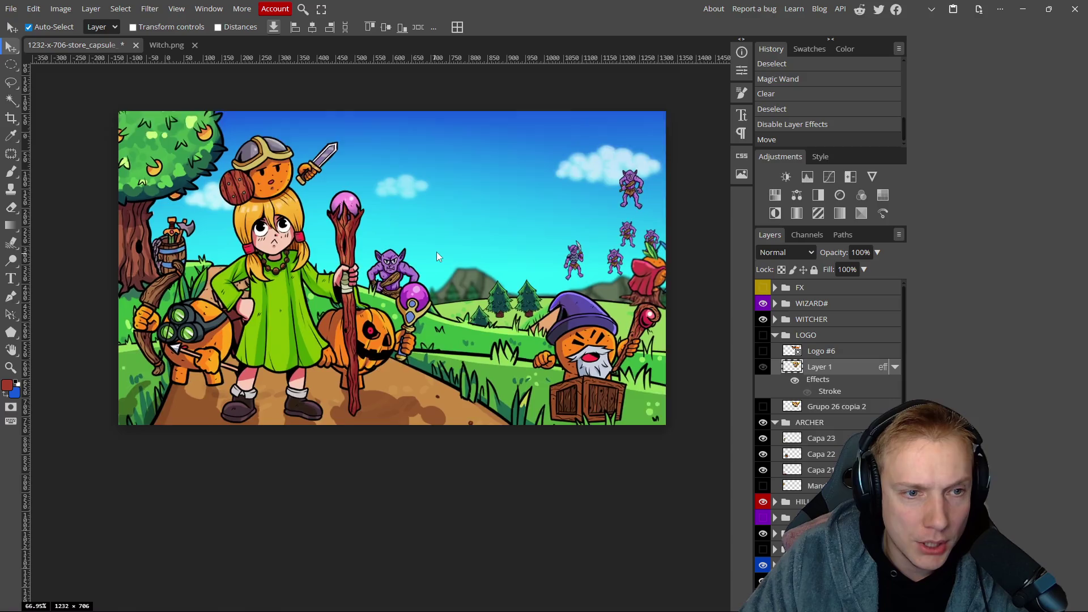
scroll(445, 267, up, 1)
click(763, 336)
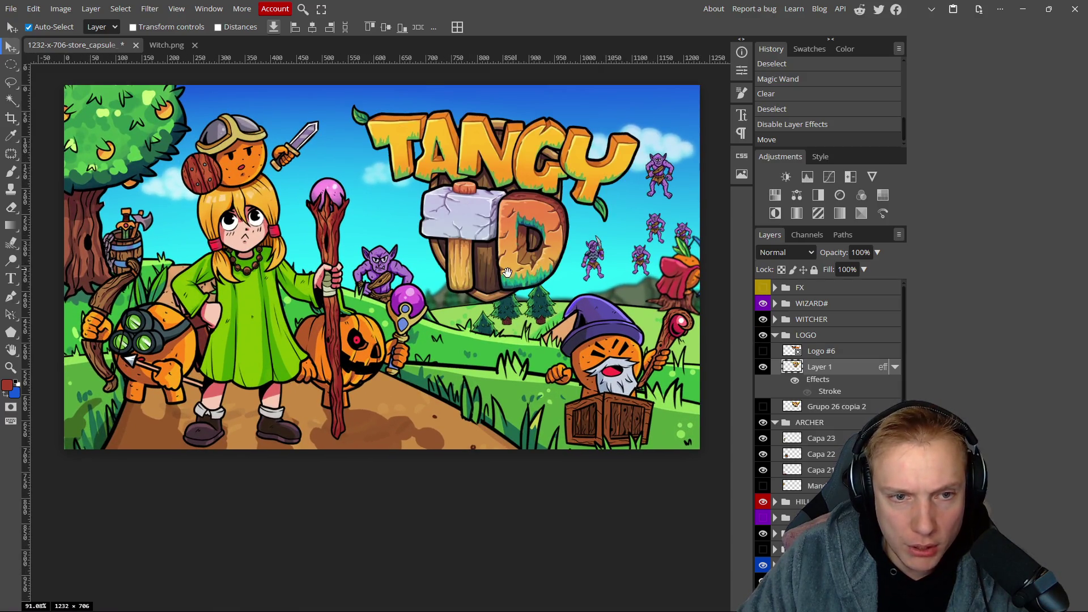
Show Logo #6 instead of the wooden Layer 1 and select the Logo #6 layer.
click(764, 351)
click(763, 367)
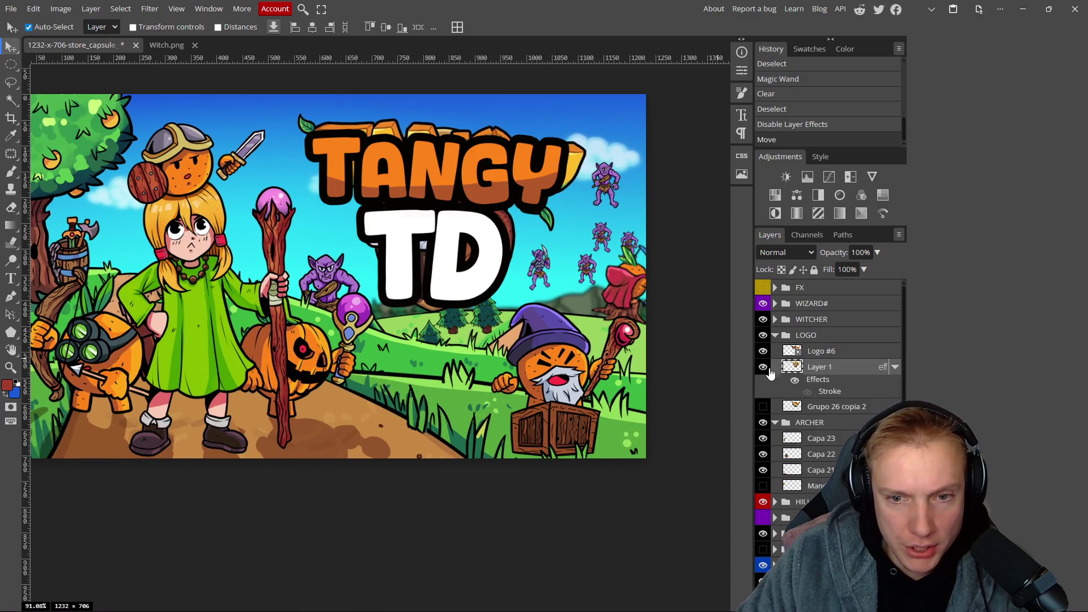
scroll(501, 311, down, 5)
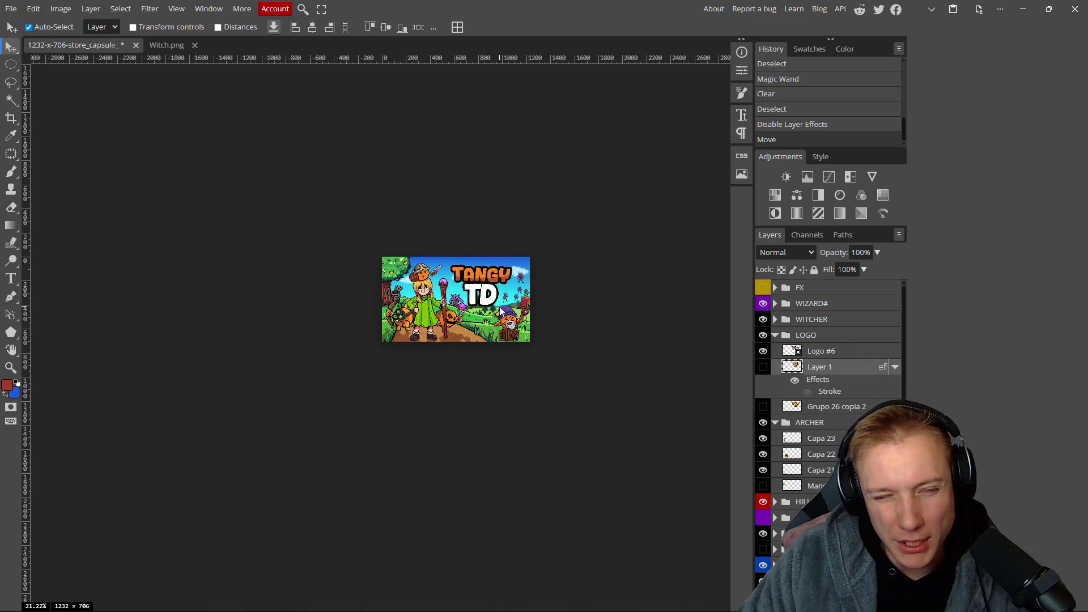
scroll(525, 309, down, 3)
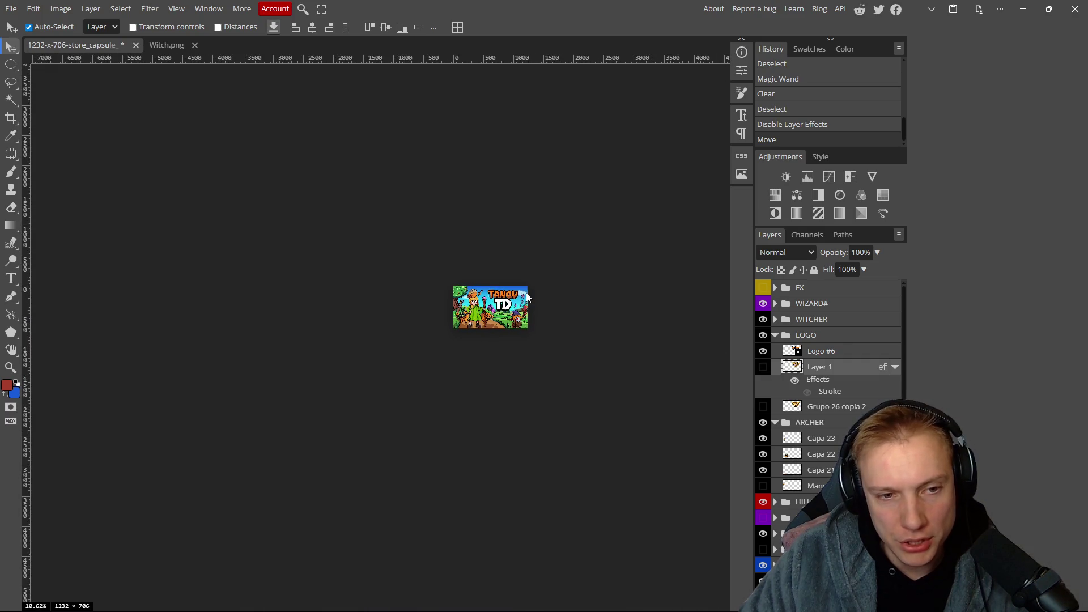
scroll(527, 297, up, 10)
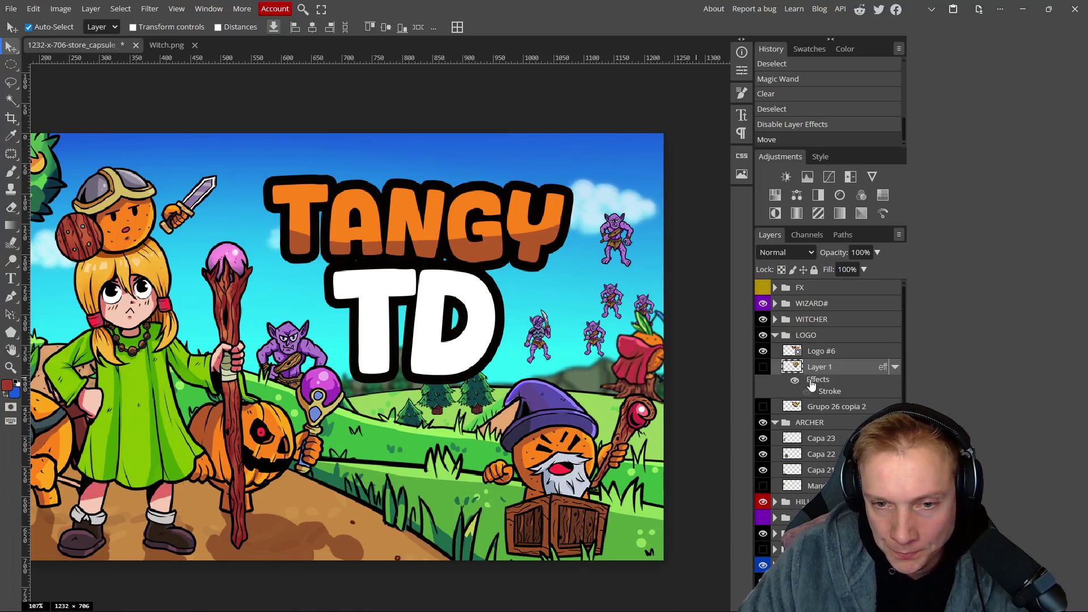
click(846, 353)
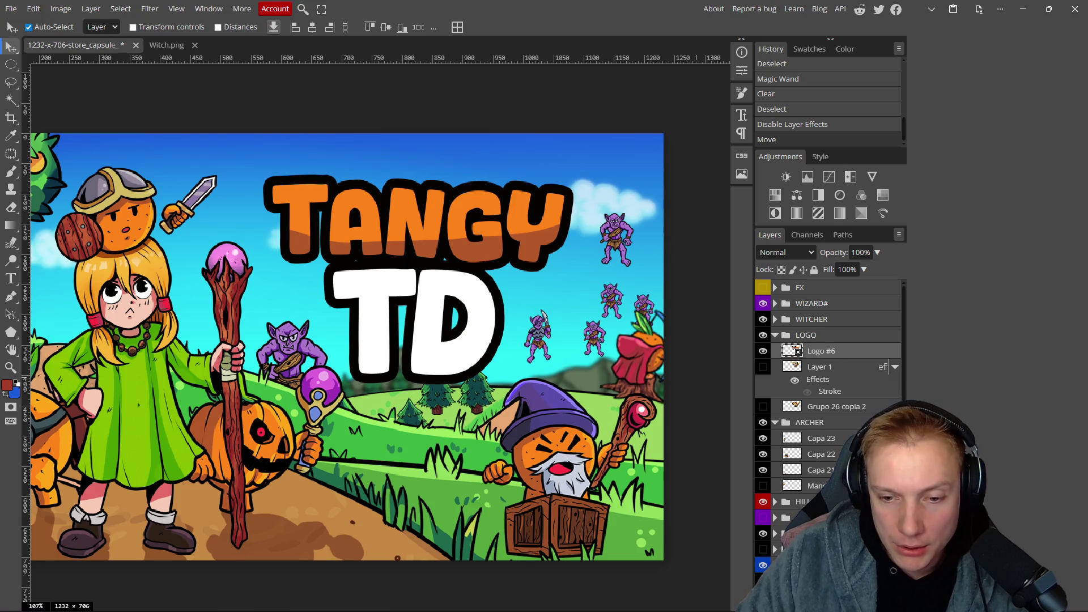
click(794, 603)
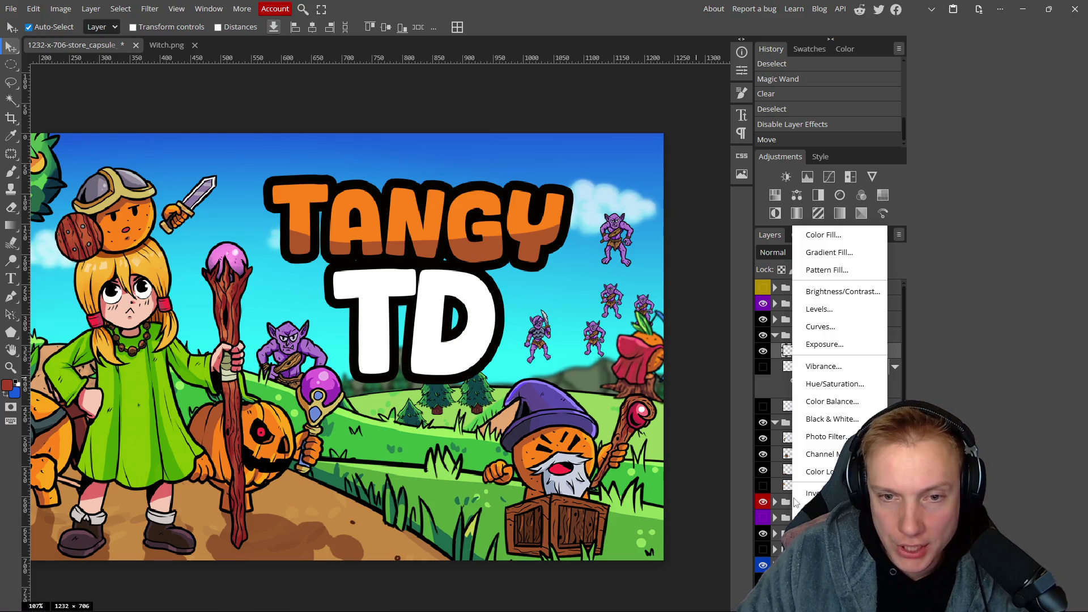
Add a Brightness/Contrast adjustment, then delete it.
click(830, 291)
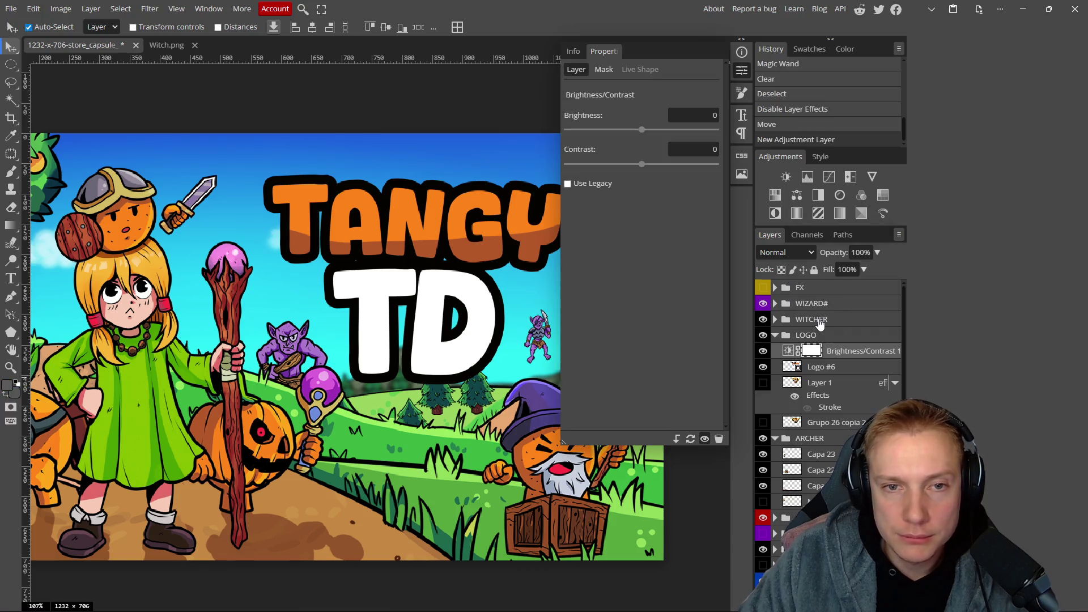
click(854, 367)
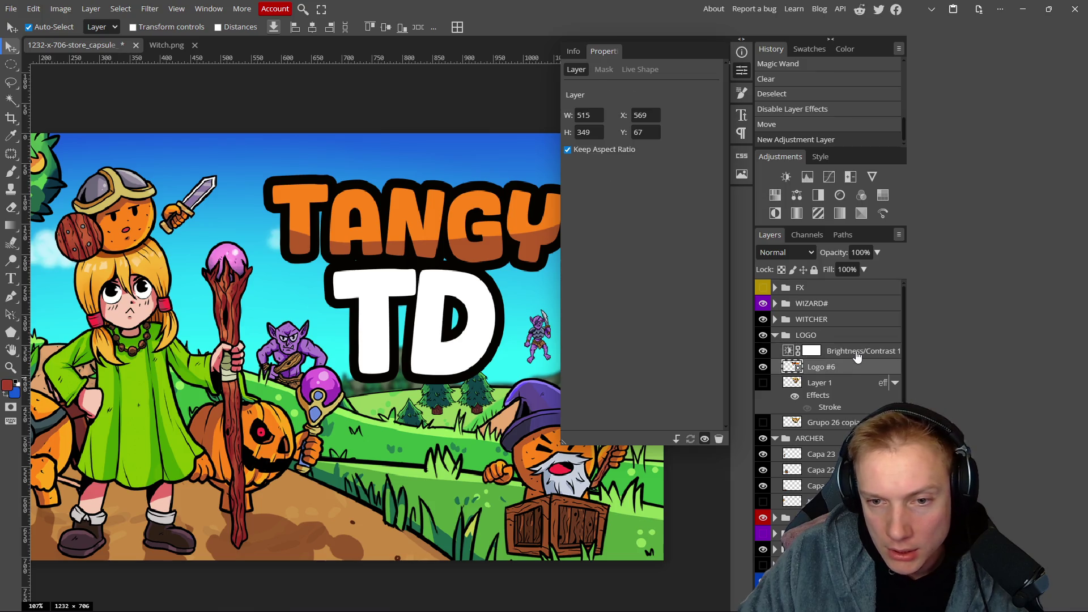
click(854, 353)
key(Delete)
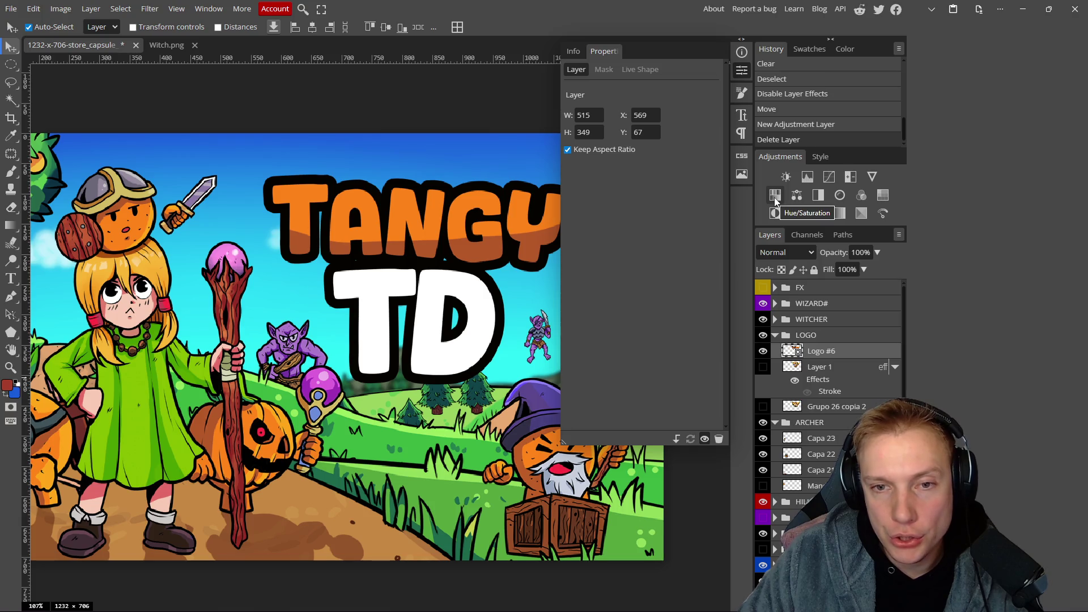
Clip a Hue/Saturation layer to Logo #6, shift it to green (Hue 64, Saturation 8), then hide it.
click(775, 195)
key(ctrl+alt+g)
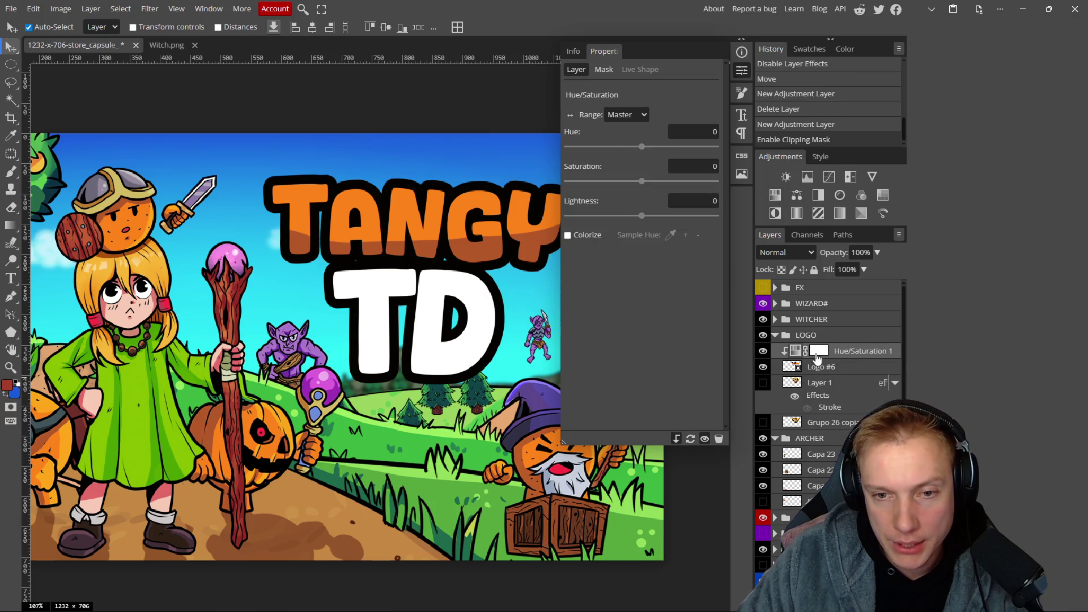
mouse_move(642, 146)
mouse_down()
mouse_move(663, 146)
mouse_move(633, 149)
mouse_move(647, 148)
mouse_up()
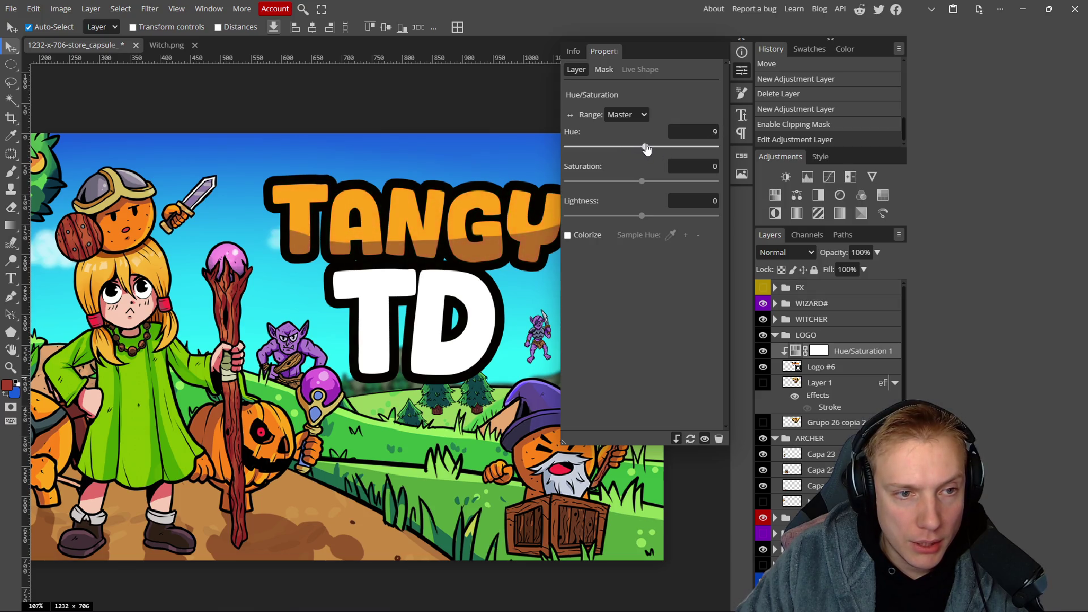
scroll(346, 261, down, 8)
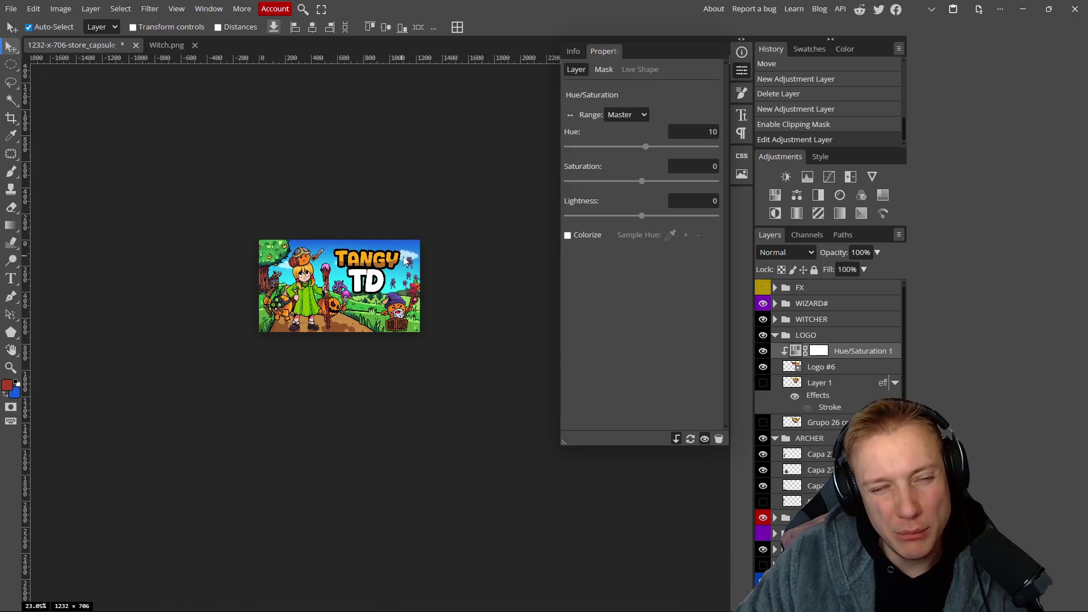
scroll(357, 286, up, 2)
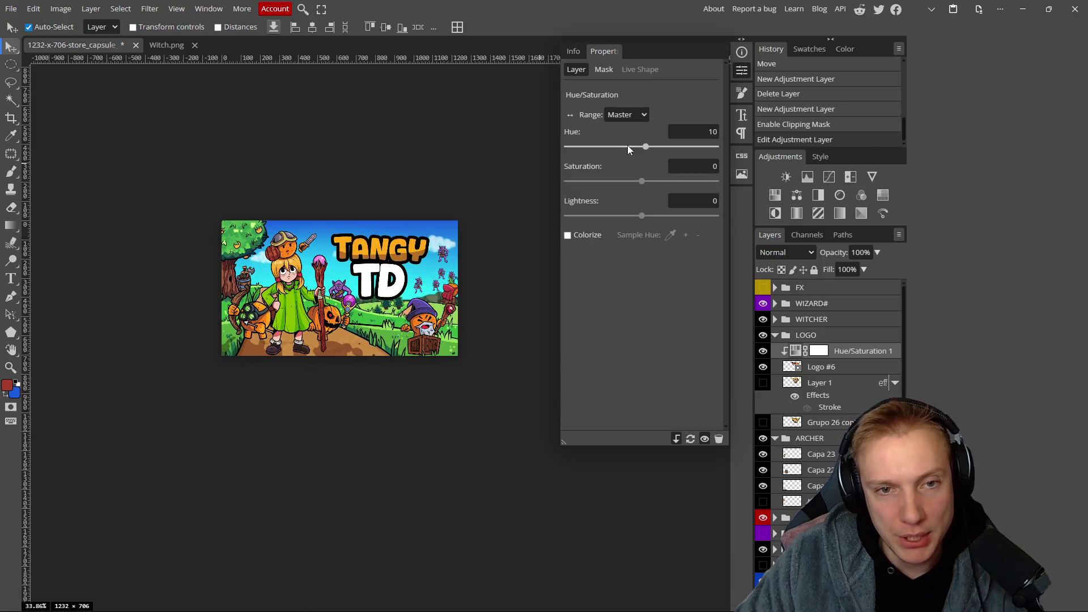
mouse_move(646, 146)
mouse_down()
mouse_move(636, 150)
mouse_move(671, 151)
mouse_move(690, 186)
mouse_move(620, 184)
mouse_move(646, 185)
mouse_up()
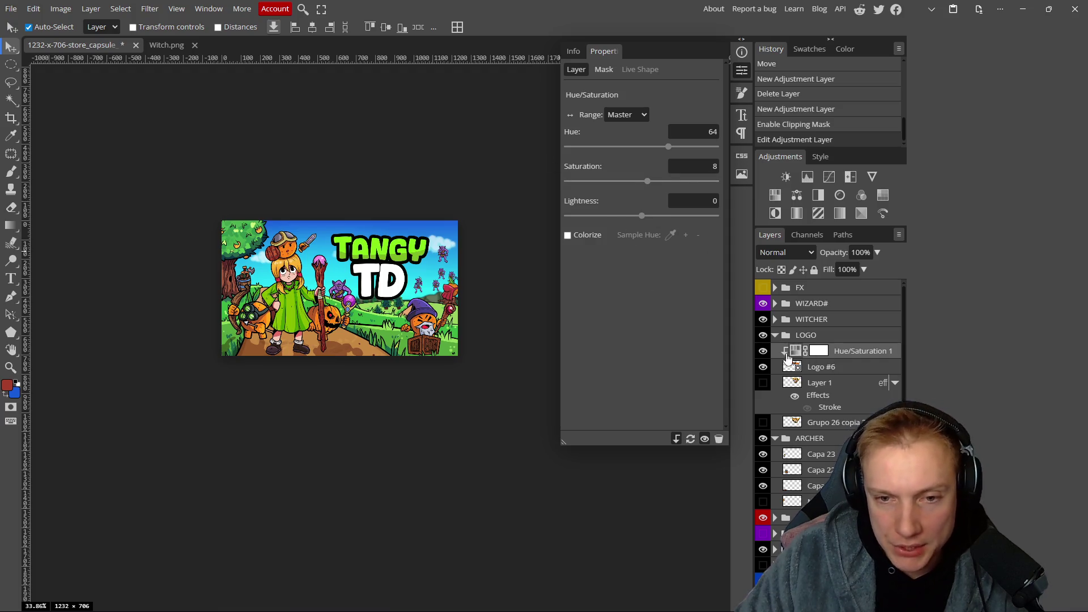
click(763, 351)
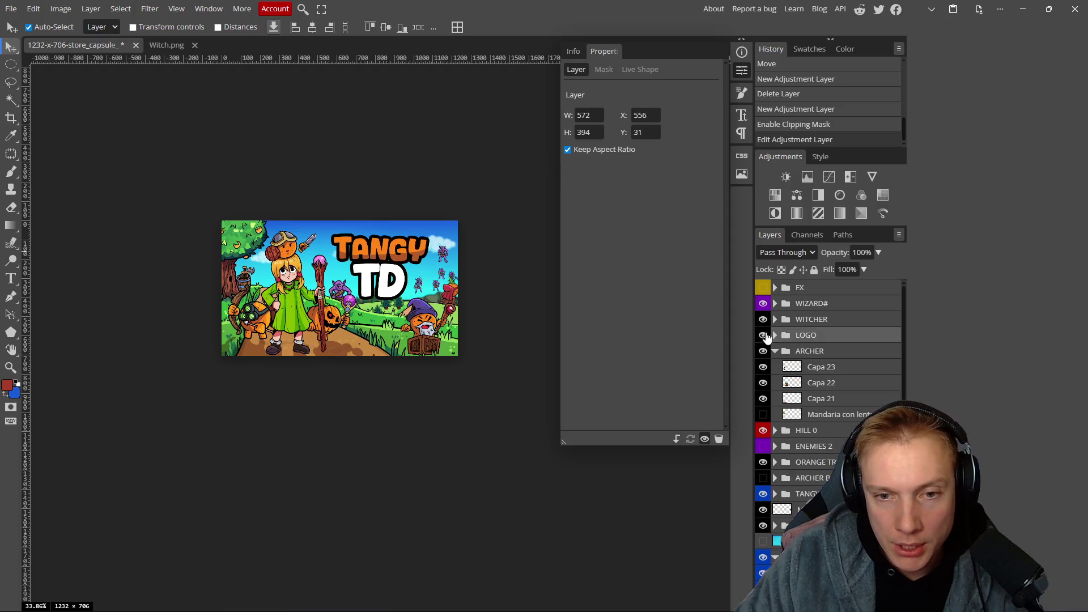
In the LOGO group, hide Logo #6 and show the wooden logo layer instead.
click(776, 335)
scroll(309, 291, up, 3)
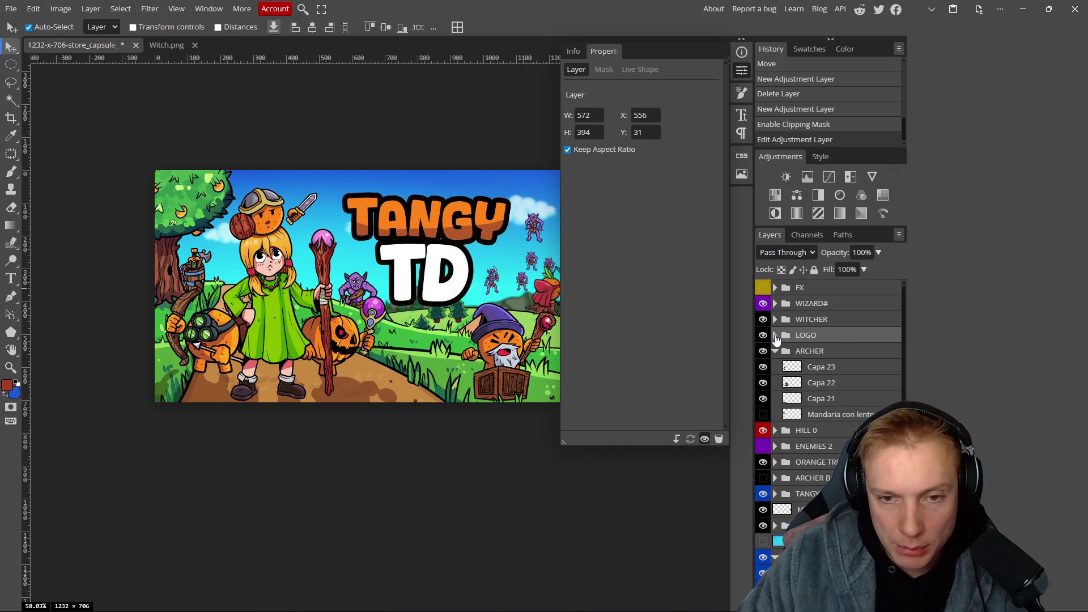
click(775, 335)
click(763, 423)
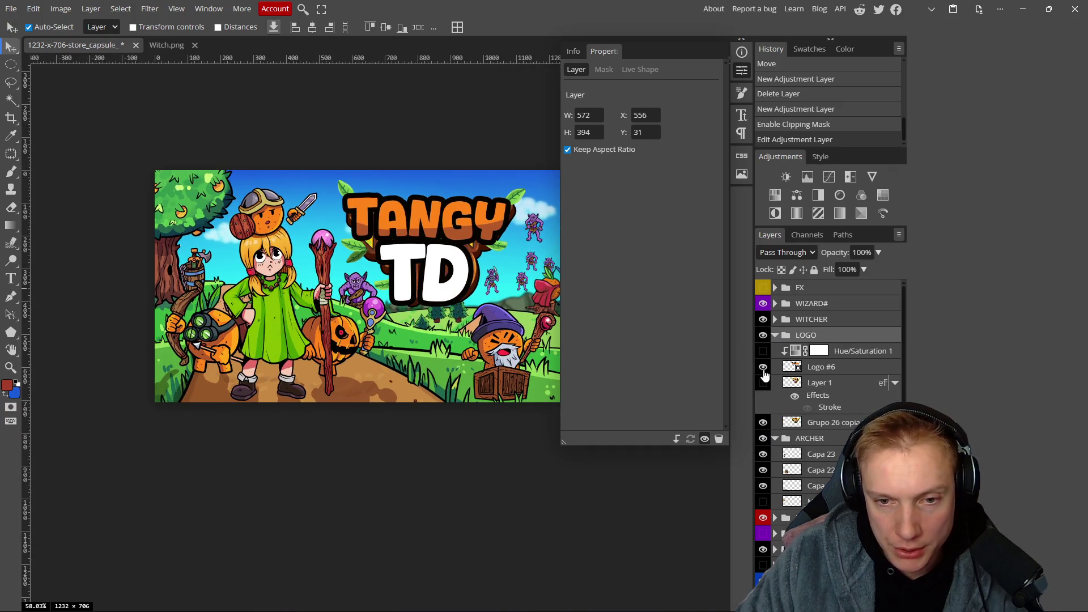
click(763, 367)
click(774, 335)
scroll(337, 299, down, 10)
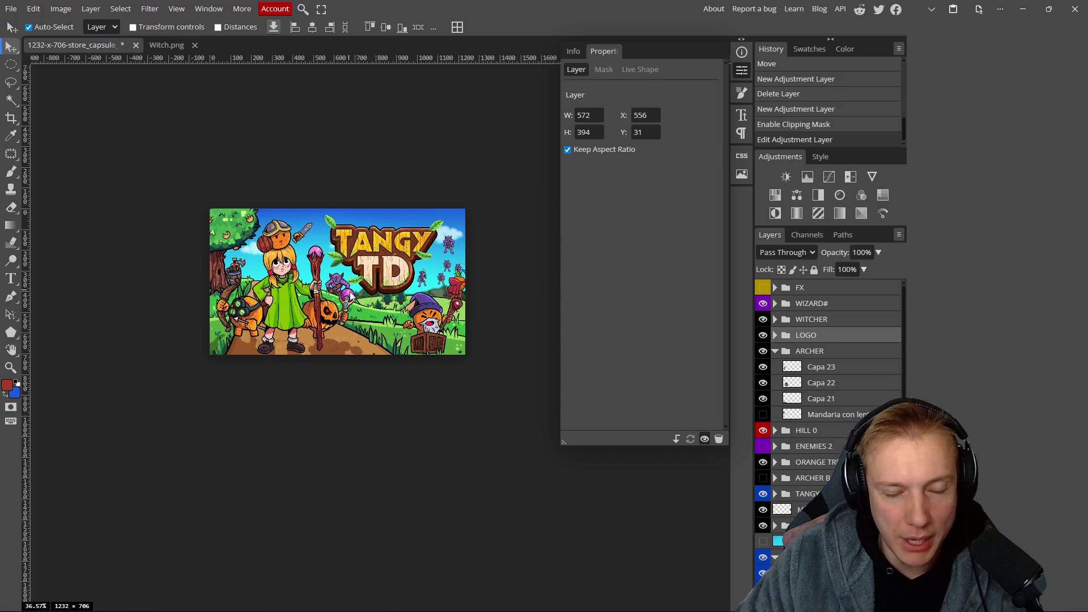
scroll(344, 307, up, 8)
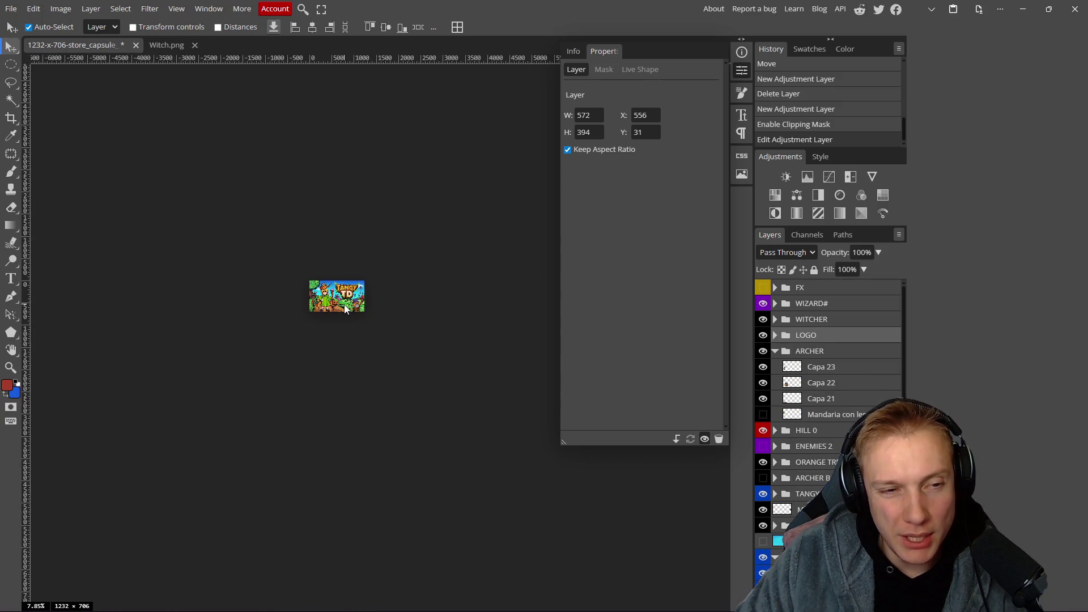
scroll(342, 308, up, 3)
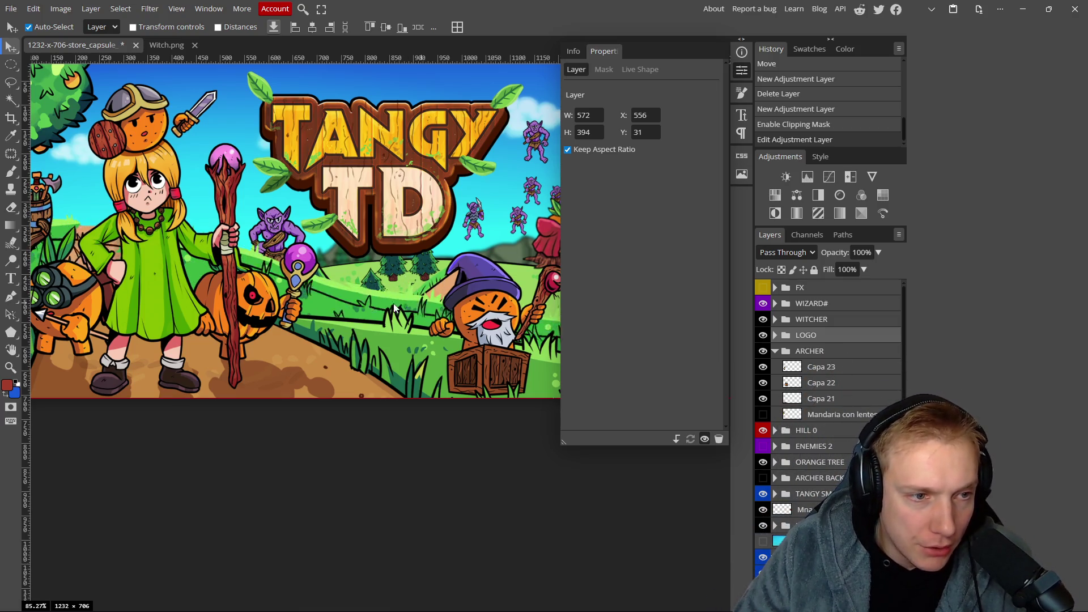
Undo an accidental layer move and close the layer properties panel.
click(308, 286)
scroll(388, 253, down, 2)
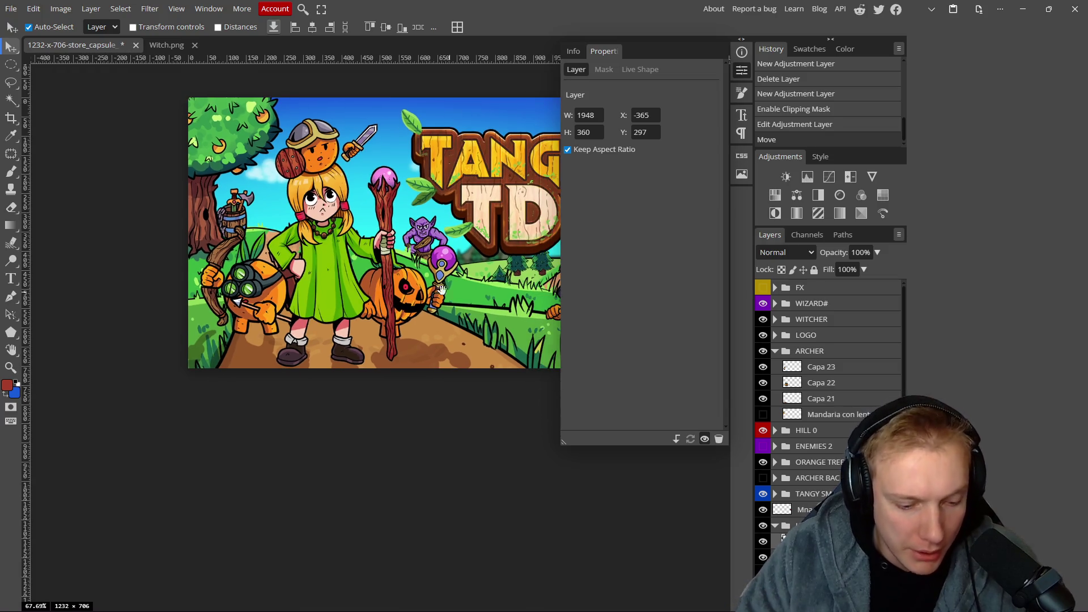
scroll(389, 253, right, 3)
key(ctrl+z)
click(742, 73)
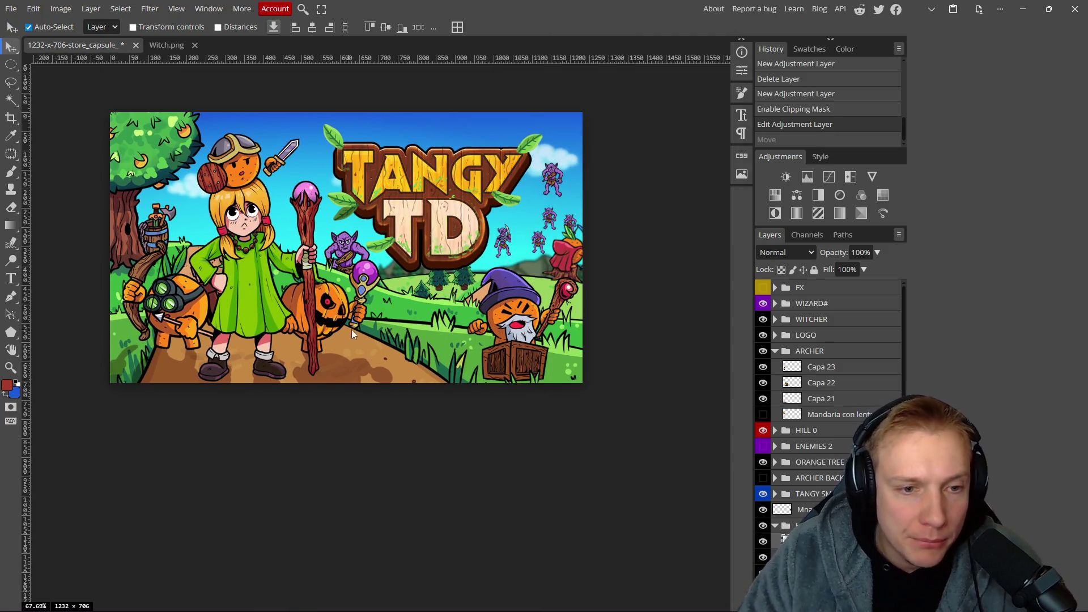
Shift the pumpkin and its orb staff slightly right and down in the capsule artwork.
scroll(350, 329, left, 2)
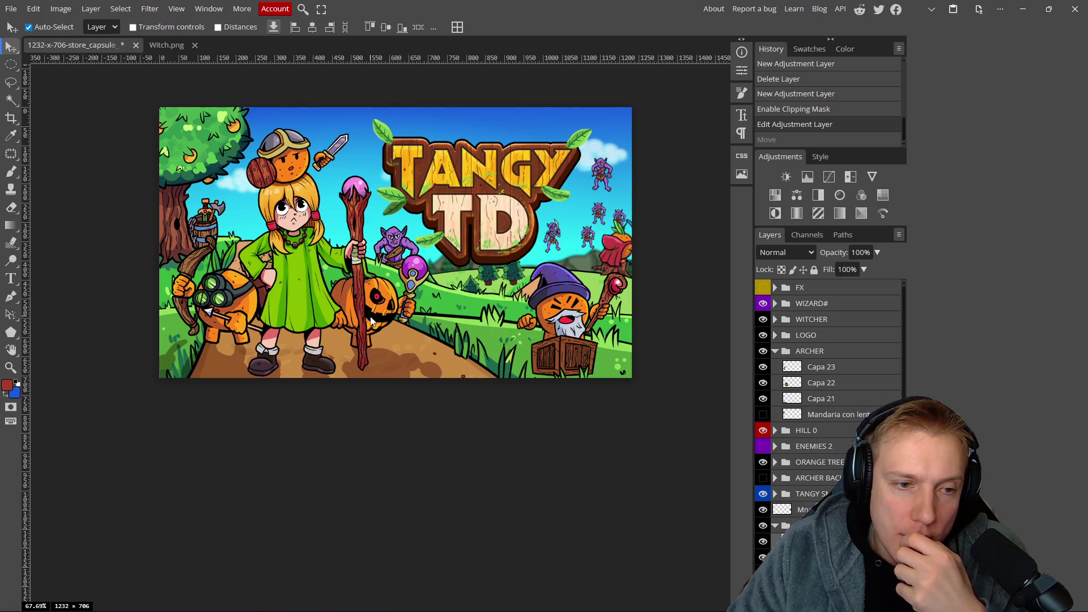
drag(369, 311, 377, 321)
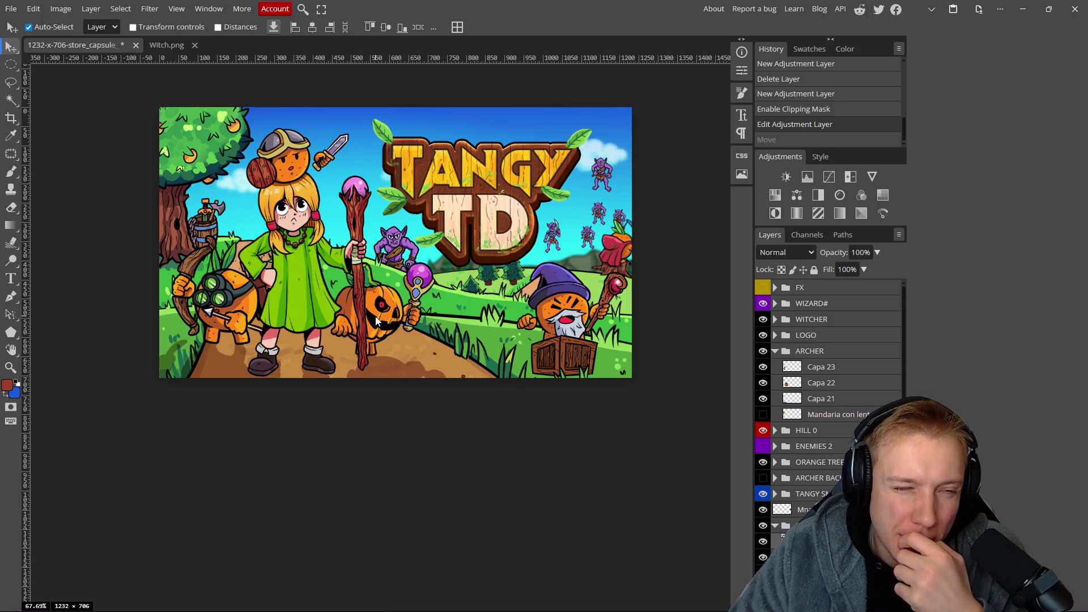
drag(377, 321, 376, 318)
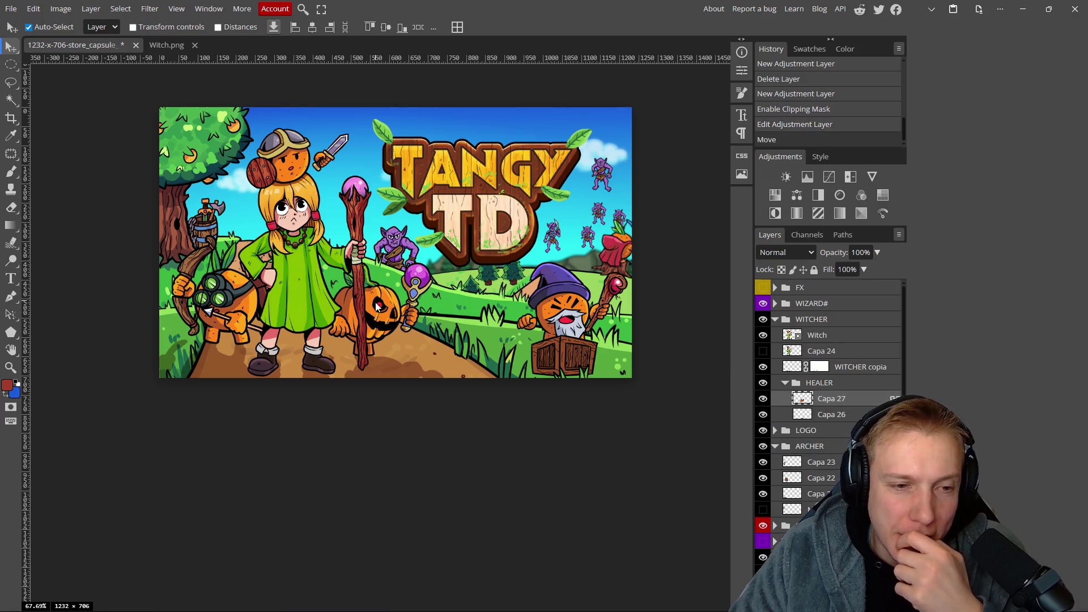
drag(376, 311, 380, 311)
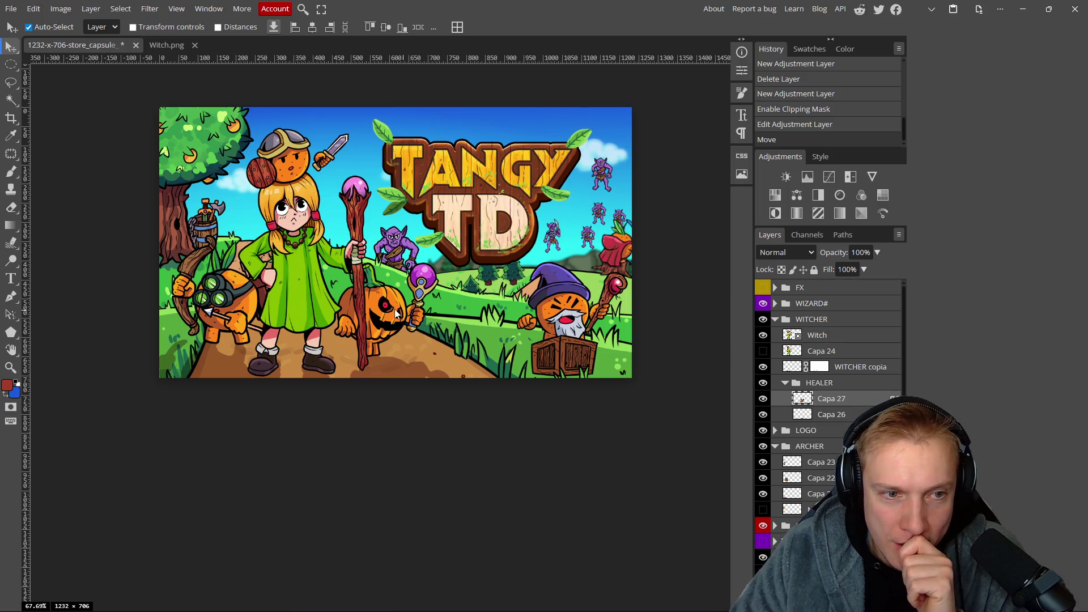
Move the purple goblin up and left beside the green-dress girl, nudging the girl slightly right.
mouse_move(398, 258)
mouse_down()
mouse_move(383, 242)
mouse_move(251, 216)
mouse_up()
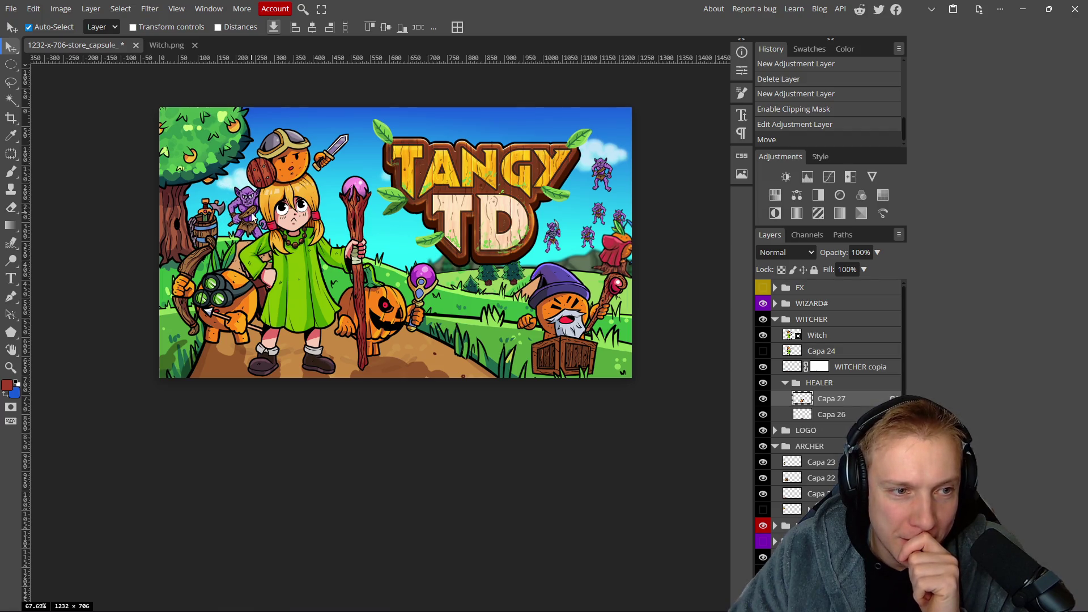
drag(292, 307, 305, 307)
drag(253, 219, 256, 220)
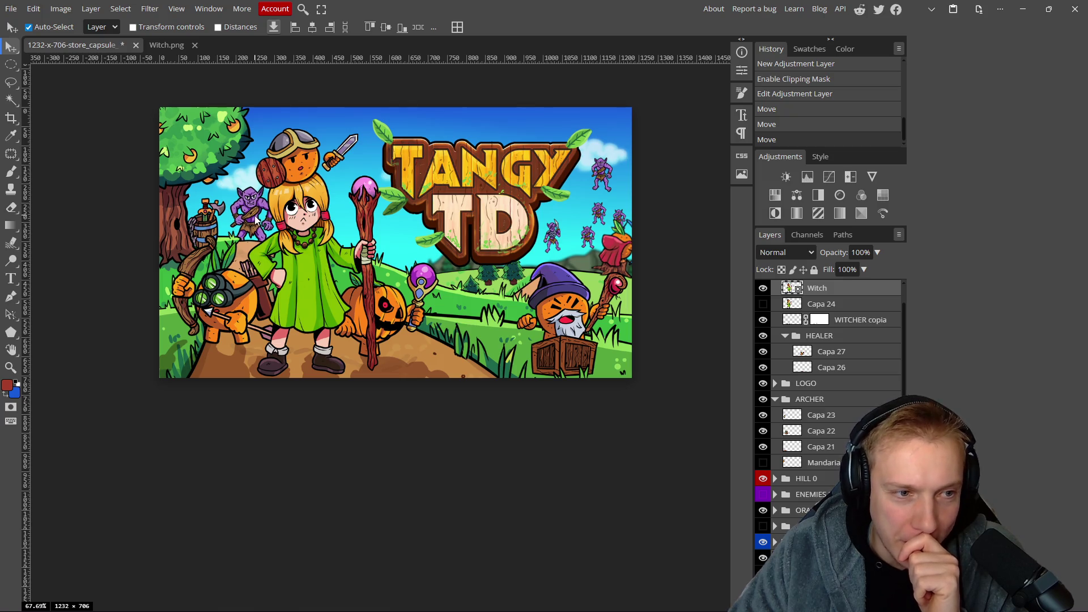
drag(256, 220, 265, 224)
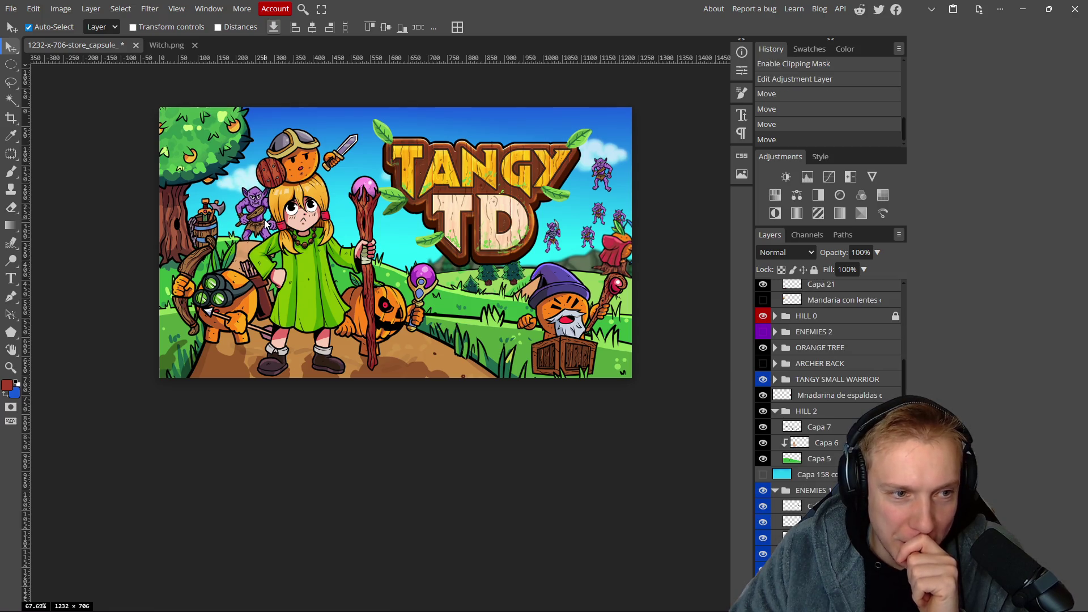
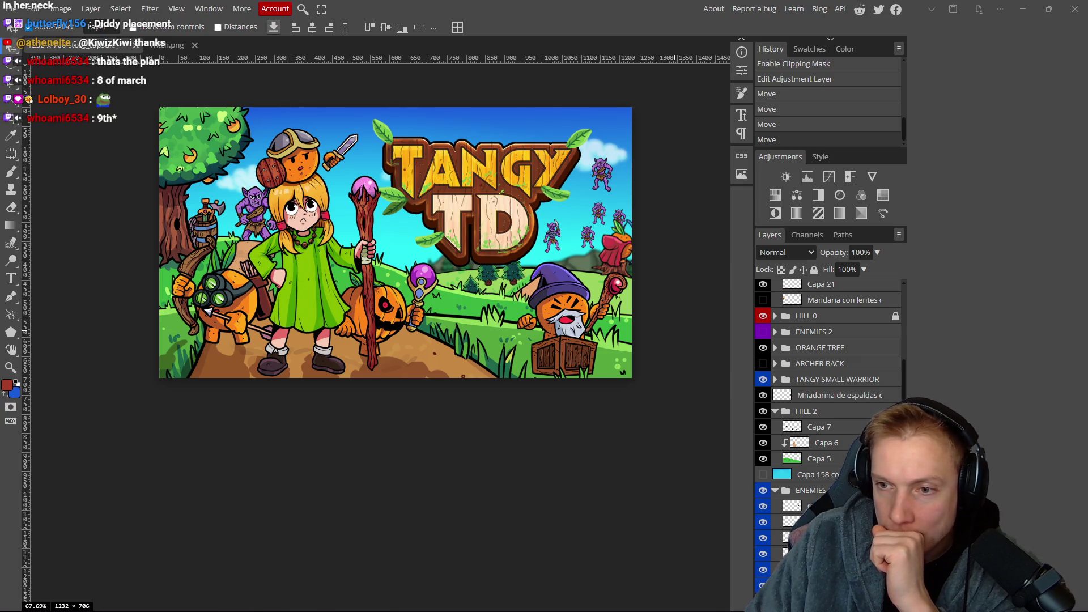
Zoom the Tangy TD capsule out to about 17%, shift it up, and switch to the Kingdom Rush Steam page.
scroll(428, 381, down, 4)
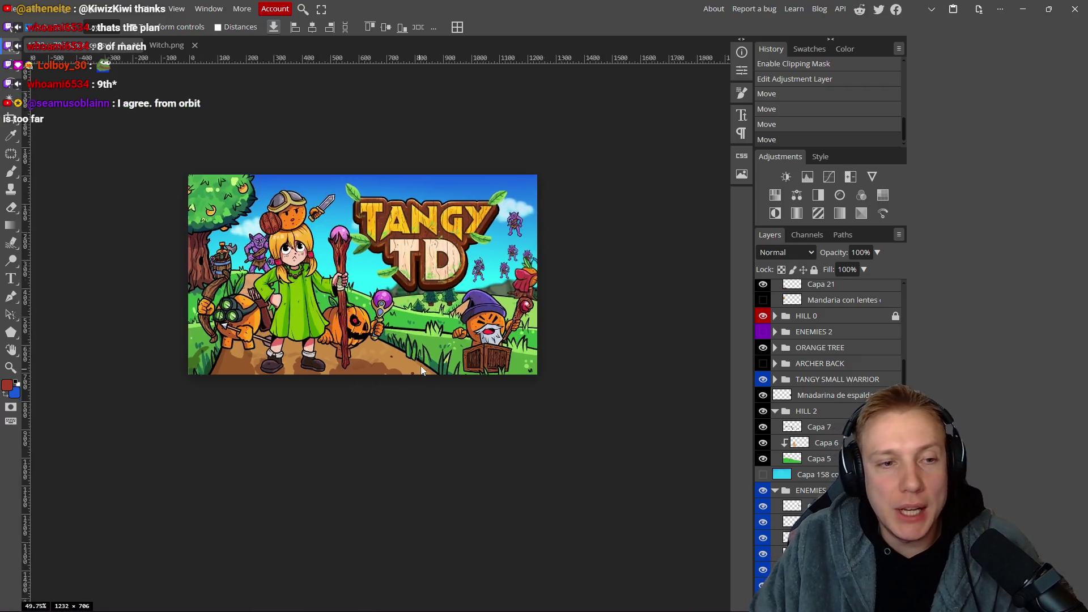
scroll(435, 378, down, 3)
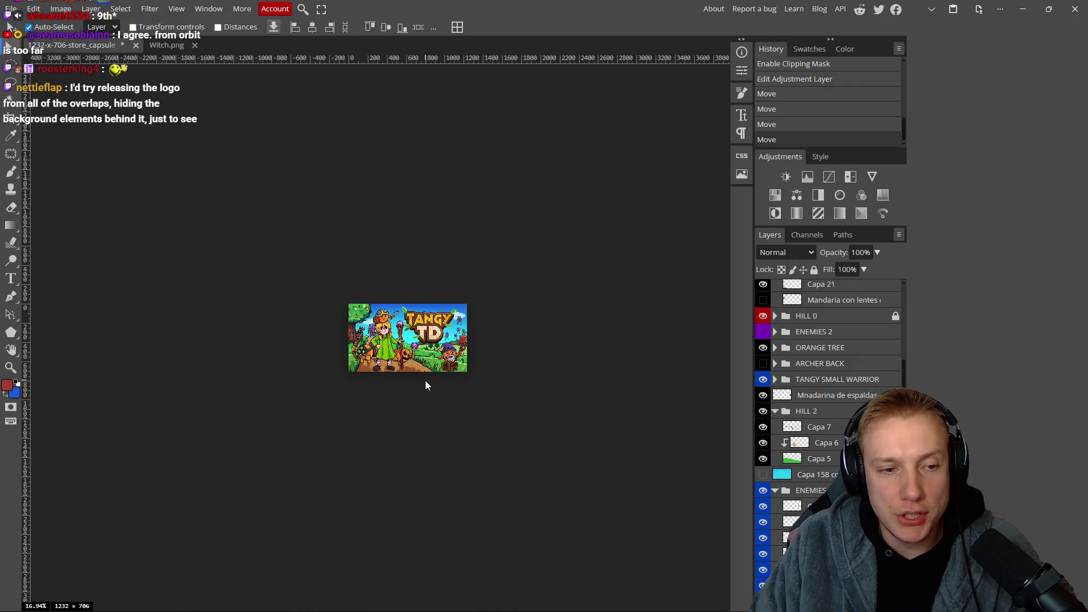
drag(423, 402, 422, 354)
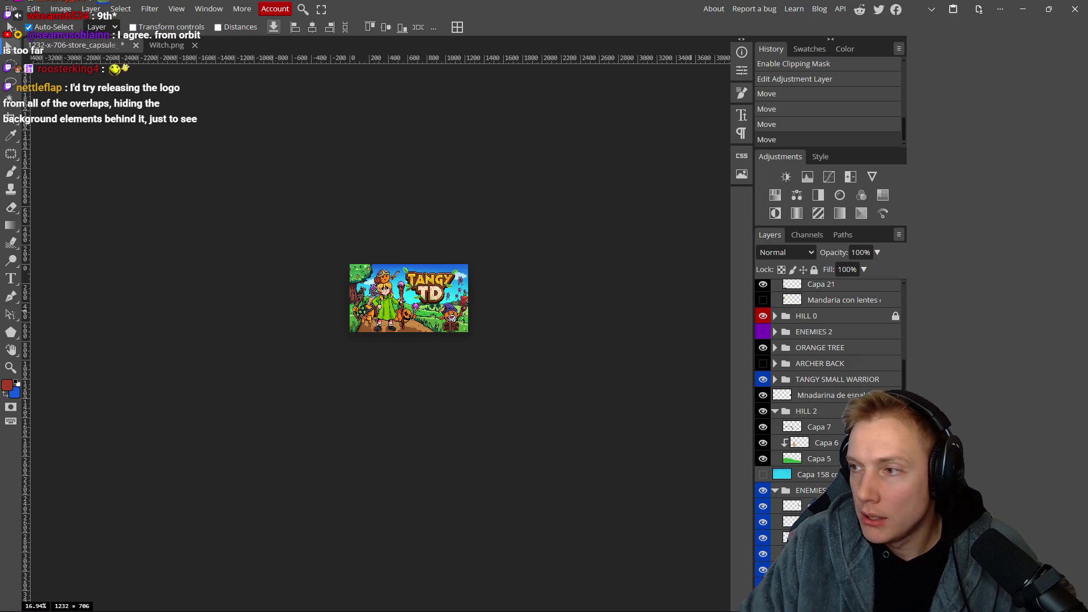
key(alt+Tab)
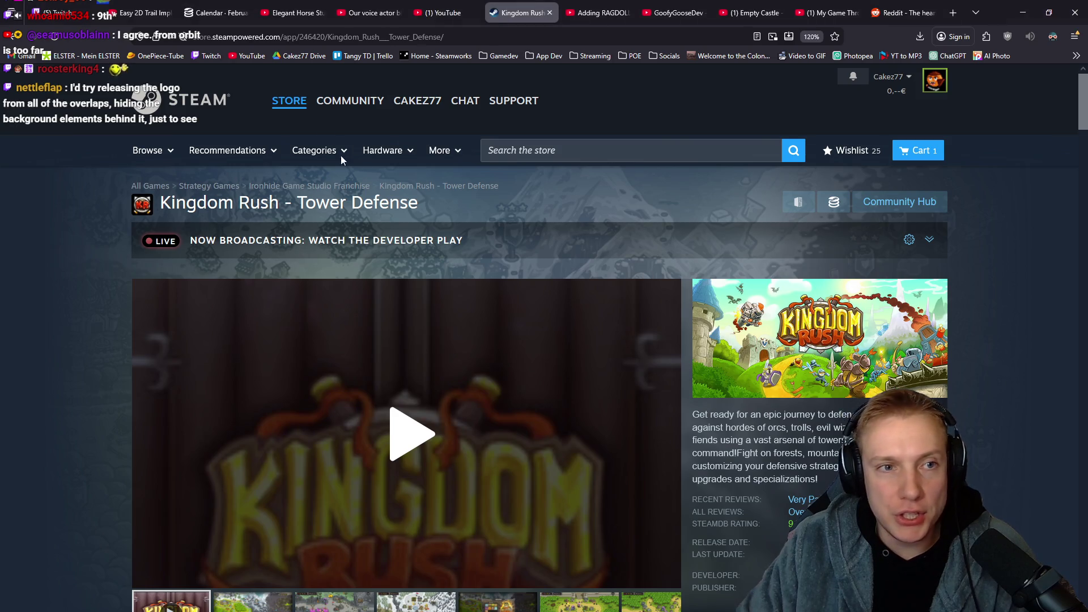
Open the Steam store homepage in a new tab and scroll down it.
middle_click(186, 104)
click(552, 12)
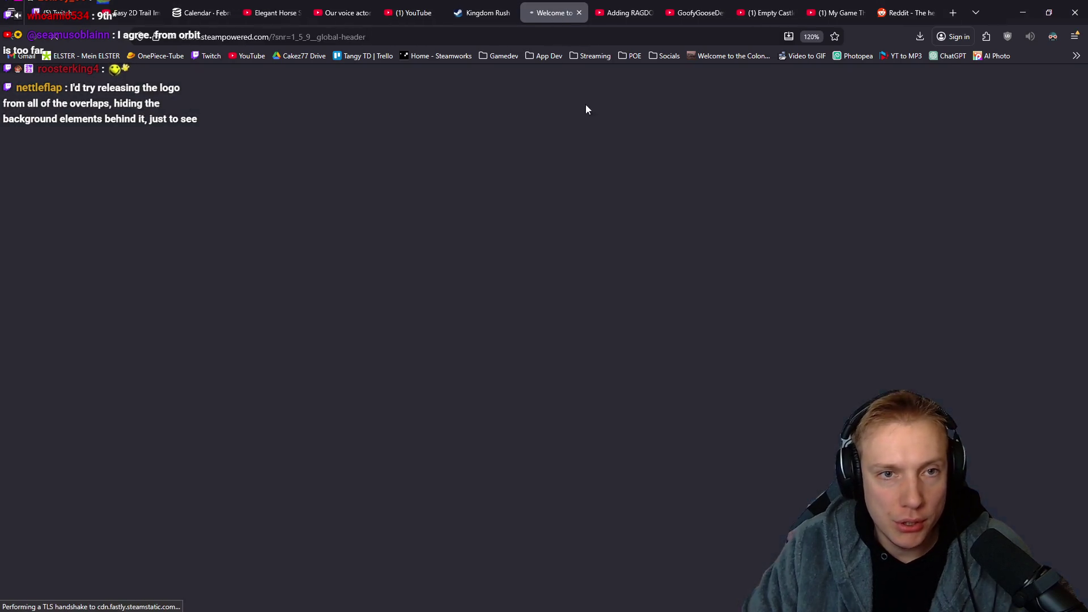
scroll(913, 268, down, 15)
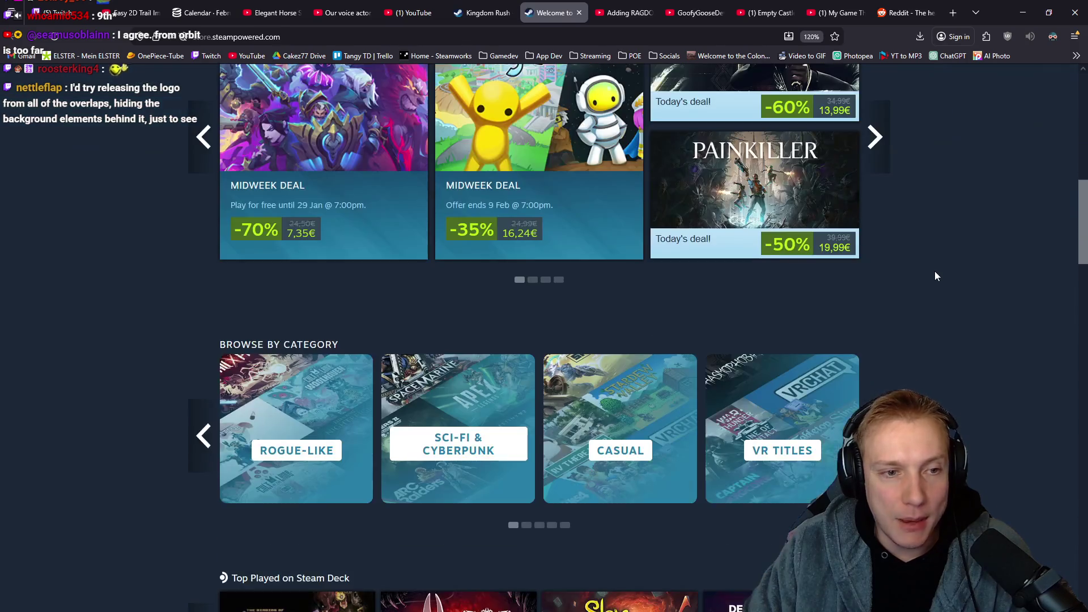
scroll(944, 274, down, 3)
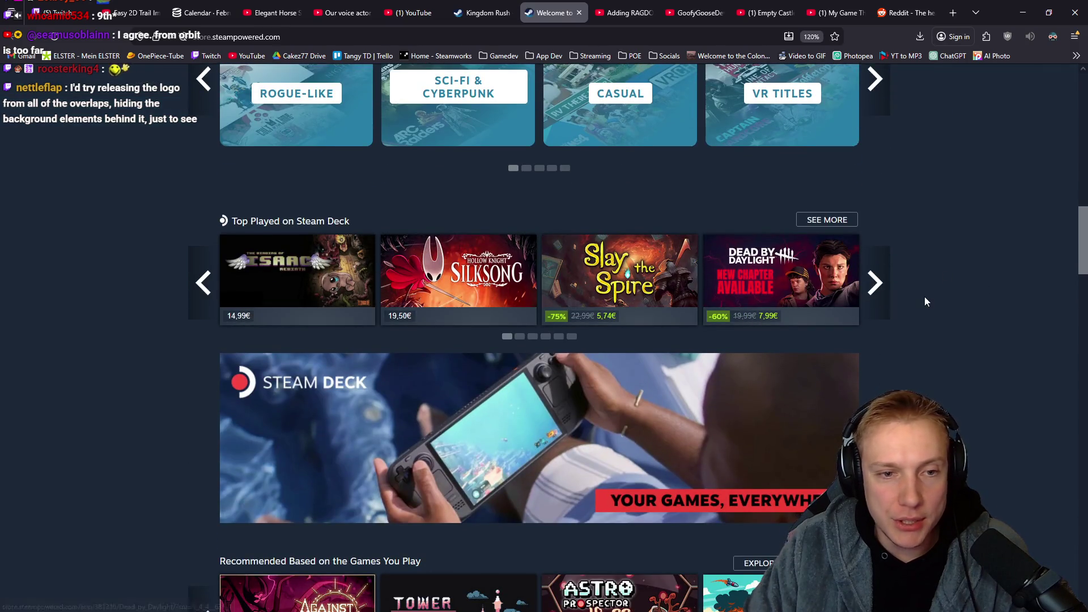
Glance back at the Photopea capsule, then browse the store down to recommended games and the Discovery Queue.
key(alt+Tab)
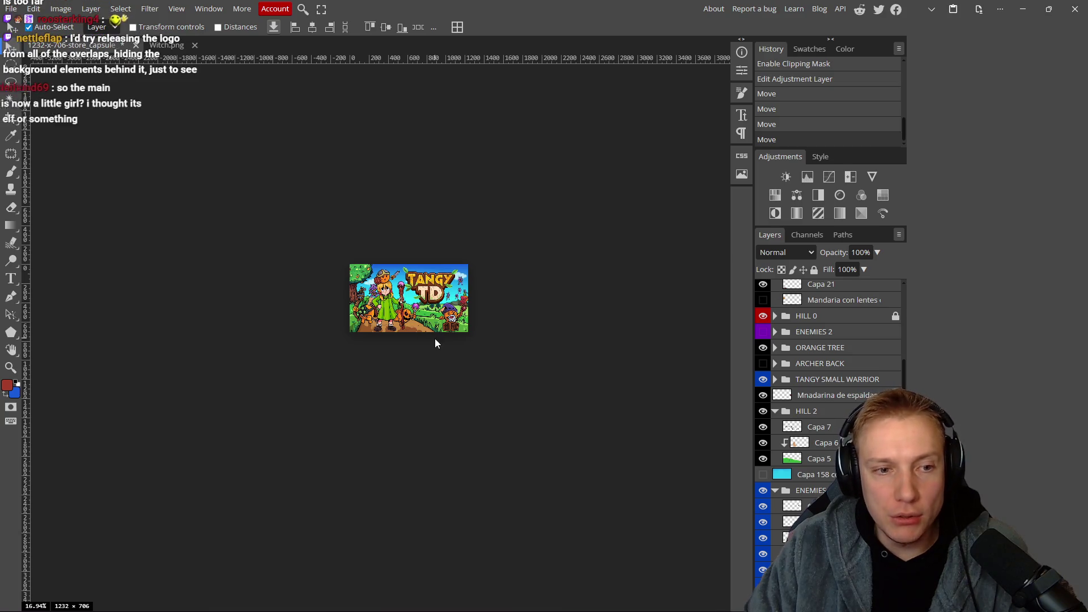
key(alt+Tab)
key(alt+Tab)
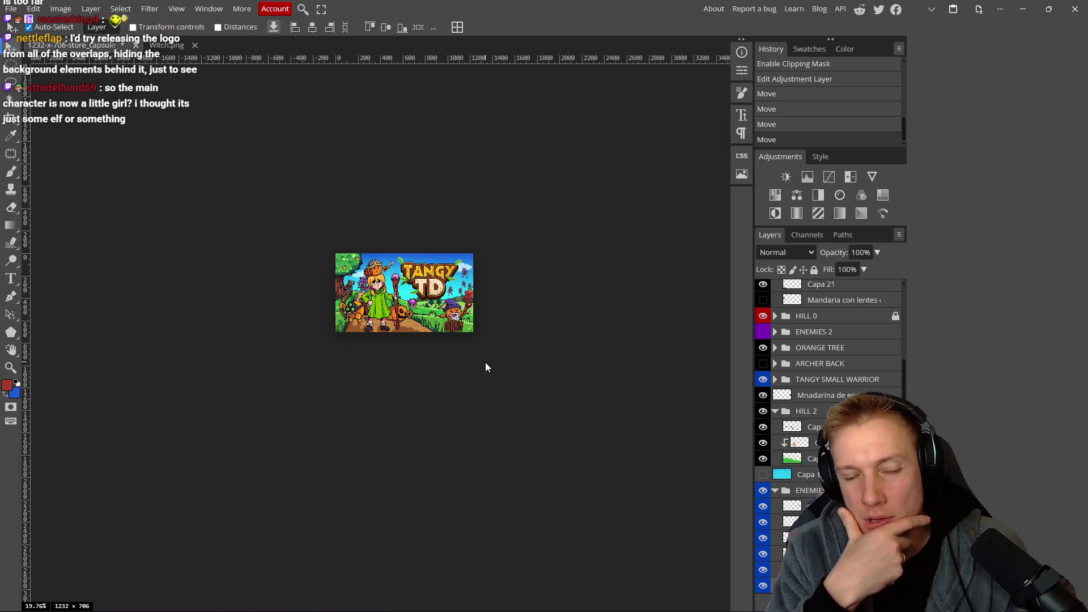
key(alt+Tab)
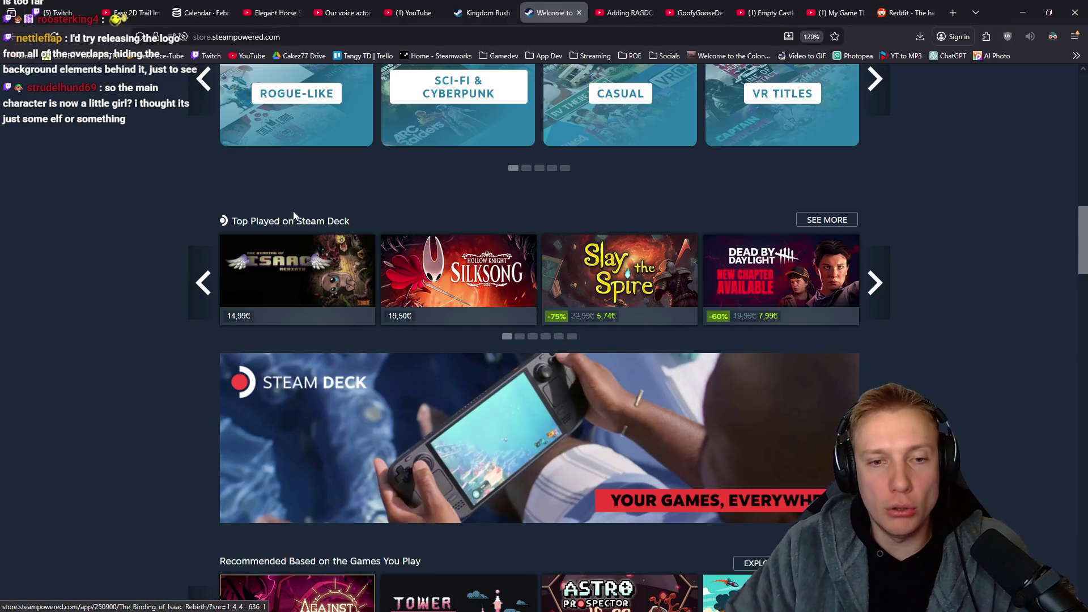
mouse_move(655, 259)
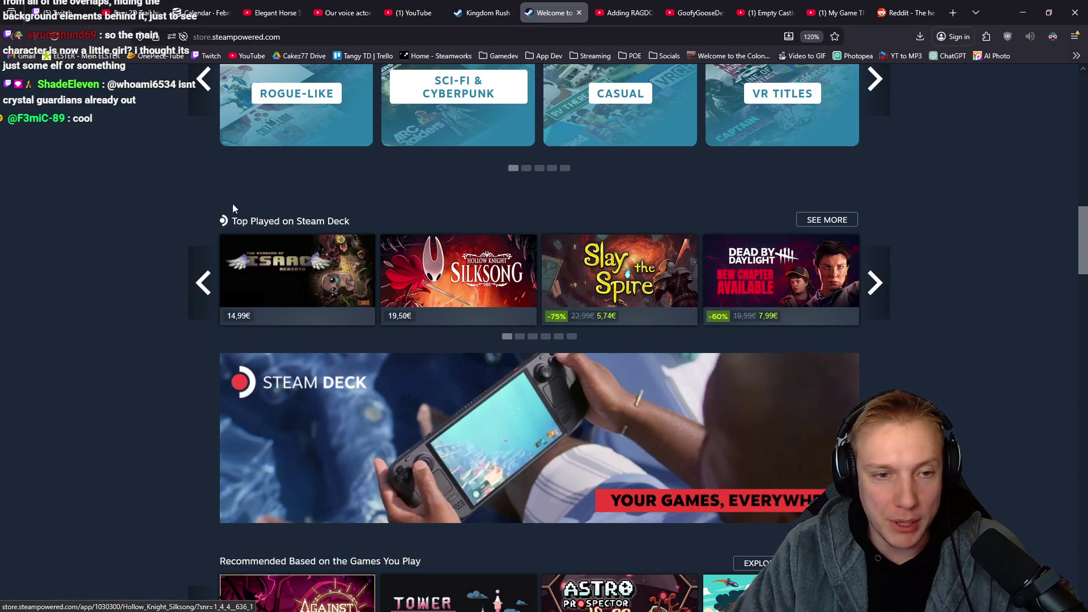
mouse_move(481, 272)
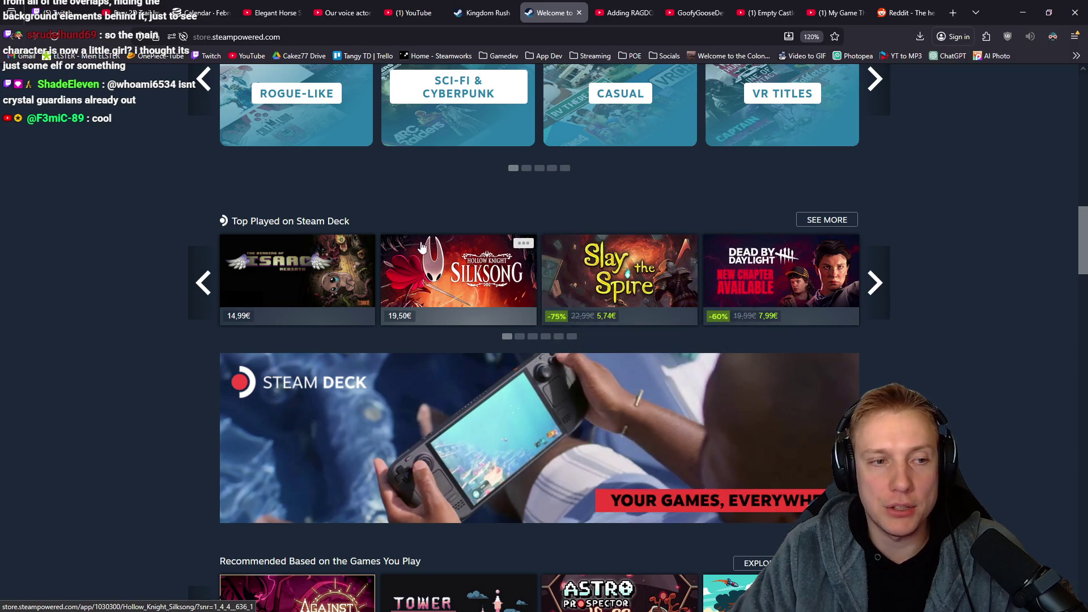
mouse_move(298, 272)
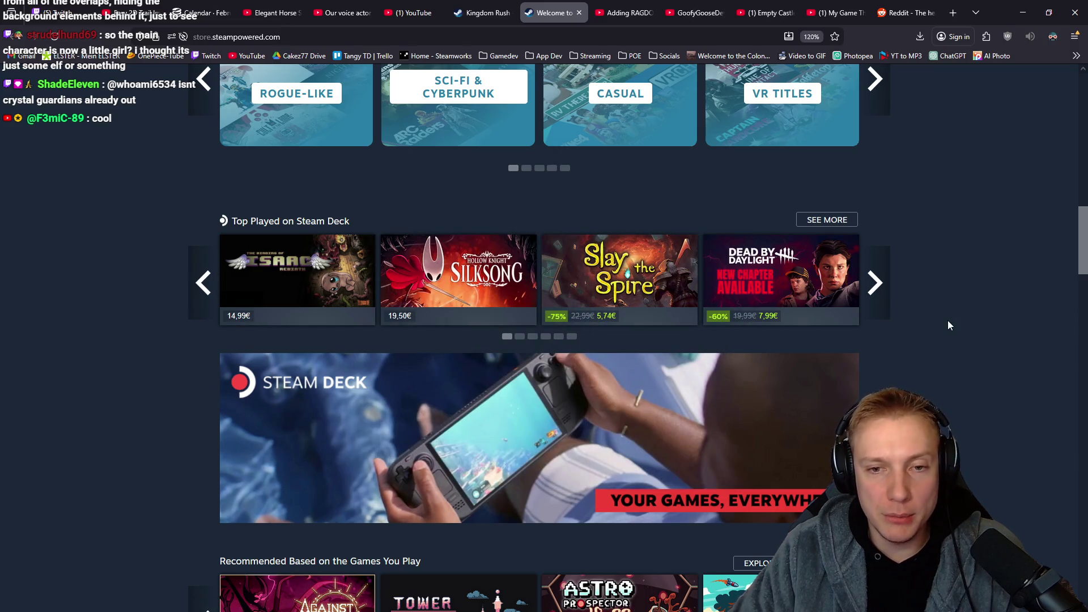
scroll(958, 326, down, 3)
scroll(958, 325, down, 3)
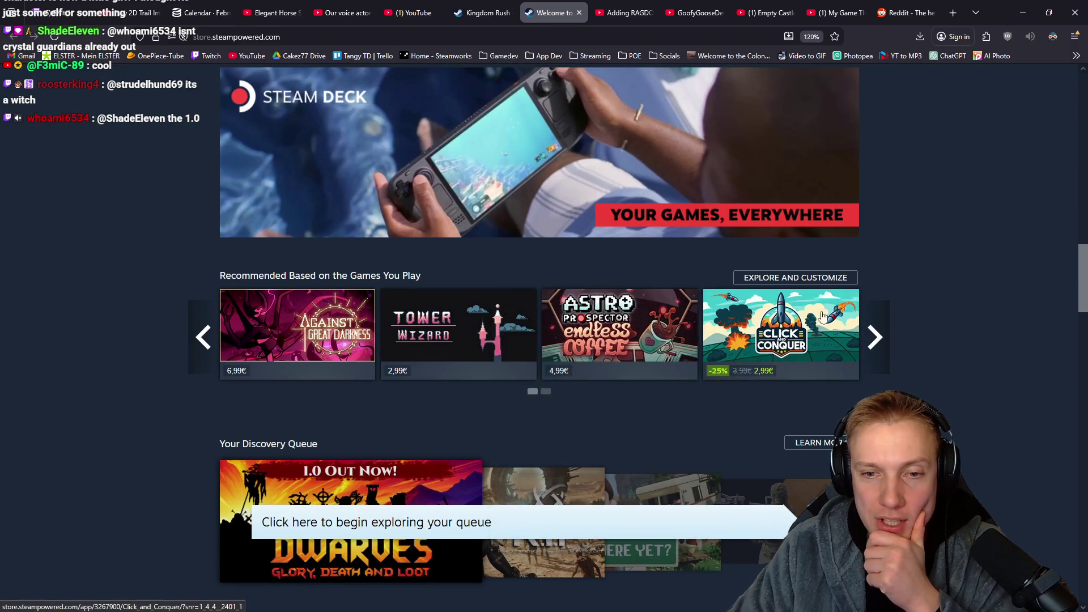
scroll(978, 318, down, 2)
scroll(1002, 300, down, 3)
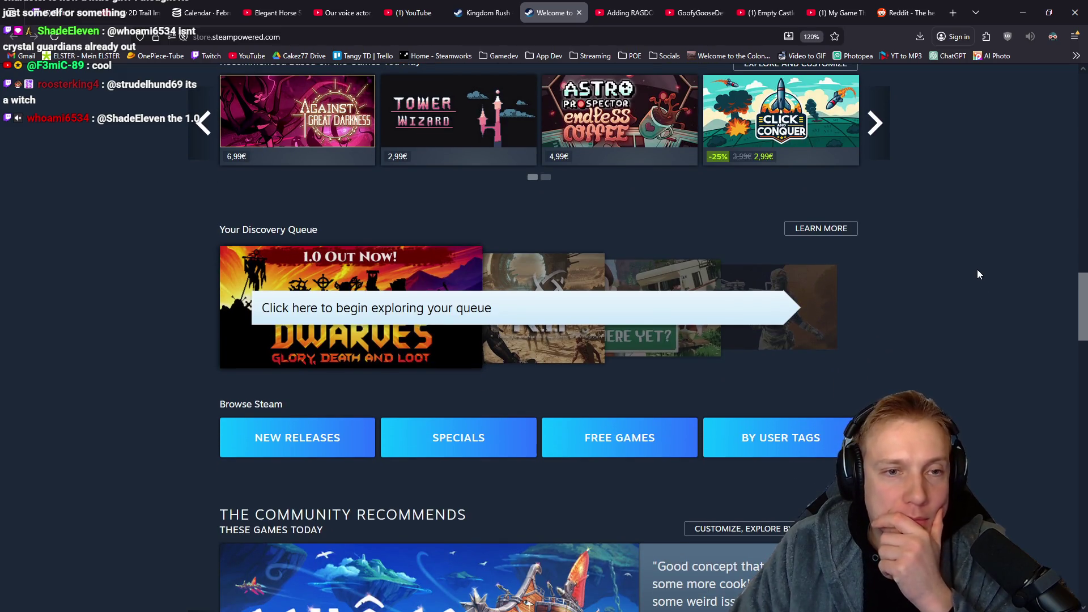
mouse_move(468, 117)
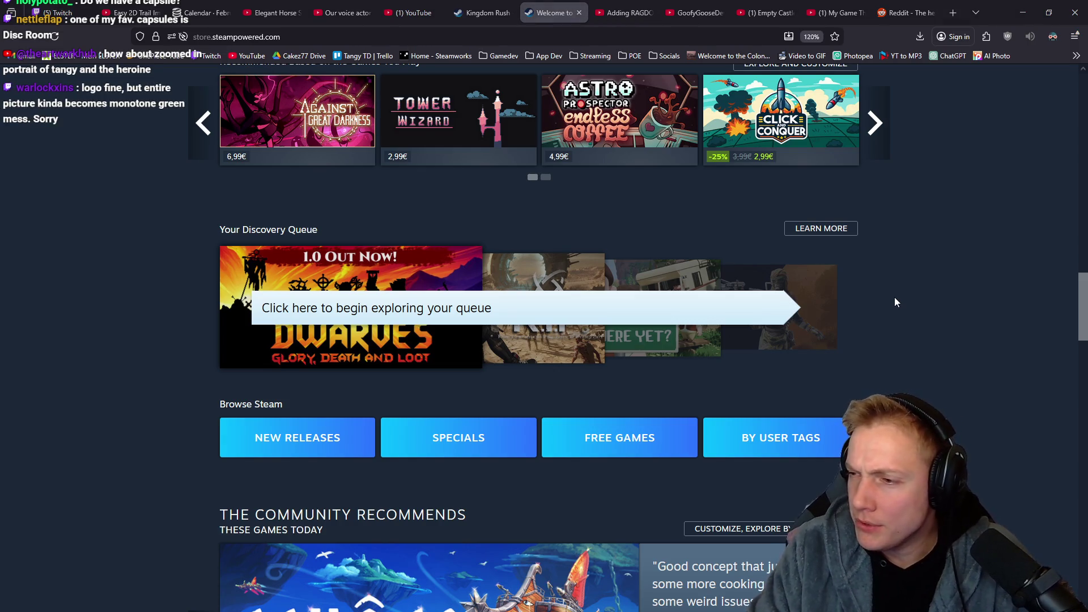
Resume Tangy TD and walk the heroine around the snowy map with WASD.
key(alt+Tab)
key(Escape)
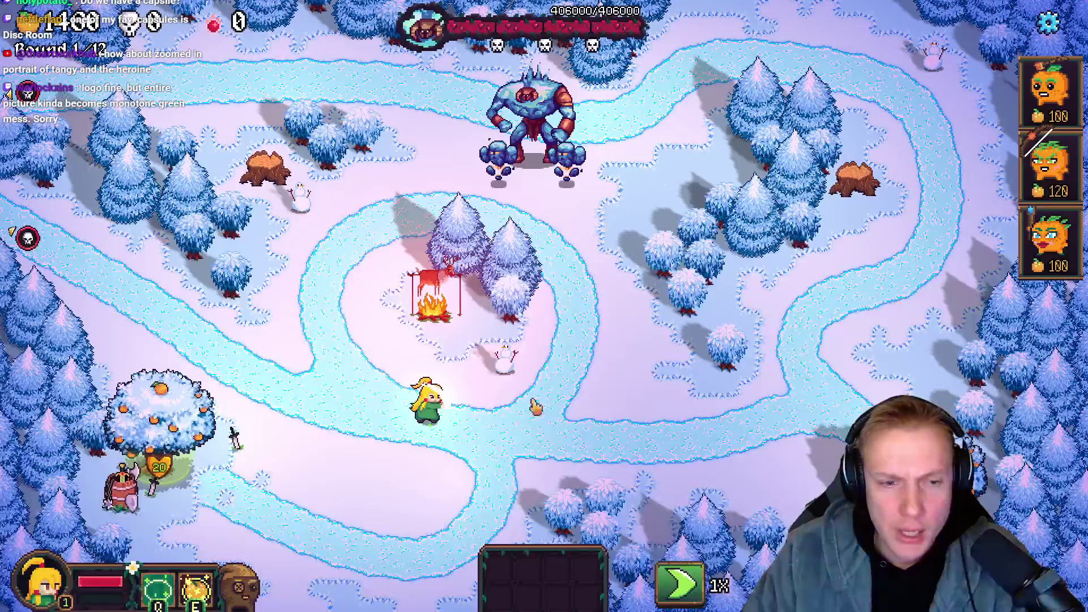
key(a)
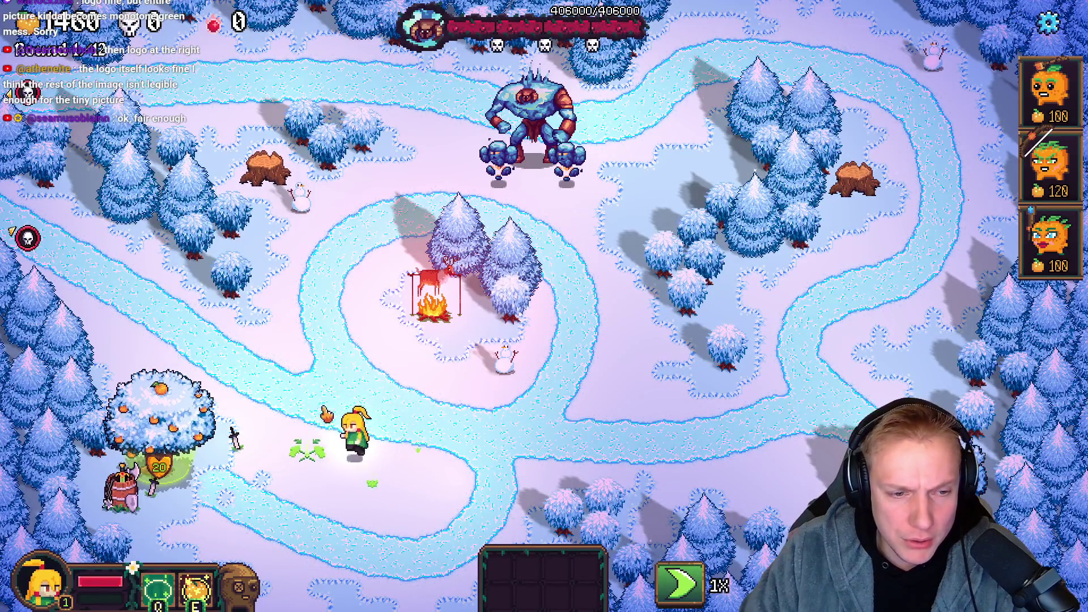
key(w)
key(a)
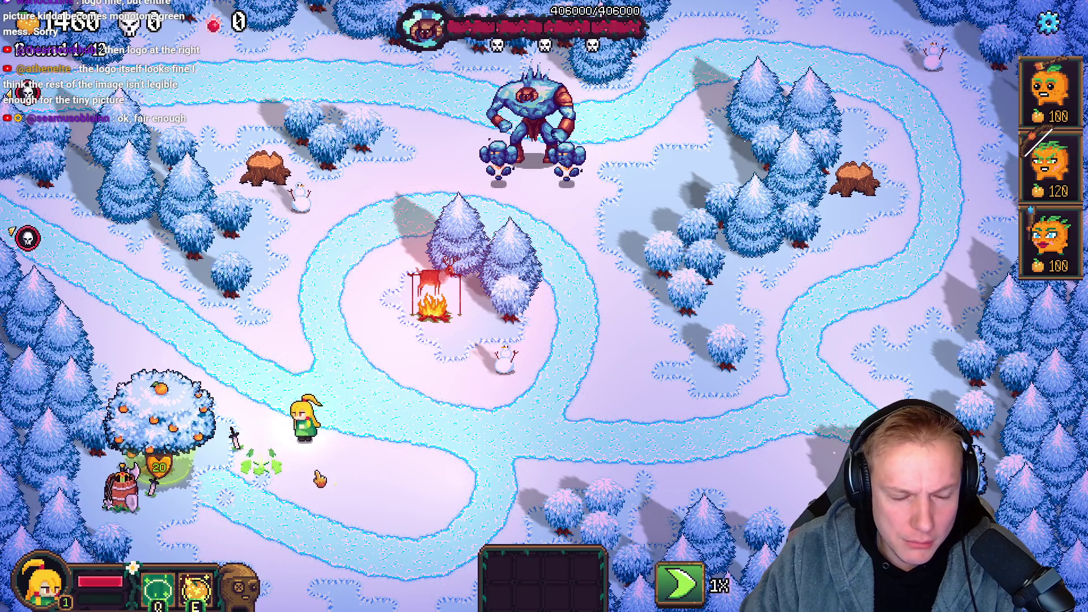
key(s)
key(d)
key(a)
key(w)
key(s)
key(w)
key(a)
key(w)
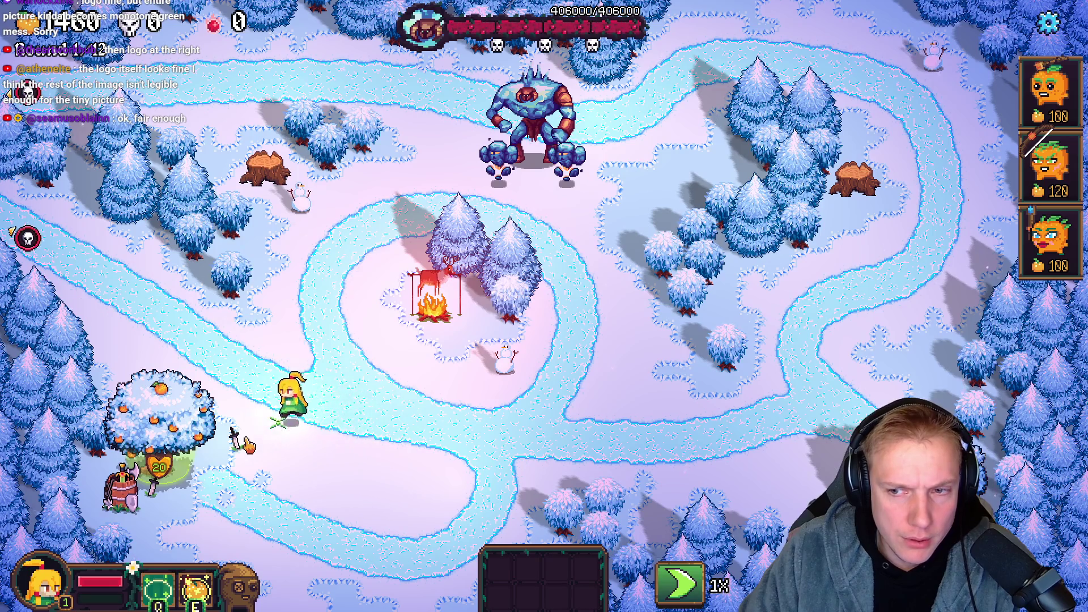
key(s)
key(d)
key(s)
key(d)
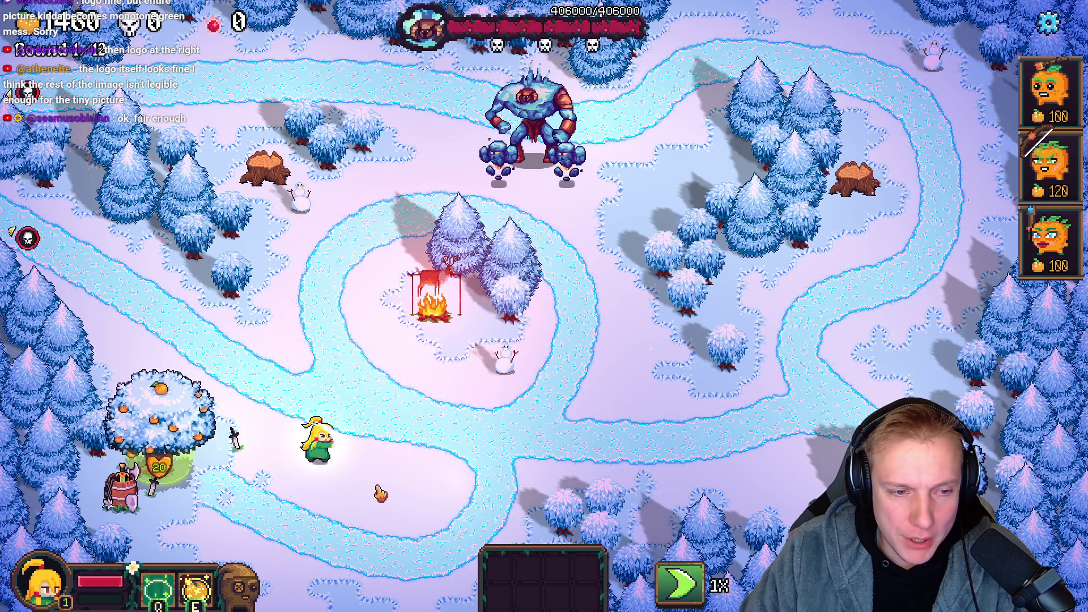
key(s)
key(d)
key(d)
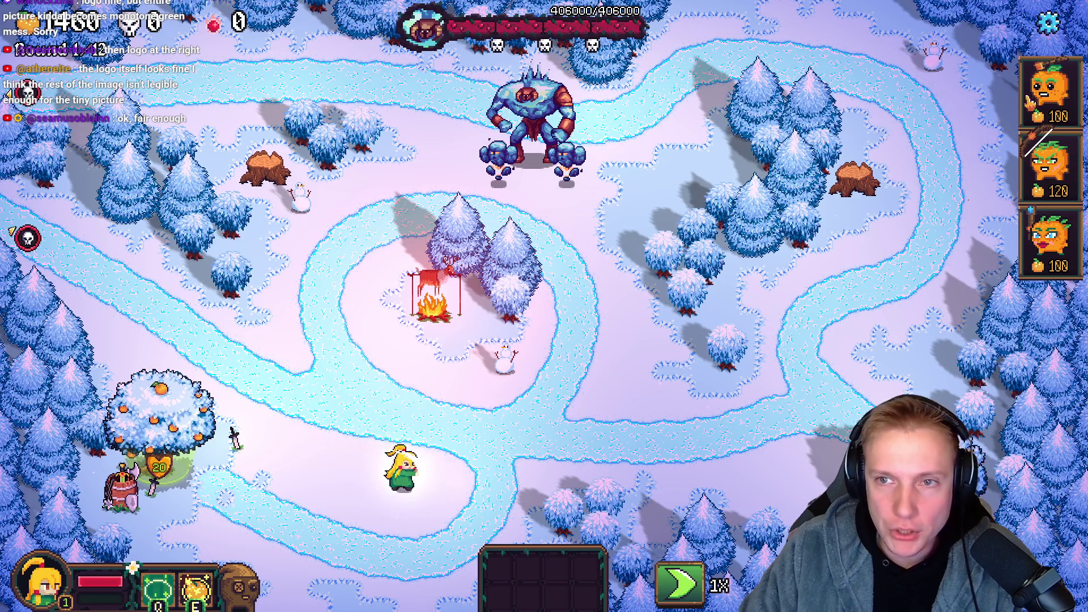
Build an orange tower for 100 gold, then carry it and set it down on the path.
click(1049, 94)
click(462, 459)
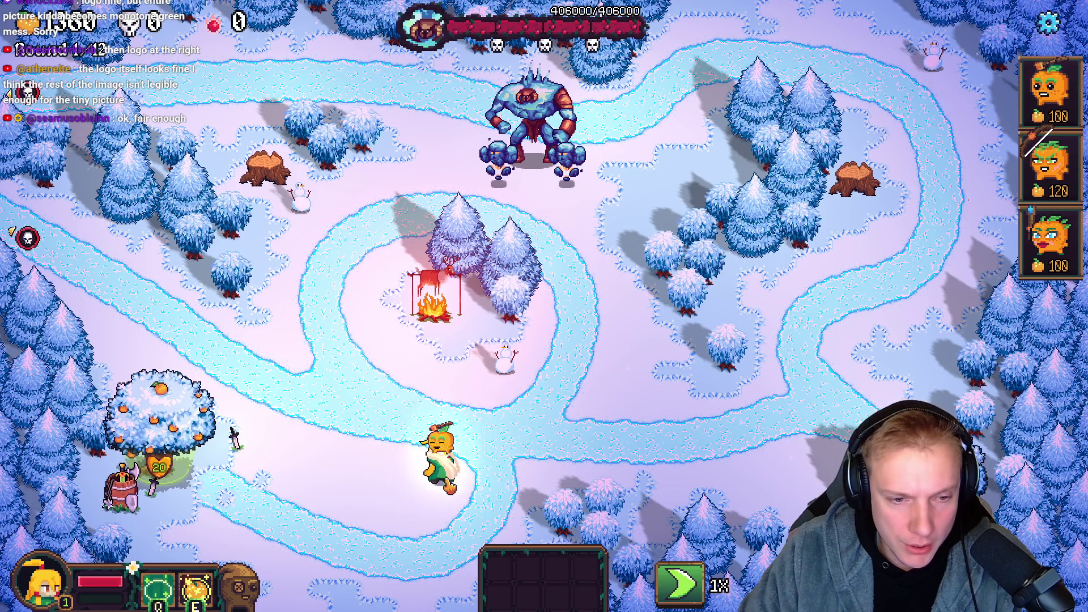
key(a)
key(w)
key(d)
key(w)
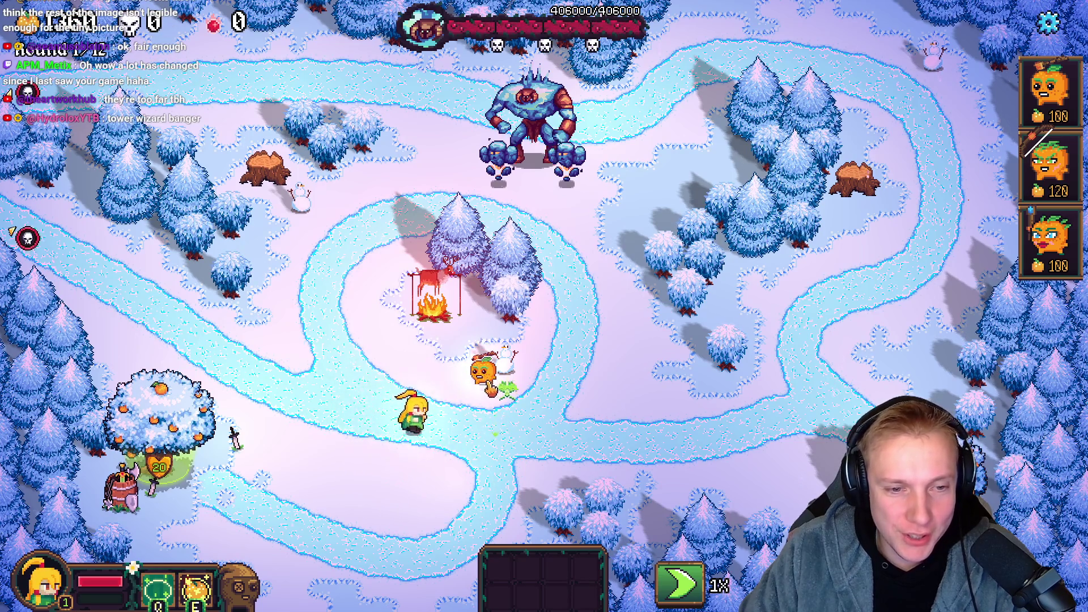
key(a)
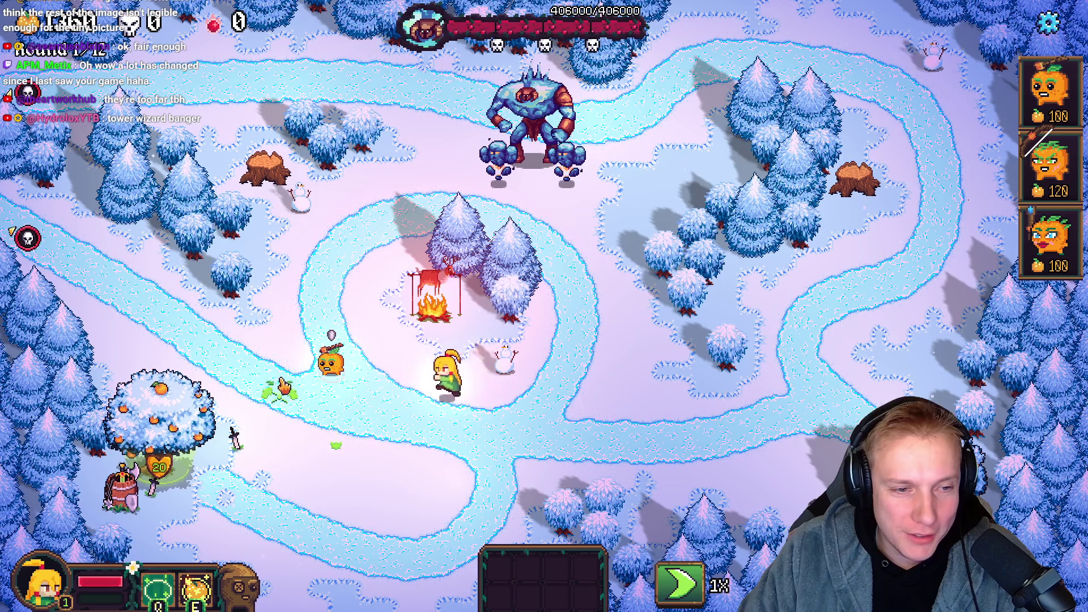
key(d)
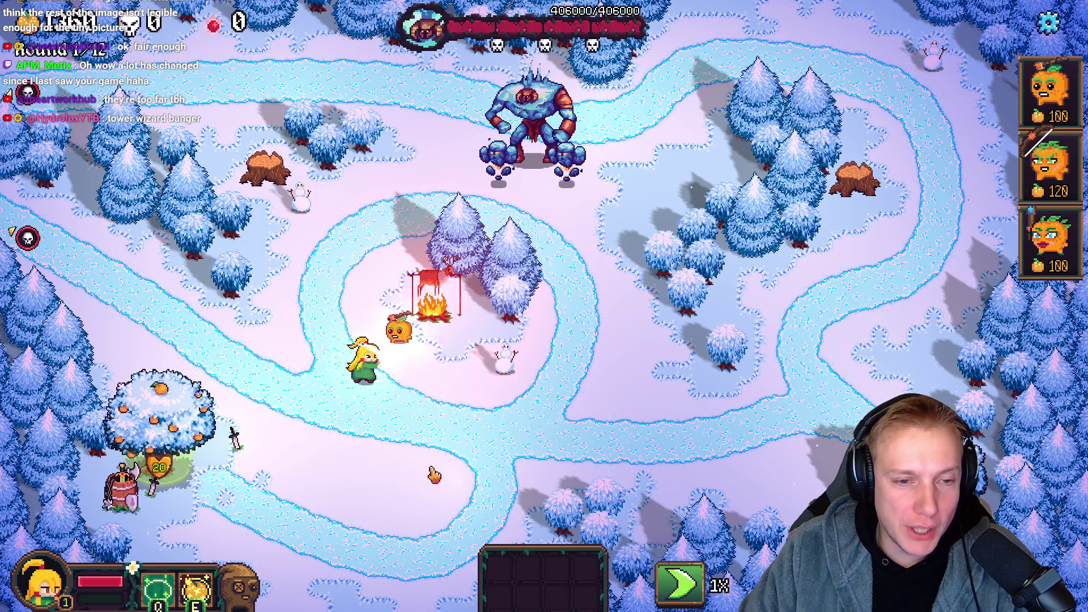
click(527, 404)
Reposition the orange tower to a new spot, then return to the Steam store page.
key(d)
key(w)
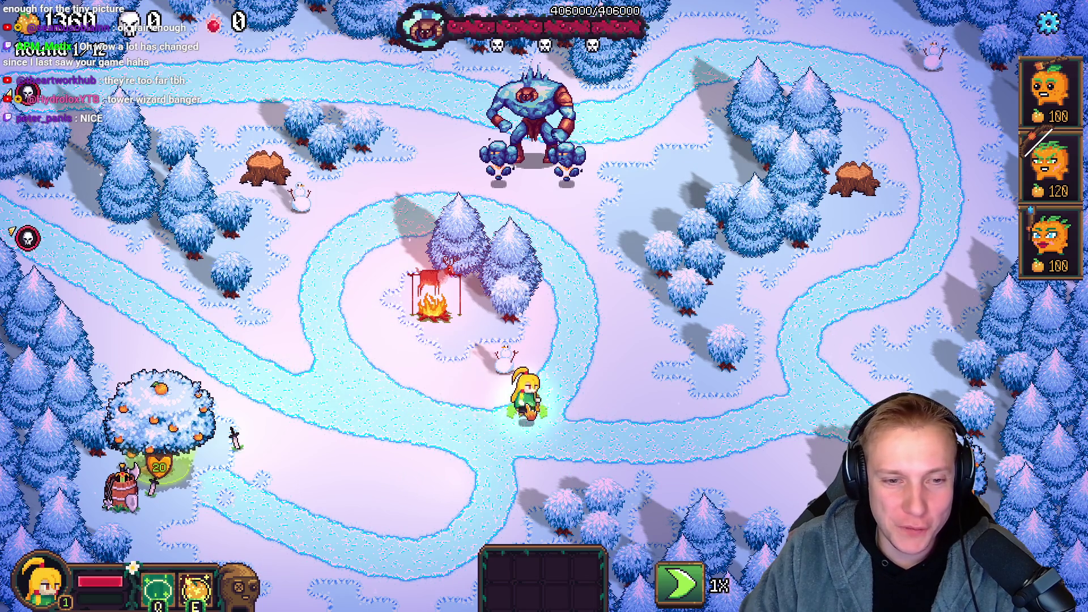
key(a)
click(303, 362)
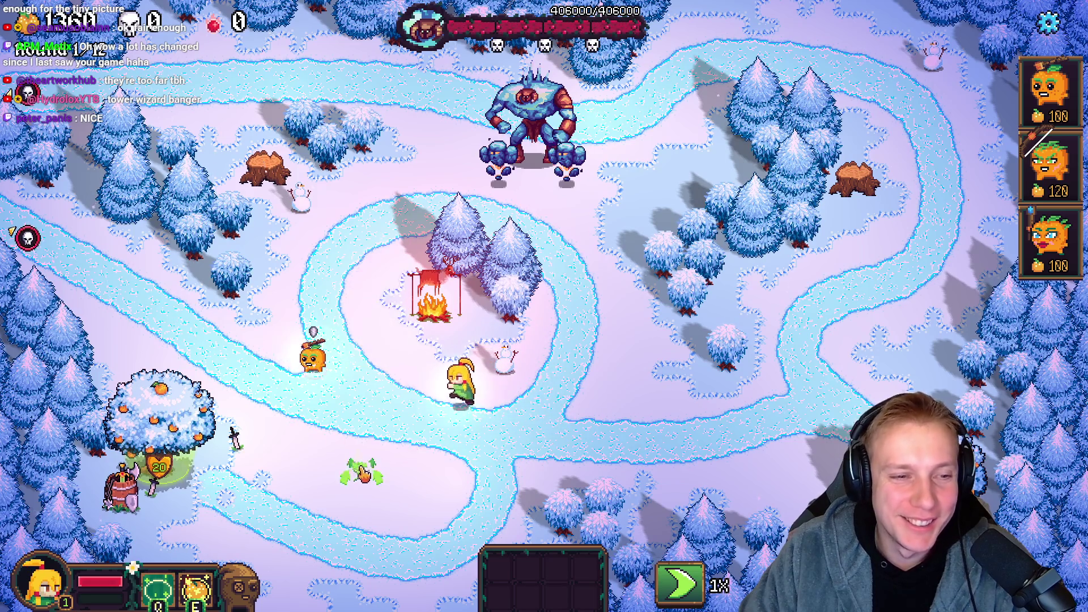
key(a)
click(473, 402)
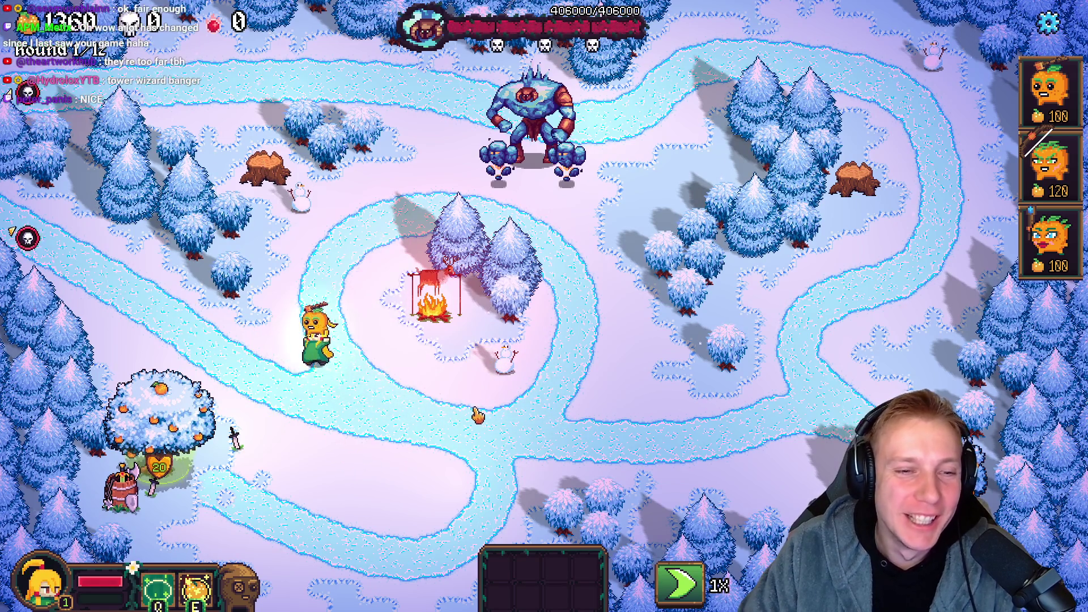
key(d)
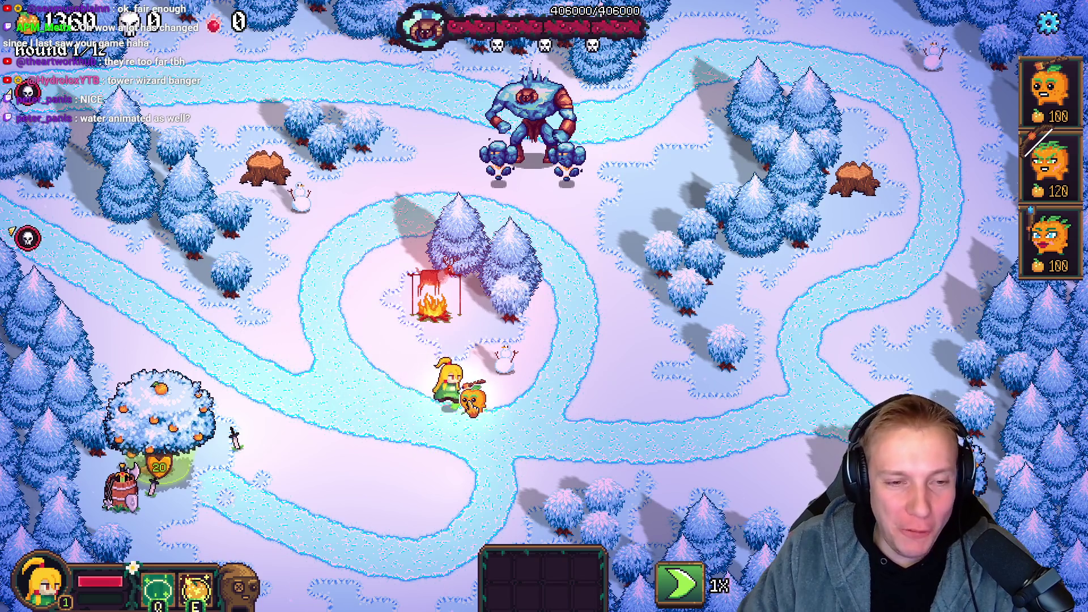
key(s)
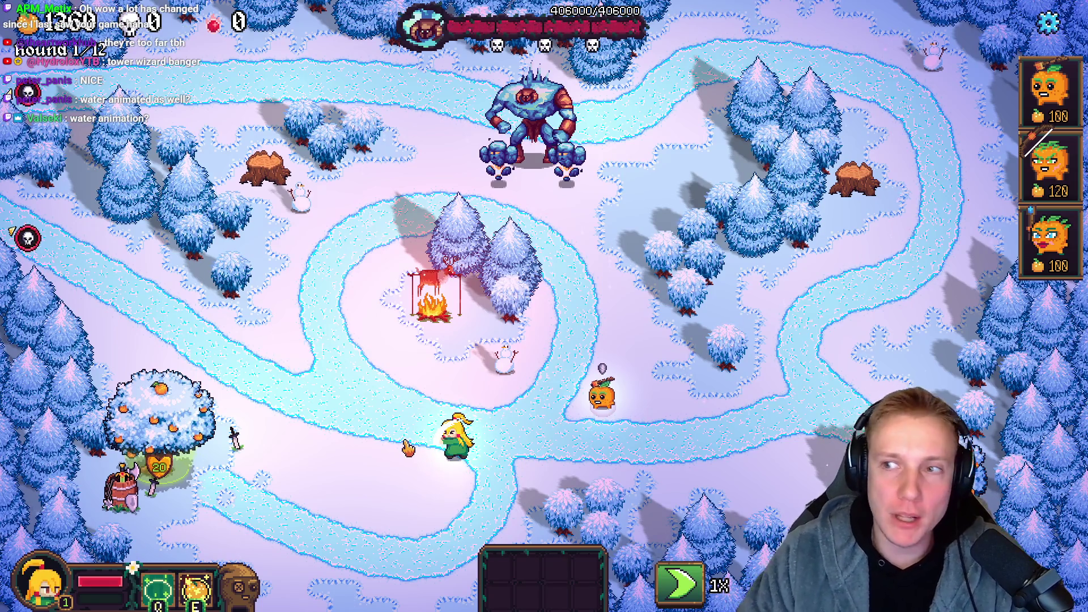
key(alt+Tab)
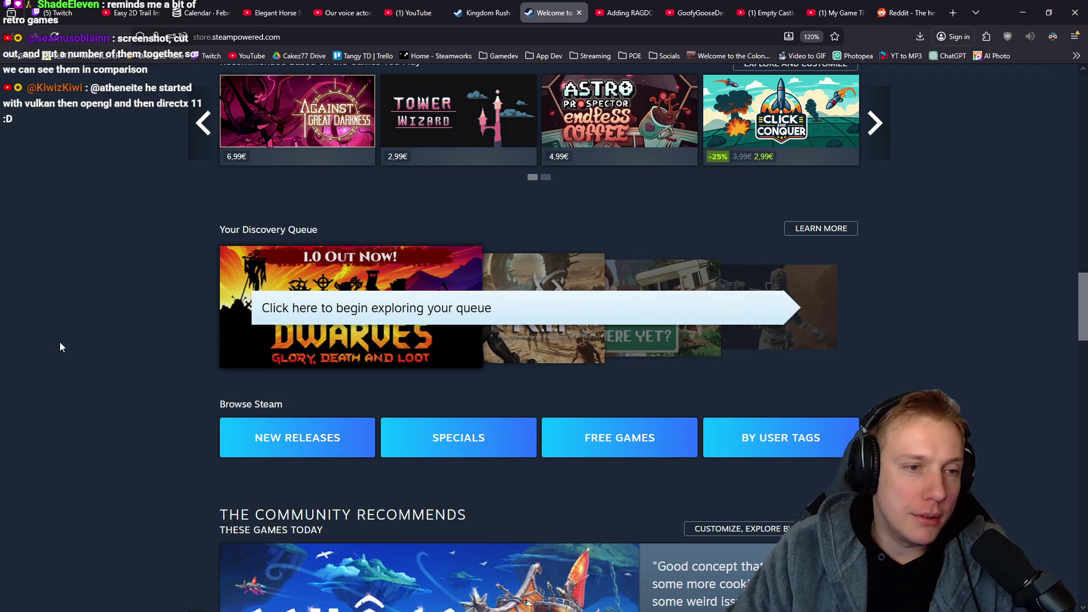
Scroll to the From Developers and Under 10€ capsules, preview one, and switch back to Photopea.
scroll(108, 317, down, 5)
scroll(110, 321, down, 7)
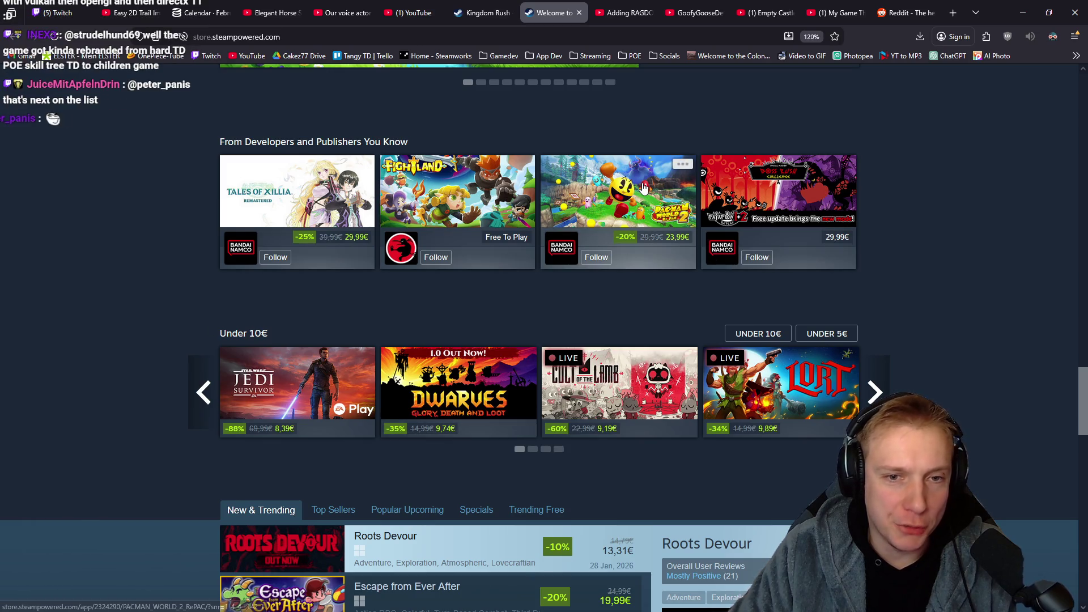
mouse_move(637, 190)
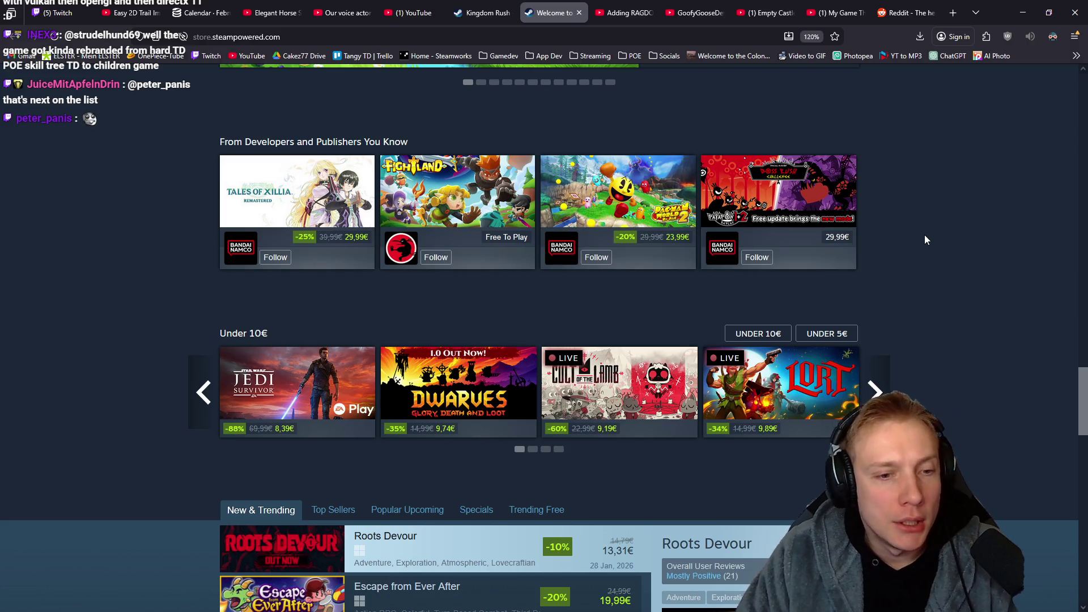
key(alt+Tab)
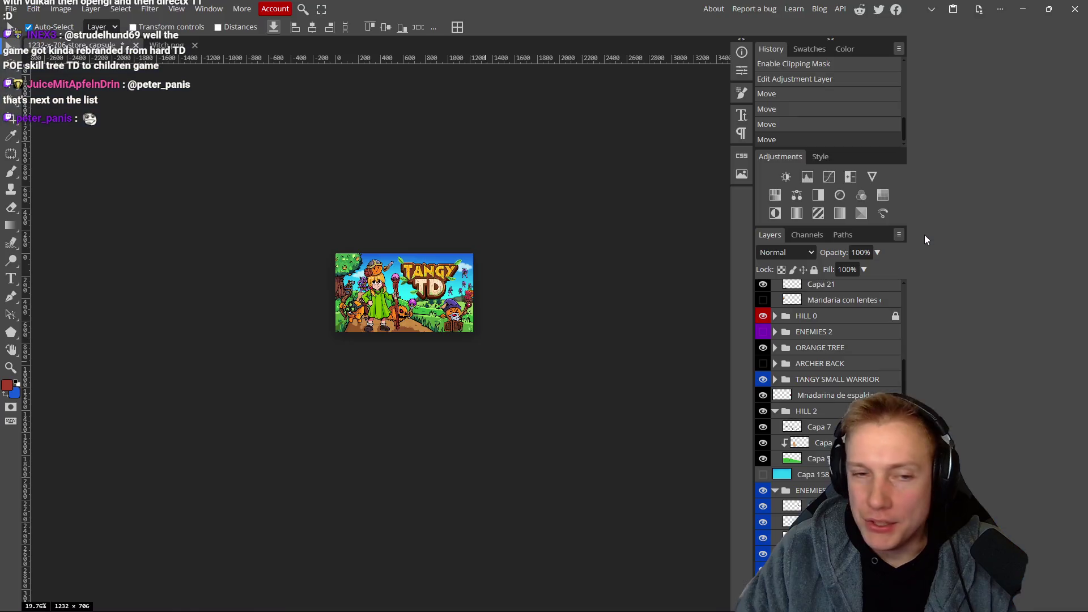
Zoom the capsule in and out repeatedly and pan it, then switch to the Steam store to compare.
scroll(594, 304, down, 2)
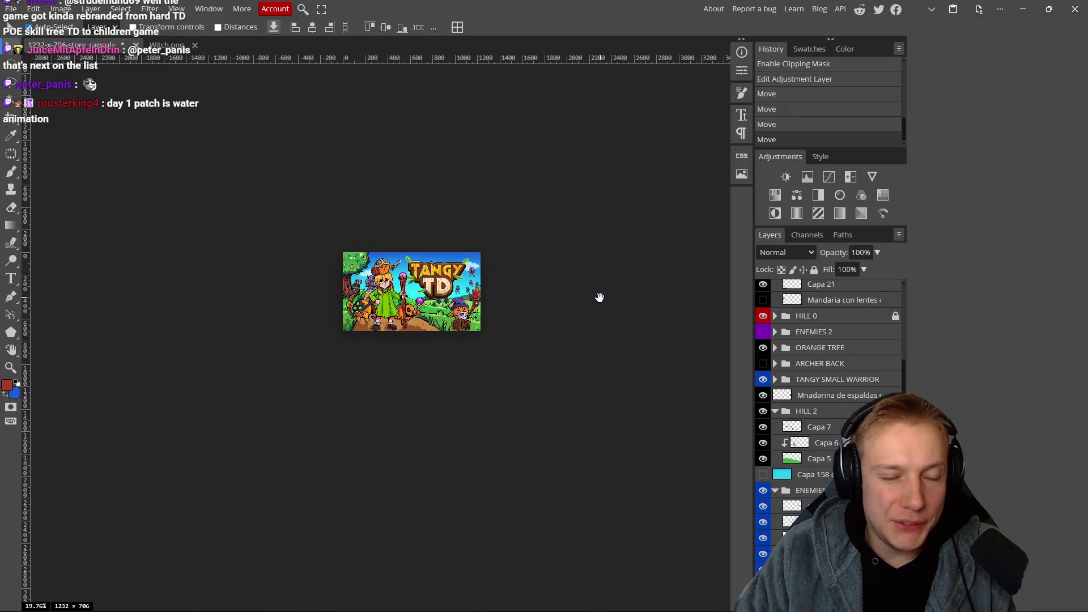
scroll(534, 269, up, 2)
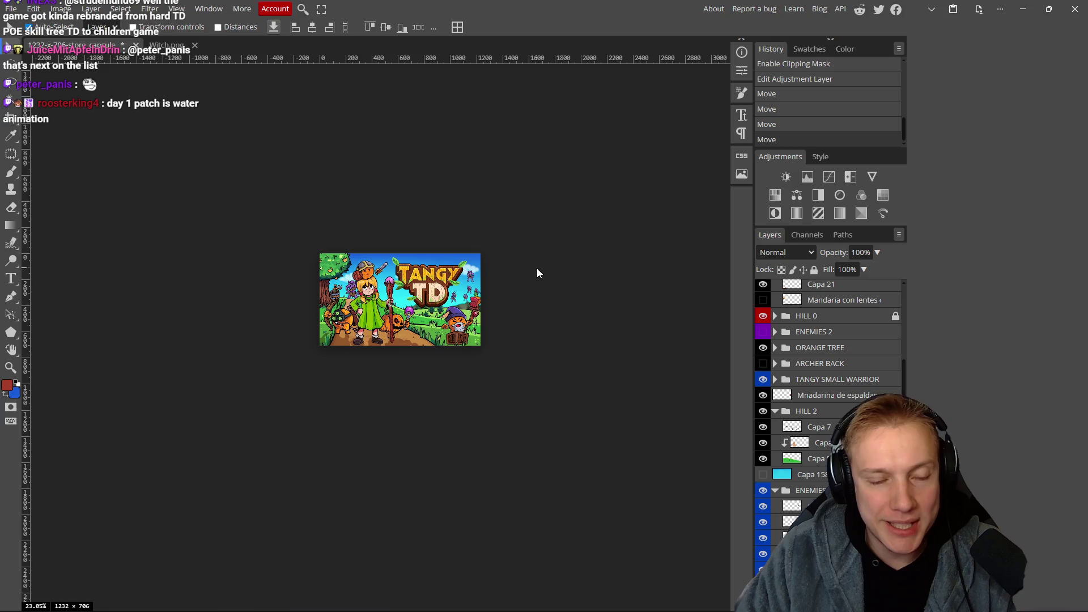
scroll(530, 279, down, 3)
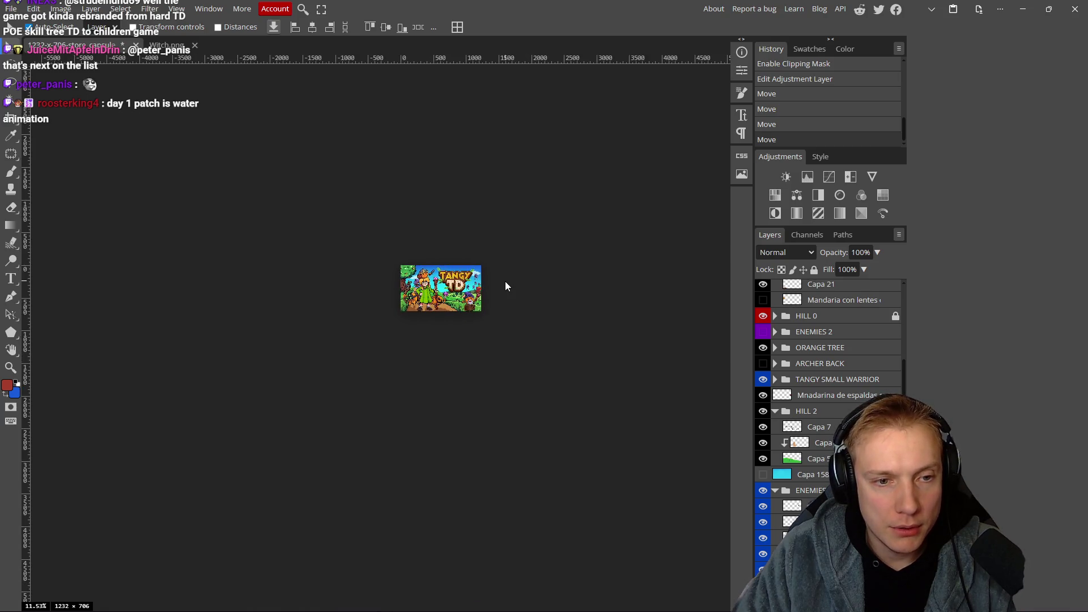
scroll(505, 281, up, 2)
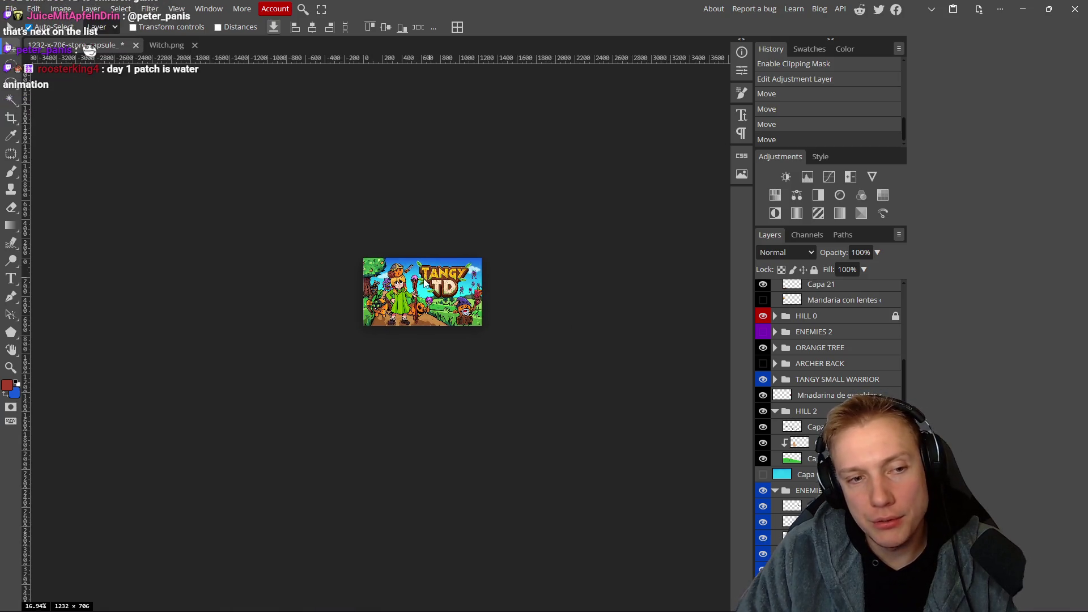
scroll(560, 290, down, 3)
scroll(560, 281, up, 2)
scroll(558, 284, up, 3)
scroll(555, 287, down, 1)
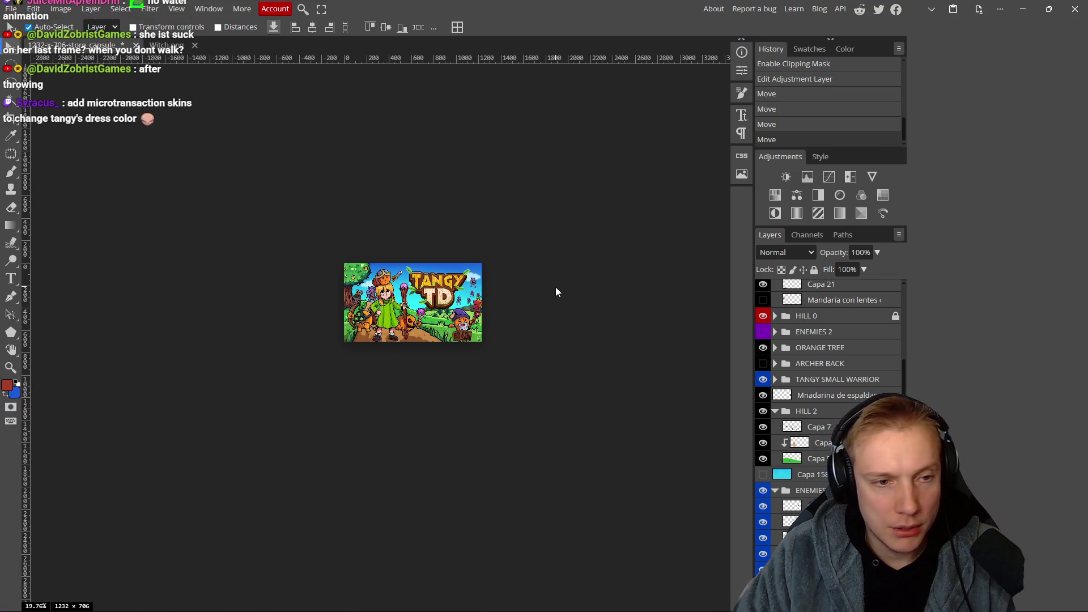
scroll(555, 287, down, 1)
scroll(556, 287, up, 2)
scroll(555, 287, down, 1)
scroll(556, 287, down, 1)
scroll(555, 287, up, 1)
drag(542, 301, 573, 274)
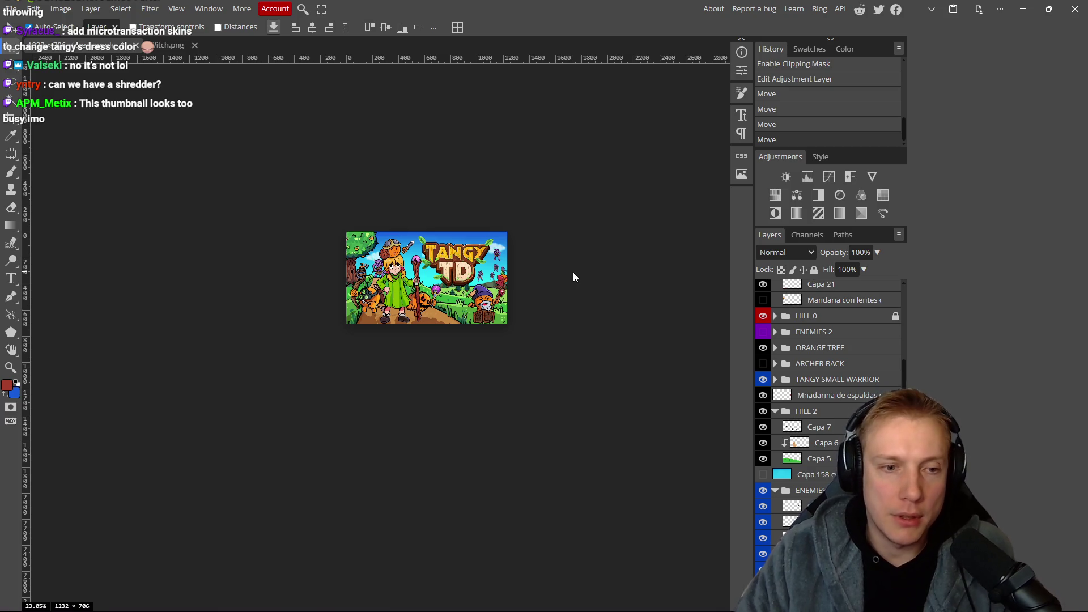
key(alt+Tab)
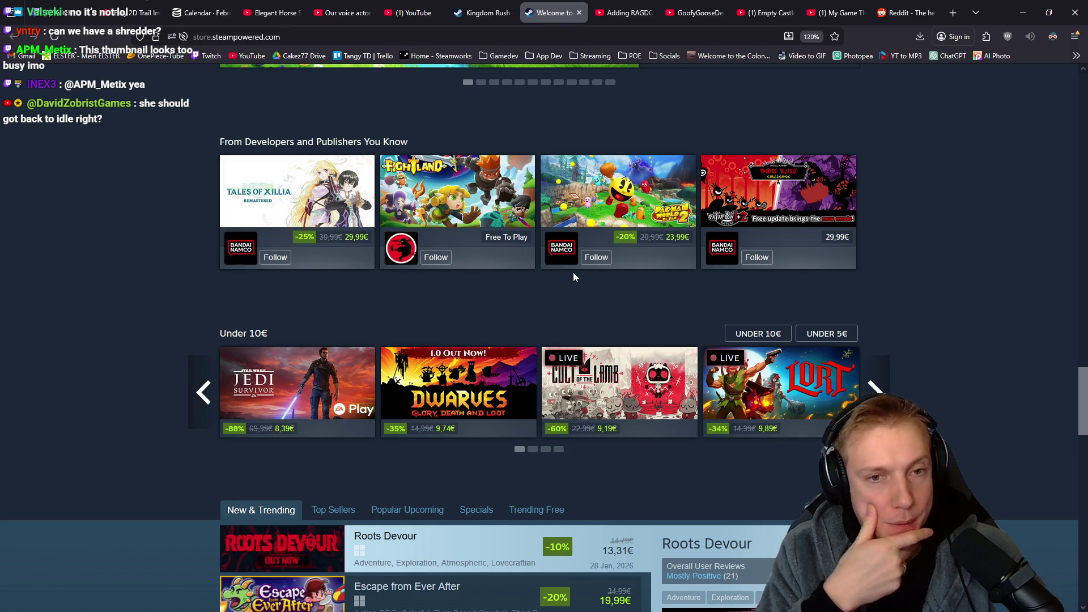
Switch from the browser back to the small Tangy TD capsule in Photopea.
key(alt+Tab)
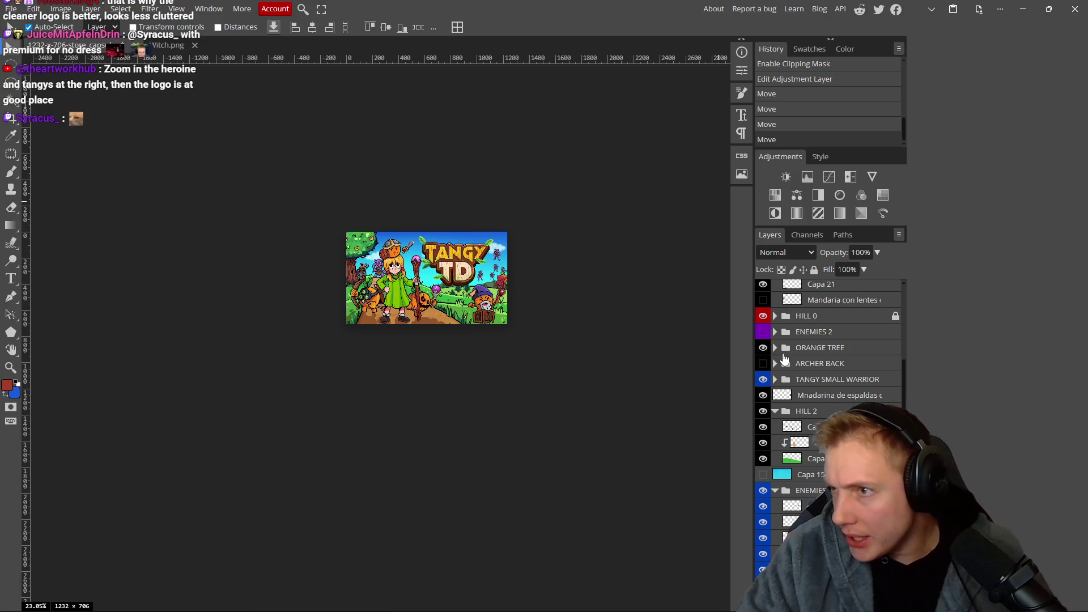
Drag the LOGO group up under FX, expand it, and make Logo #6 visible.
scroll(823, 439, up, 5)
scroll(823, 439, up, 1)
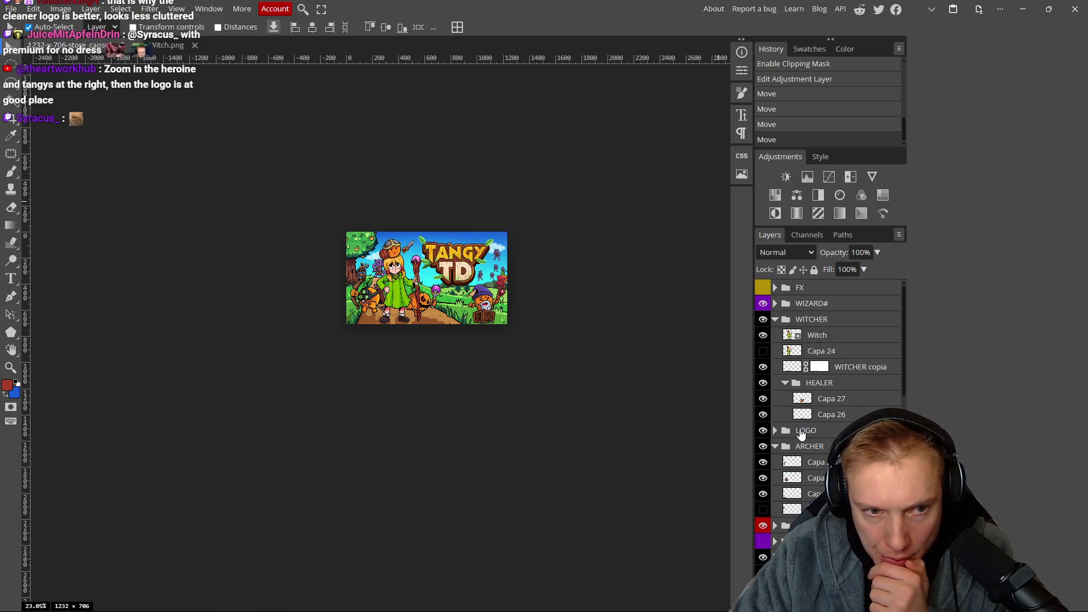
drag(801, 434, 805, 299)
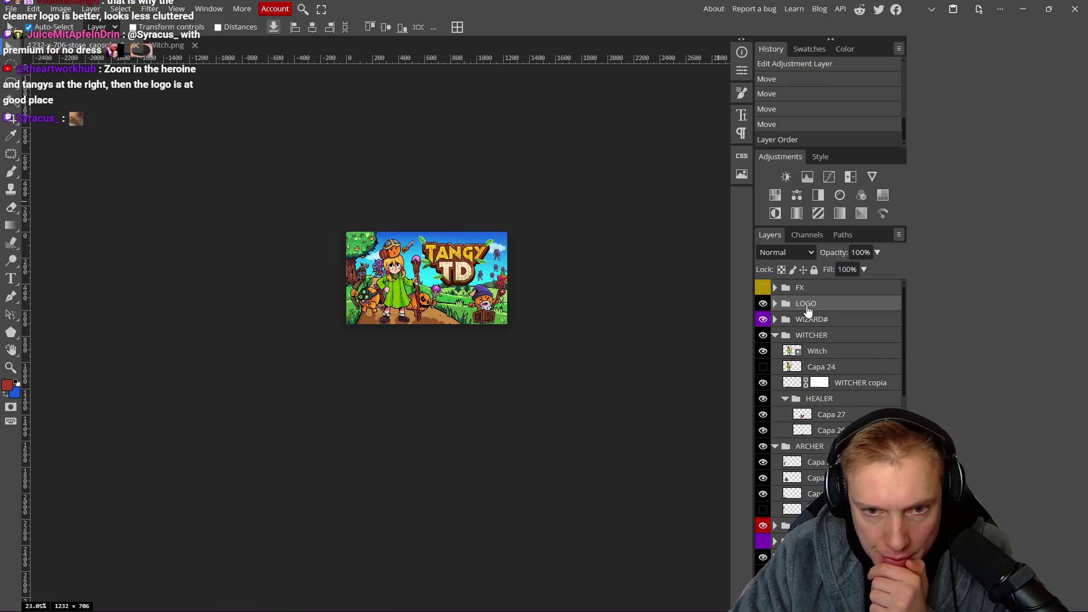
click(775, 304)
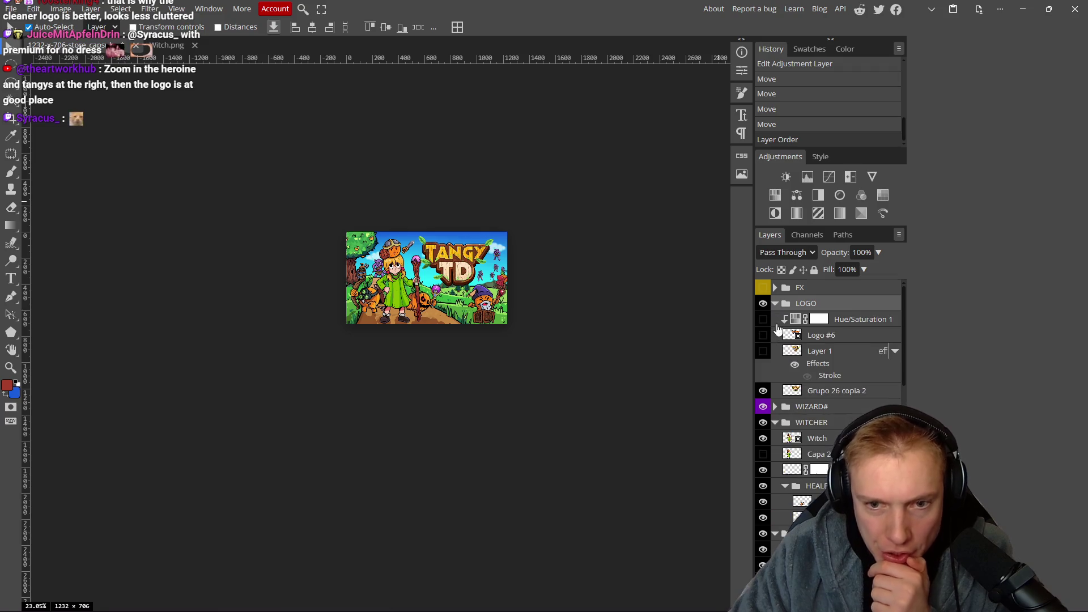
click(764, 336)
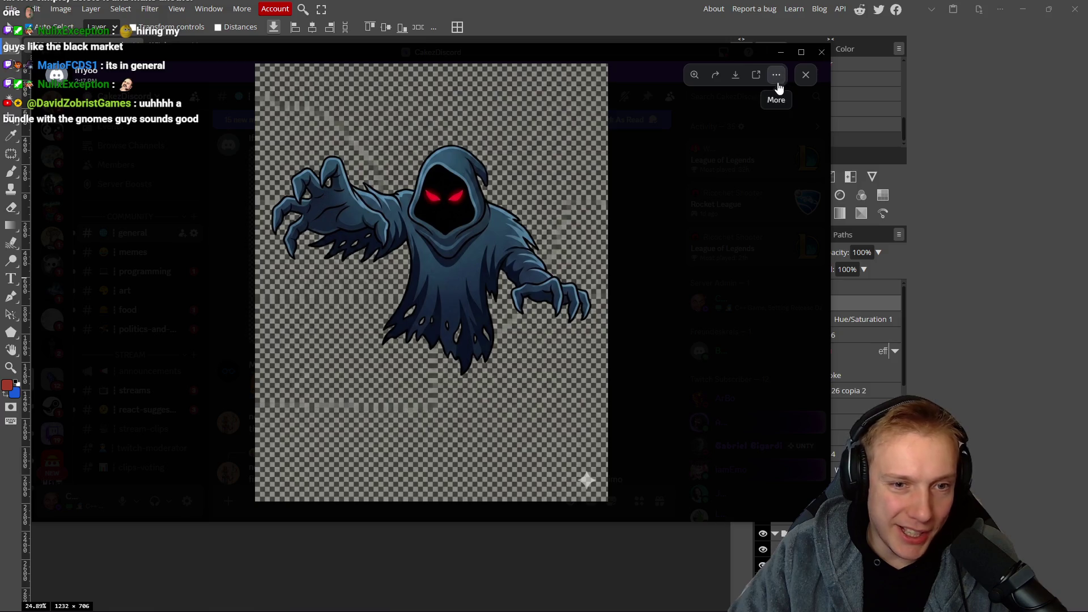
Close the ghost image viewer and scroll #general down to the TANGY TD logo post.
click(806, 75)
scroll(430, 292, up, 10)
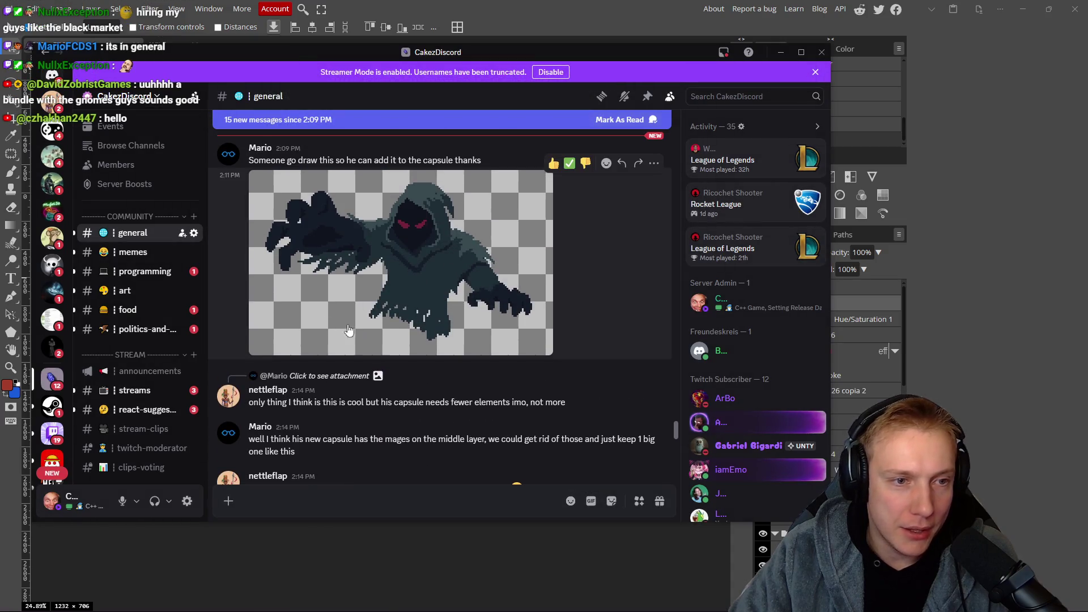
scroll(295, 255, down, 4)
scroll(351, 301, down, 4)
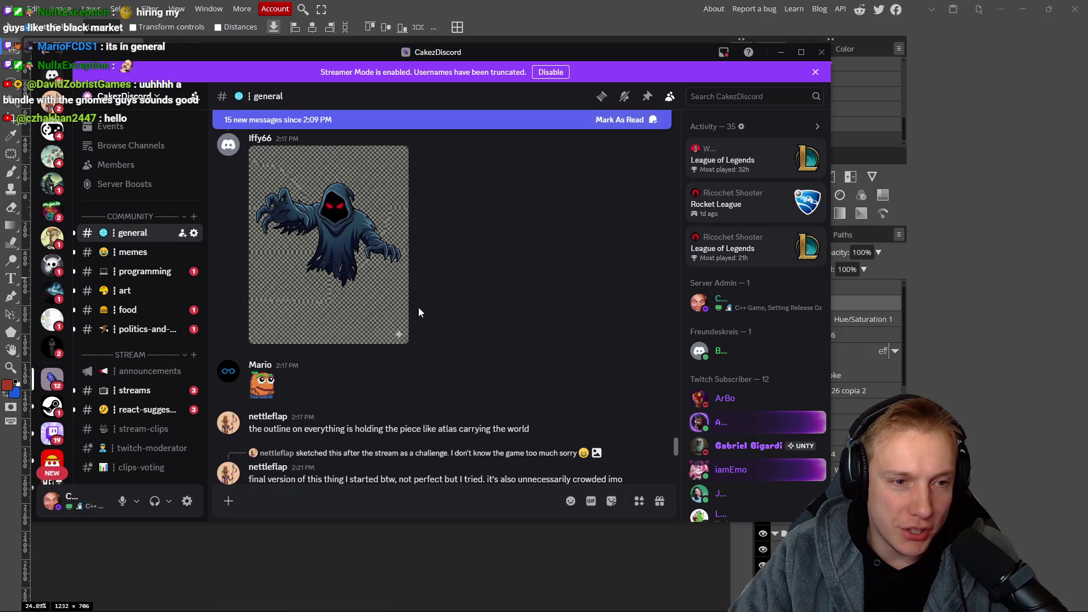
scroll(459, 250, down, 2)
scroll(483, 245, down, 2)
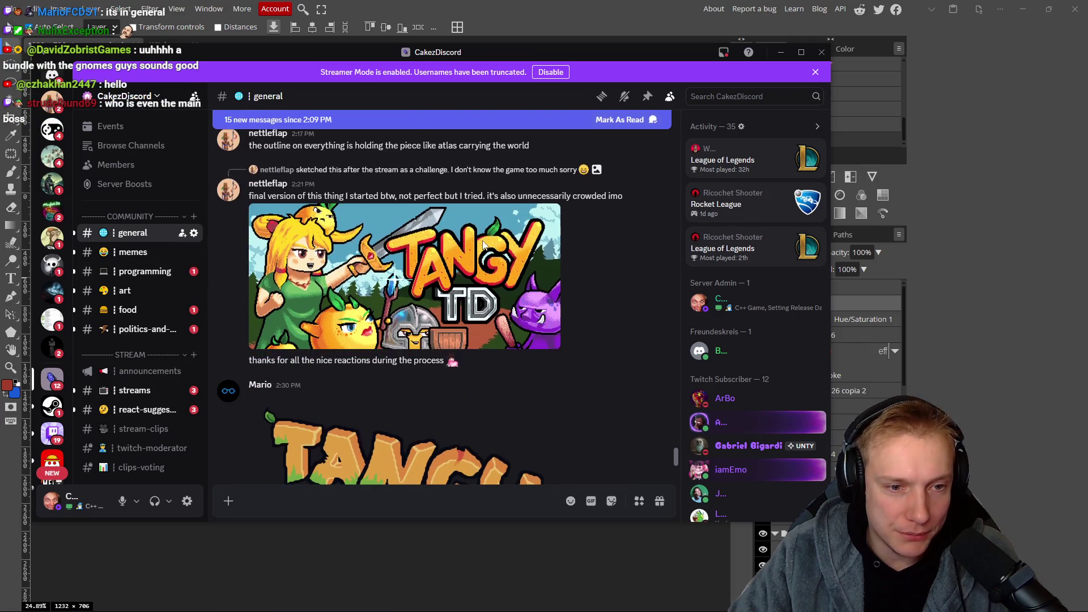
scroll(482, 263, down, 2)
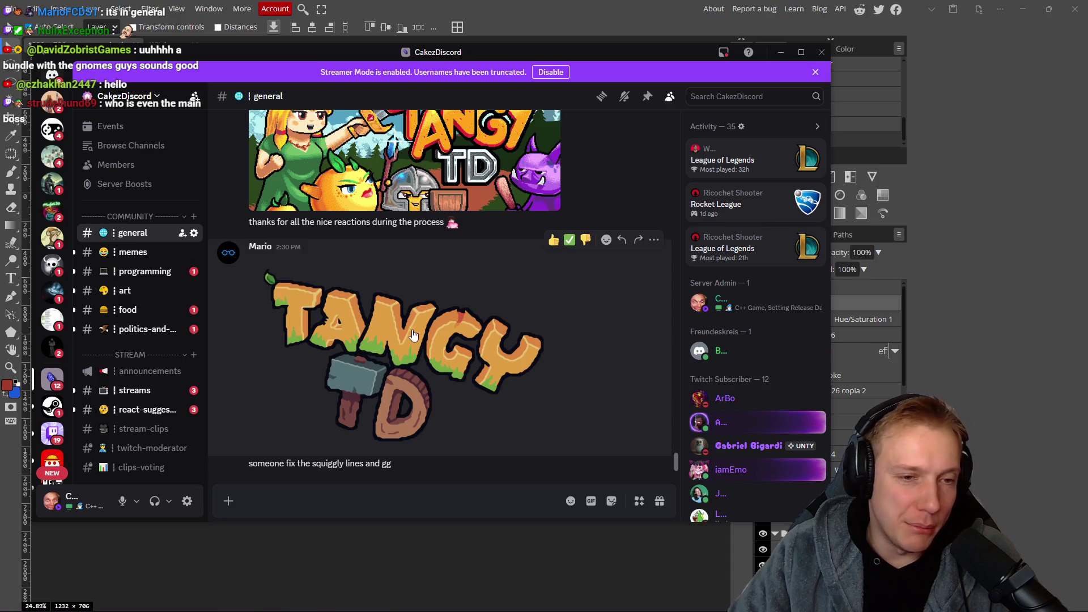
Copy the enlarged wooden TANGY TD logo image and return to Photopea.
right_click(408, 334)
key(Escape)
click(422, 295)
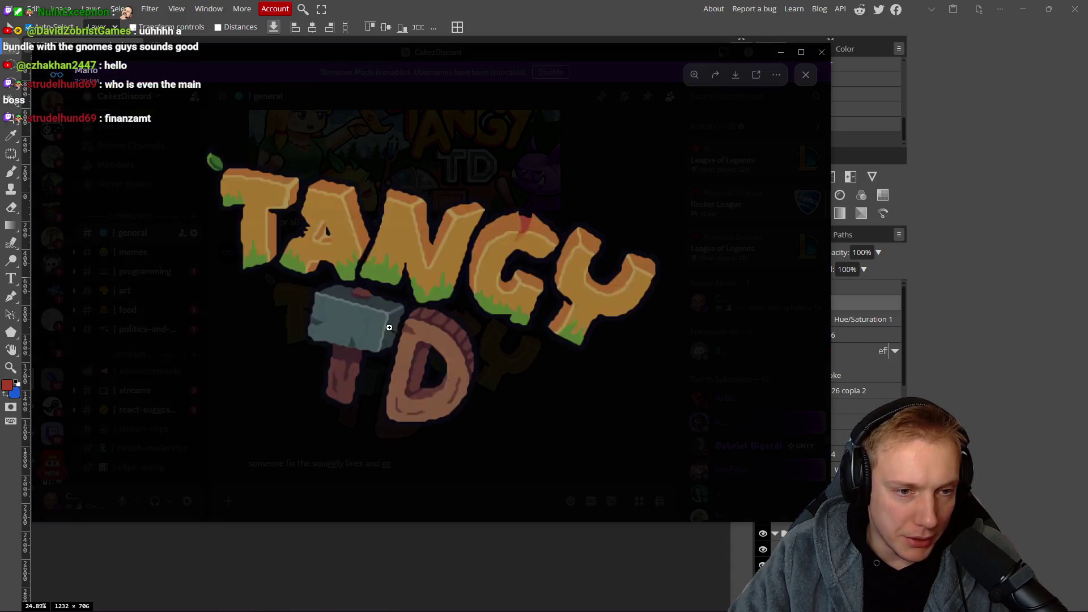
right_click(430, 273)
click(460, 298)
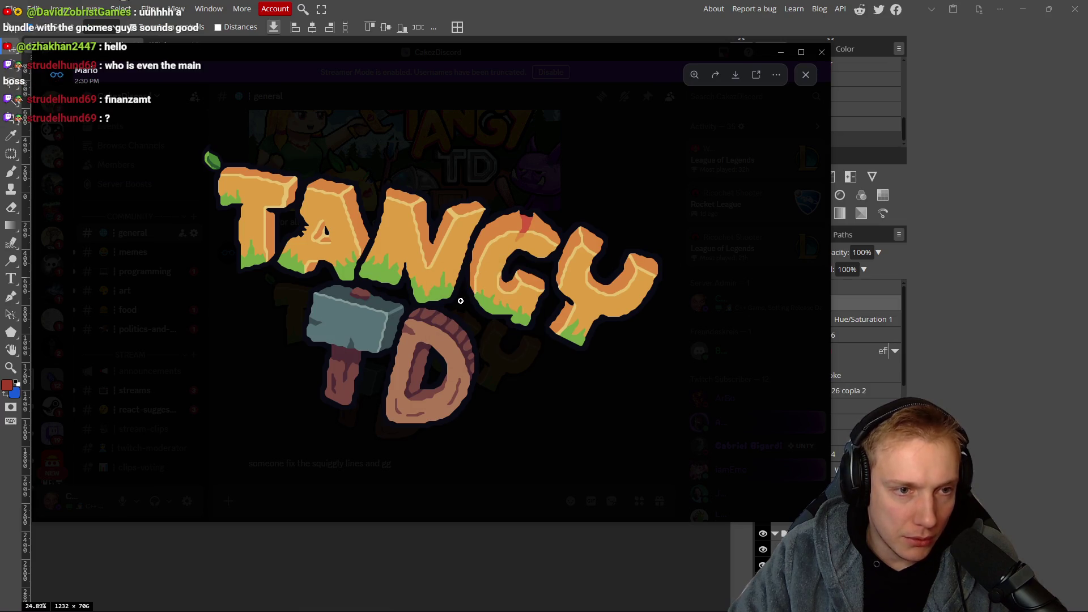
key(alt+Tab)
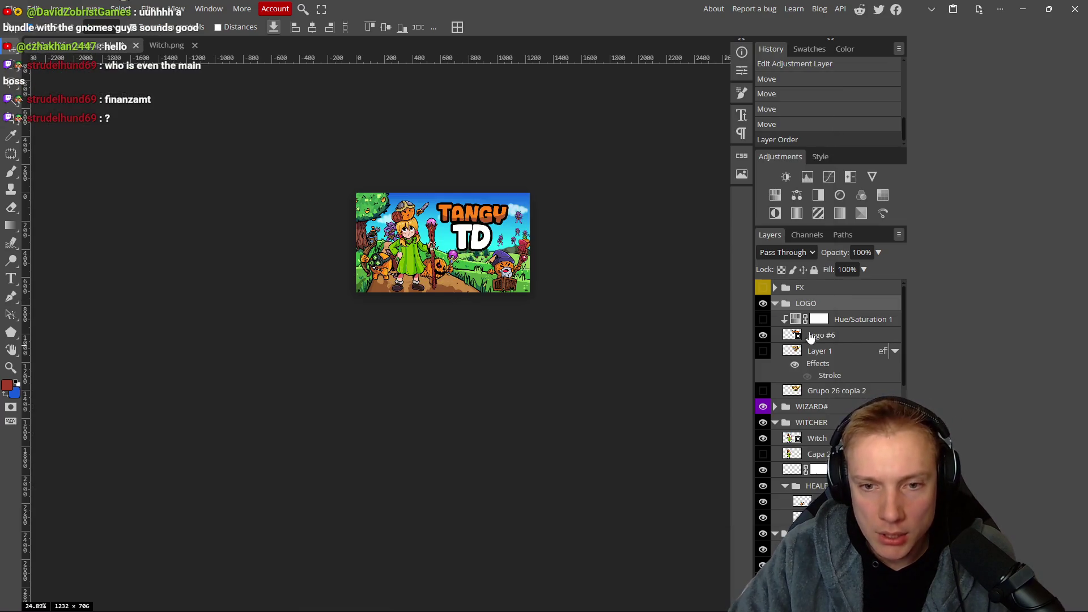
Paste the wooden logo above Logo #6 and delete the Hue/Saturation 1 layer.
click(844, 335)
key(ctrl+v)
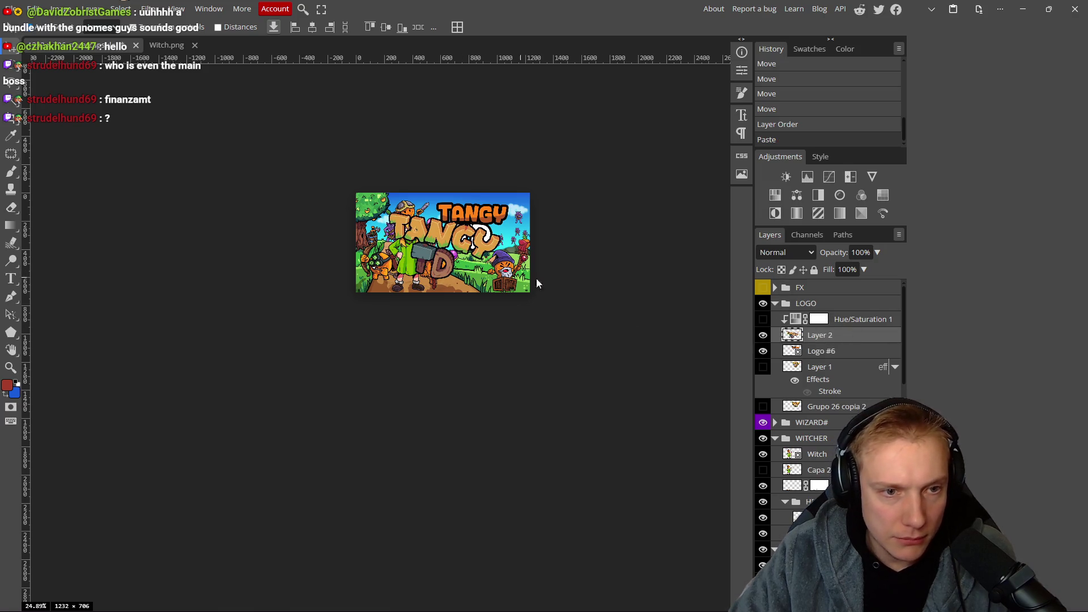
click(856, 319)
key(Delete)
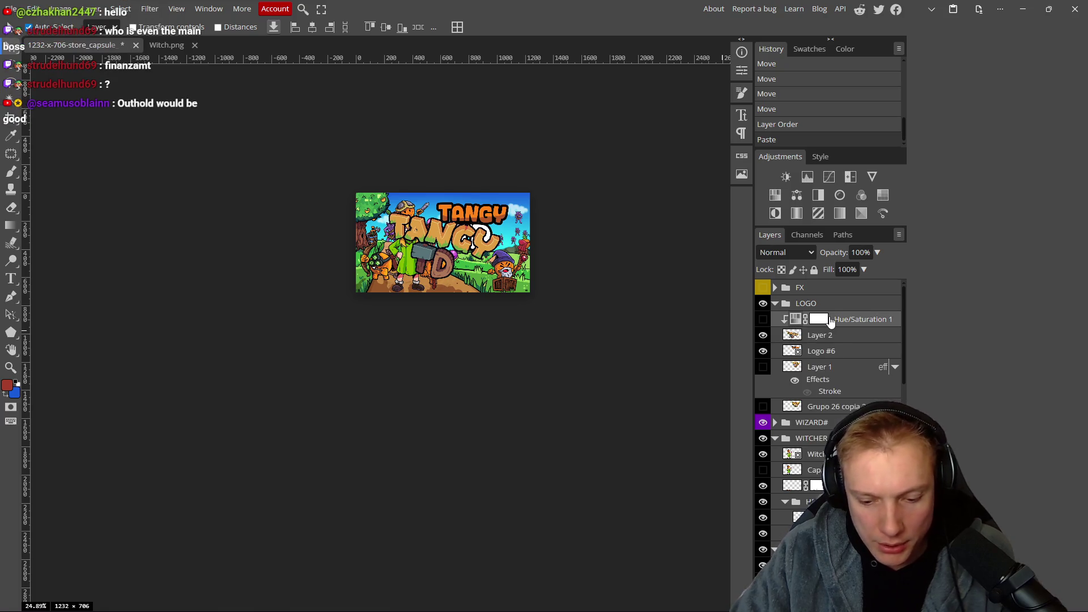
Move the pasted logo over the title area and scale it to about 77%.
scroll(443, 256, up, 2)
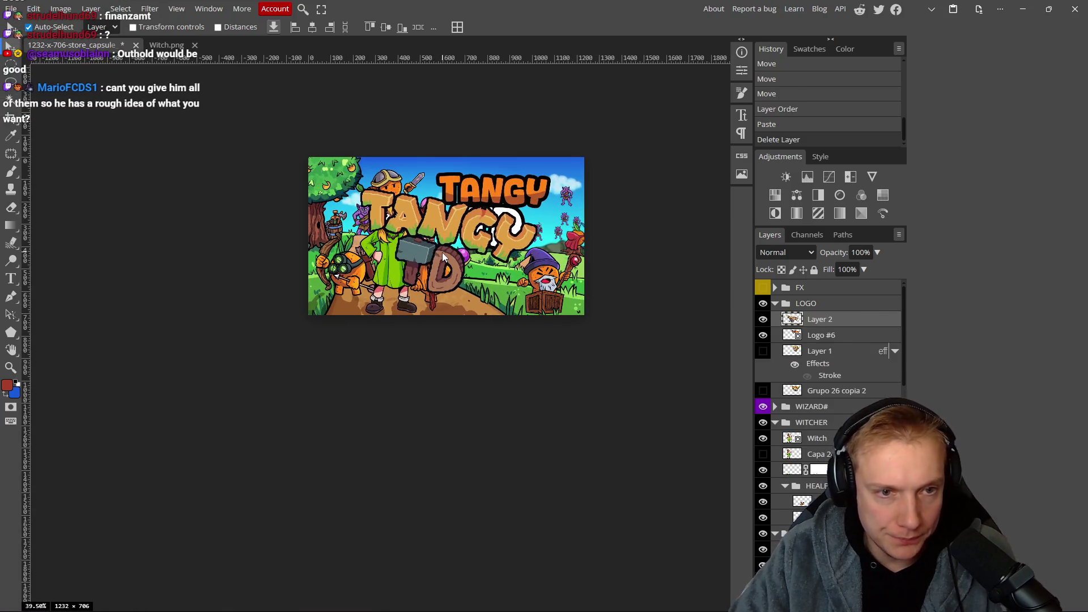
drag(446, 256, 492, 245)
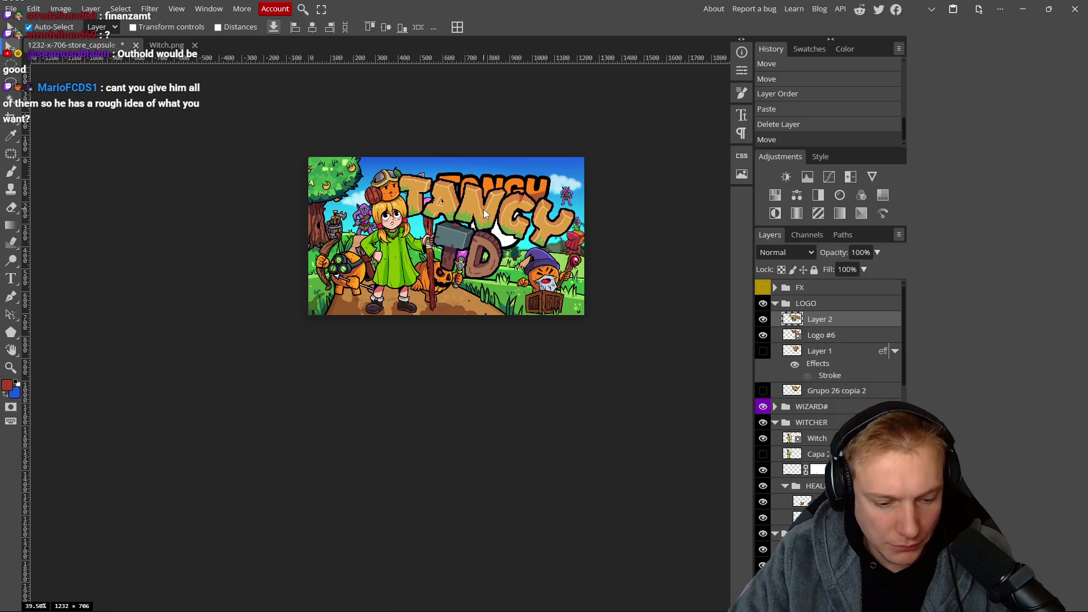
key(ctrl+alt+t)
mouse_move(491, 169)
mouse_down()
mouse_move(502, 231)
mouse_move(510, 192)
mouse_up()
mouse_move(490, 246)
mouse_down()
mouse_move(508, 252)
mouse_move(584, 212)
mouse_move(556, 215)
mouse_up()
click(495, 29)
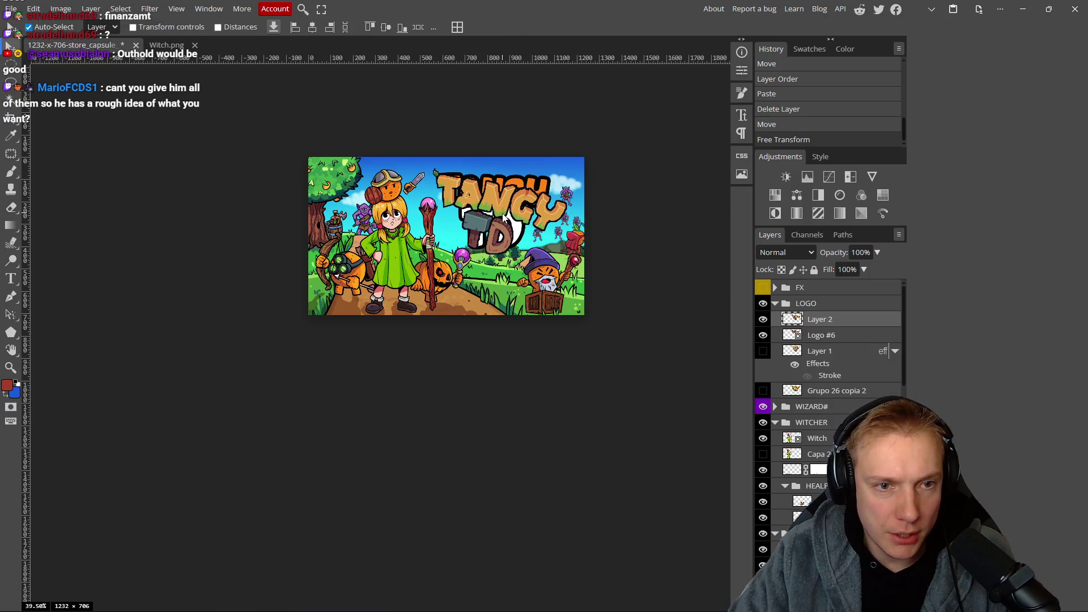
Compare logo layers, ending with Layer 1 and Logo #6 hidden and Layer 2 shown.
scroll(500, 192, up, 5)
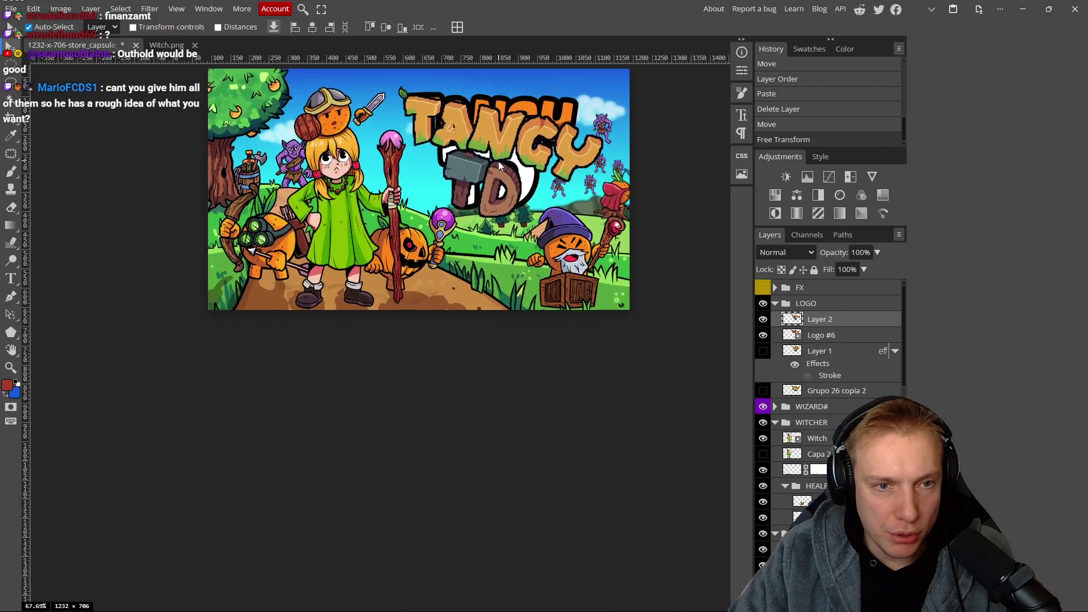
scroll(485, 125, up, 3)
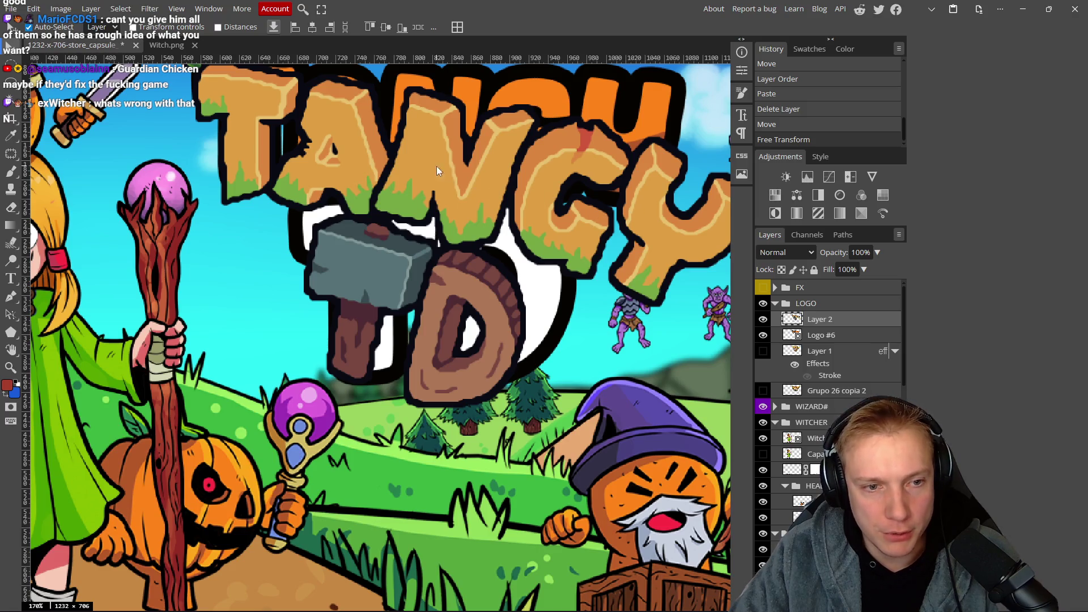
scroll(464, 189, down, 5)
scroll(480, 185, up, 3)
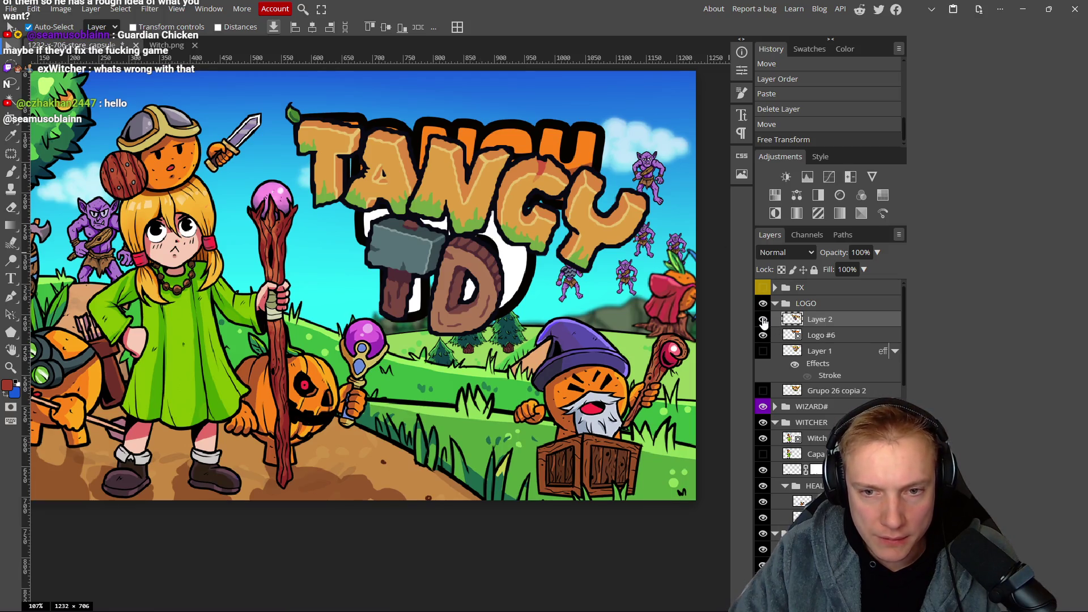
click(763, 321)
click(762, 391)
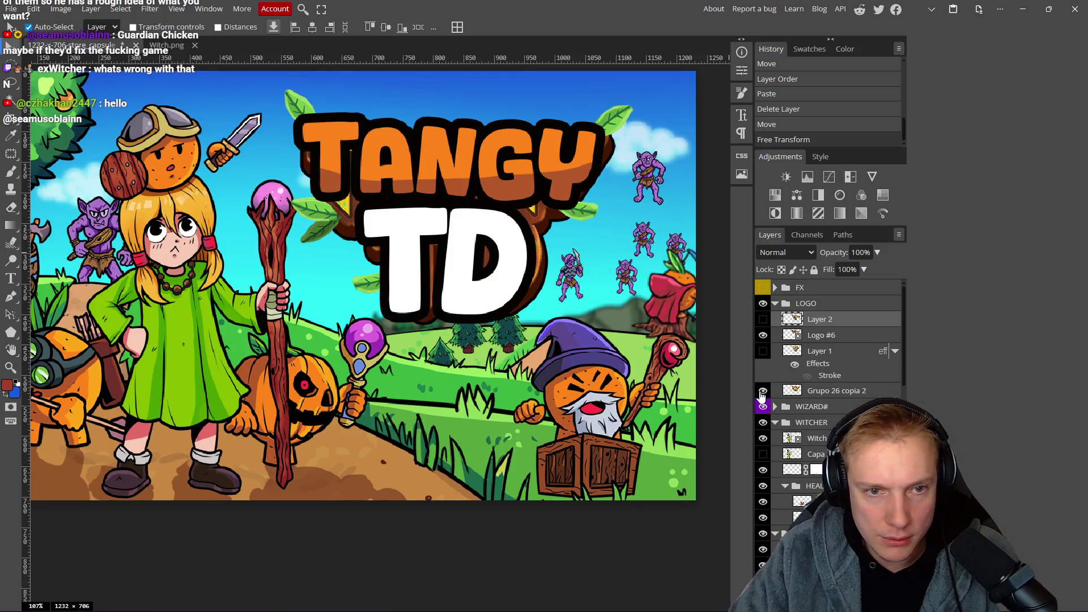
click(762, 392)
click(763, 351)
click(763, 336)
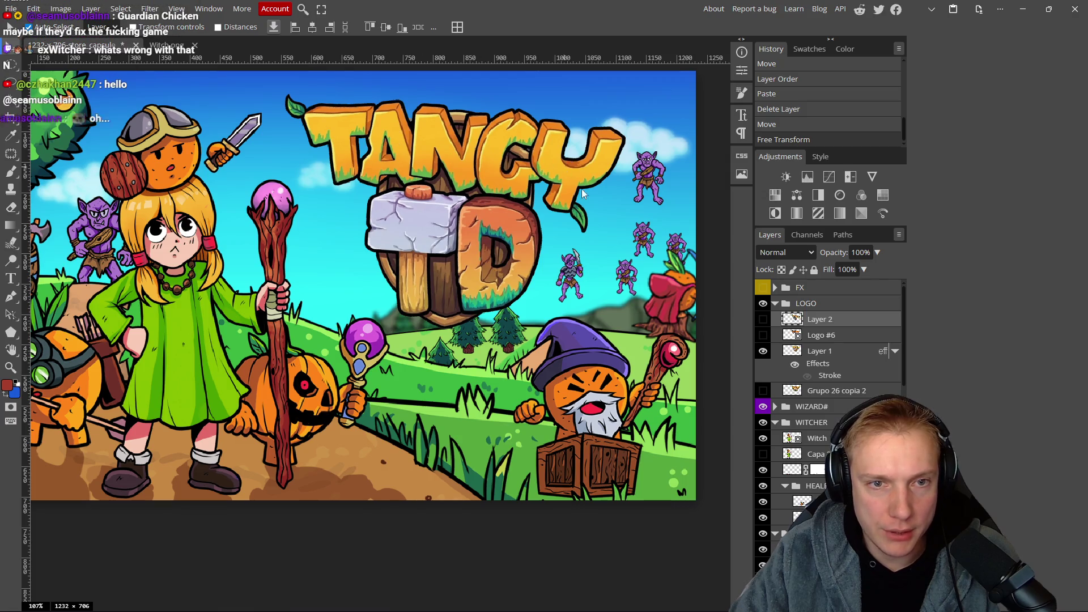
click(764, 352)
click(763, 336)
click(764, 336)
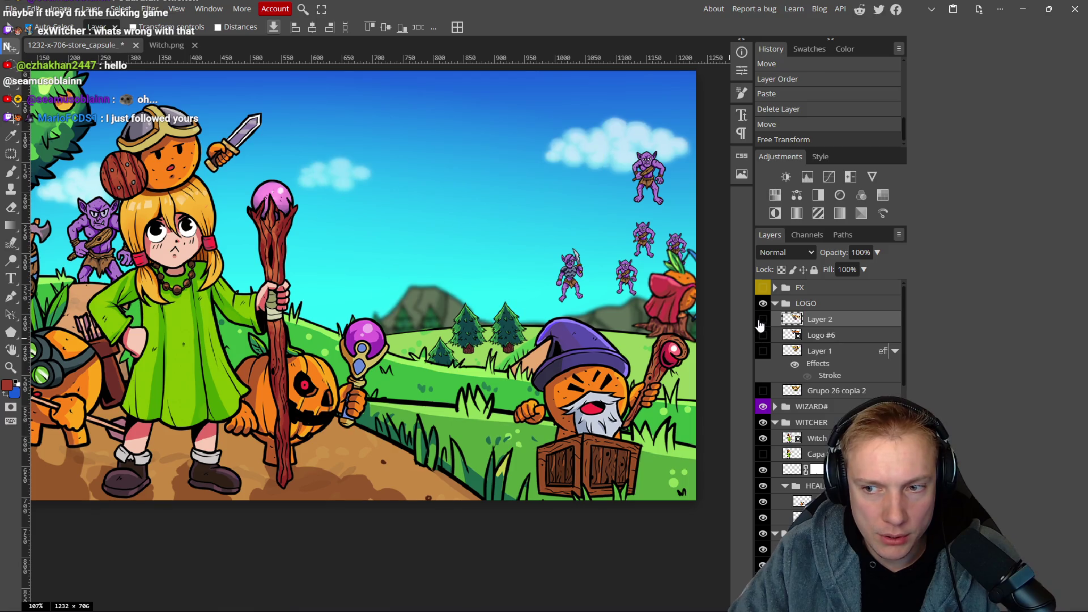
click(763, 320)
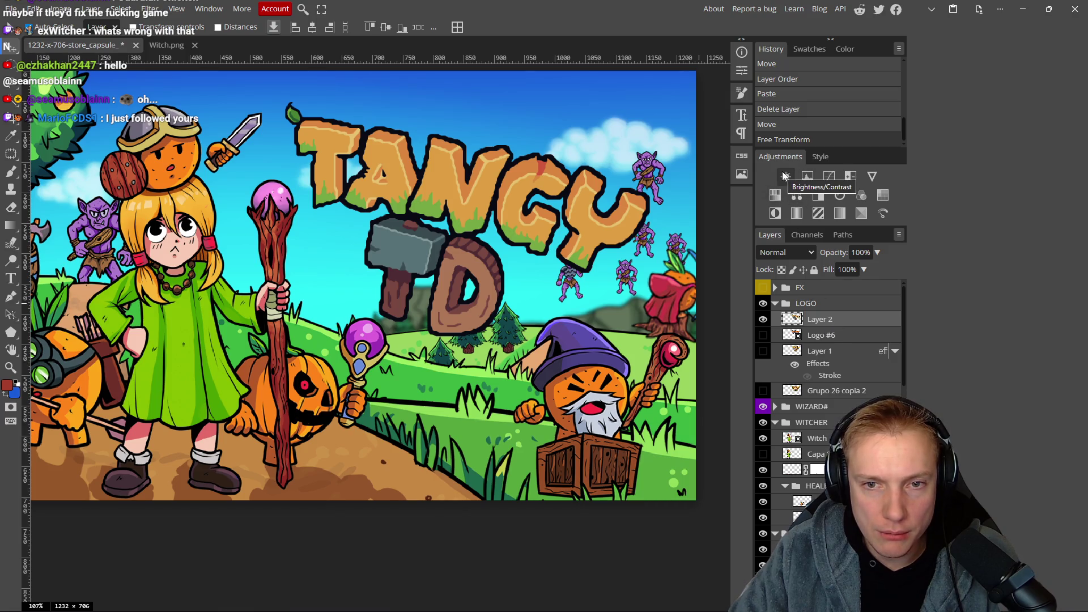
Add a Hue/Saturation adjustment clipped to the Layer 2 logo at Hue 4, Saturation 36.
click(775, 195)
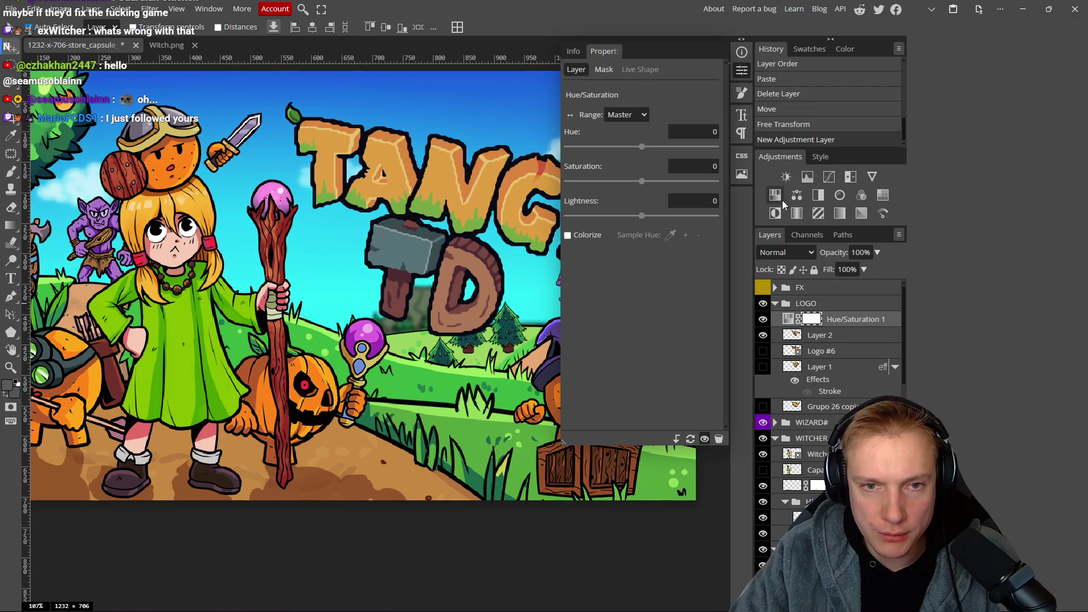
alt+click(855, 328)
drag(641, 181, 673, 184)
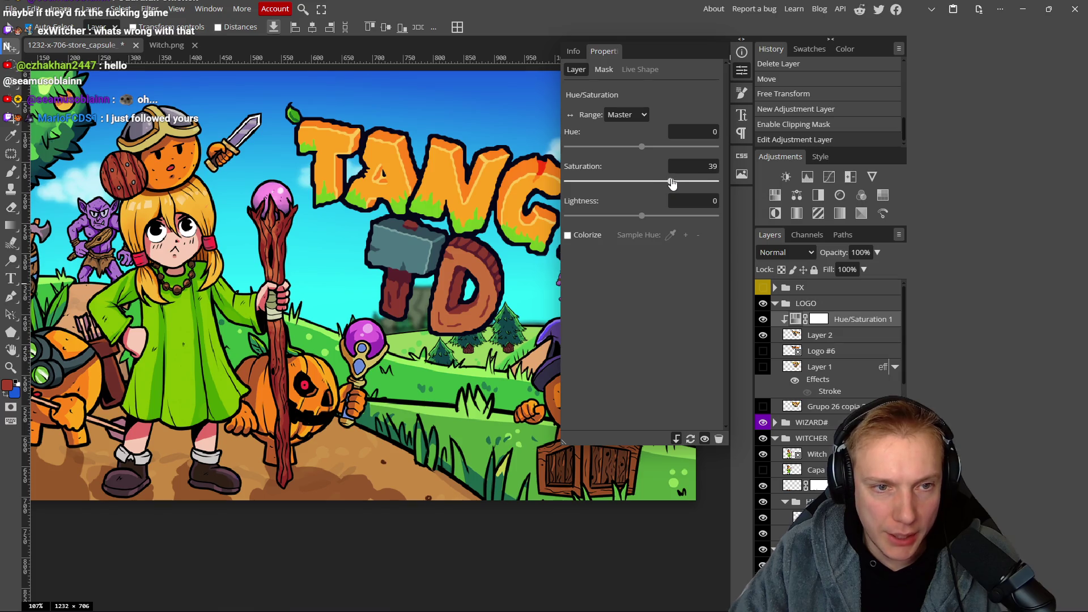
drag(642, 147, 643, 148)
drag(671, 181, 668, 181)
Zoom out and snip a small preview of the capsule with Win+Shift+S.
scroll(473, 261, down, 5)
scroll(472, 260, down, 6)
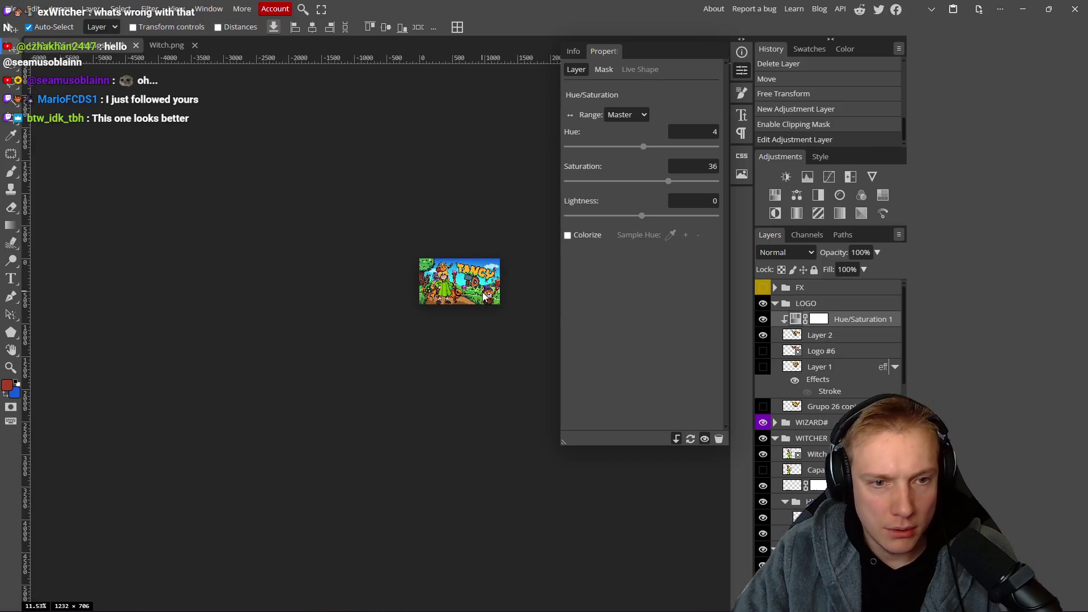
scroll(485, 296, up, 7)
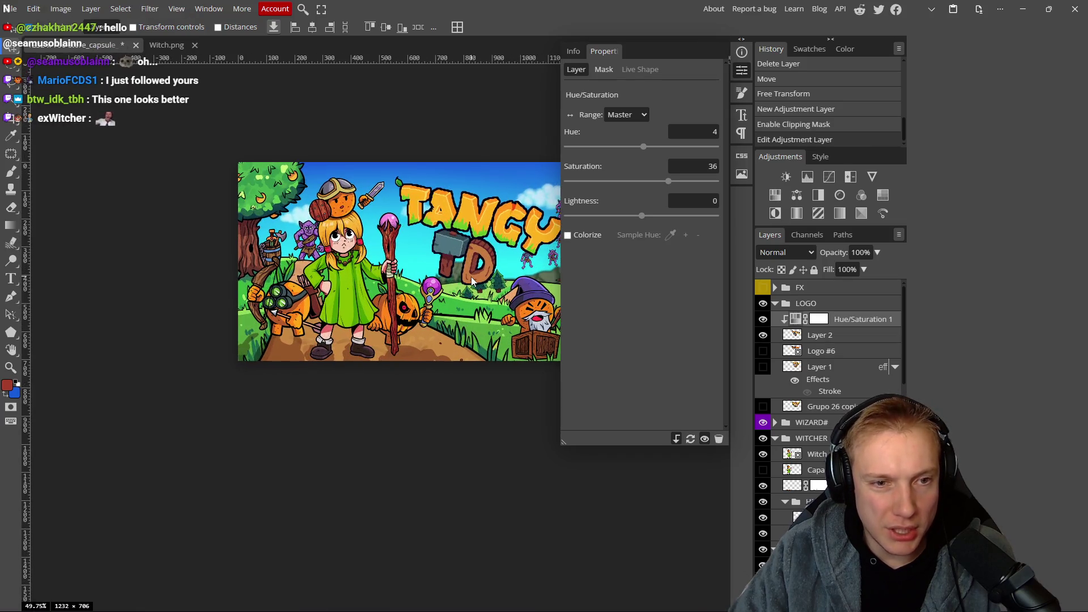
scroll(472, 281, down, 5)
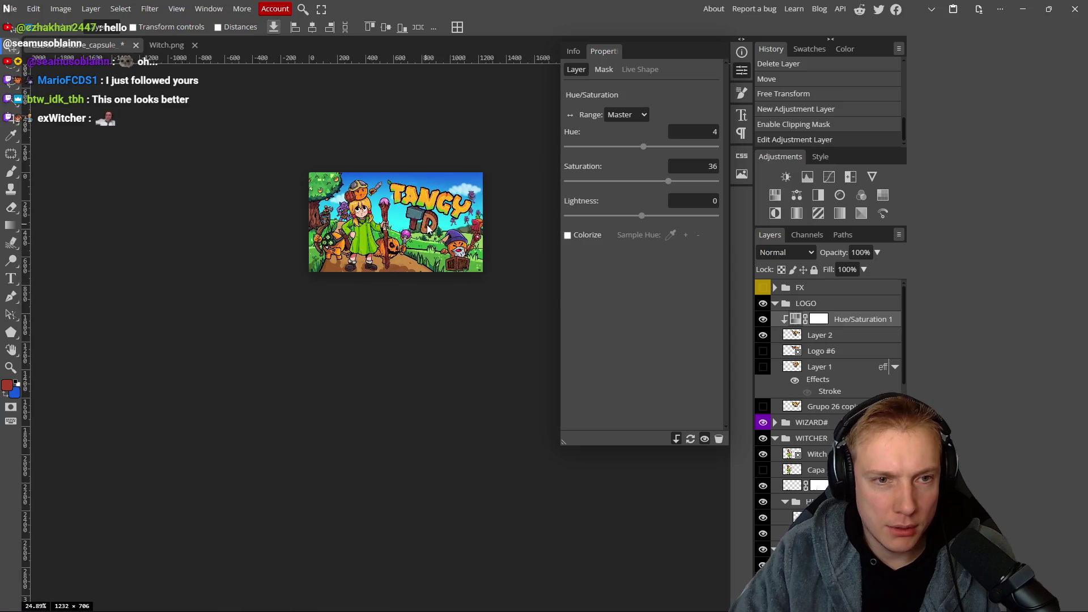
scroll(435, 230, down, 2)
scroll(445, 245, up, 1)
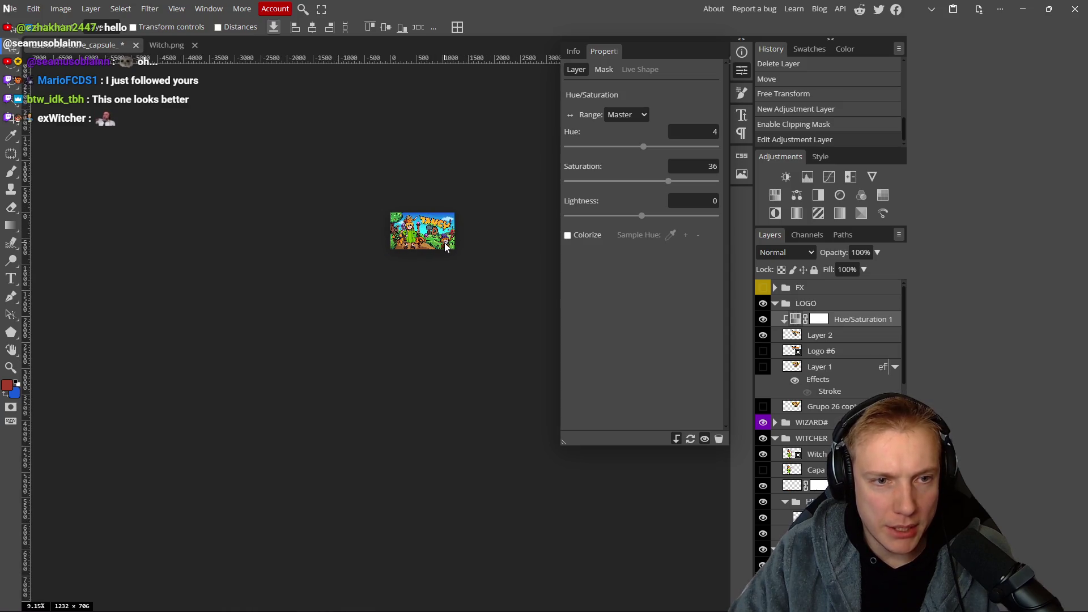
scroll(446, 246, up, 1)
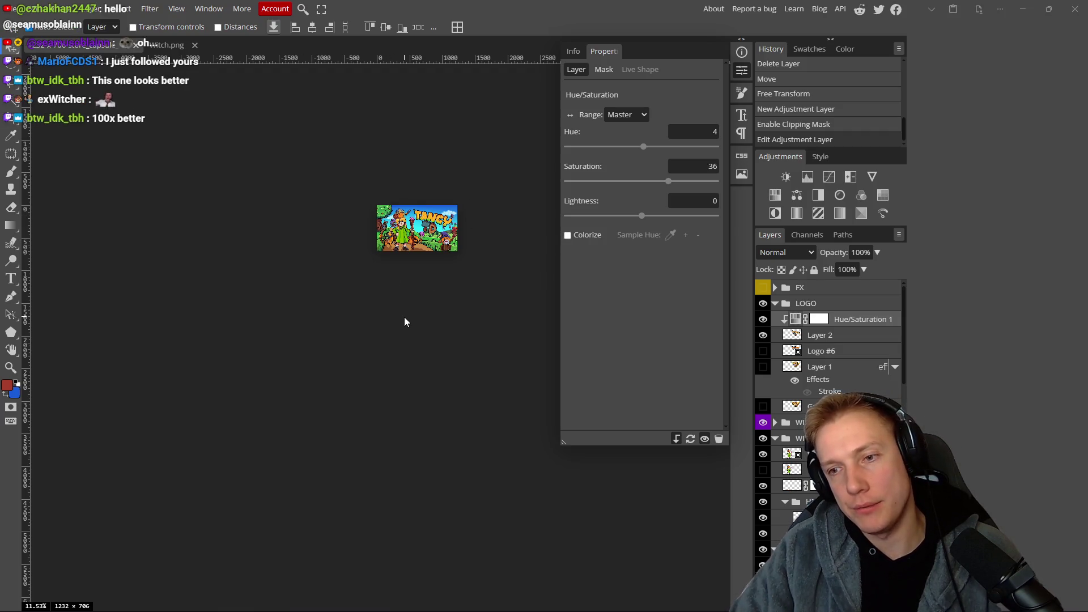
scroll(423, 276, up, 1)
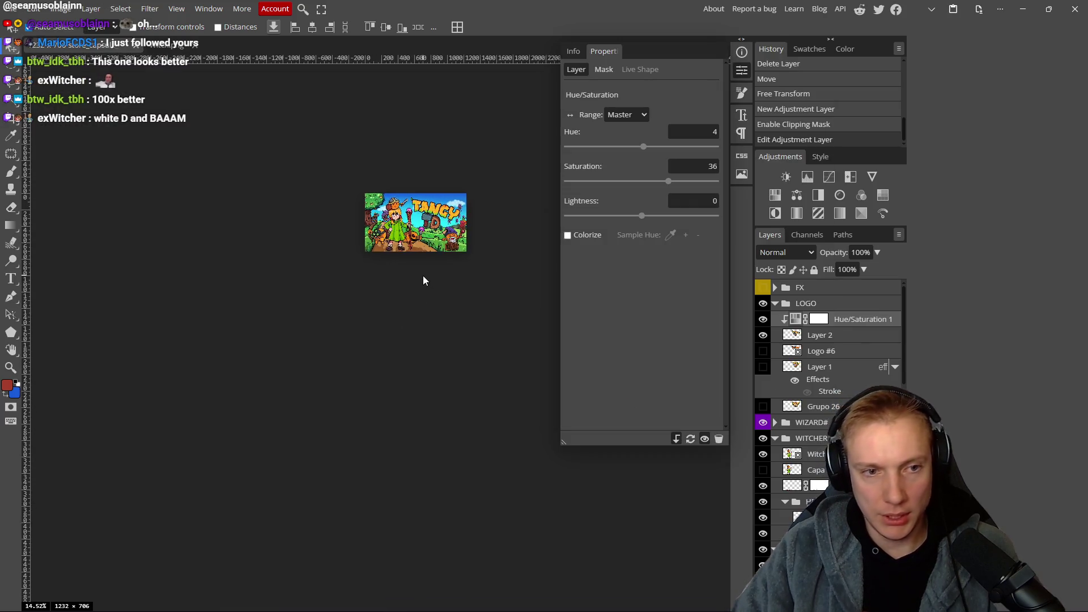
scroll(437, 282, up, 1)
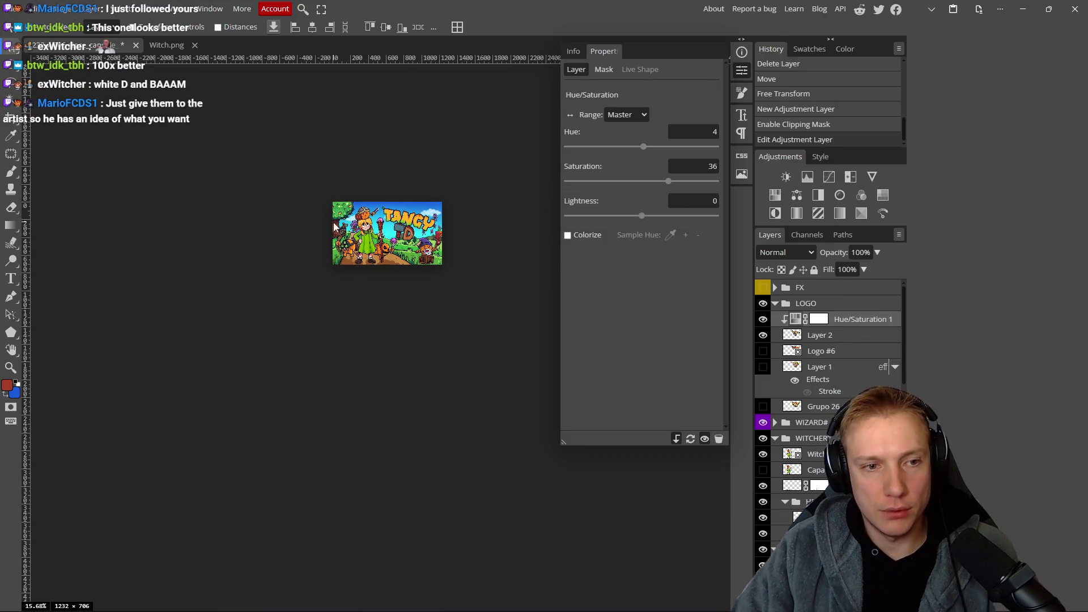
key(super+shift+s)
drag(329, 198, 454, 275)
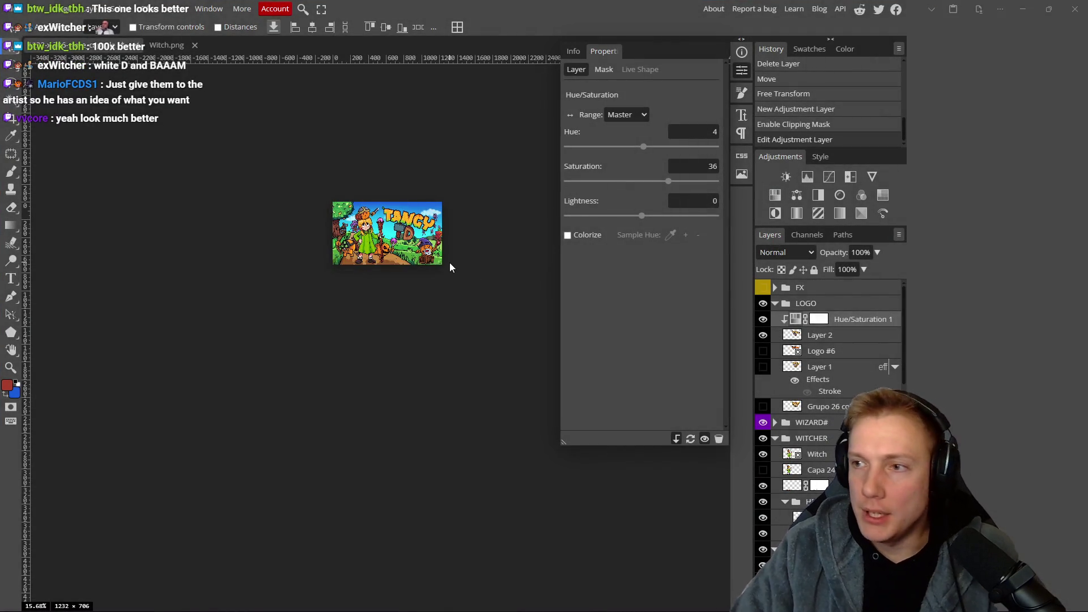
key(alt+Tab)
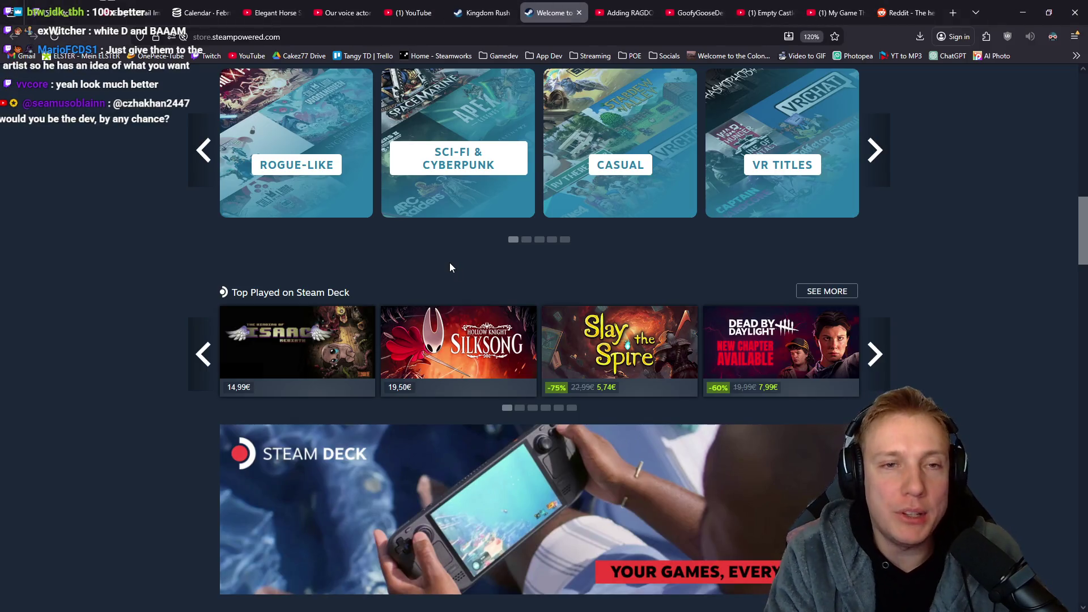
Open excalidraw.com in a new tab and paste the small capsule snip onto the board.
key(ctrl+t)
text(ex)
key(Return)
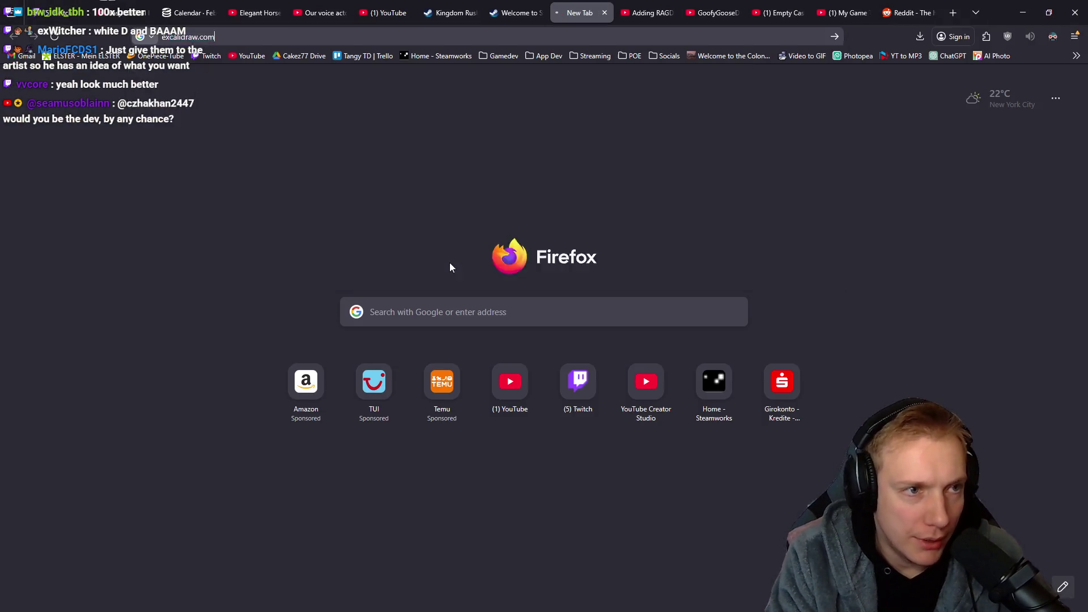
key(ctrl+v)
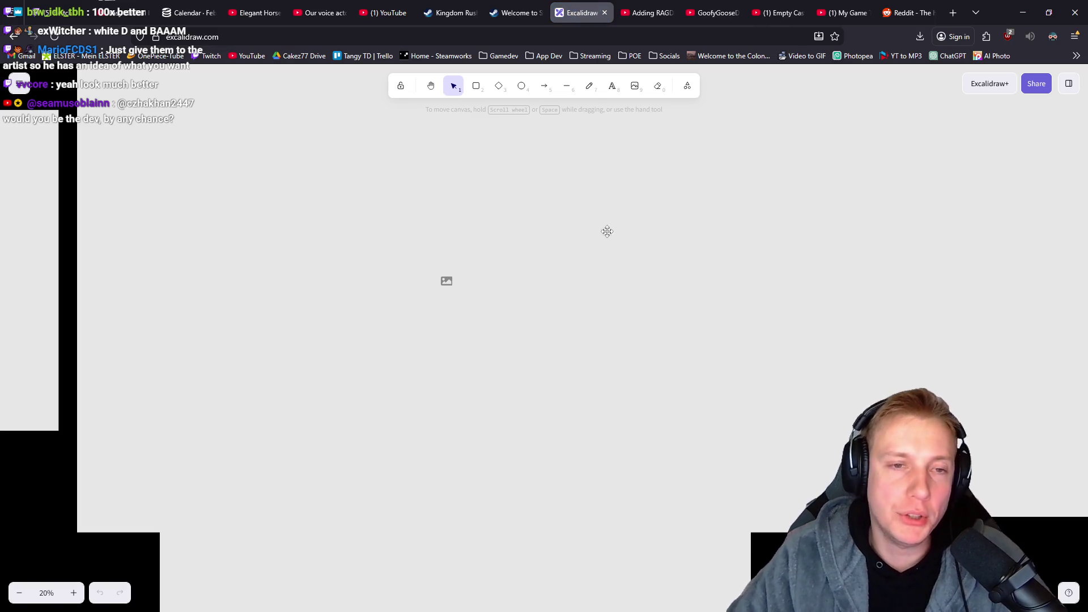
scroll(651, 275, right, 10)
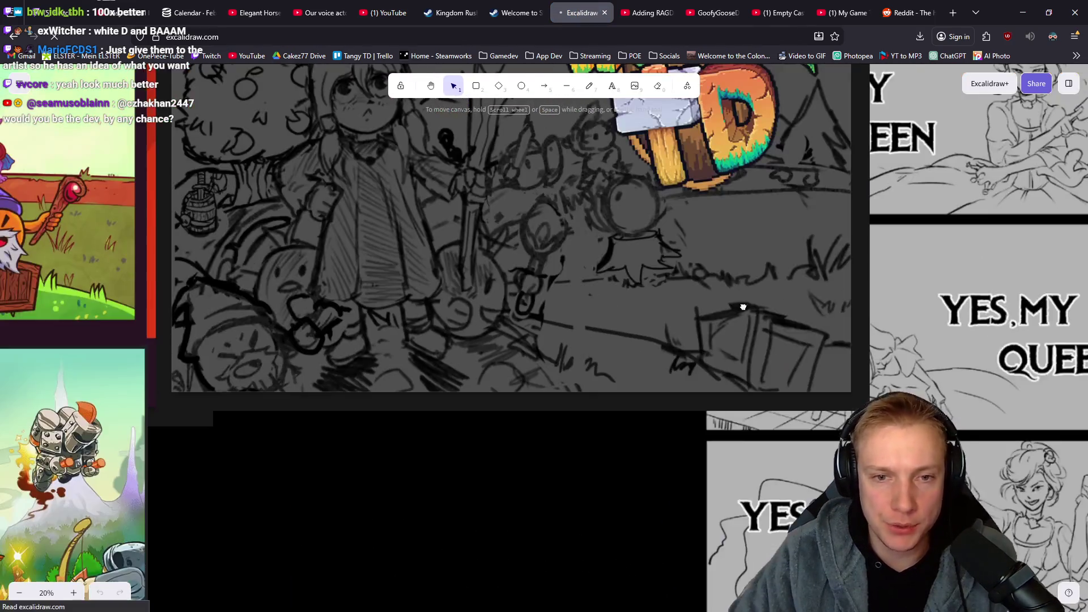
key(F5)
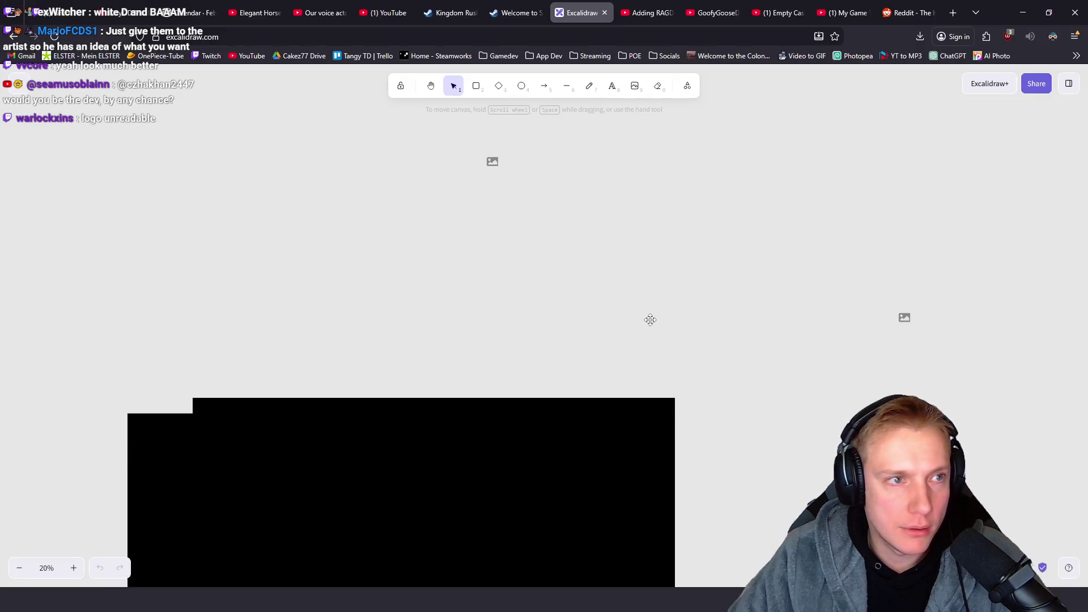
scroll(624, 319, down, 5)
scroll(588, 317, down, 10)
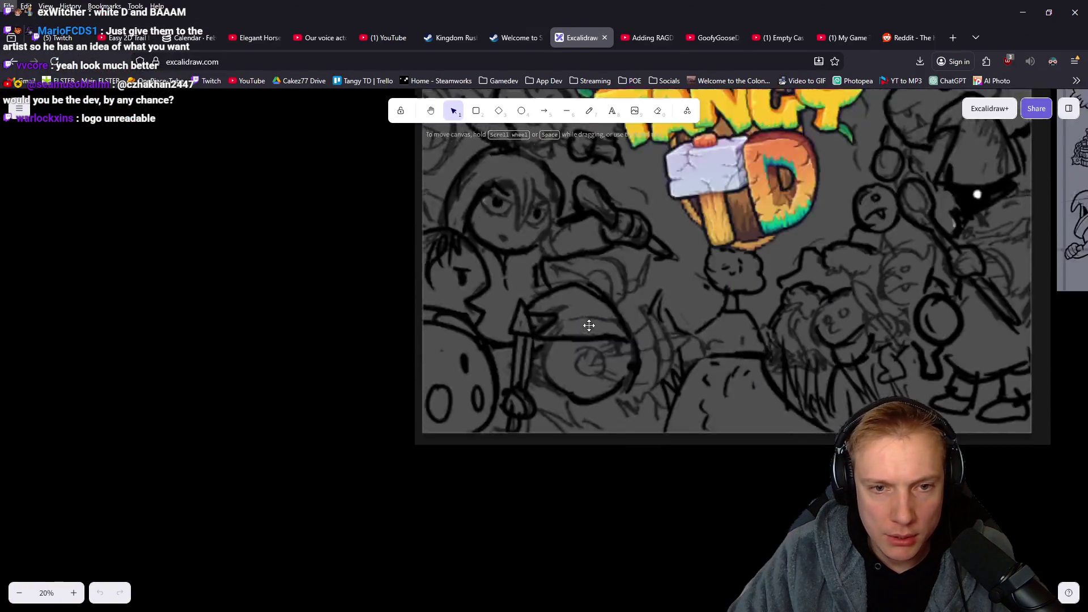
click(573, 286)
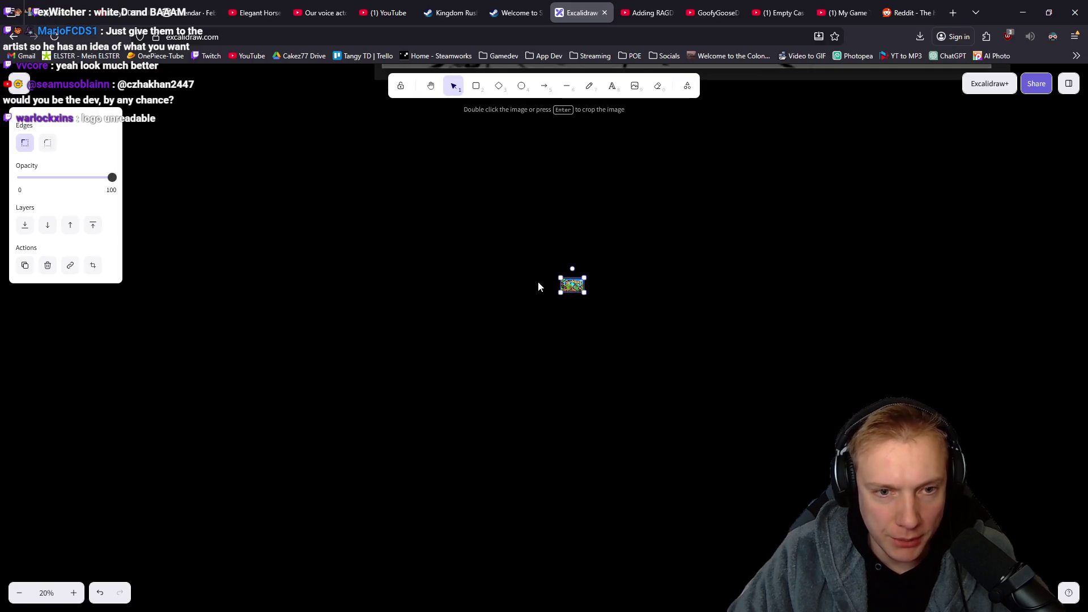
Enlarge and move the pasted preview, then delete it and return to Photopea.
scroll(590, 282, up, 3)
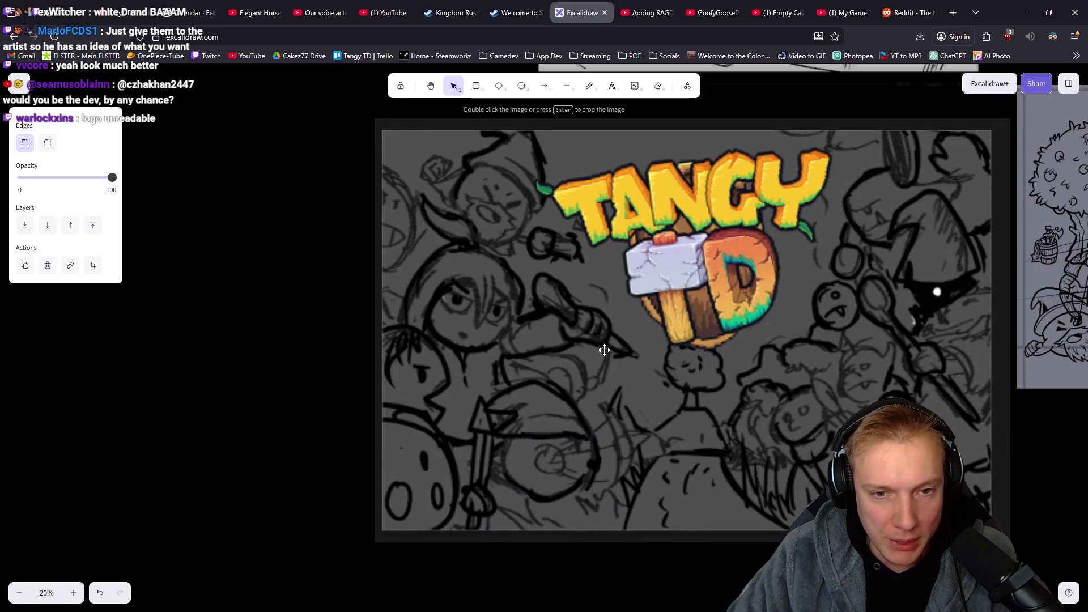
scroll(602, 393, up, 10)
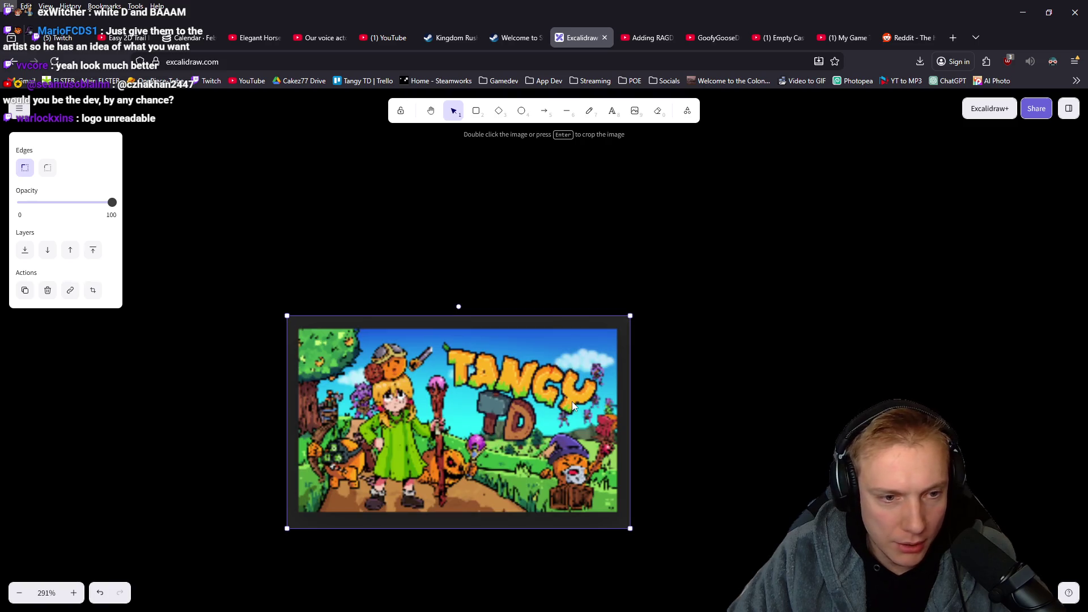
scroll(573, 402, up, 5)
scroll(447, 368, down, 8)
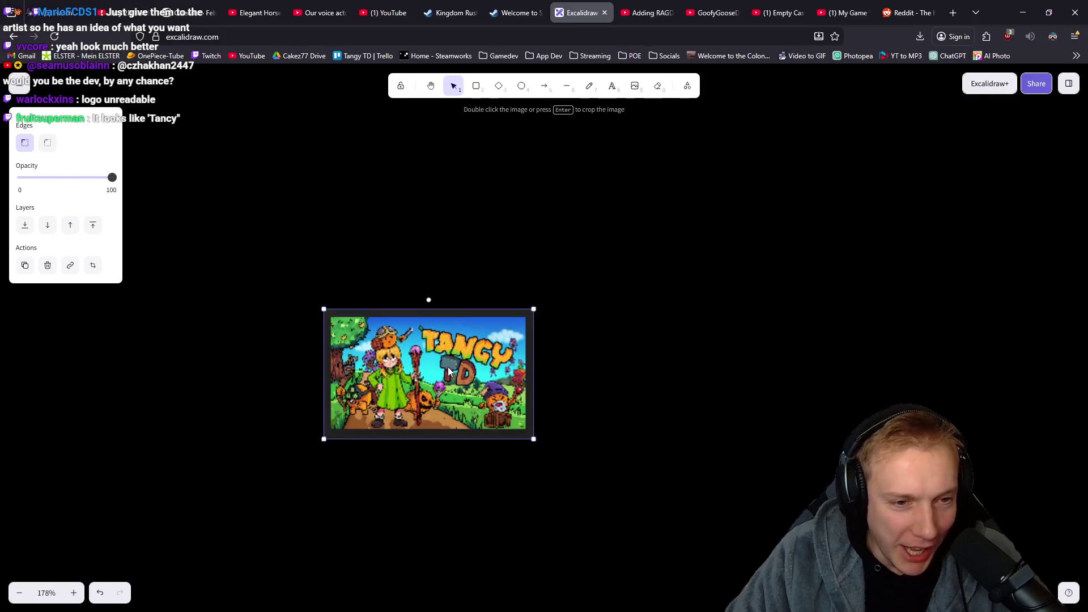
drag(347, 321, 202, 187)
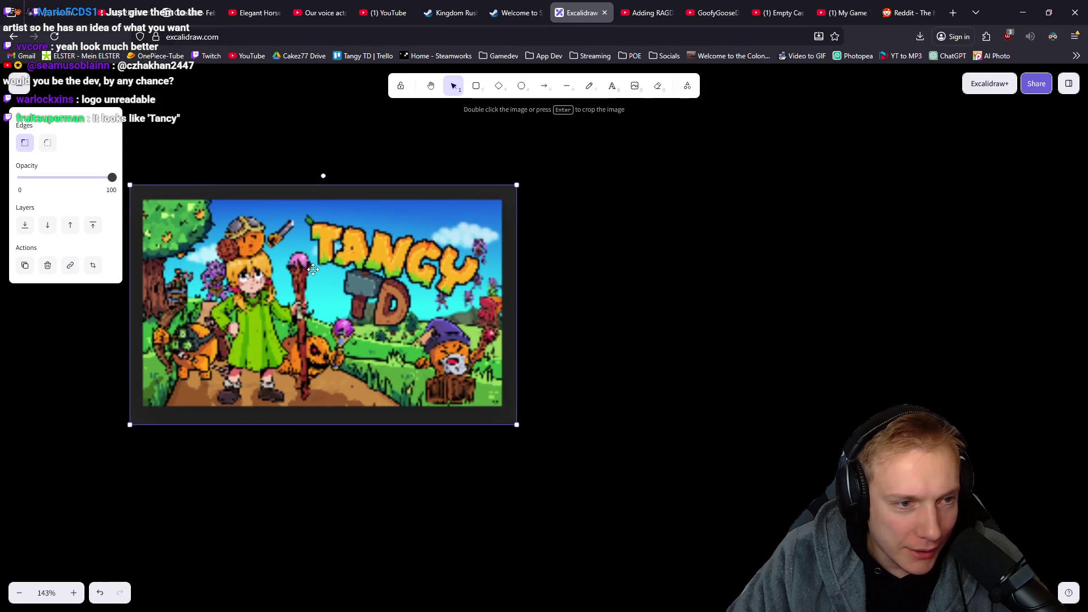
drag(309, 267, 460, 268)
key(alt)
scroll(457, 289, up, 5)
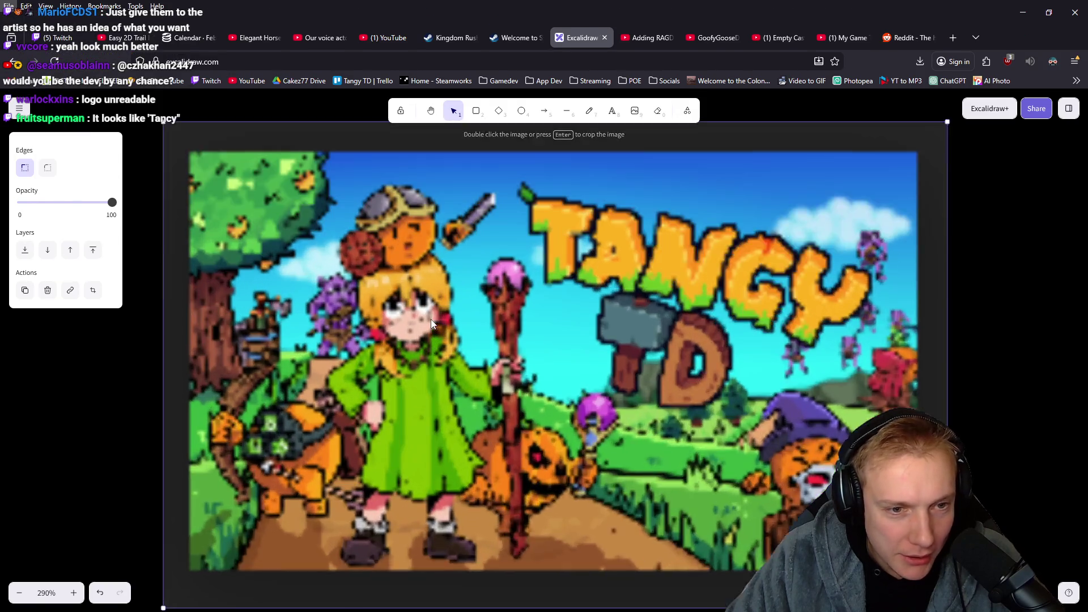
scroll(442, 318, down, 5)
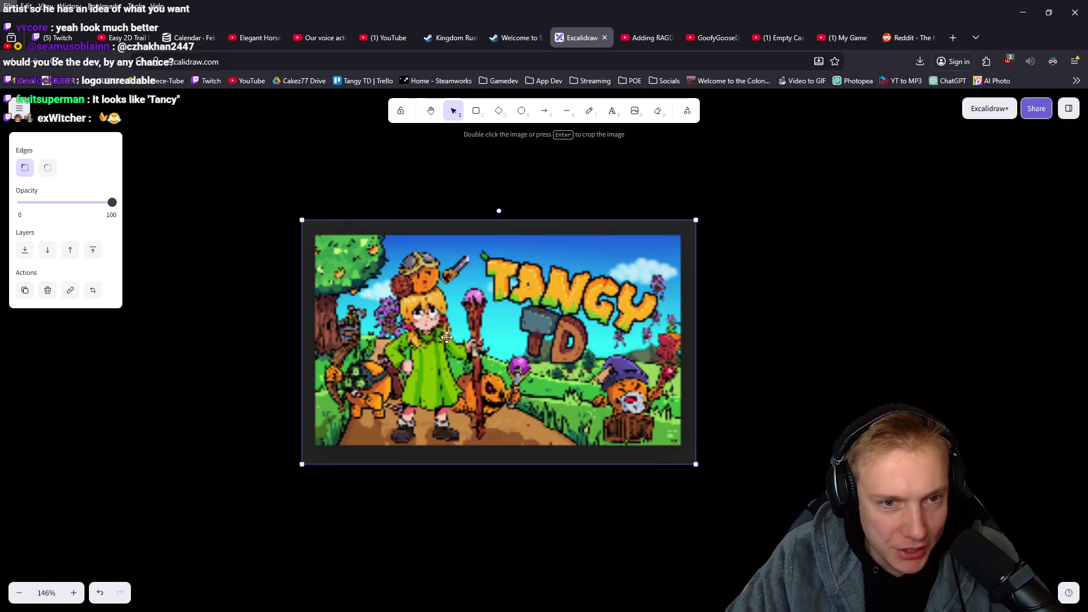
key(Delete)
key(alt+Tab)
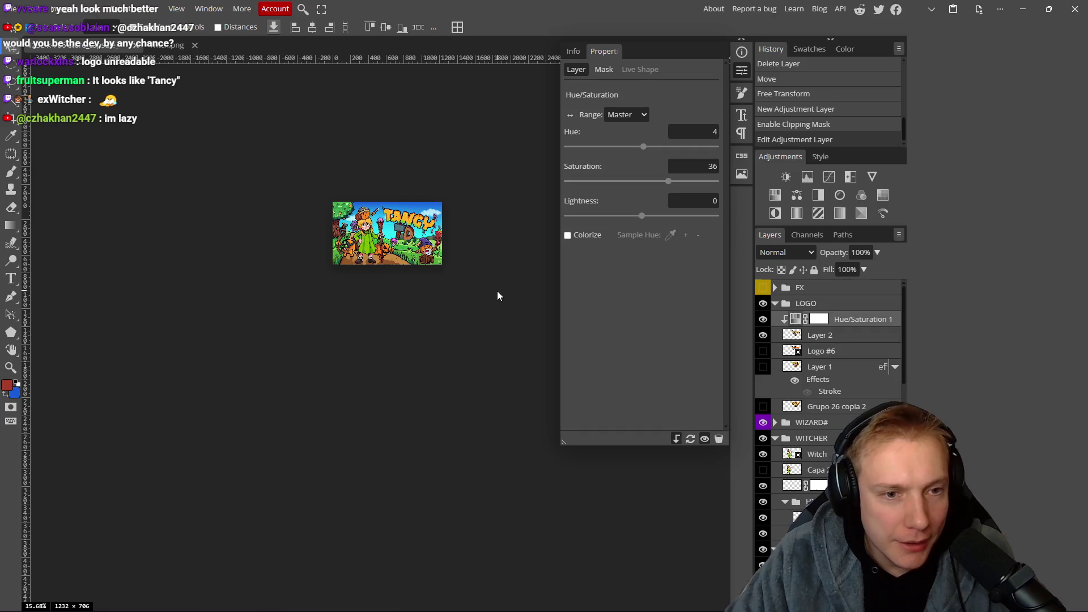
Zoom in, close the Hue/Saturation properties, and snip the enlarged capsule.
scroll(397, 238, up, 5)
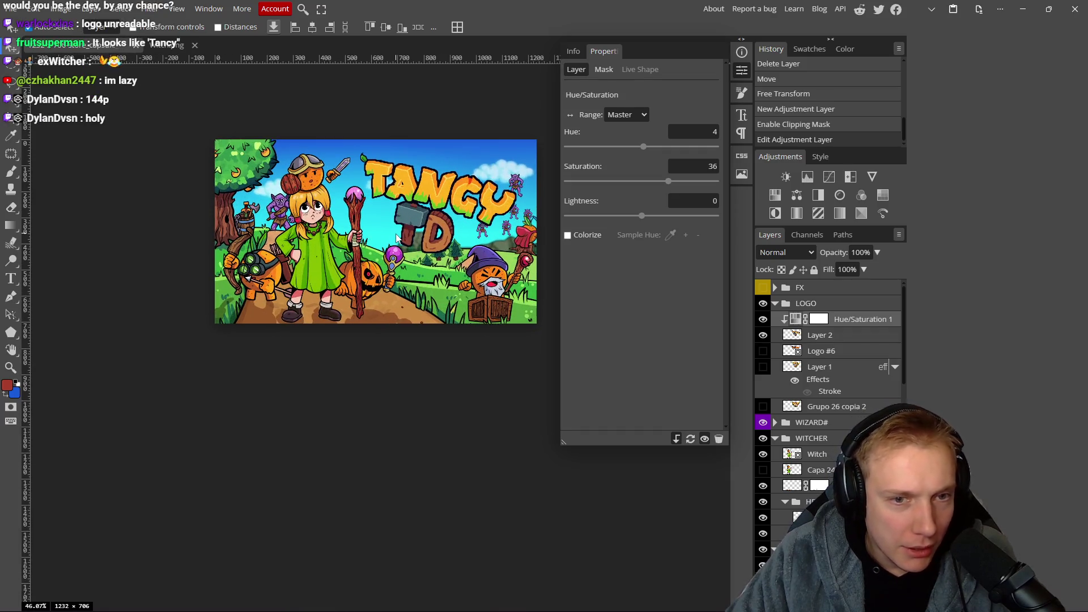
scroll(350, 318, up, 1)
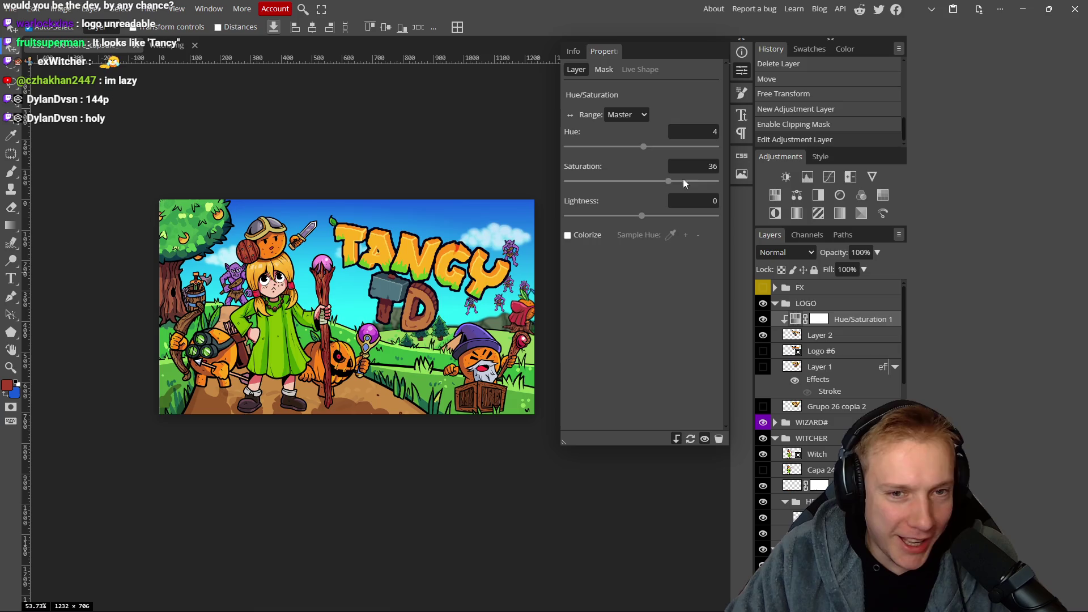
click(749, 72)
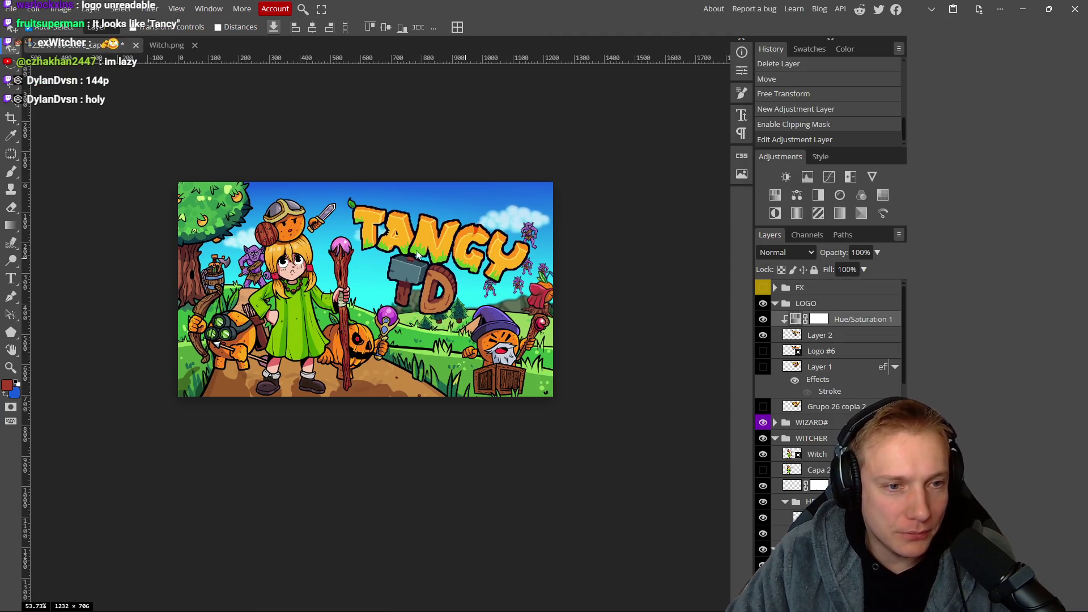
key(super+shift+s)
mouse_move(175, 179)
mouse_down()
mouse_move(567, 389)
mouse_move(557, 402)
mouse_up()
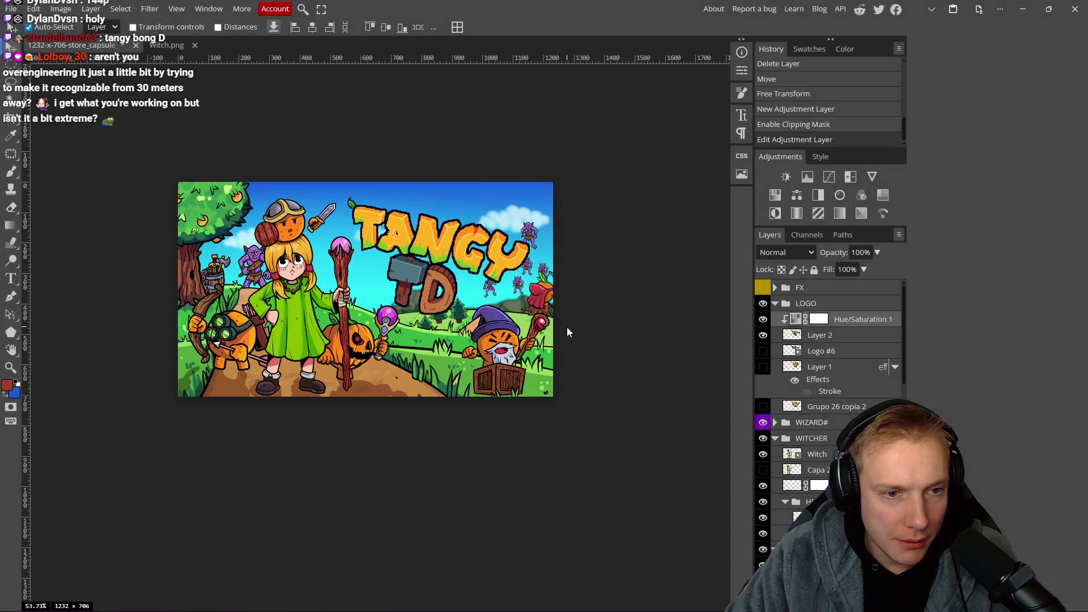
Paste the new snapshot into Excalidraw and move it up and left.
key(alt+Tab)
key(ctrl+v)
mouse_move(558, 312)
mouse_down()
mouse_move(458, 282)
mouse_move(410, 297)
mouse_up()
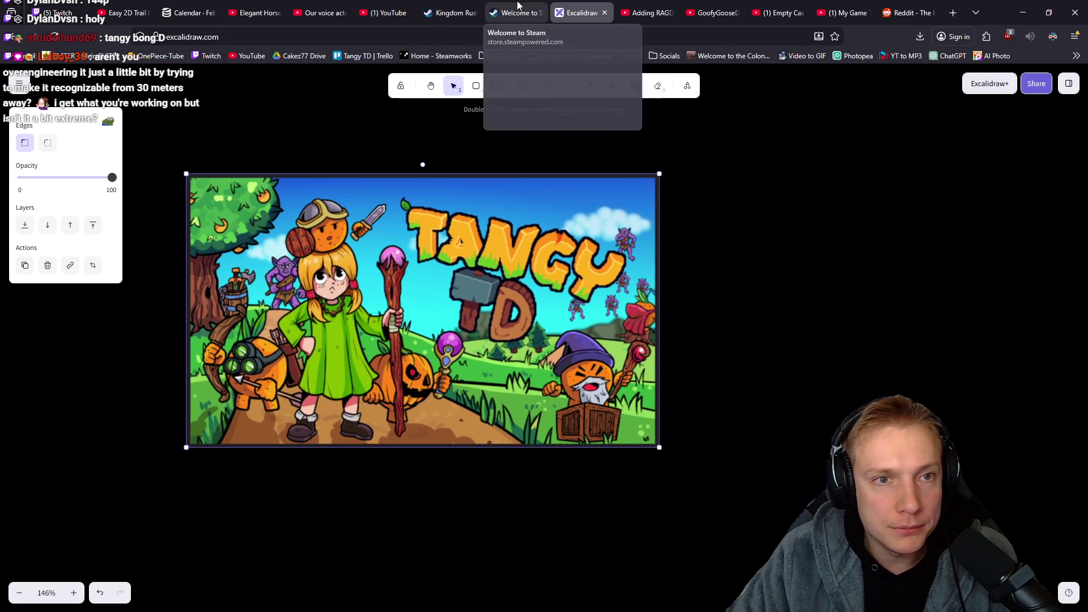
Snip the Slay the Spire capsule with its price and paste it into Excalidraw.
click(513, 13)
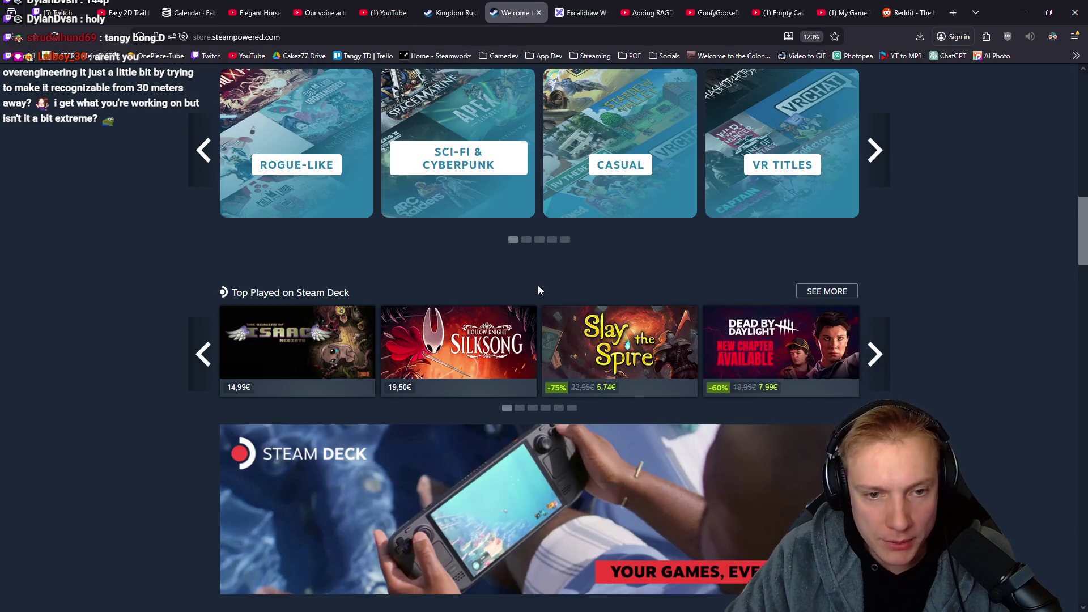
key(super+shift+s)
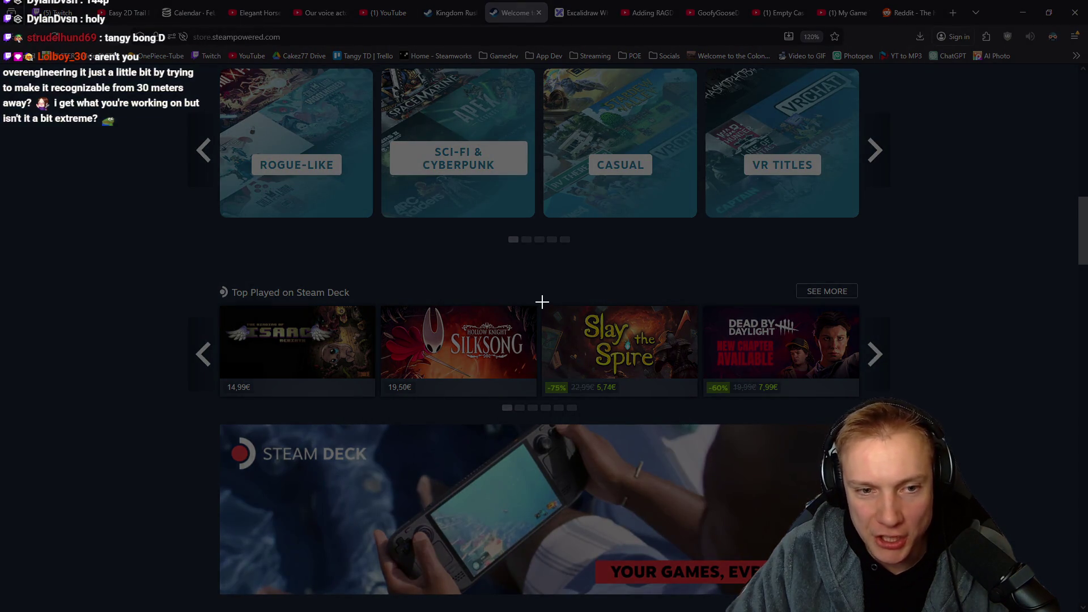
mouse_move(542, 304)
mouse_down()
mouse_move(671, 390)
mouse_move(699, 394)
mouse_up()
key(alt+Tab)
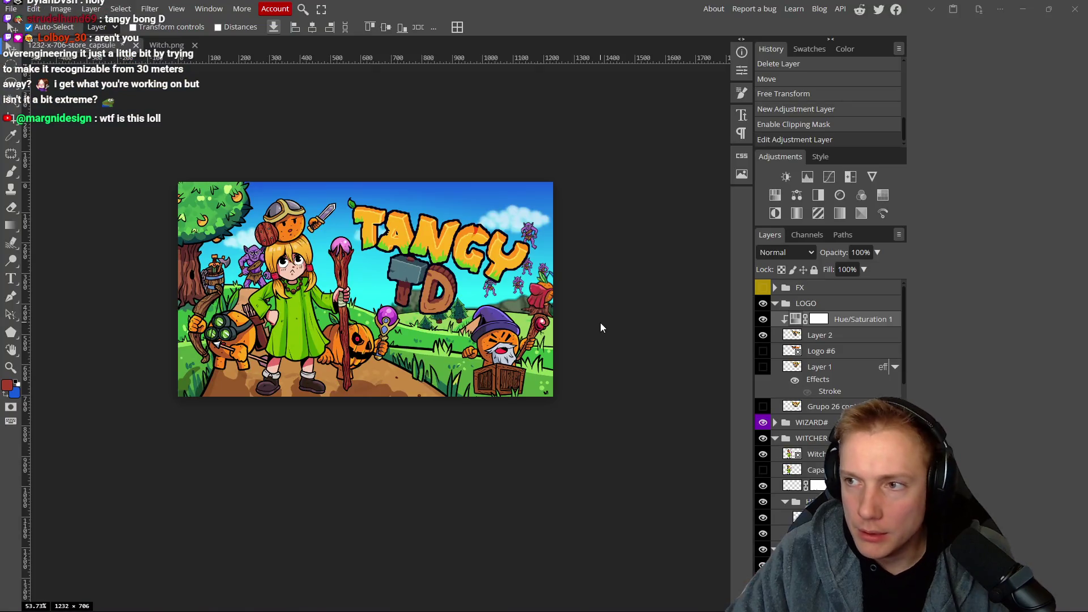
key(alt+Tab)
key(ctrl+Tab)
key(ctrl+v)
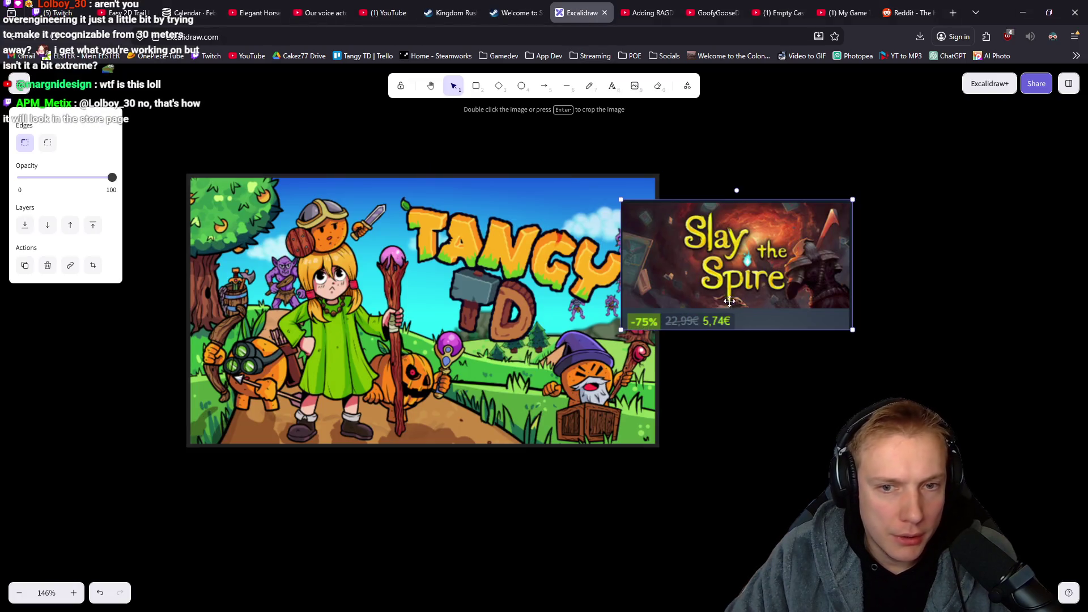
Enlarge Slay the Spire and shrink the Tangy TD image to match it side by side.
drag(852, 331, 1030, 430)
mouse_move(792, 314)
mouse_down()
mouse_move(883, 292)
mouse_move(859, 289)
mouse_up()
click(566, 290)
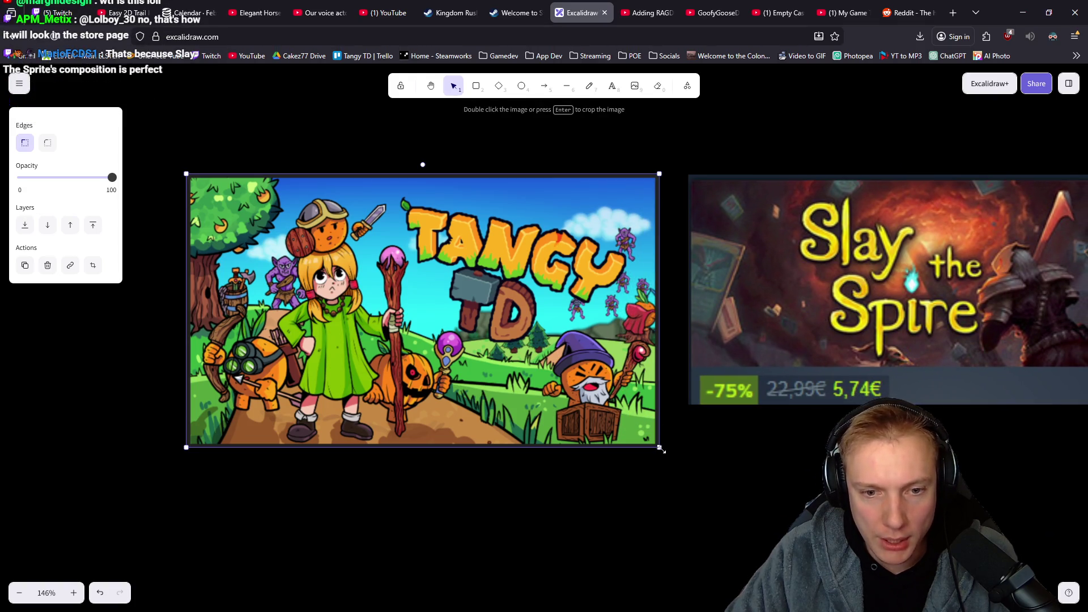
drag(657, 446, 514, 353)
mouse_move(427, 275)
mouse_down()
mouse_move(960, 289)
mouse_move(688, 294)
mouse_move(401, 278)
mouse_move(431, 287)
mouse_up()
click(623, 416)
Recentre the board on both capsules and open the Emberville store page in a new tab.
scroll(629, 411, up, 1)
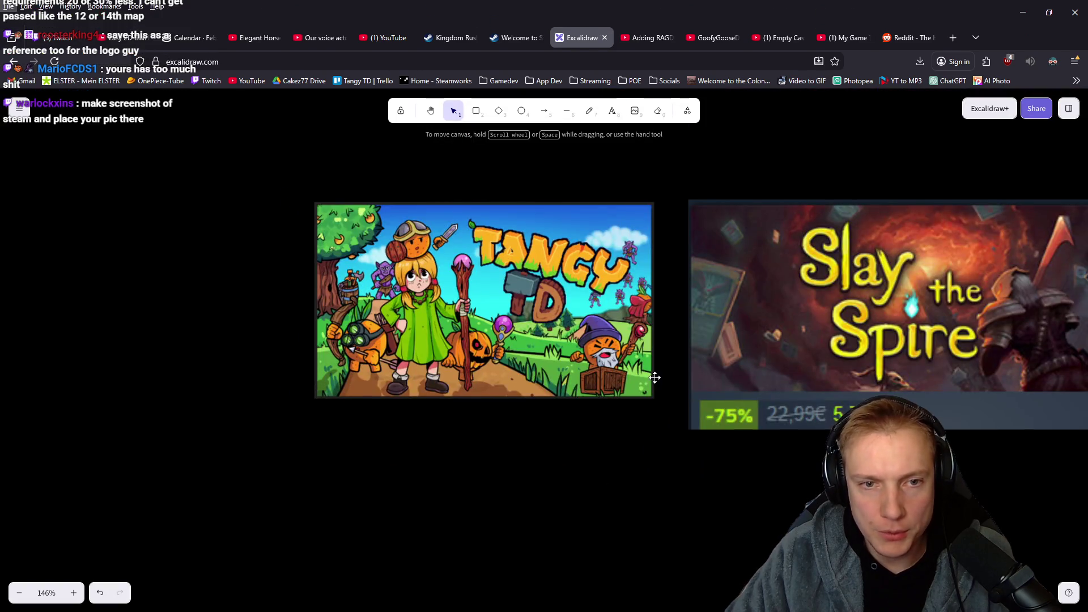
scroll(618, 448, right, 1)
scroll(635, 430, down, 4)
ctrl+scroll(640, 451, down, 10)
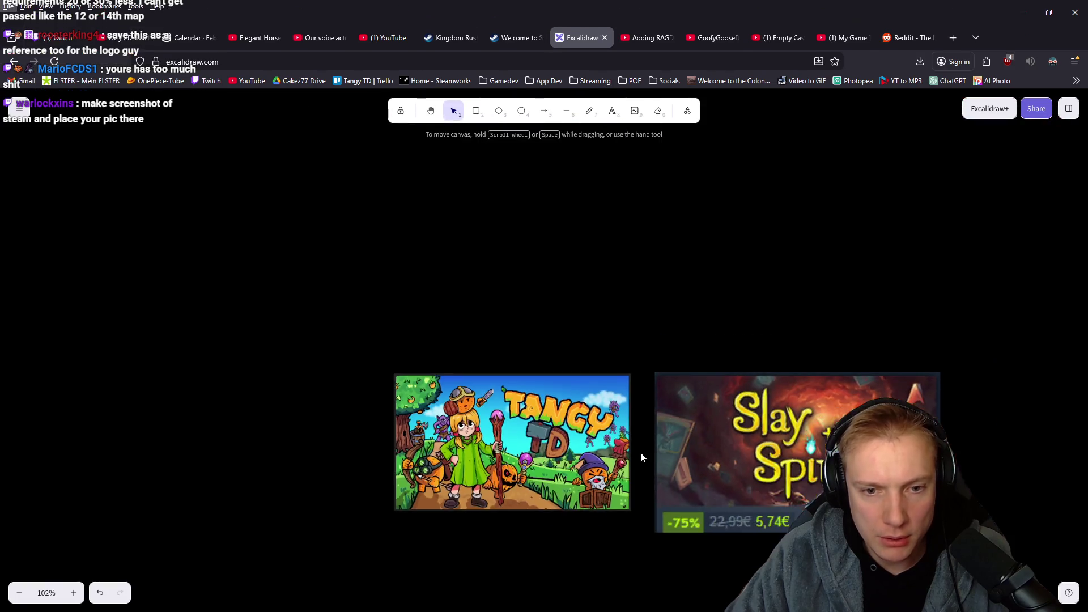
ctrl+scroll(657, 453, up, 5)
ctrl+scroll(663, 456, down, 3)
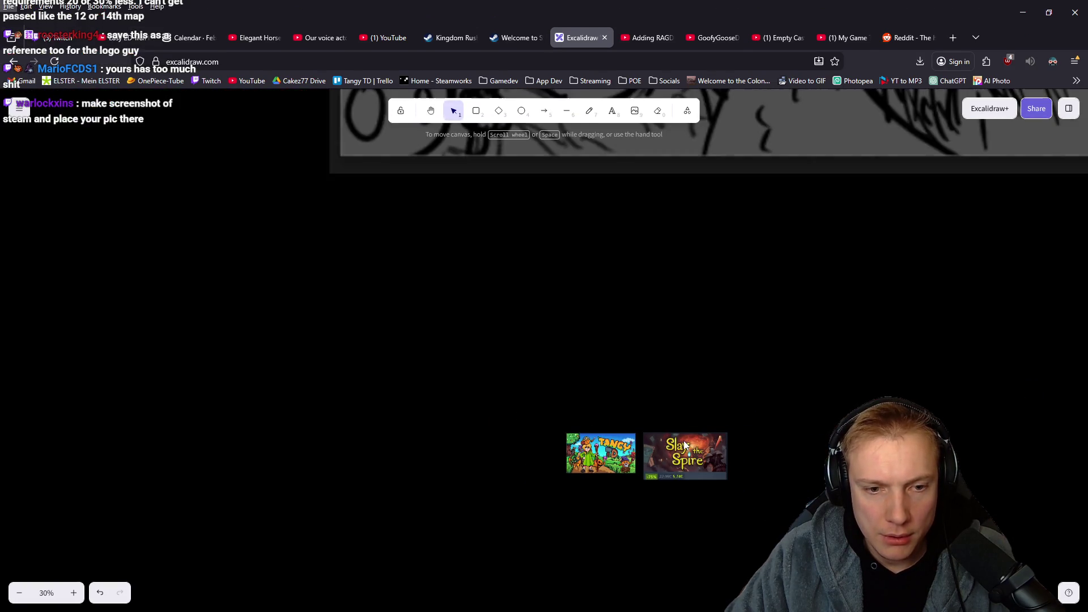
drag(760, 457, 699, 393)
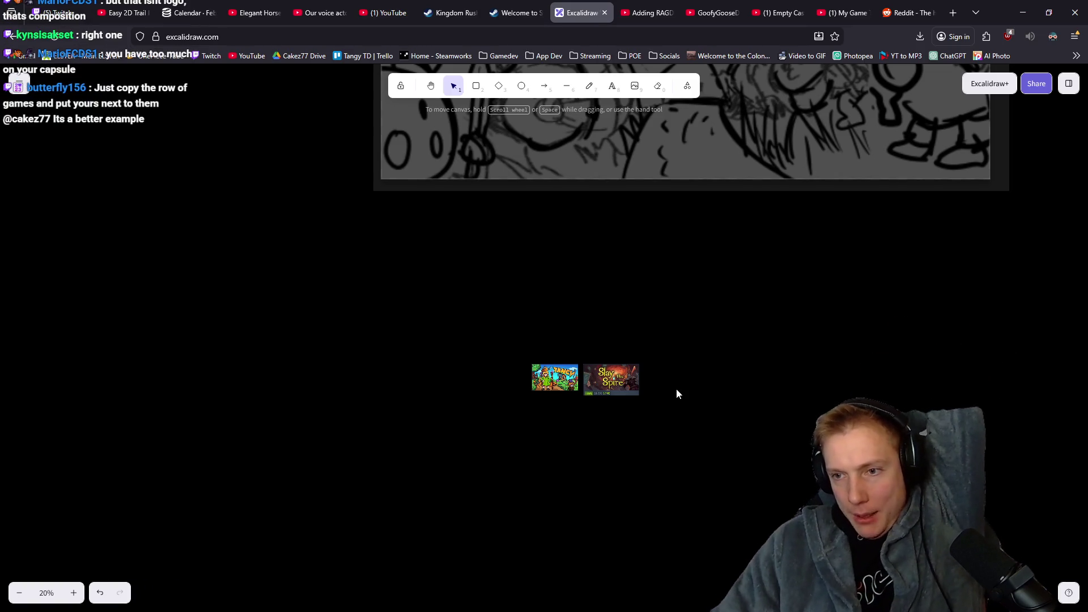
click(713, 202)
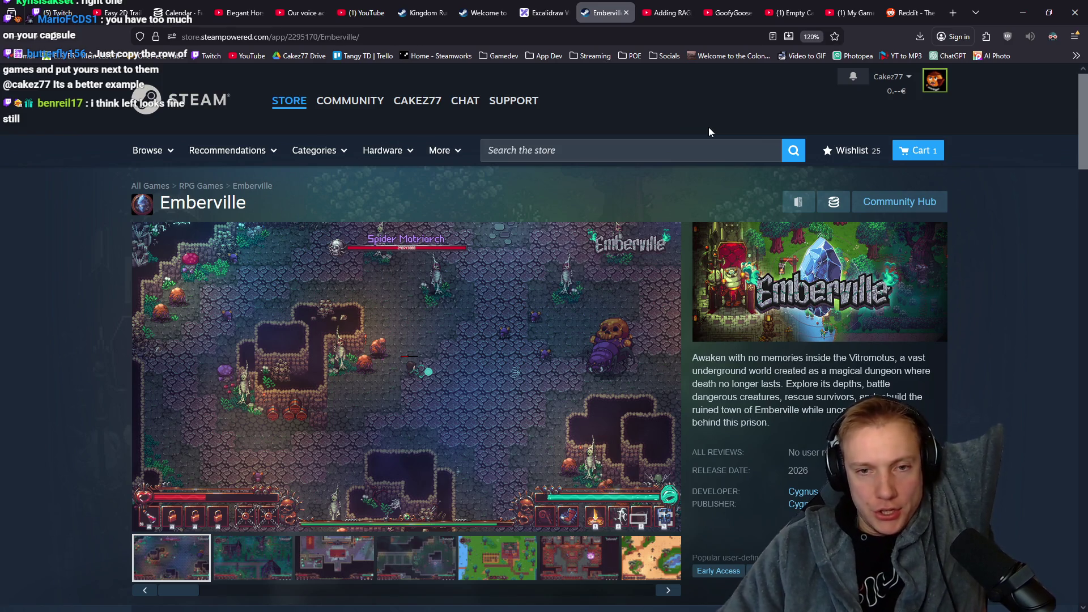
Step through Emberville's screenshots in the full-size viewer, then close it.
scroll(647, 127, down, 5)
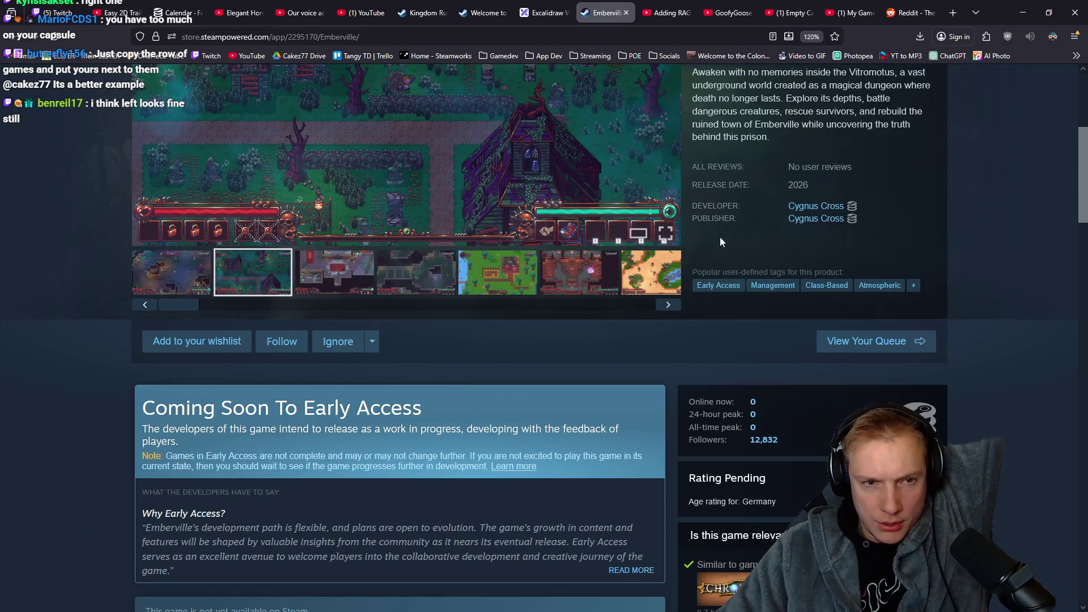
click(352, 271)
scroll(353, 271, up, 4)
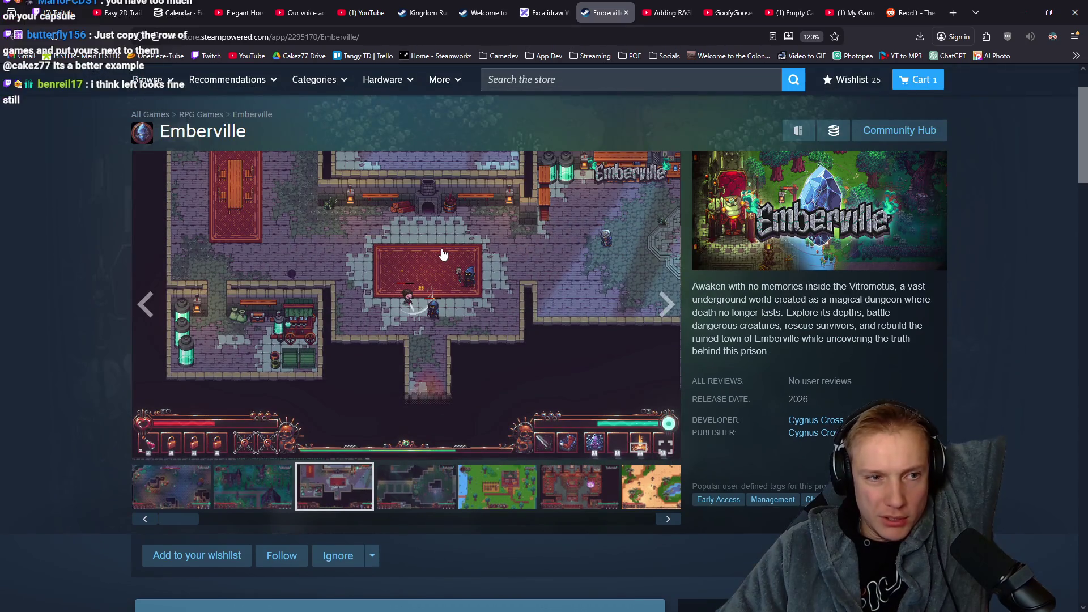
click(445, 247)
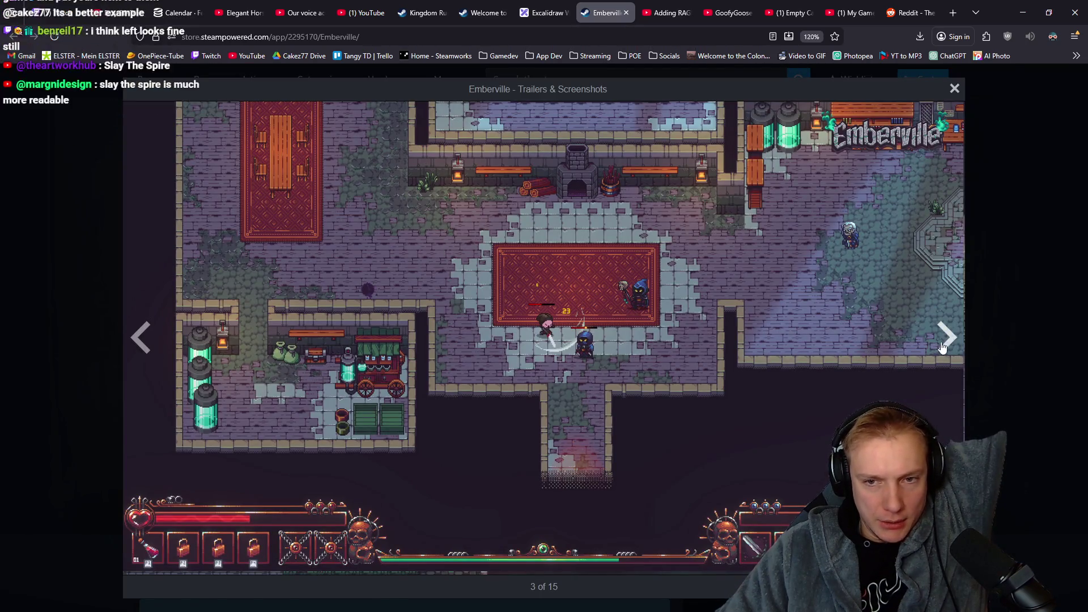
click(943, 347)
click(944, 347)
click(944, 347)
click(944, 347)
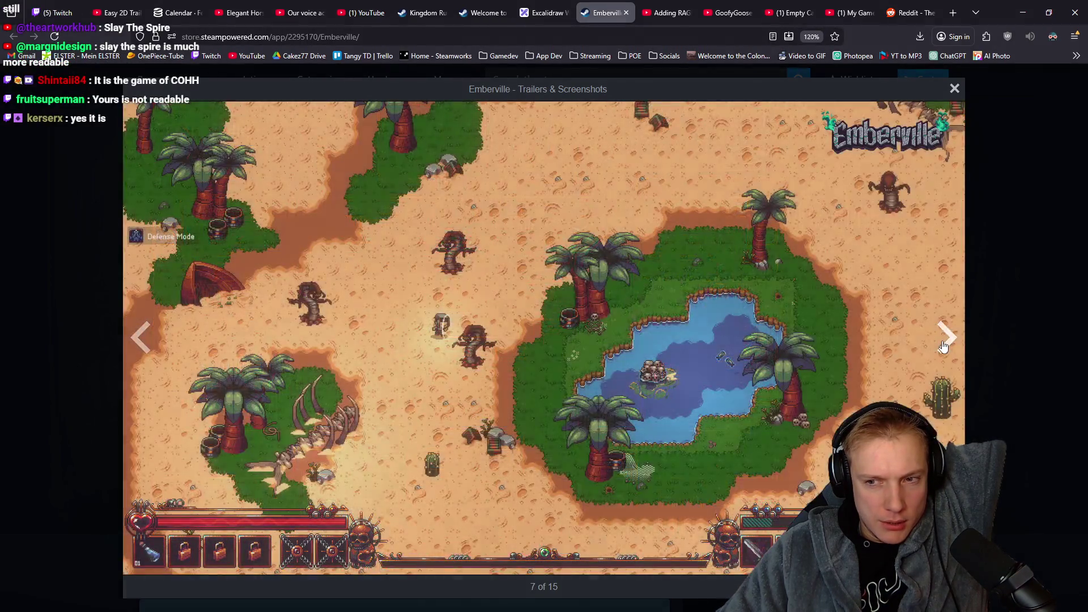
click(944, 347)
click(944, 347)
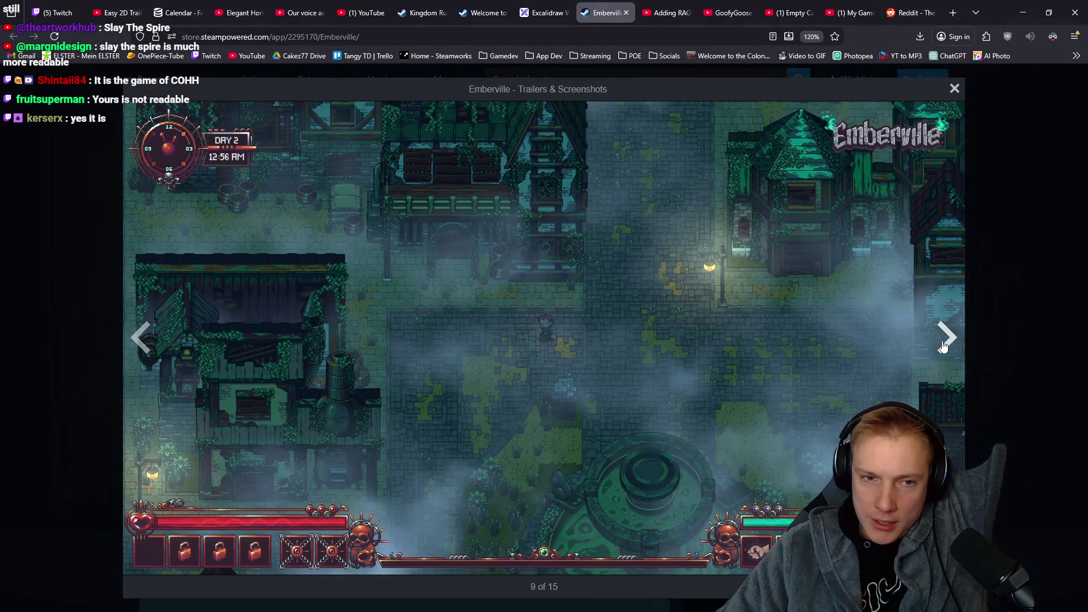
click(944, 347)
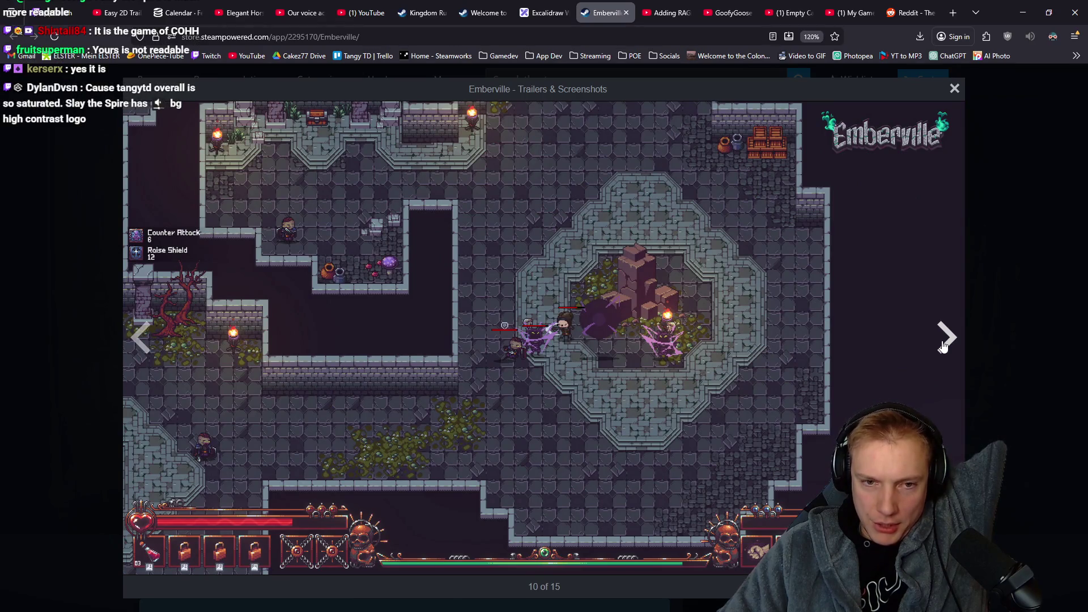
click(943, 347)
click(1015, 326)
Check Emberville on SteamDB, come back, then switch to the Adding RAGDOLLS Short.
scroll(1005, 365, down, 5)
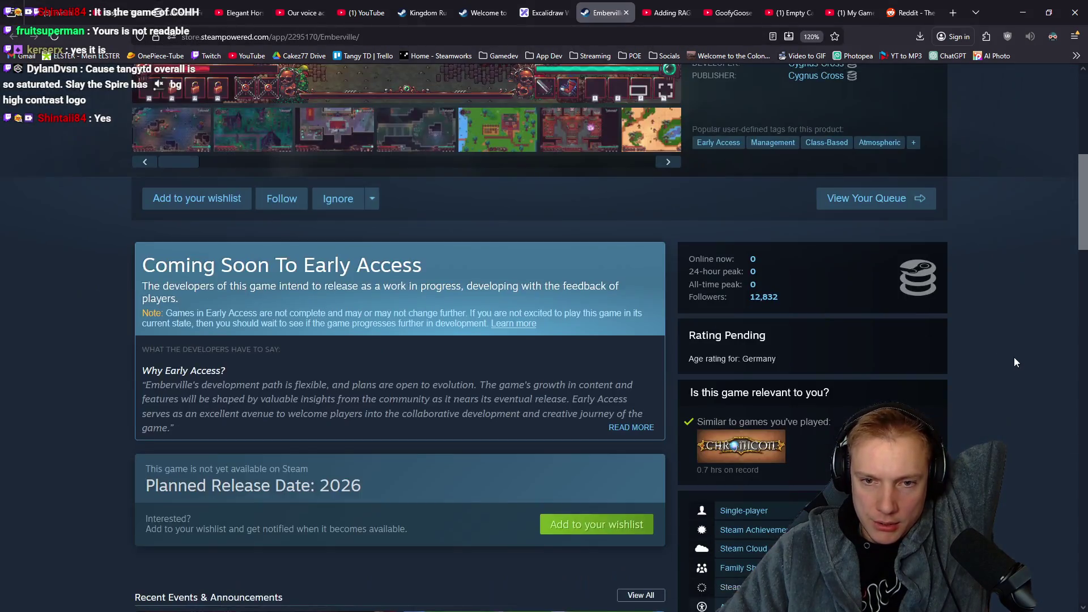
click(858, 257)
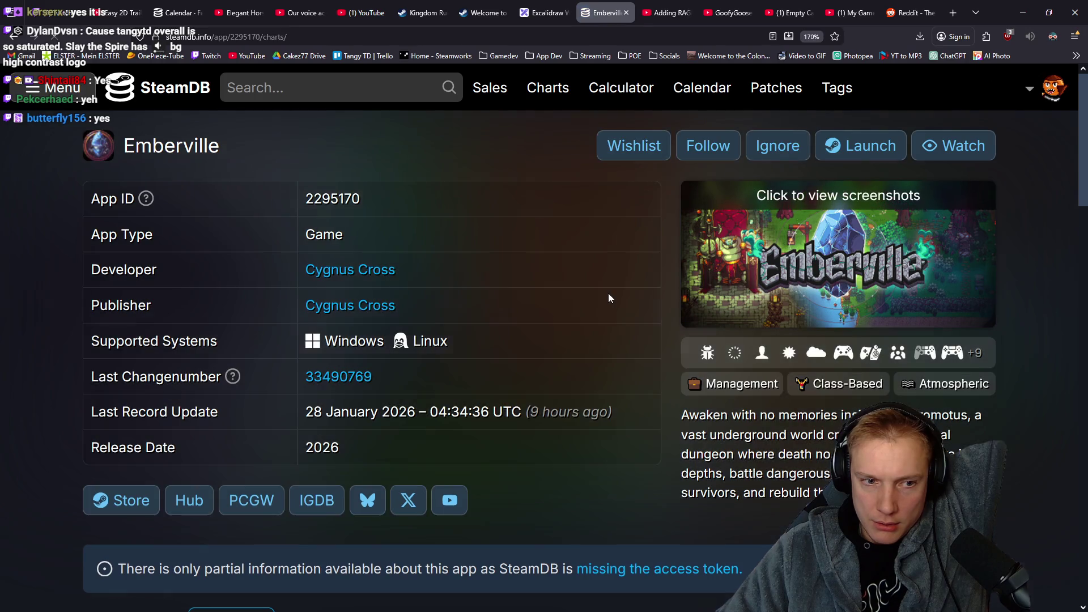
key(alt+Left)
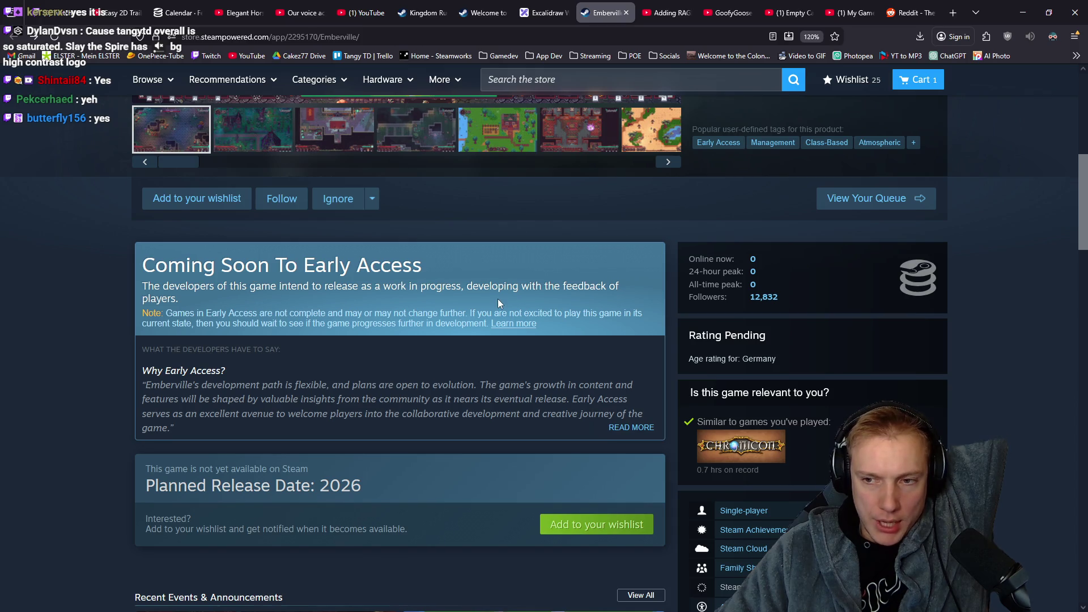
scroll(497, 298, up, 5)
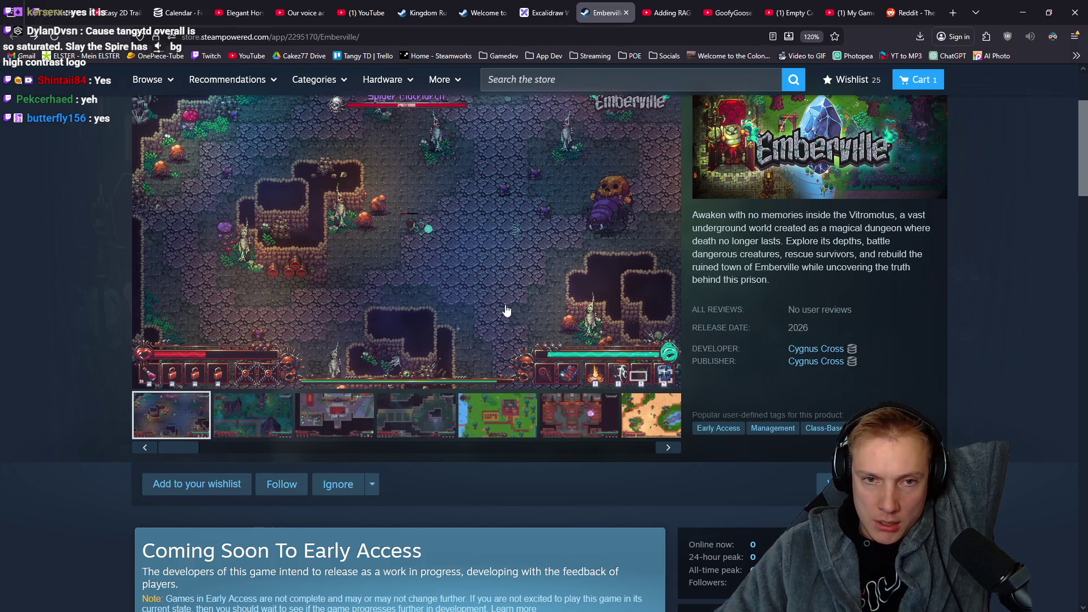
scroll(498, 312, up, 1)
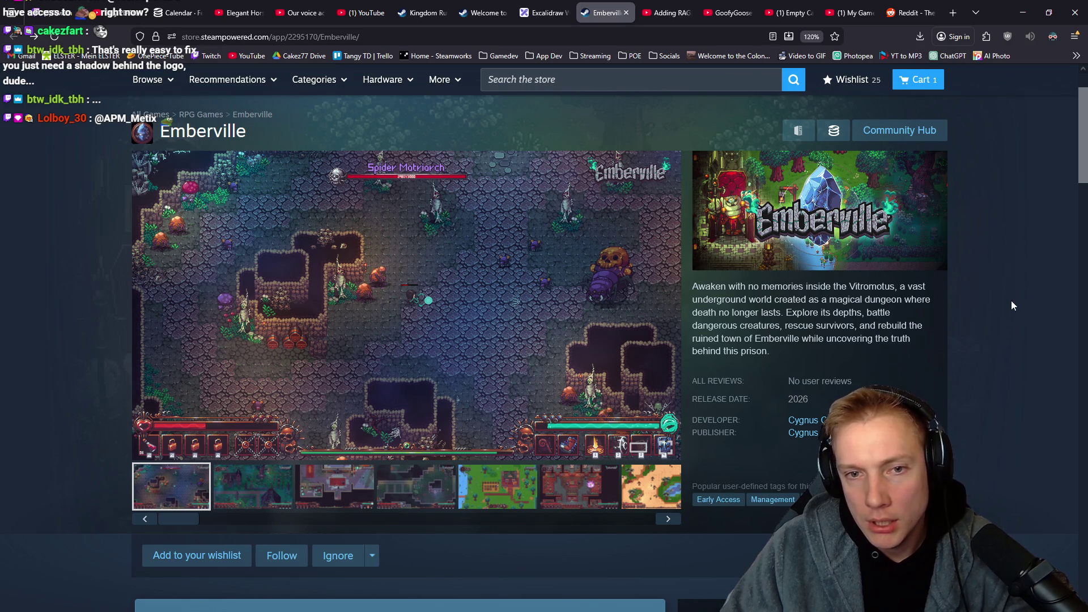
click(655, 7)
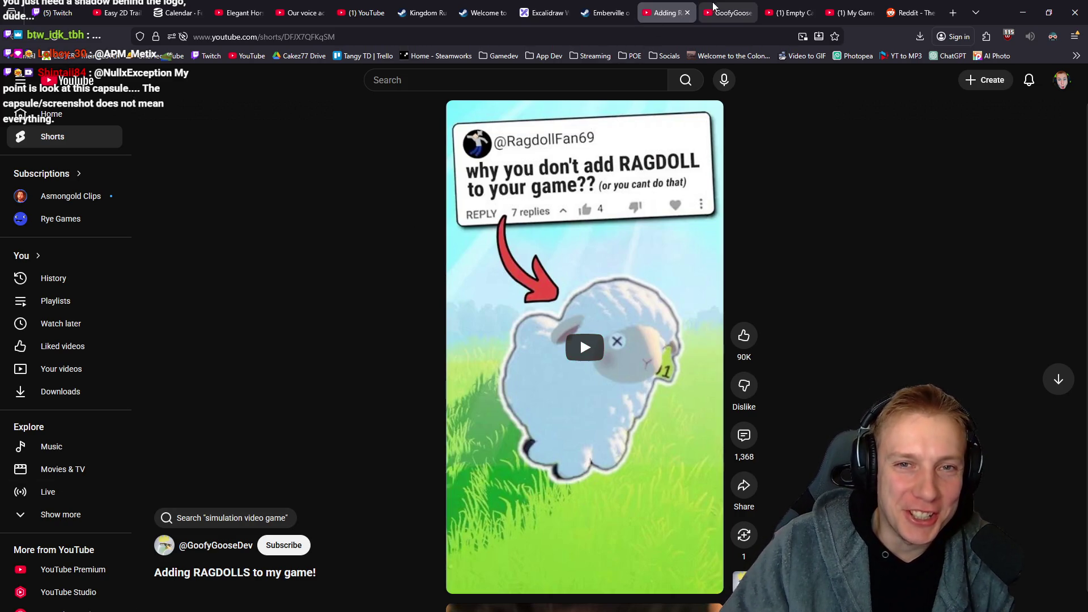
Browse the channel's Shorts, return to the Adding RAGDOLLS Short, then go back to Photopea.
click(729, 12)
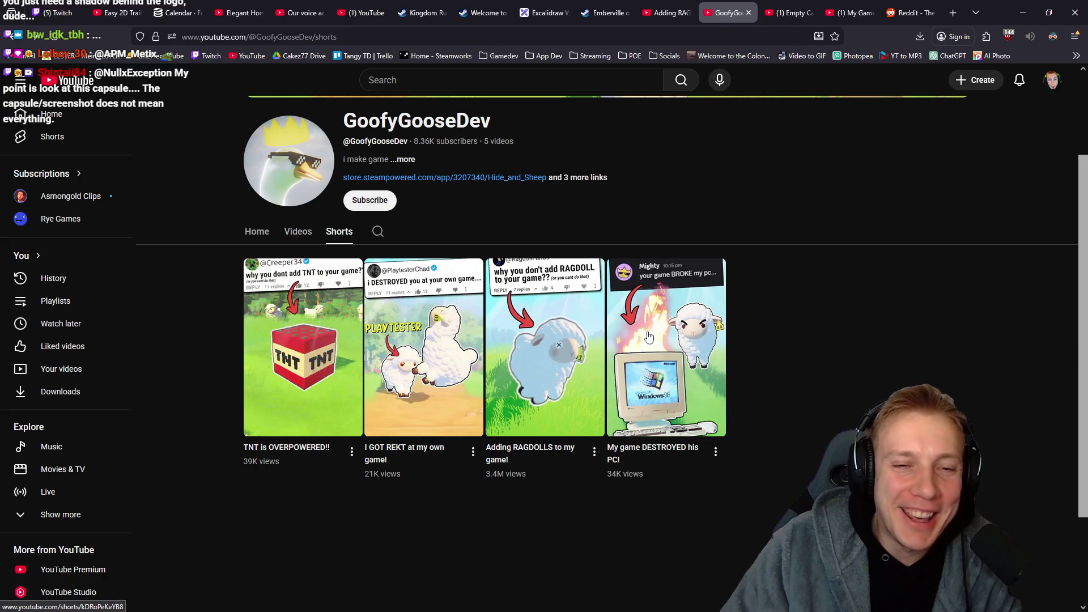
click(671, 7)
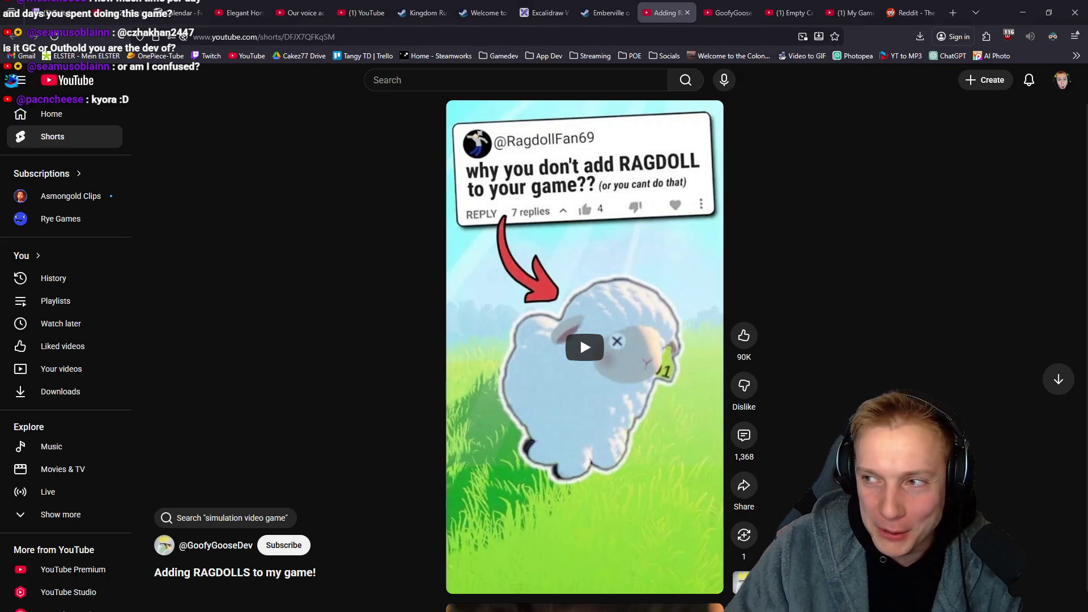
key(alt+Tab)
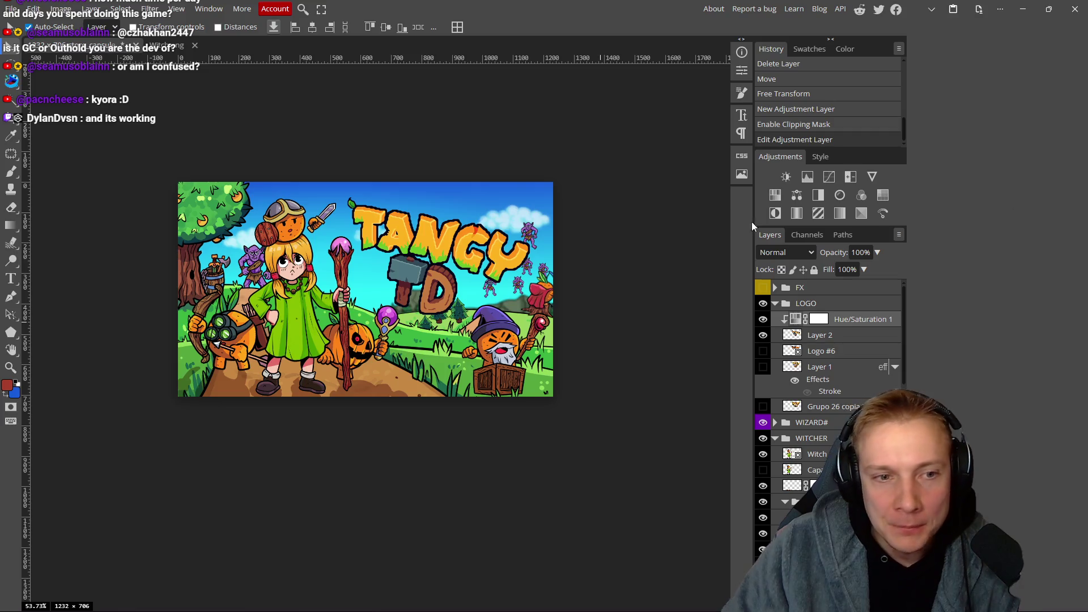
Give Layer 2 a black drop shadow: size 49 px, spread 15%, opacity 80%.
drag(613, 246, 597, 240)
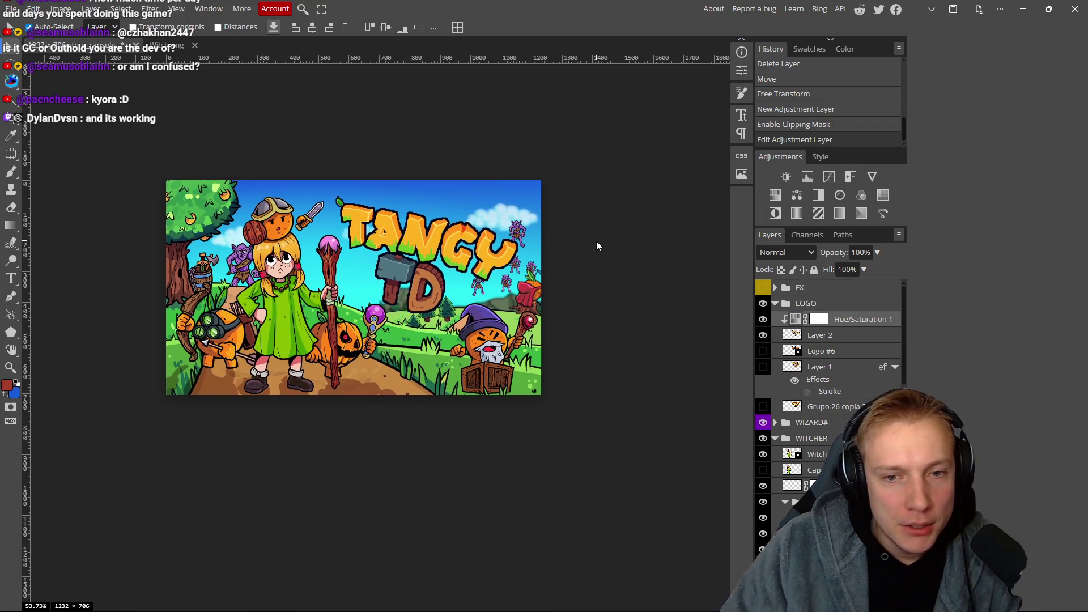
double_click(857, 335)
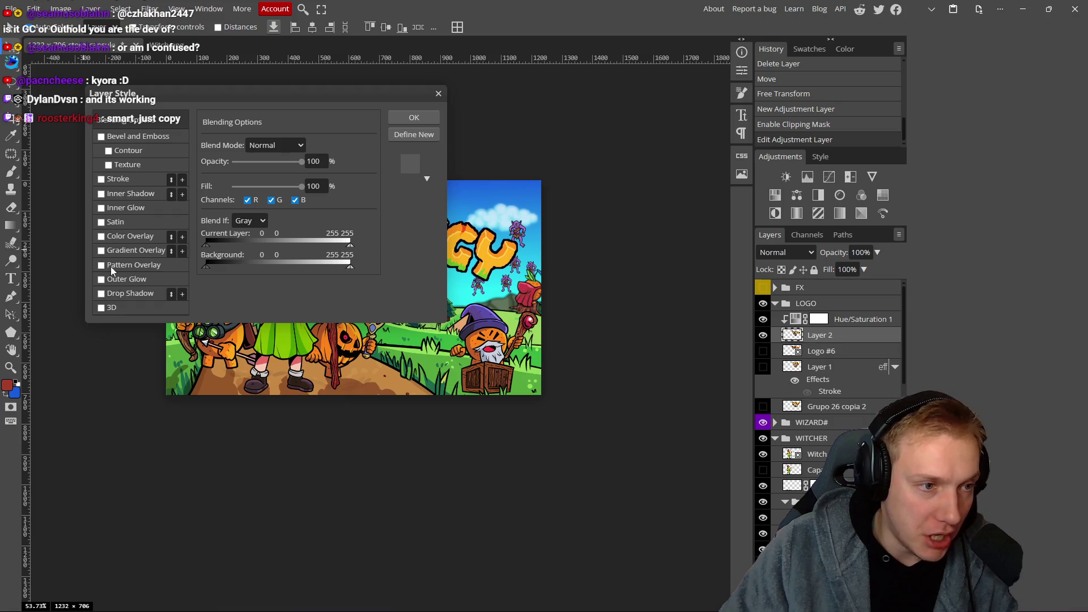
drag(277, 96, 741, 193)
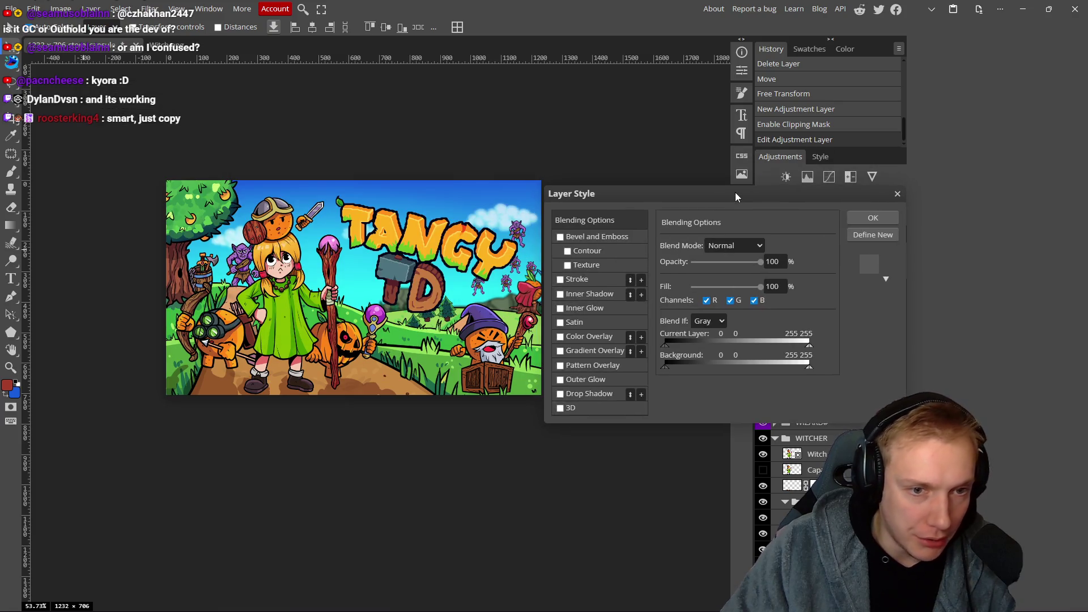
click(565, 392)
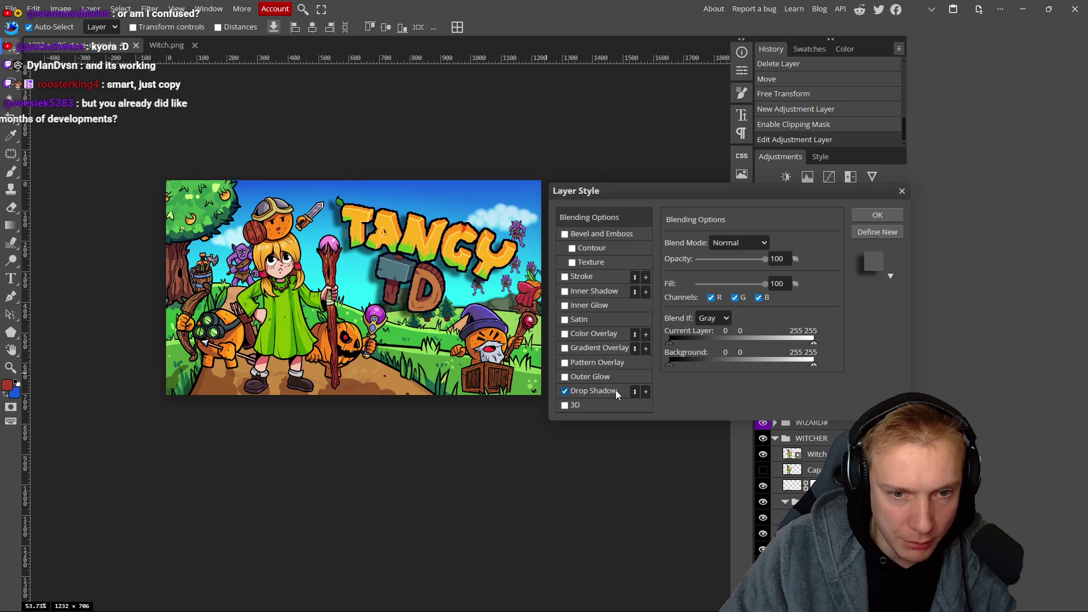
click(595, 391)
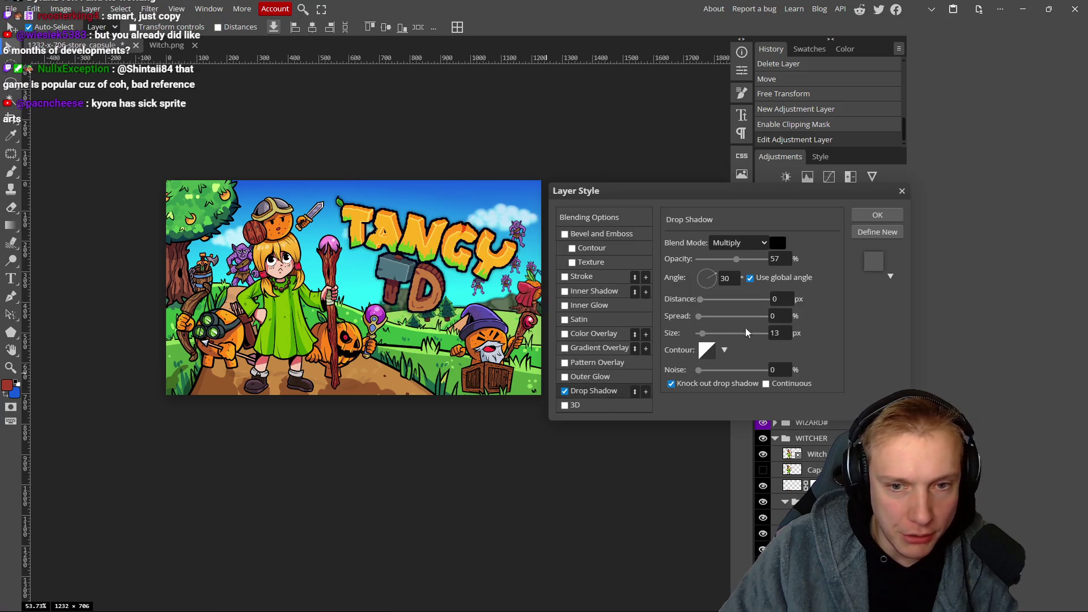
mouse_move(703, 334)
mouse_down()
mouse_move(715, 336)
mouse_move(712, 321)
mouse_up()
drag(739, 265, 754, 264)
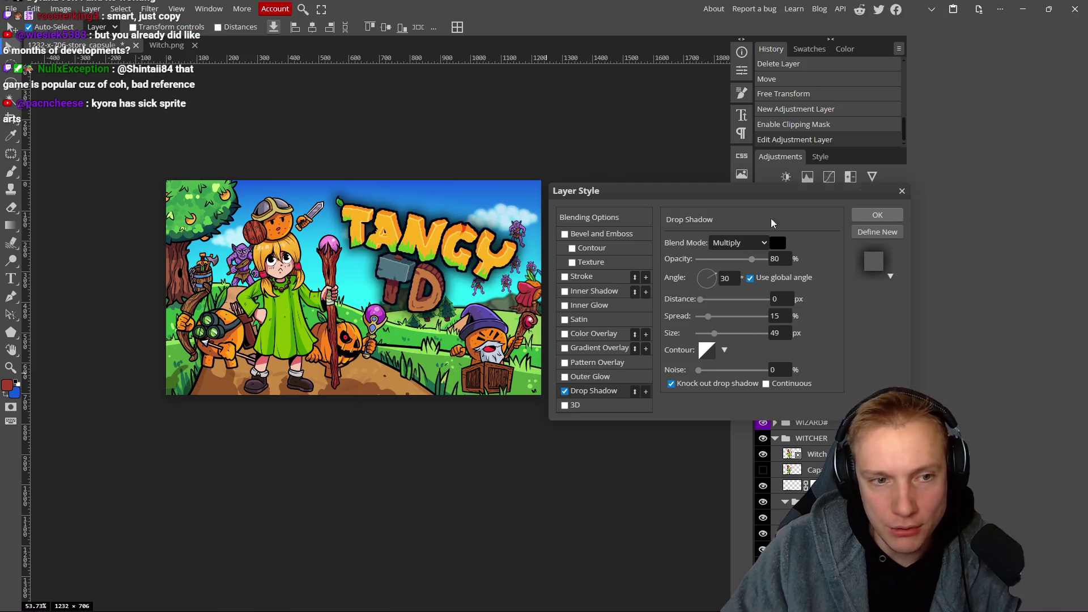
click(877, 214)
scroll(535, 254, down, 5)
scroll(536, 252, down, 3)
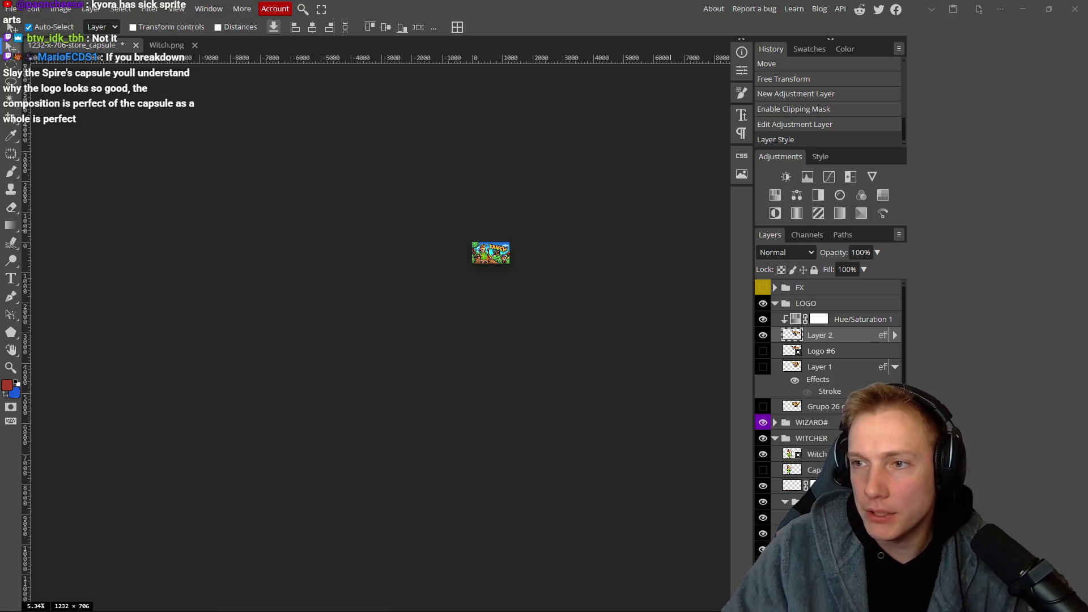
Glance at the Excalidraw board, then return to Photopea and zoom into the capsule.
key(alt+Tab)
click(555, 13)
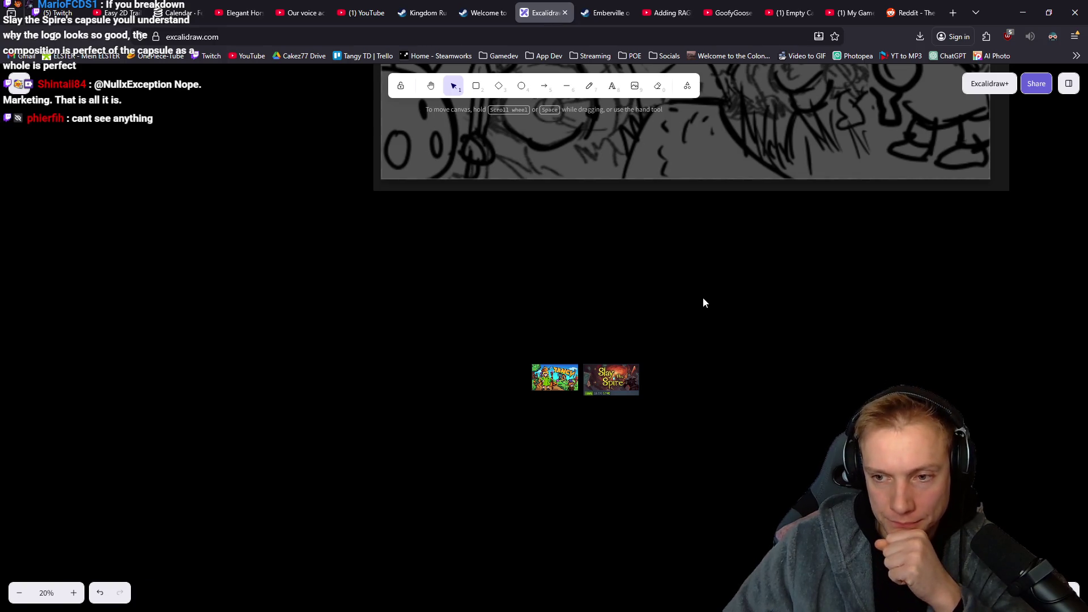
key(alt+Tab)
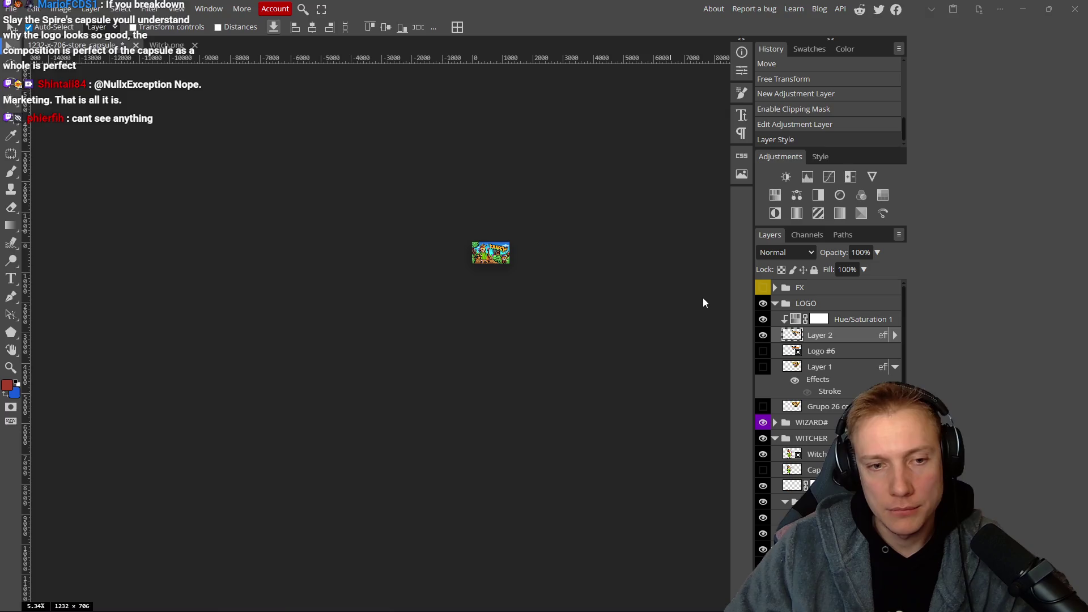
scroll(525, 260, up, 10)
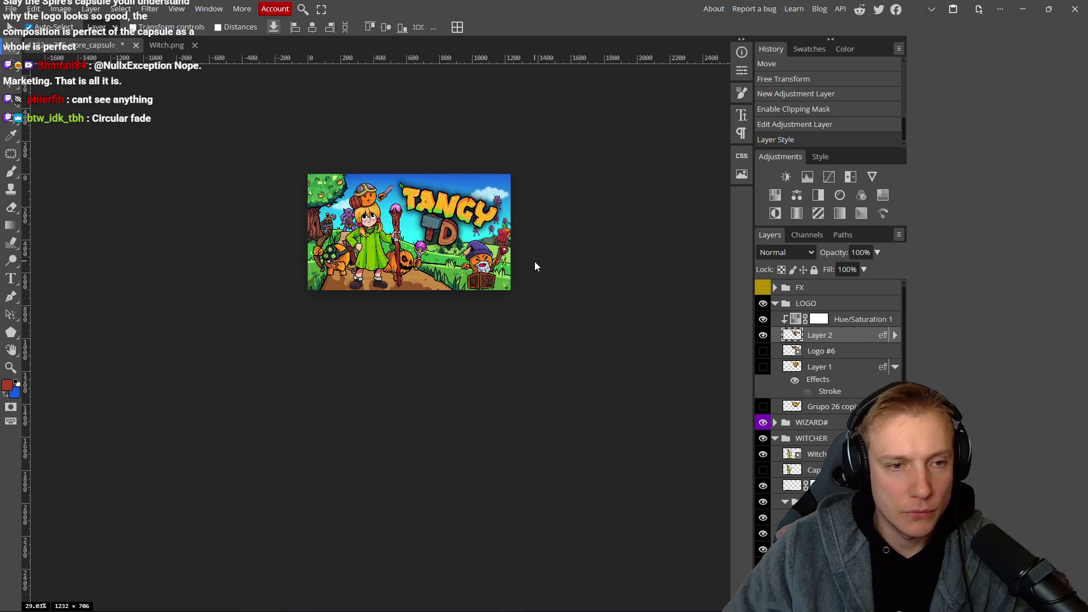
scroll(536, 266, up, 3)
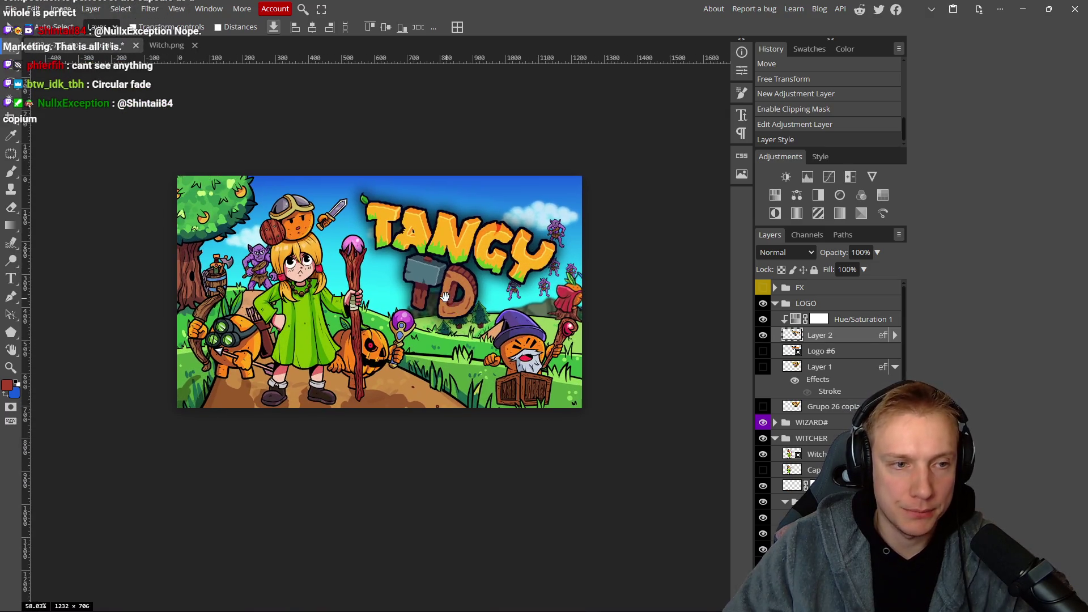
Snip the shadowed Tangy TD capsule and go back to the comparison board.
key(super+shift+s)
mouse_move(172, 172)
mouse_down()
mouse_move(608, 430)
mouse_move(593, 418)
mouse_up()
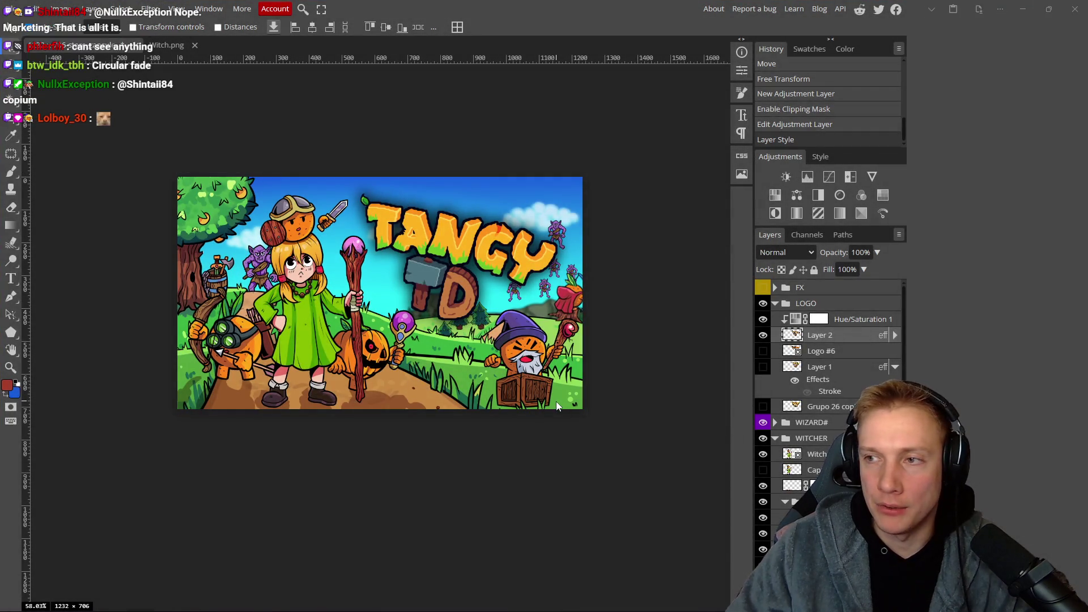
key(alt+Tab)
scroll(628, 393, up, 4)
scroll(672, 440, down, 4)
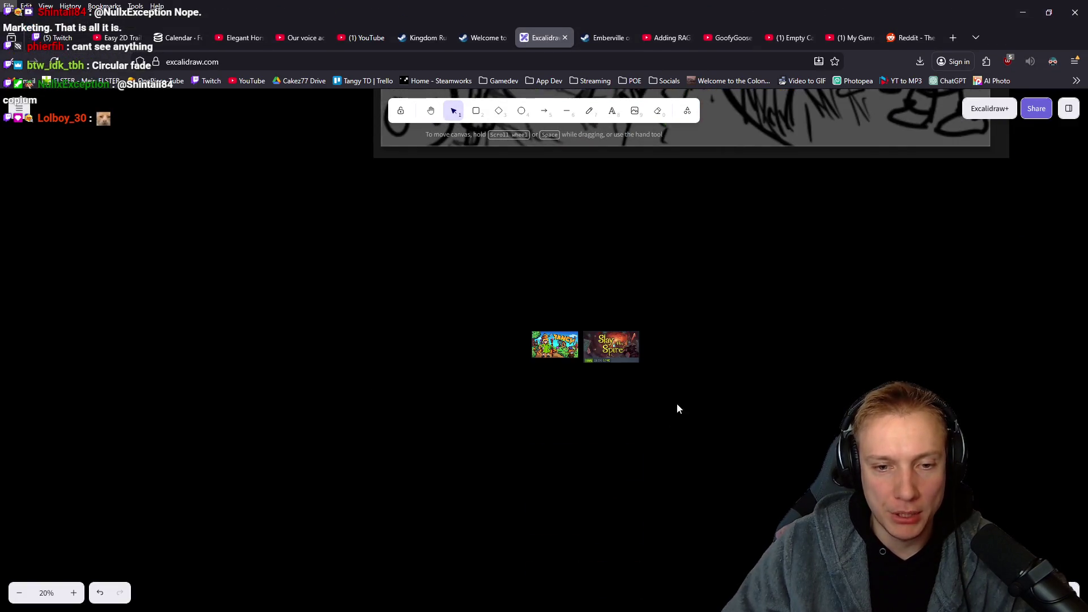
Paste the new capsule screenshot and scale it over Slay the Spire to match its size.
scroll(666, 355, up, 5)
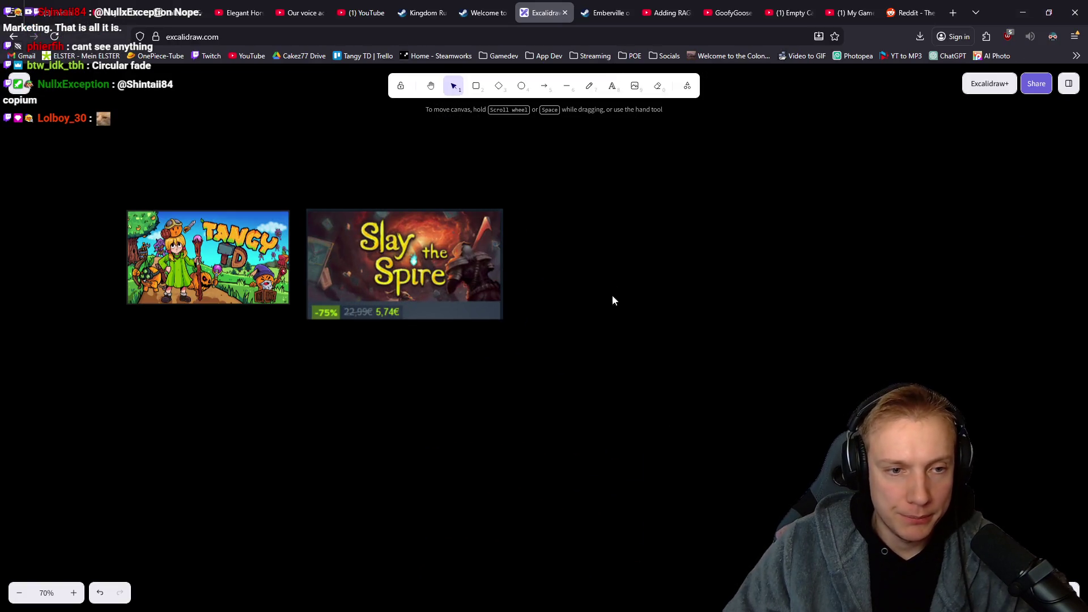
key(ctrl+v)
mouse_move(462, 191)
mouse_down()
mouse_move(589, 245)
mouse_move(584, 253)
mouse_up()
mouse_move(641, 300)
mouse_down()
mouse_move(434, 256)
mouse_move(647, 304)
mouse_up()
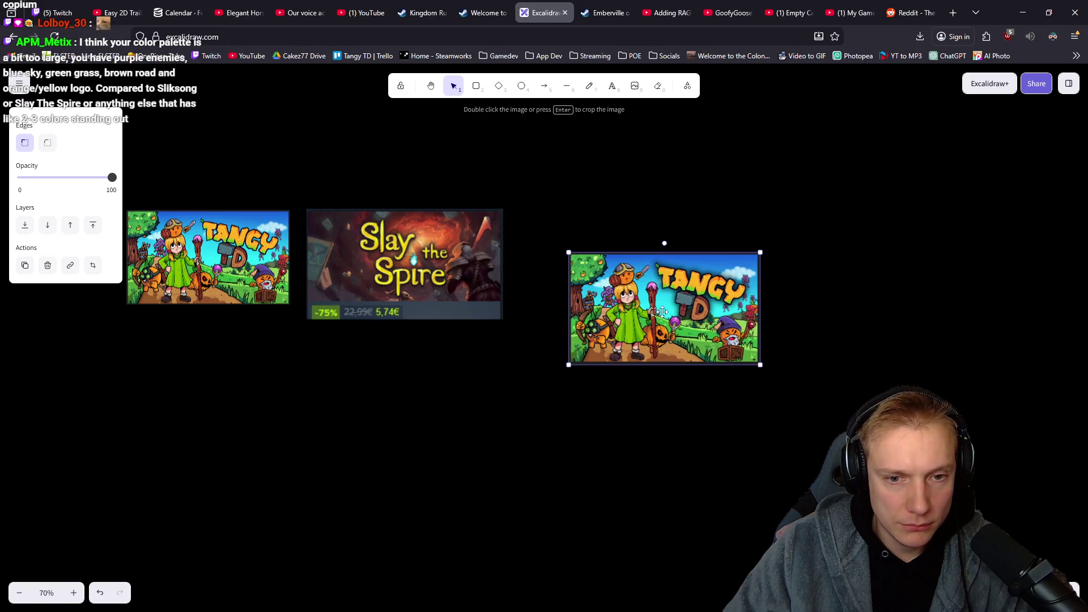
drag(760, 361, 744, 357)
drag(566, 285, 448, 260)
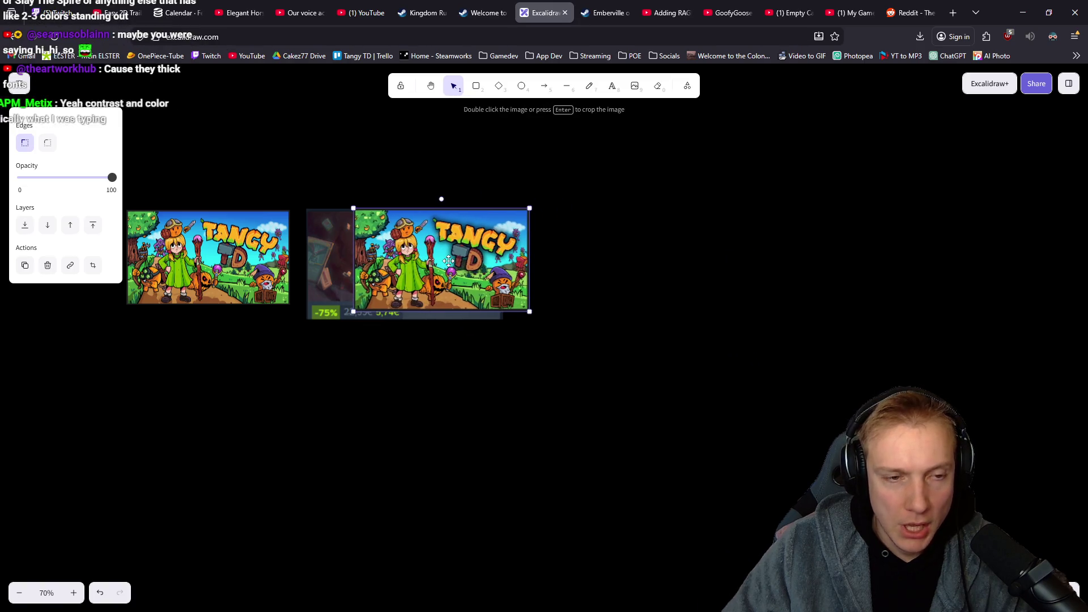
drag(529, 311, 517, 304)
mouse_move(461, 252)
mouse_down()
mouse_move(417, 256)
mouse_move(427, 254)
mouse_up()
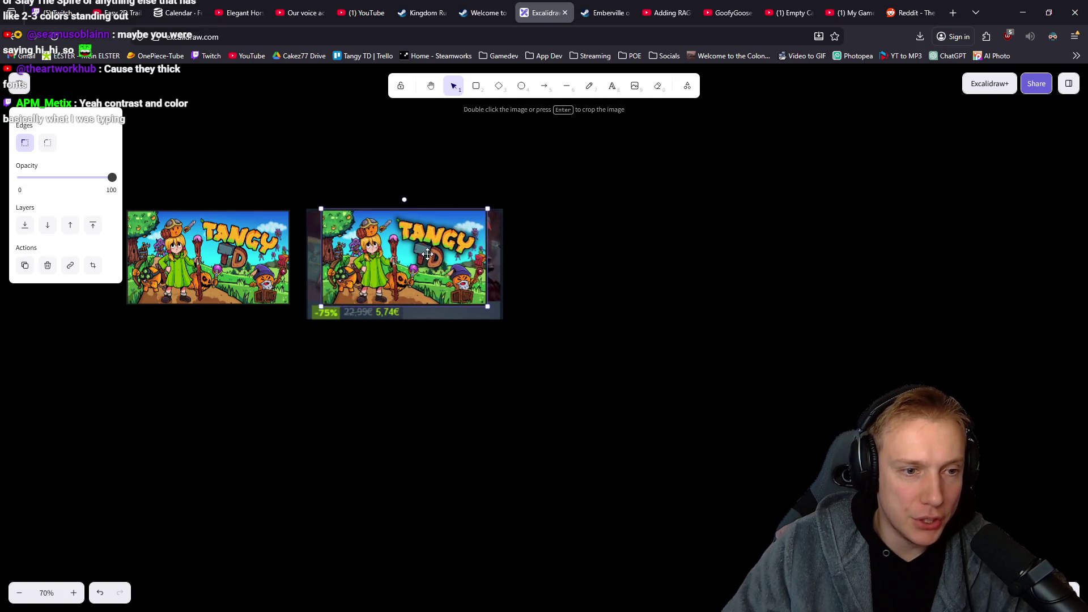
mouse_move(416, 329)
mouse_down()
mouse_move(403, 332)
mouse_move(459, 322)
mouse_move(452, 336)
mouse_up()
Place the new capsule right of Slay the Spire, then return to Photopea.
mouse_move(651, 318)
mouse_down()
mouse_move(665, 263)
mouse_move(625, 256)
mouse_up()
click(579, 362)
scroll(578, 363, down, 5)
scroll(576, 351, up, 5)
ctrl+scroll(573, 368, down, 10)
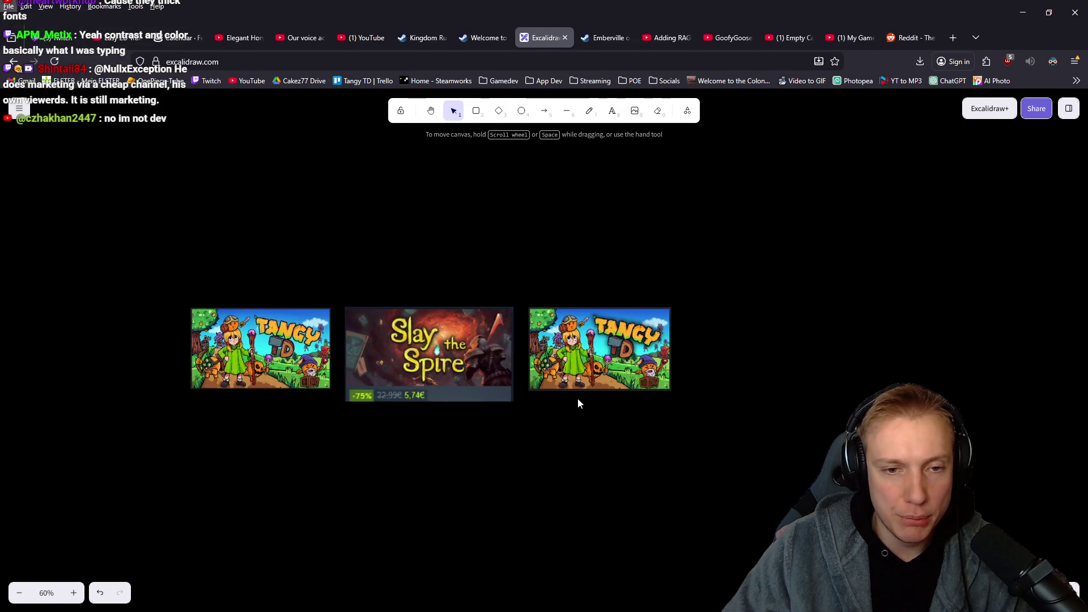
ctrl+scroll(585, 400, up, 3)
ctrl+scroll(587, 400, down, 1)
ctrl+scroll(587, 401, down, 2)
ctrl+scroll(588, 400, up, 2)
ctrl+scroll(588, 400, up, 1)
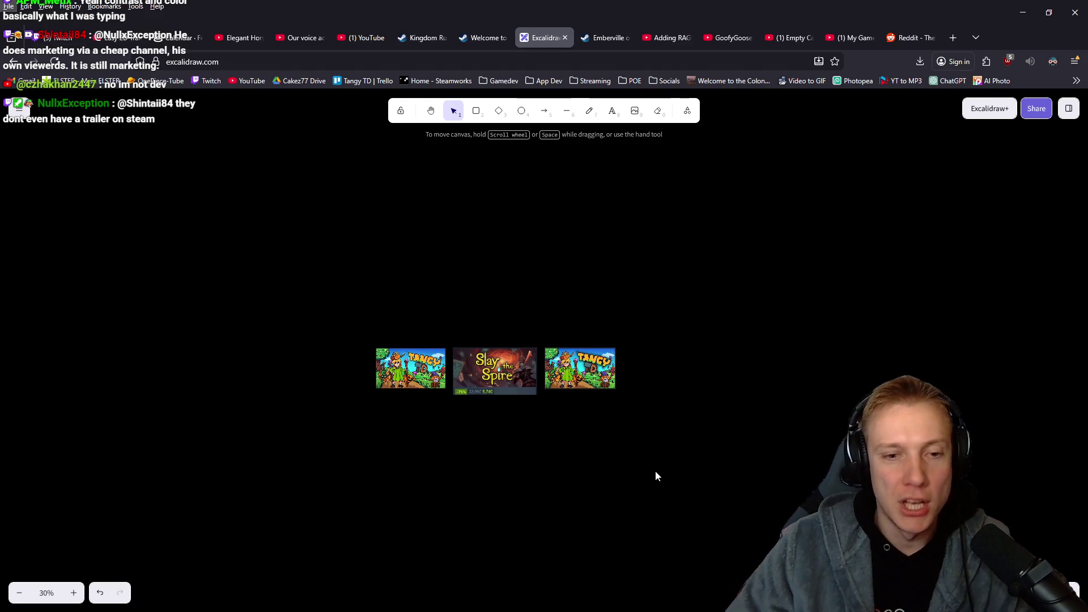
key(alt)
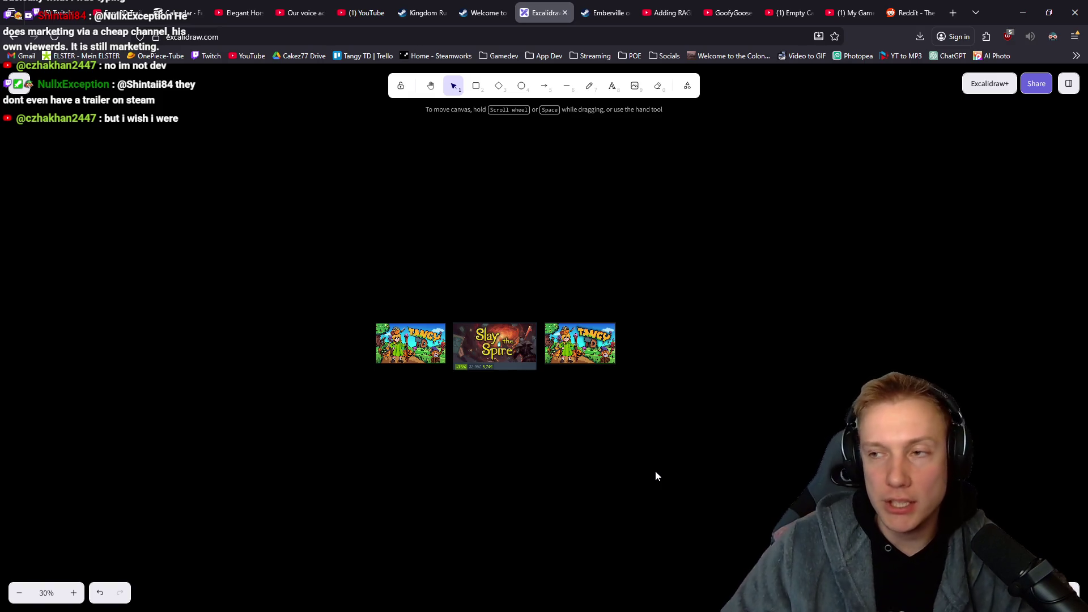
key(alt+Tab)
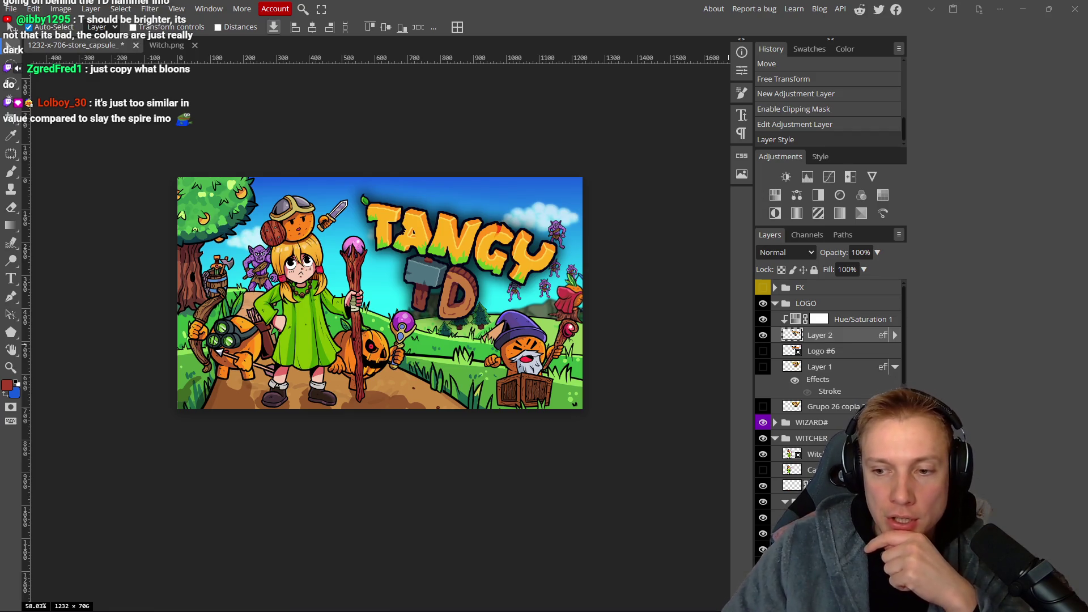
Hide the wooden Layer 2 logo inside the LOGO group.
scroll(488, 332, down, 1)
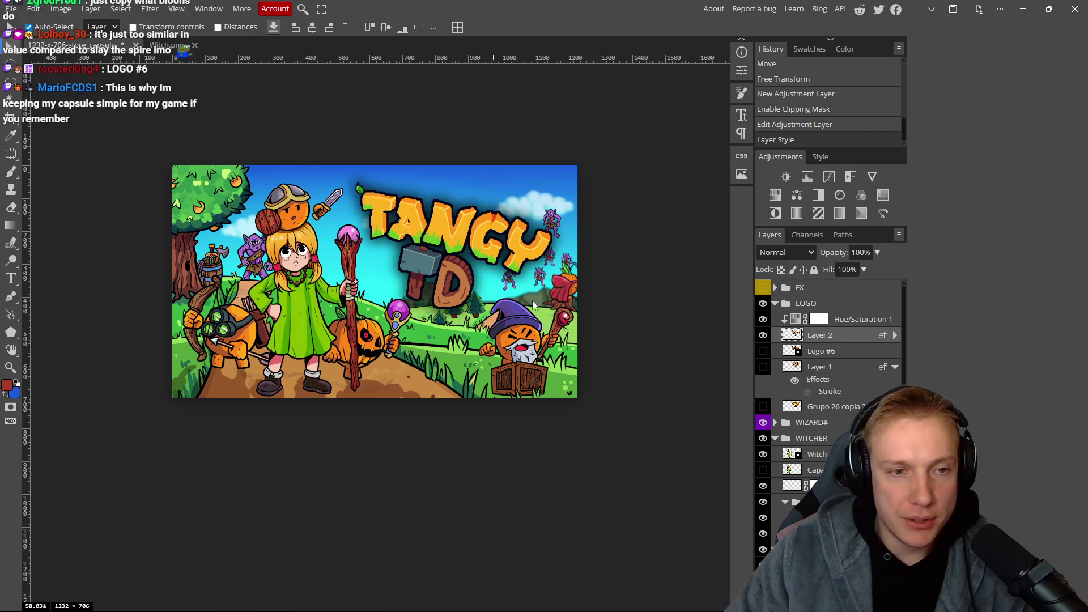
click(763, 335)
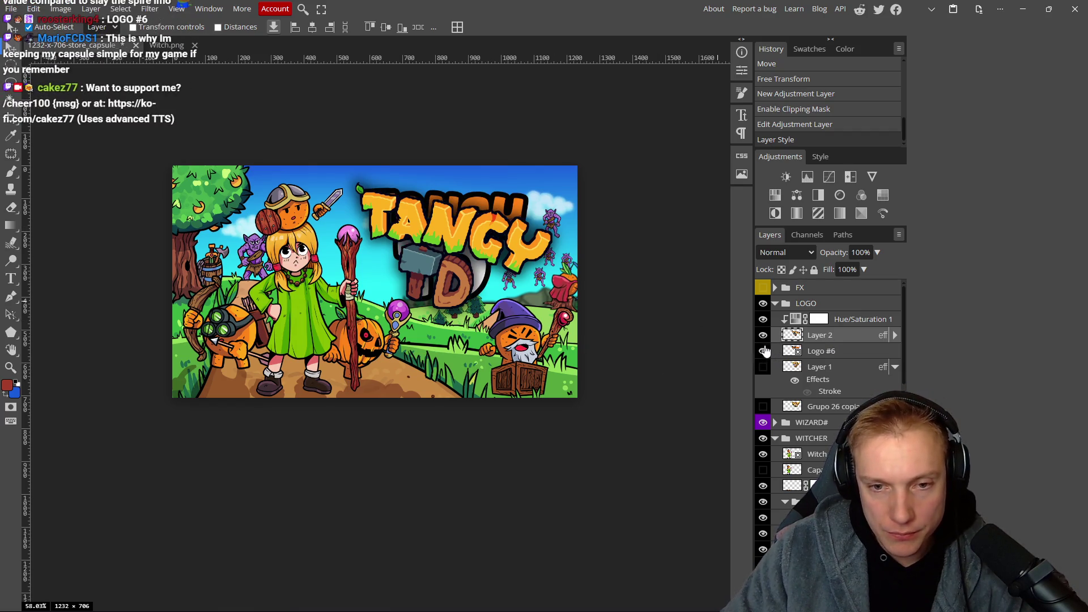
Turn on Logo #6 so the orange-and-white logo shows on the capsule.
click(763, 351)
scroll(517, 295, down, 3)
scroll(522, 286, down, 10)
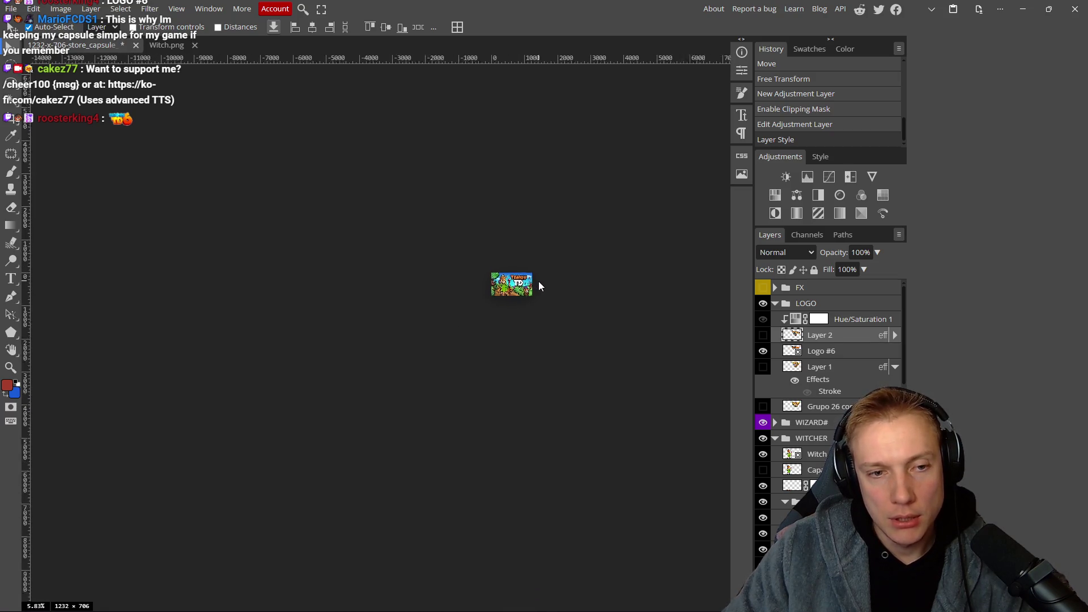
Open the Logo #6 smart object as its own document.
scroll(538, 281, up, 4)
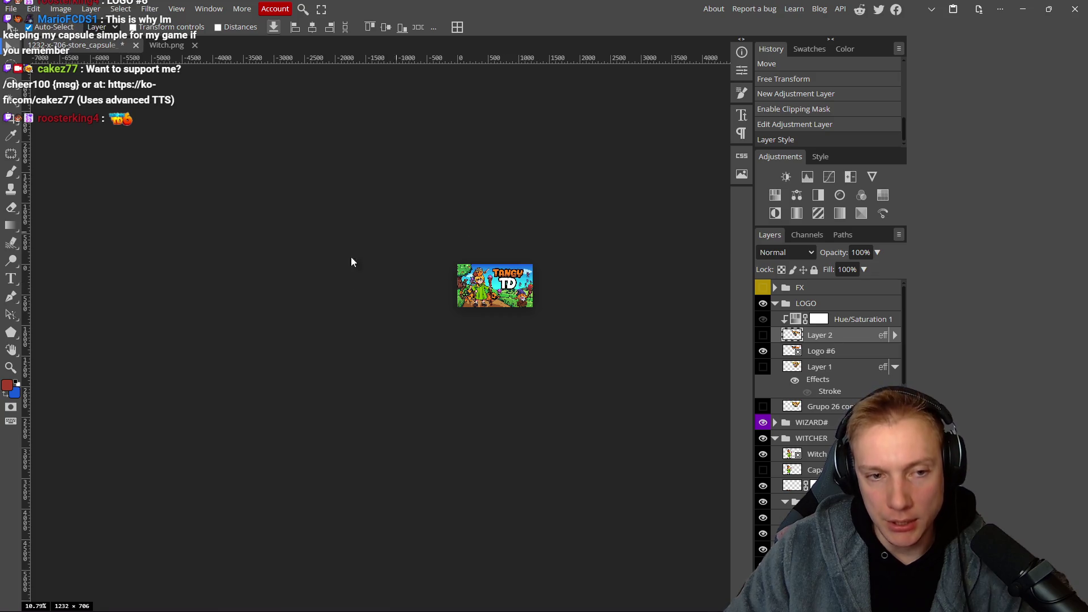
scroll(627, 302, down, 1)
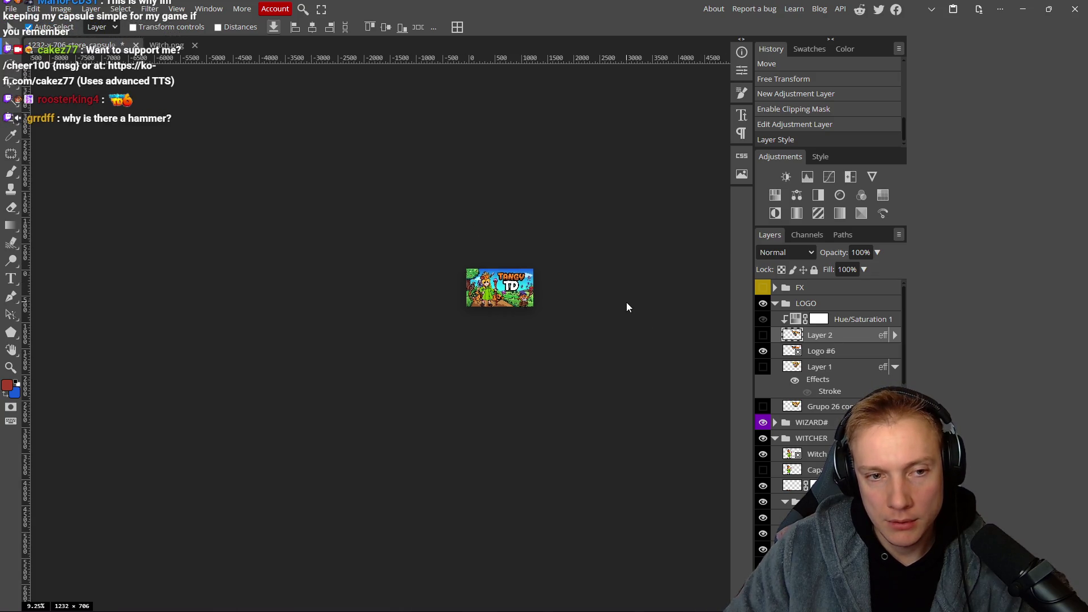
scroll(520, 313, up, 10)
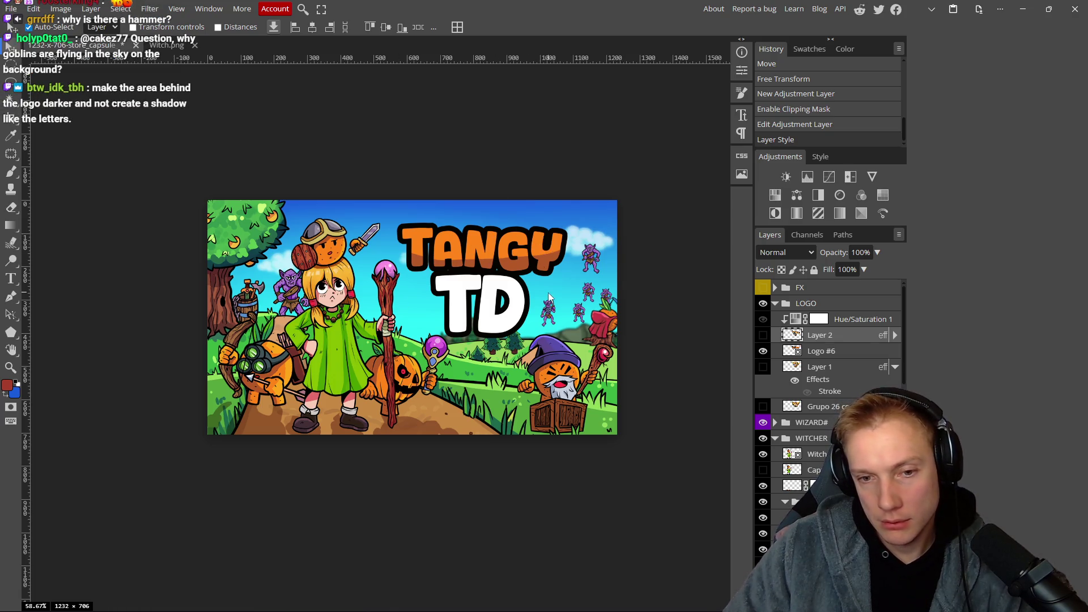
scroll(548, 296, up, 2)
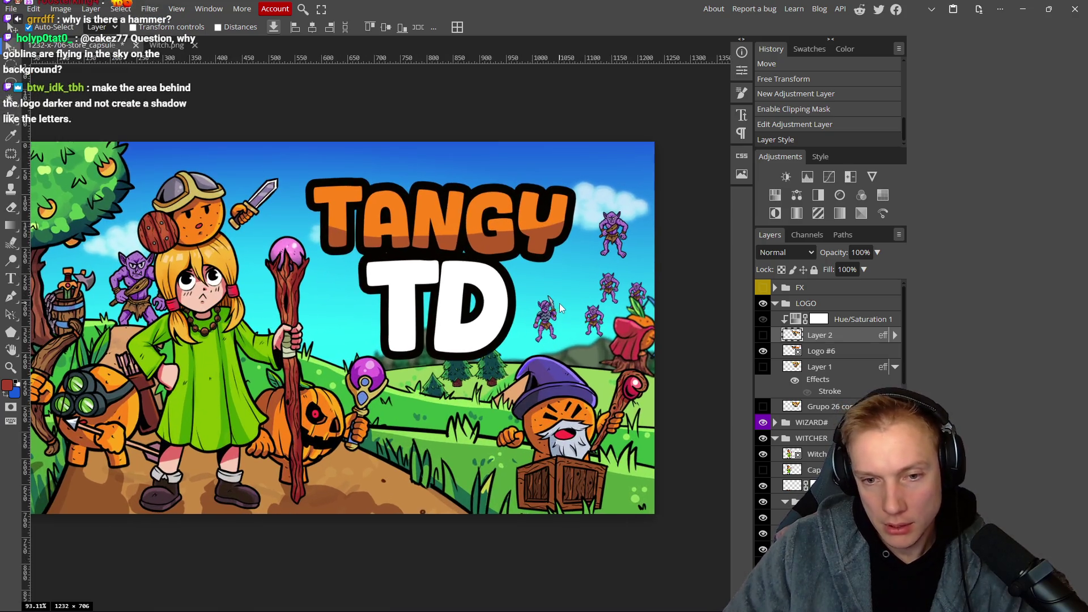
double_click(795, 352)
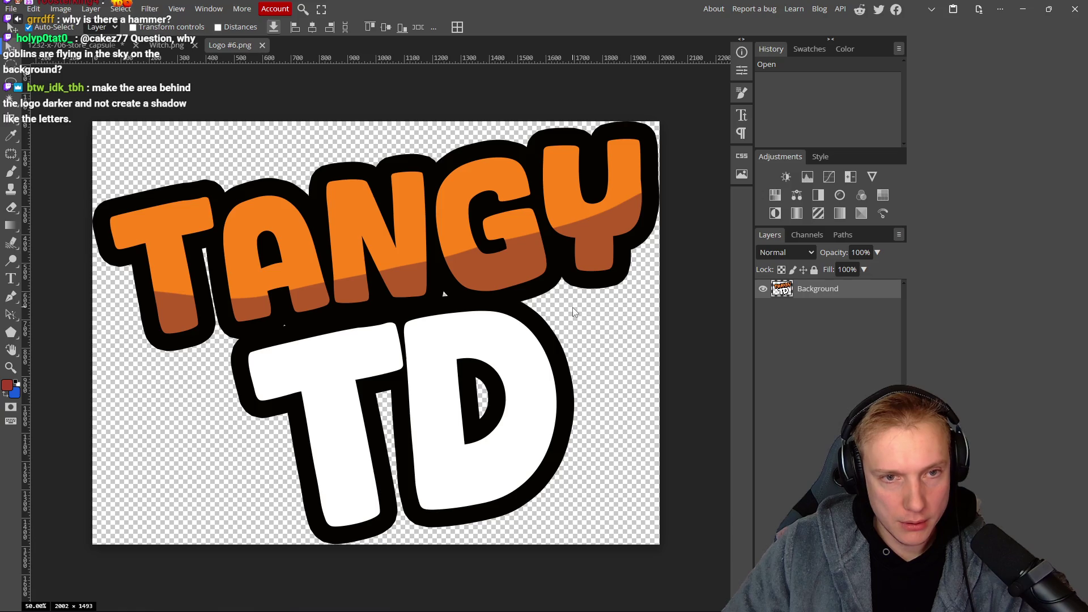
Close the separate Logo #6.png and Witch.png documents.
right_click(507, 337)
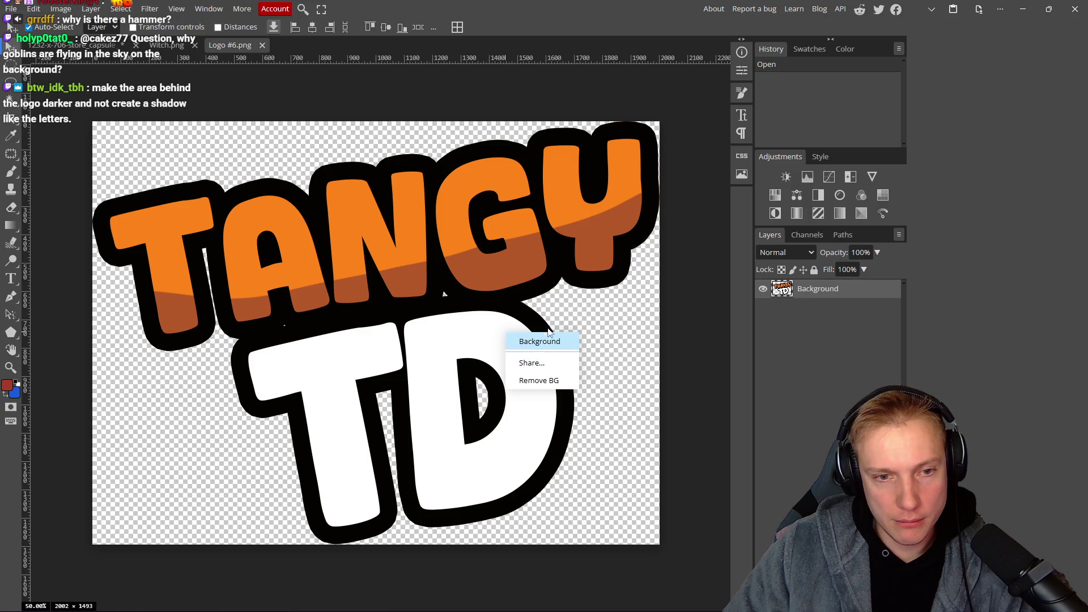
click(532, 342)
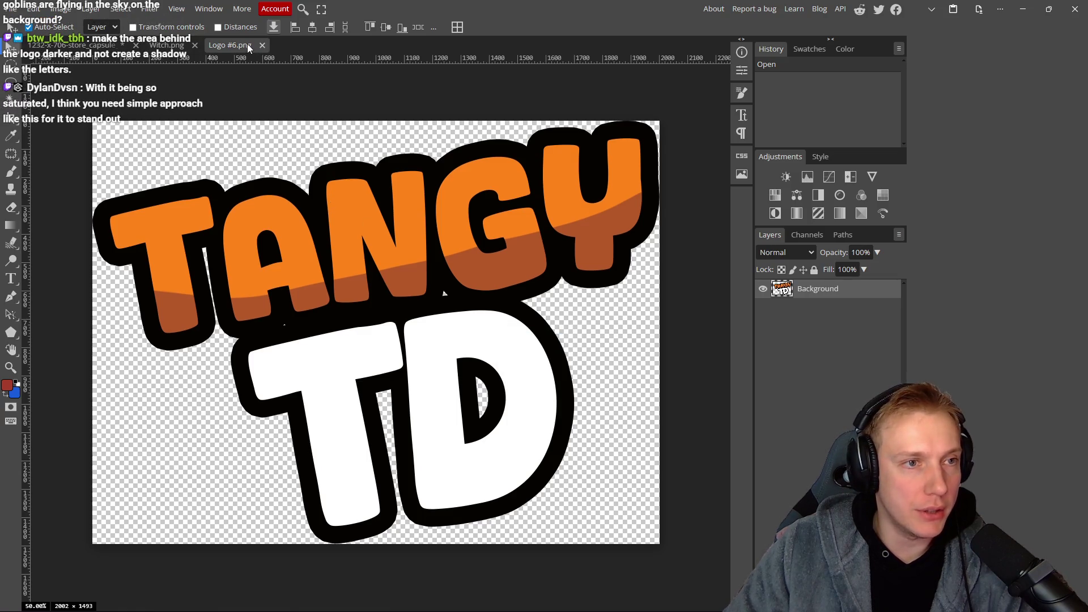
click(262, 46)
click(194, 46)
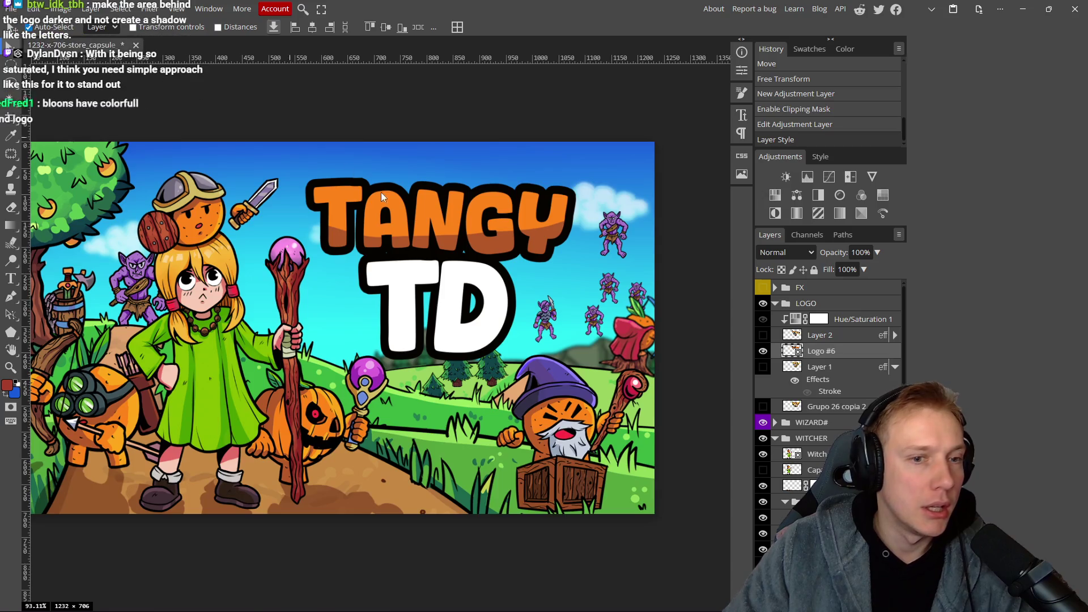
Reposition the sword goblin back up into the capsule's sky.
scroll(526, 356, up, 3)
scroll(534, 326, up, 2)
mouse_move(526, 270)
mouse_down()
mouse_move(609, 250)
mouse_move(572, 297)
mouse_move(607, 370)
mouse_move(565, 371)
mouse_move(608, 381)
mouse_up()
scroll(517, 335, down, 4)
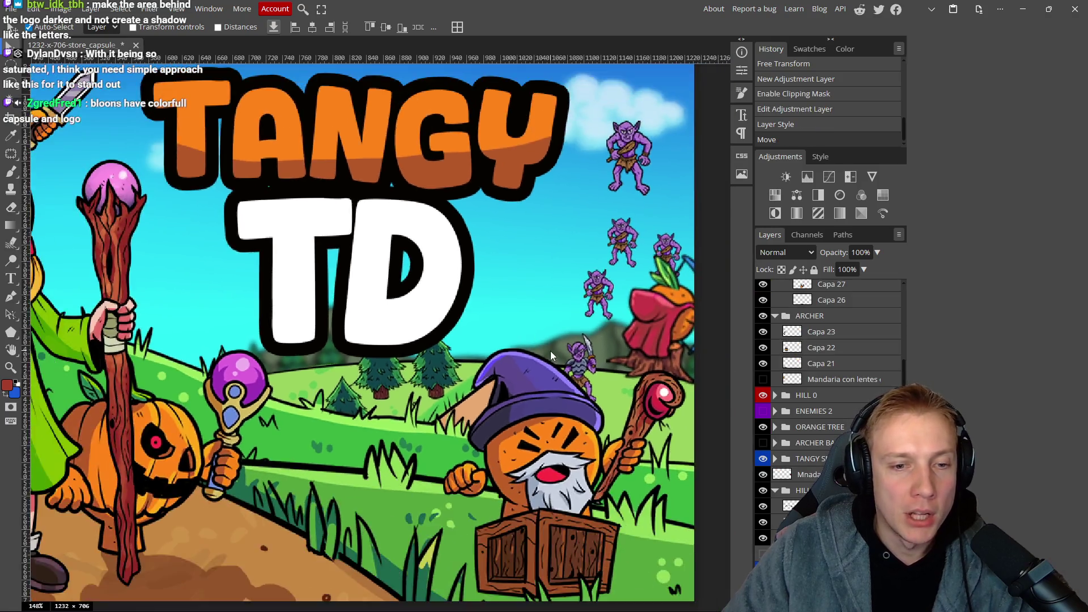
drag(561, 349, 535, 247)
Undo an accidental hill shift and link the selected layers together.
scroll(567, 369, left, 3)
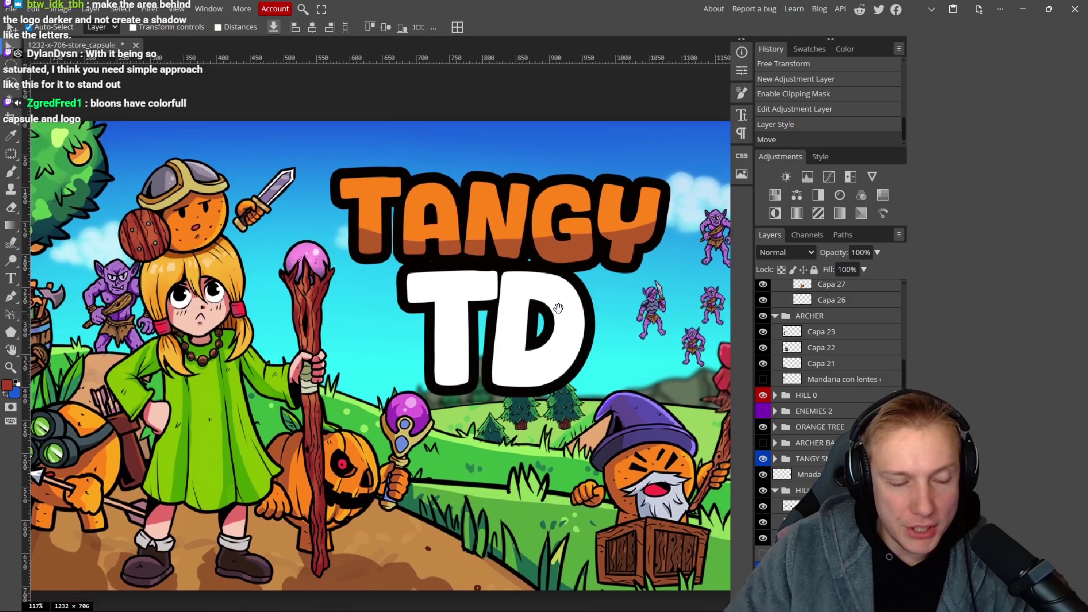
drag(444, 391, 451, 389)
key(ctrl+z)
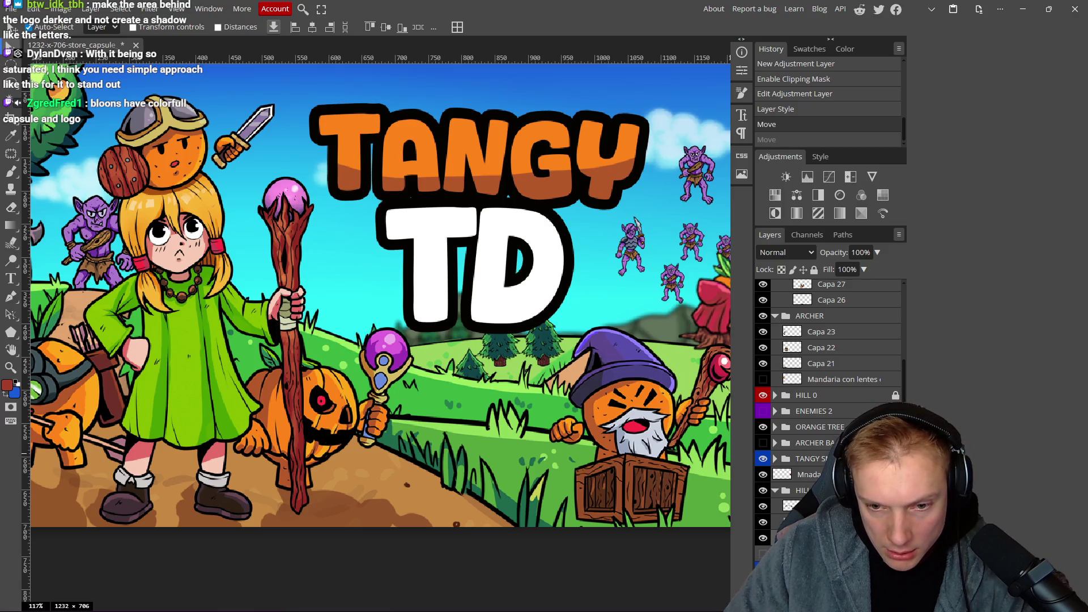
click(767, 603)
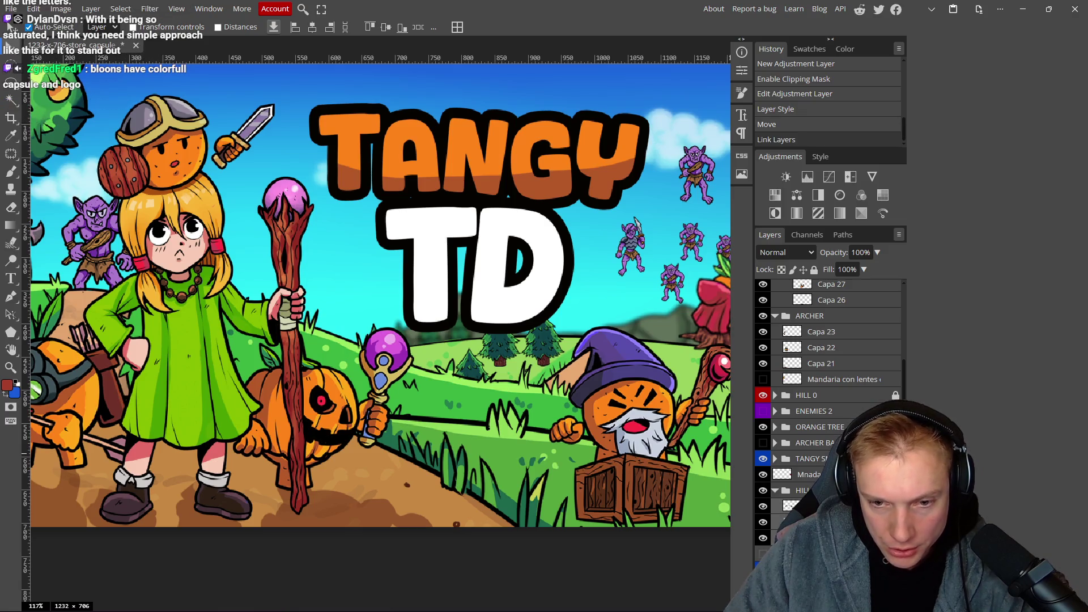
scroll(468, 398, down, 2)
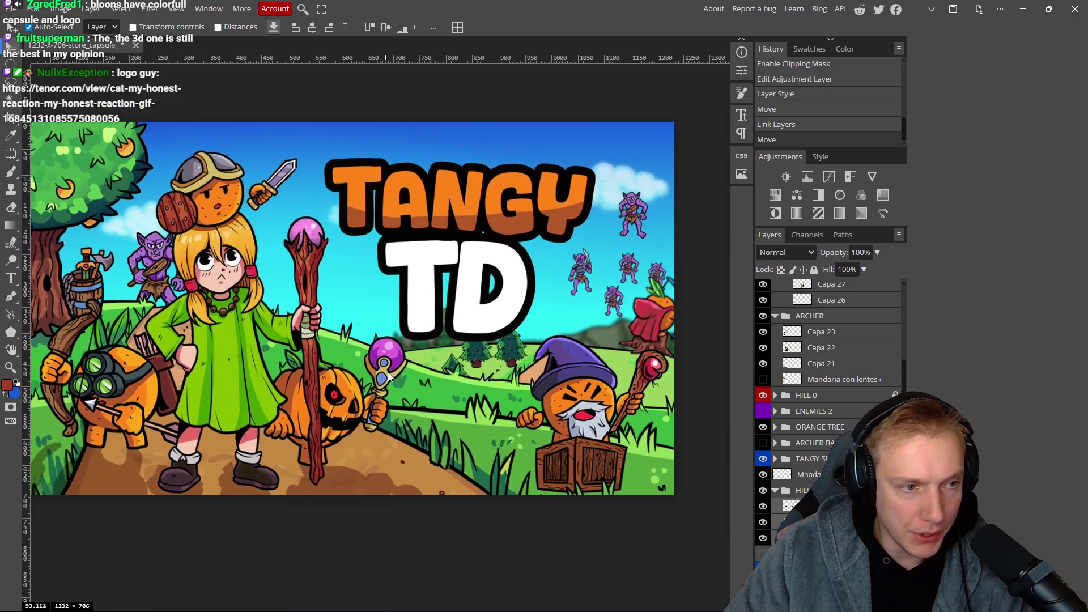
Nudge the linked layers, orange tree, purple goblin and grass hill into alignment.
scroll(487, 374, left, 3)
drag(509, 353, 606, 356)
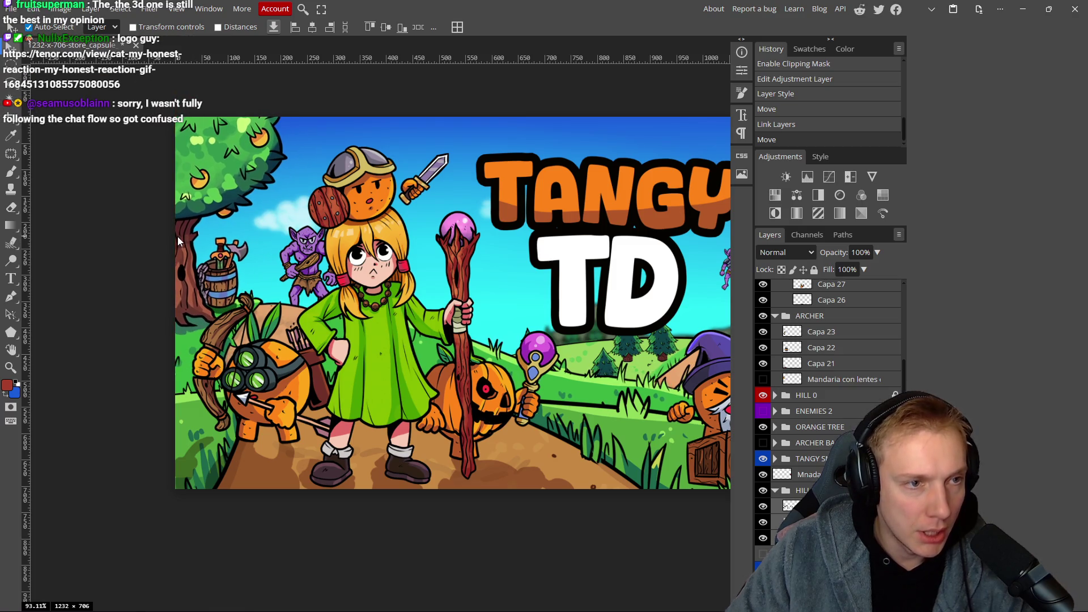
drag(177, 240, 181, 240)
drag(322, 279, 293, 270)
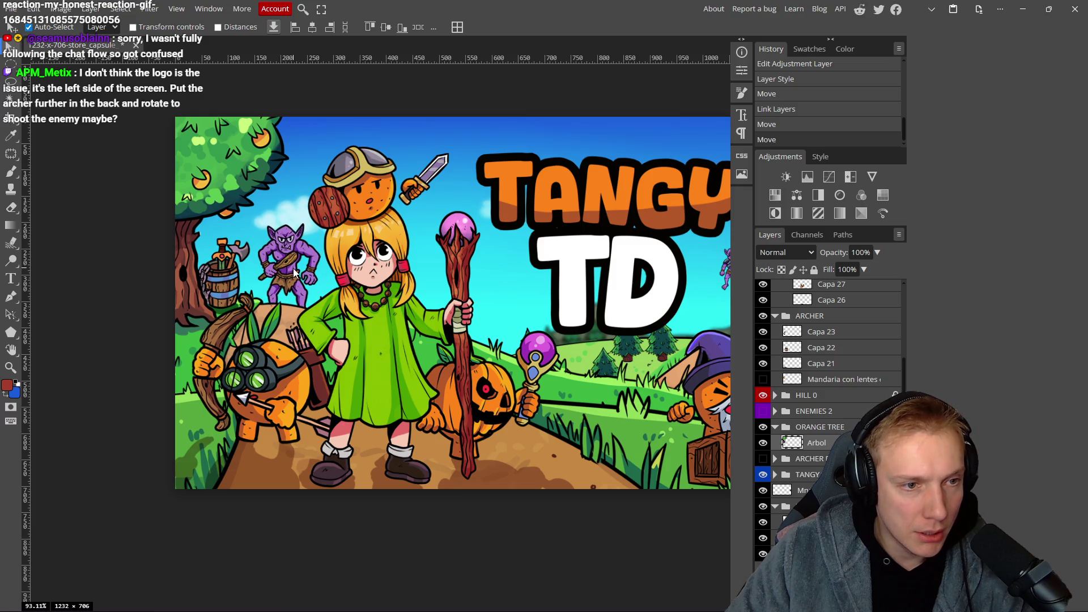
drag(504, 370, 429, 348)
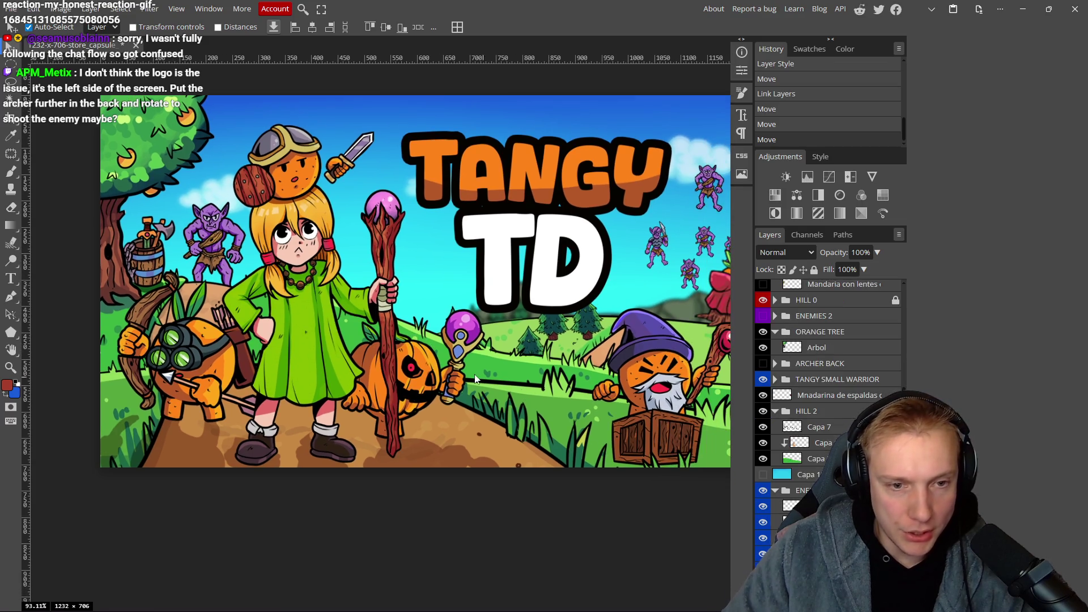
drag(498, 367, 498, 367)
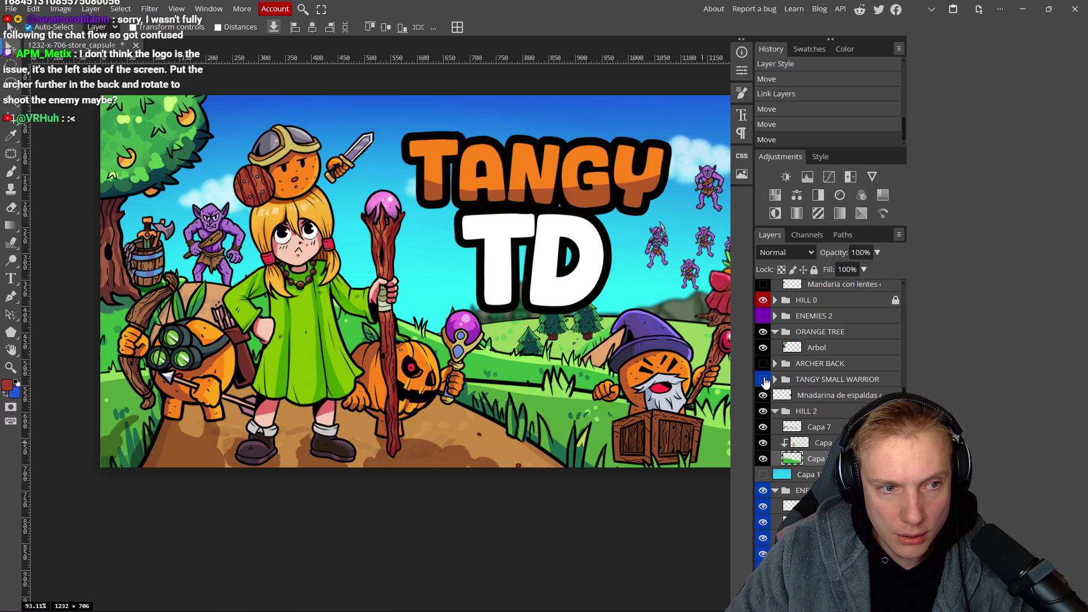
scroll(494, 323, down, 3)
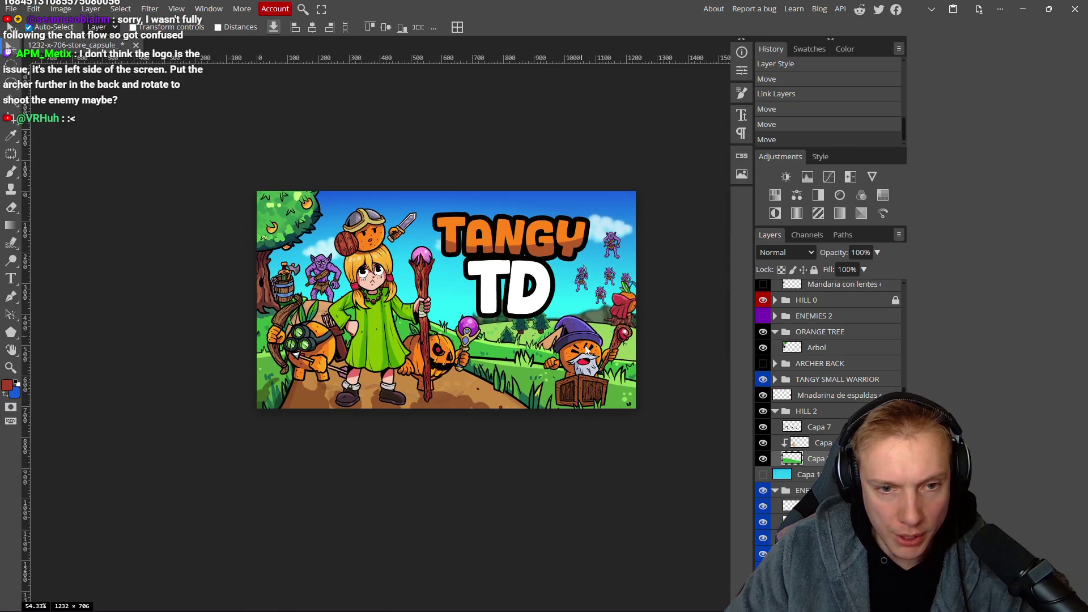
Expand and show TANGY SMALL WARRIOR, and check HILL 0 by toggling its visibility.
click(775, 379)
click(763, 381)
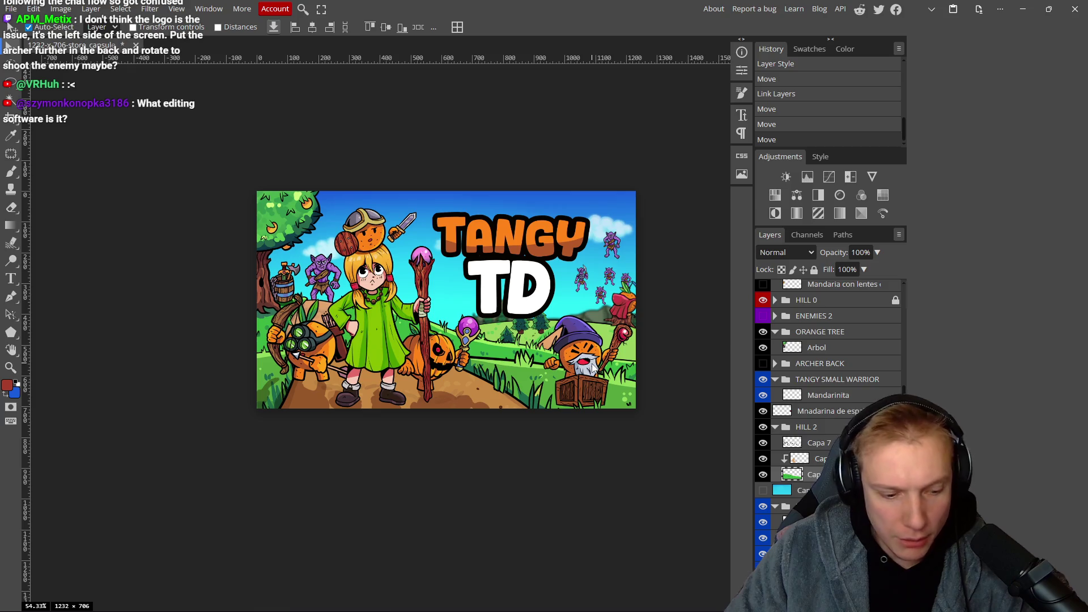
scroll(413, 324, up, 2)
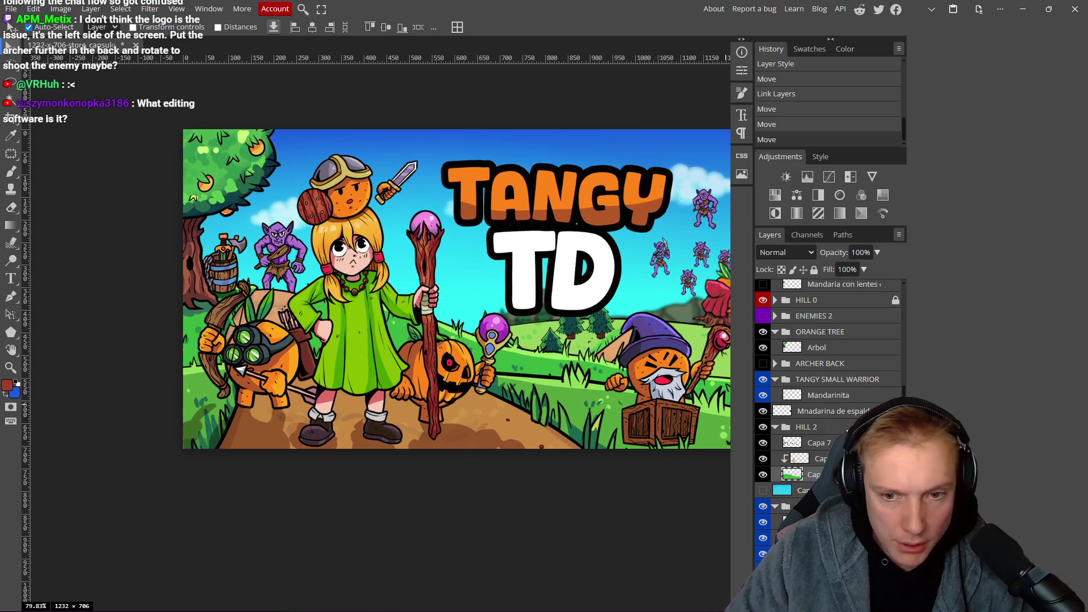
scroll(815, 385, up, 2)
click(763, 415)
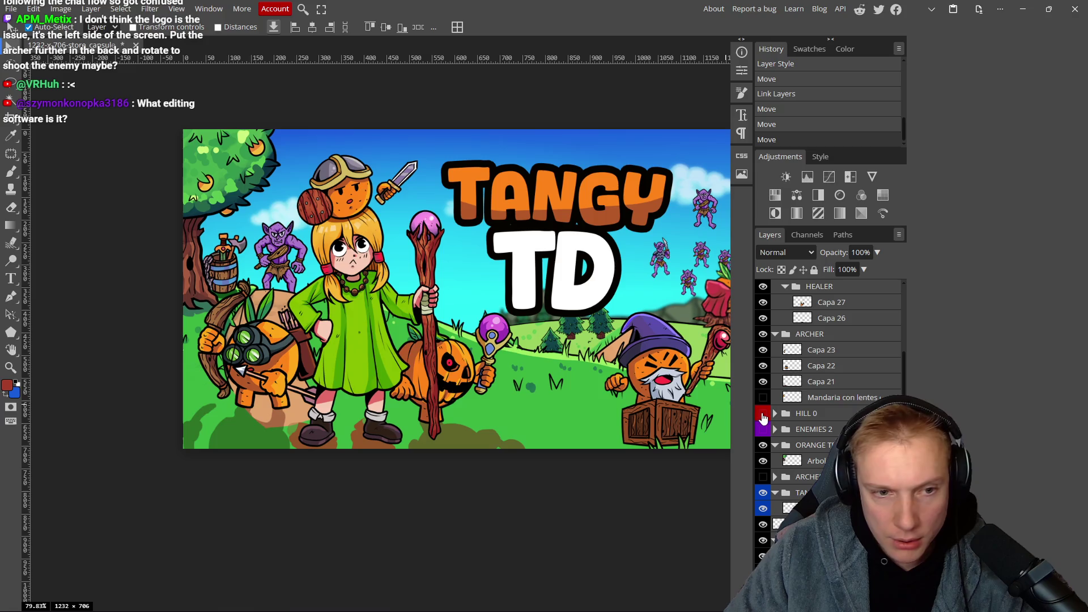
click(763, 415)
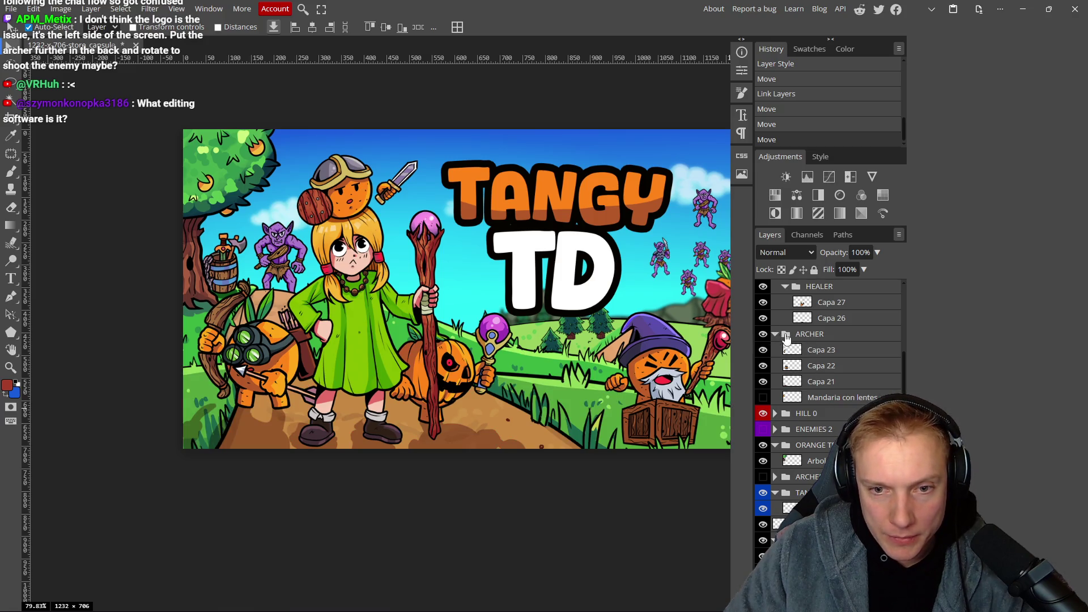
Collapse WITCHER and select WIZARD# through HILL 0, after checking ENEMIES 2.
scroll(773, 337, up, 5)
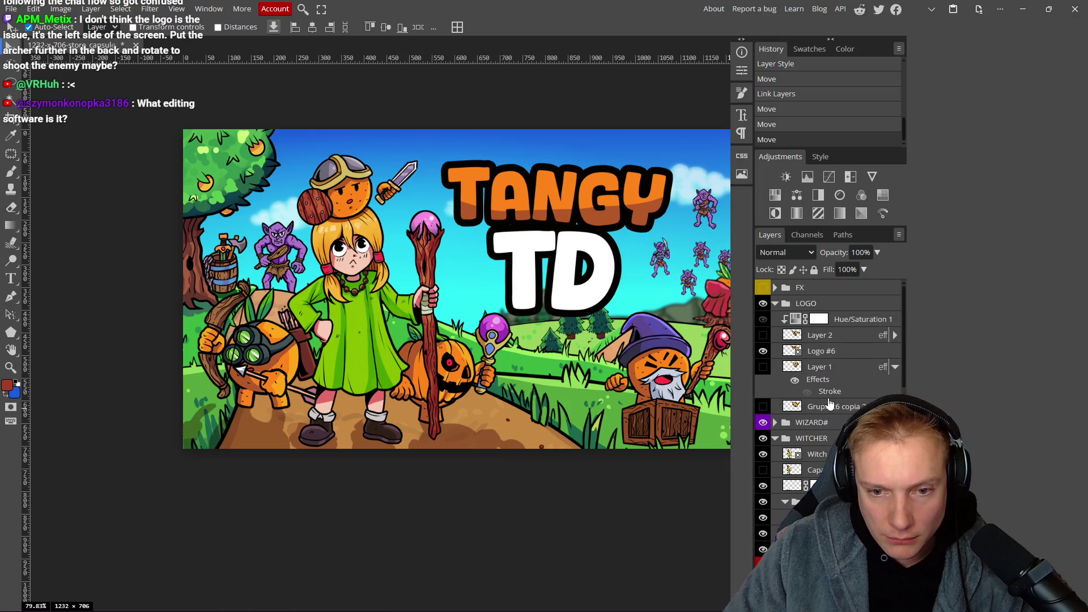
click(776, 439)
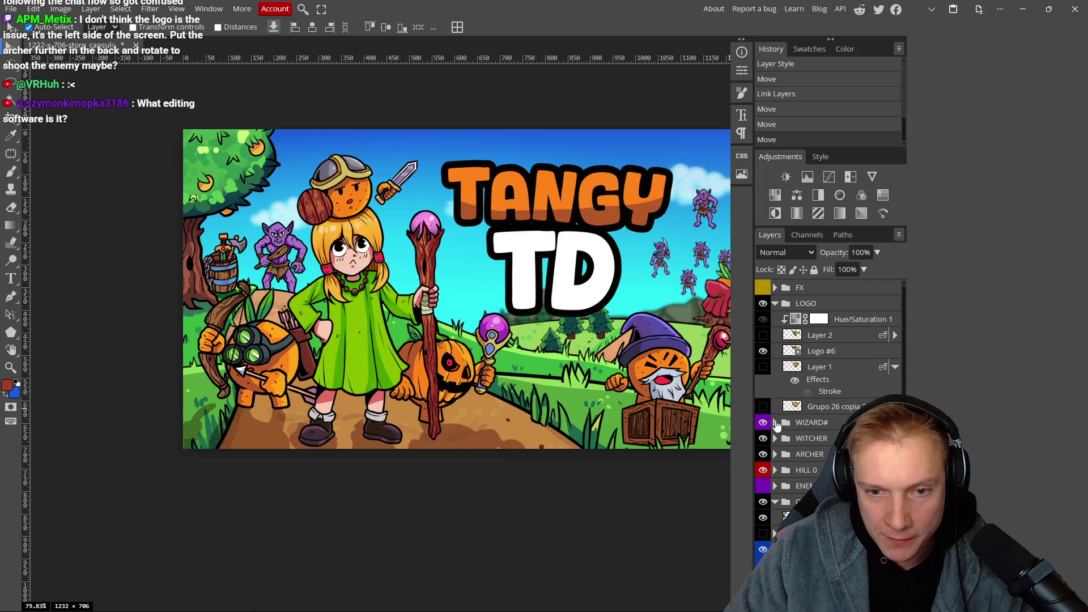
click(811, 422)
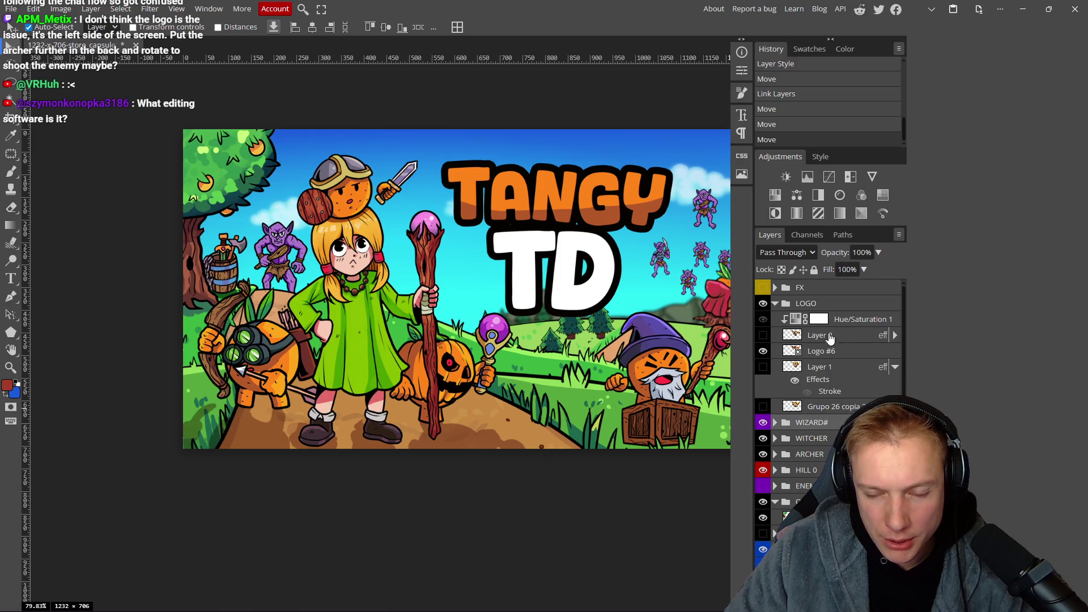
scroll(829, 340, down, 2)
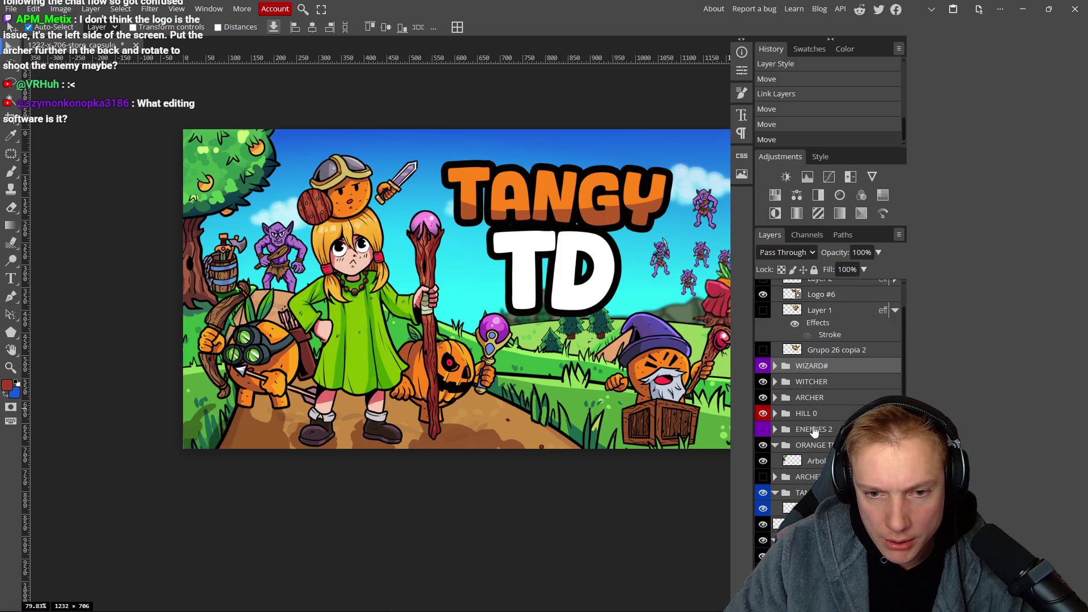
click(764, 431)
click(764, 432)
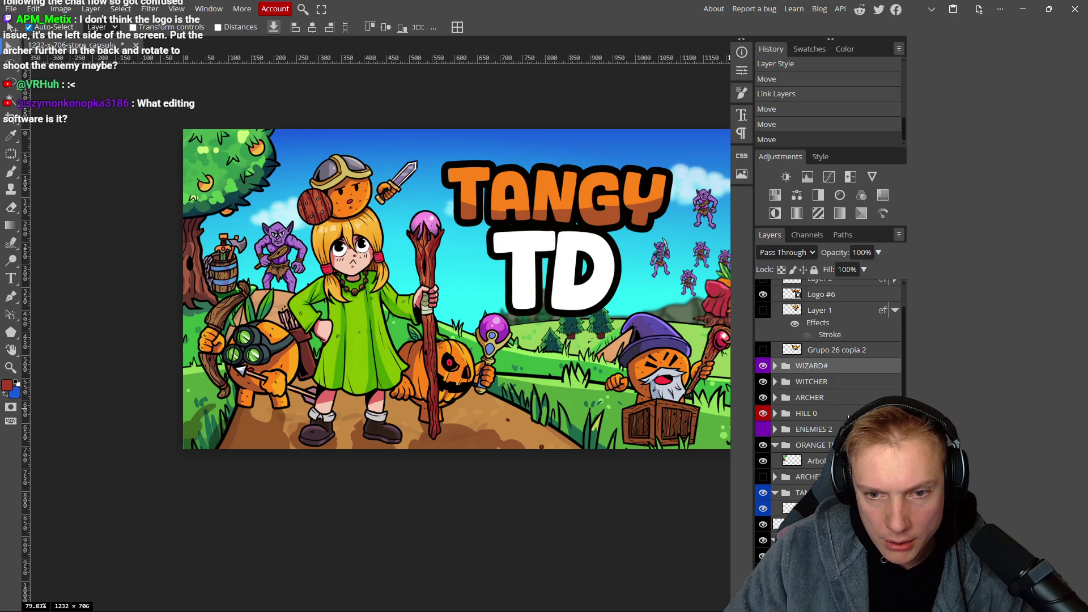
shift+click(849, 415)
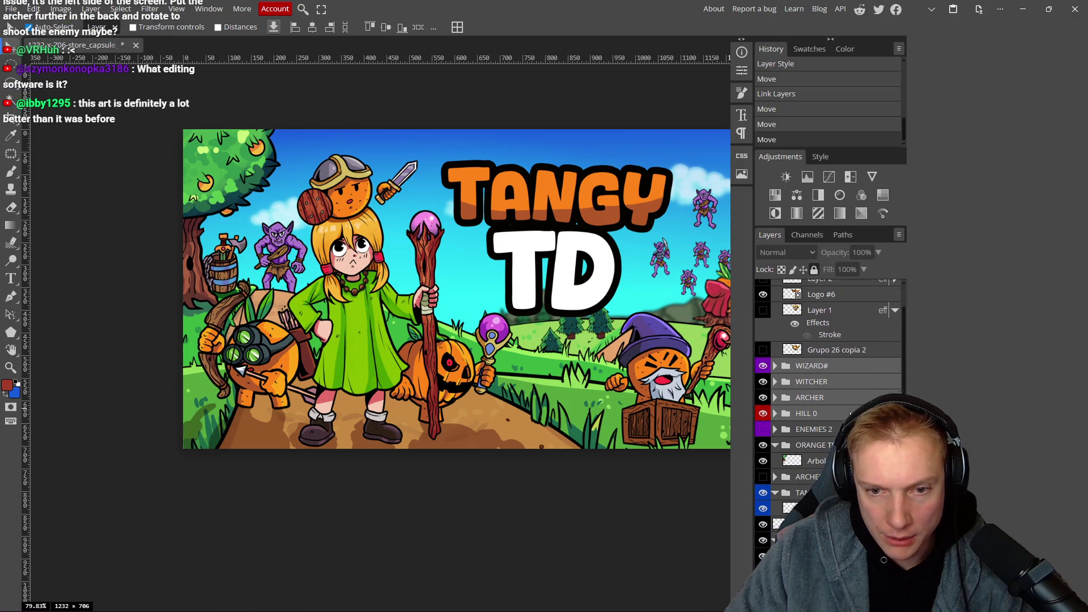
Group the selected layers as 'Foreground', hide it, and show ARCHER BACK.
key(ctrl+g)
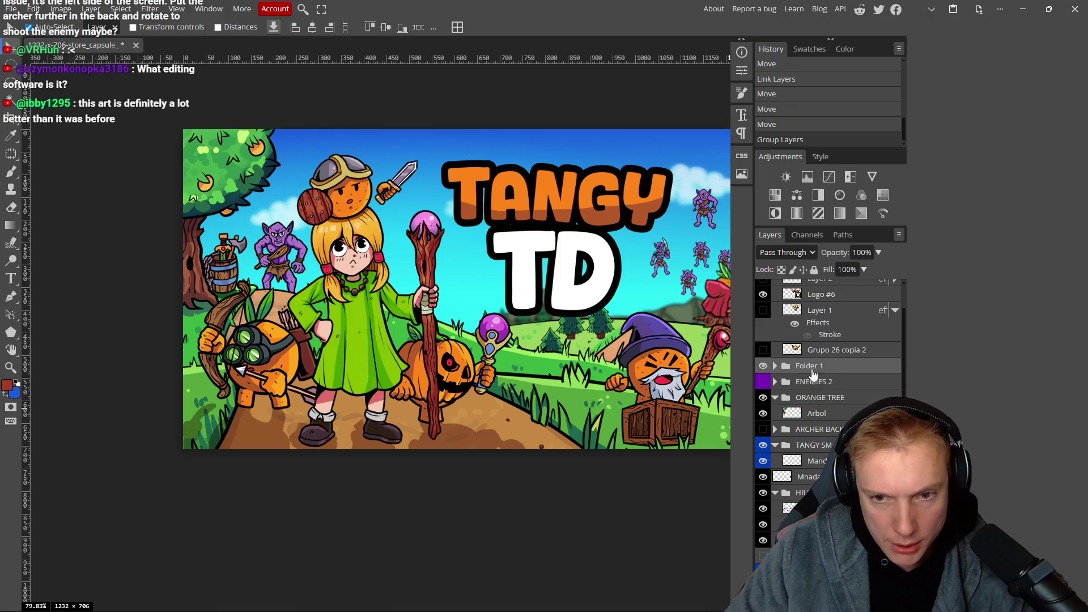
double_click(812, 367)
text(Foreground)
key(Return)
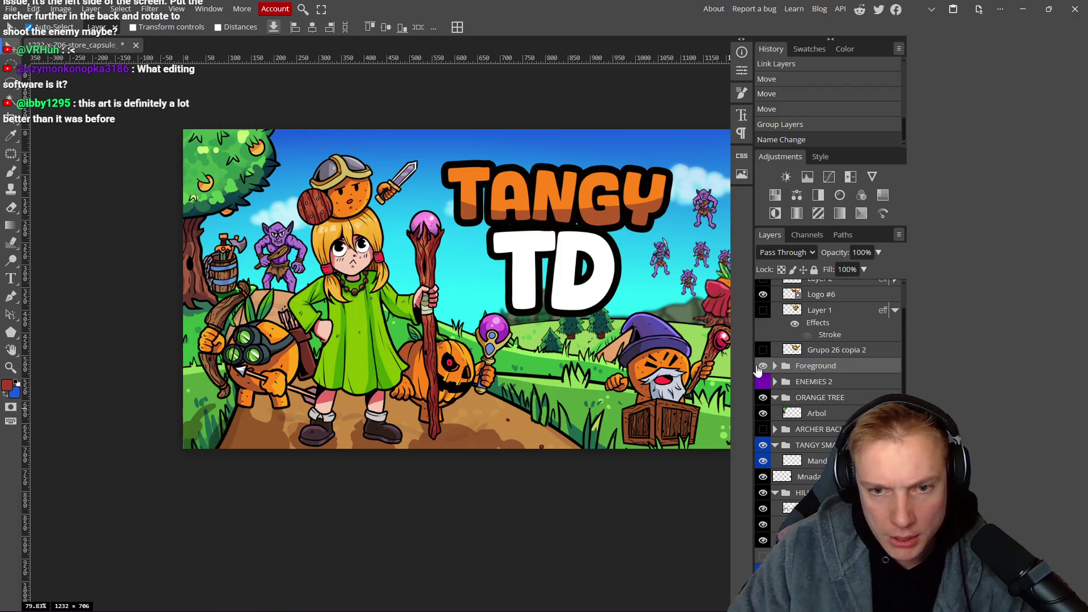
click(760, 367)
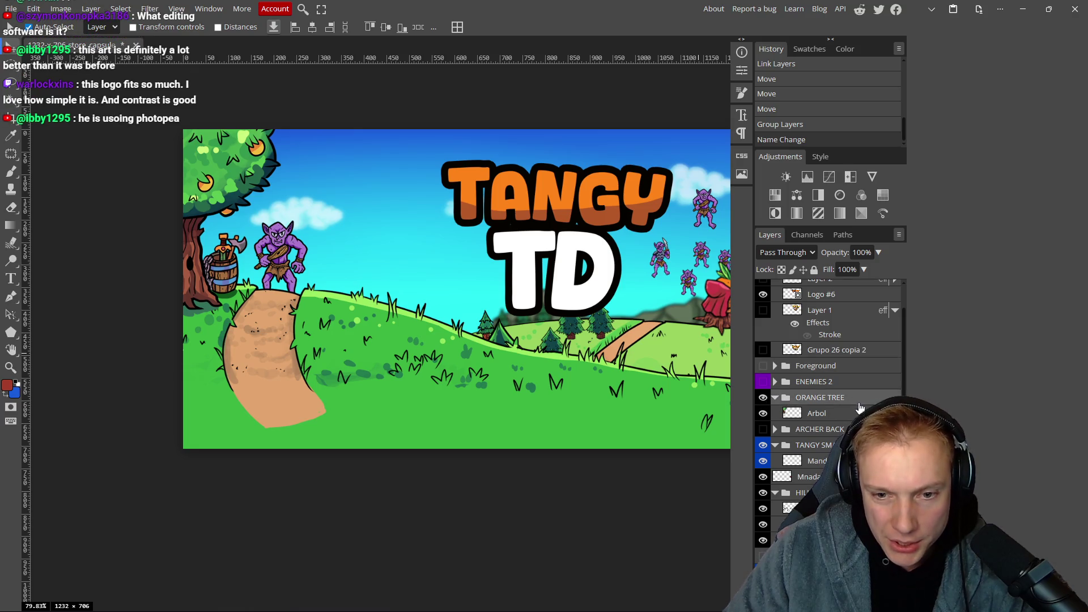
click(763, 429)
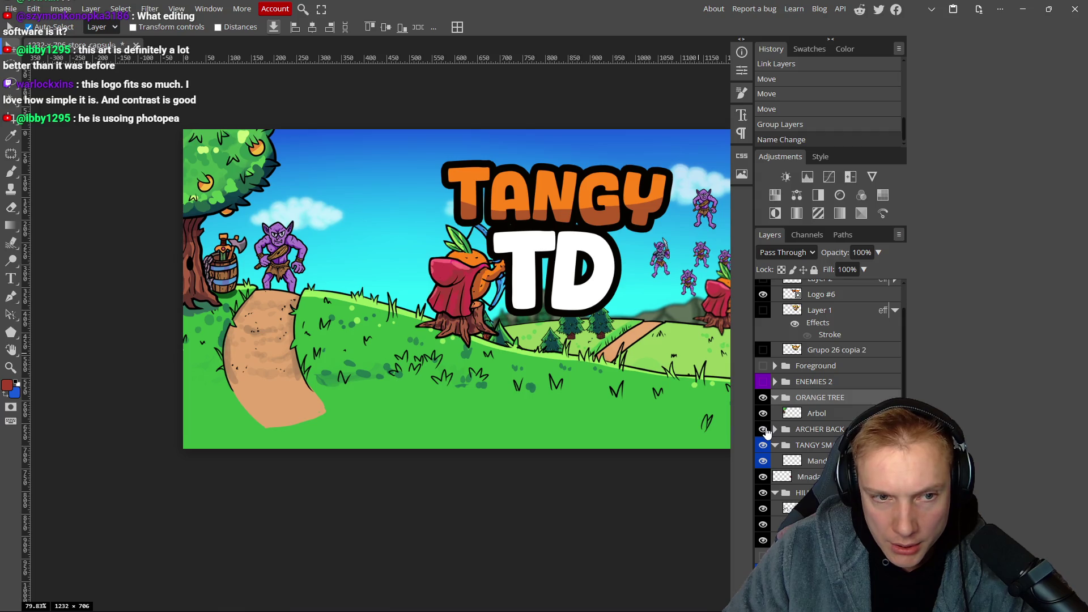
Move the back-view archer left and down, comparing its visibility.
drag(466, 272, 416, 297)
scroll(416, 297, right, 3)
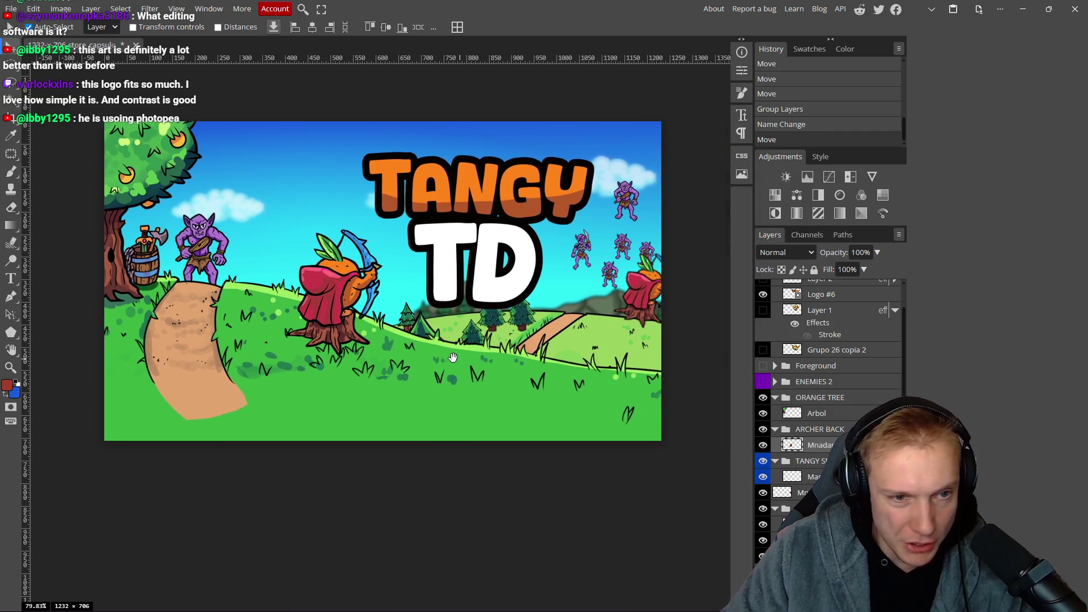
mouse_move(341, 309)
mouse_down()
mouse_move(350, 296)
mouse_move(366, 306)
mouse_up()
click(762, 446)
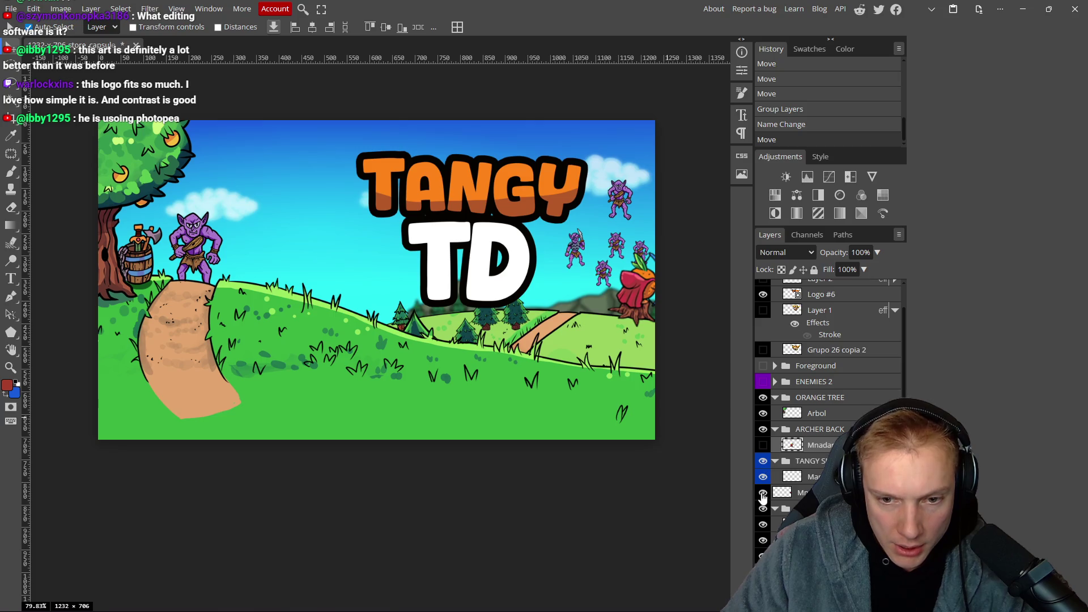
click(762, 495)
click(764, 494)
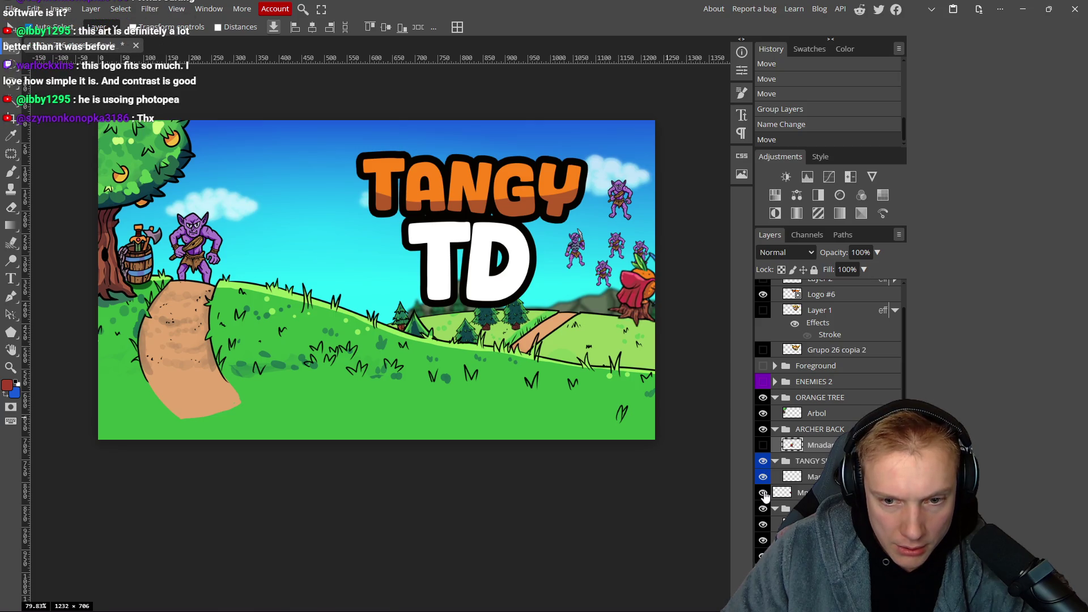
Place the red archer on the distant right path and group ORANGE TREE with neighbouring layers.
mouse_move(639, 307)
mouse_down()
mouse_move(608, 335)
mouse_move(598, 327)
mouse_up()
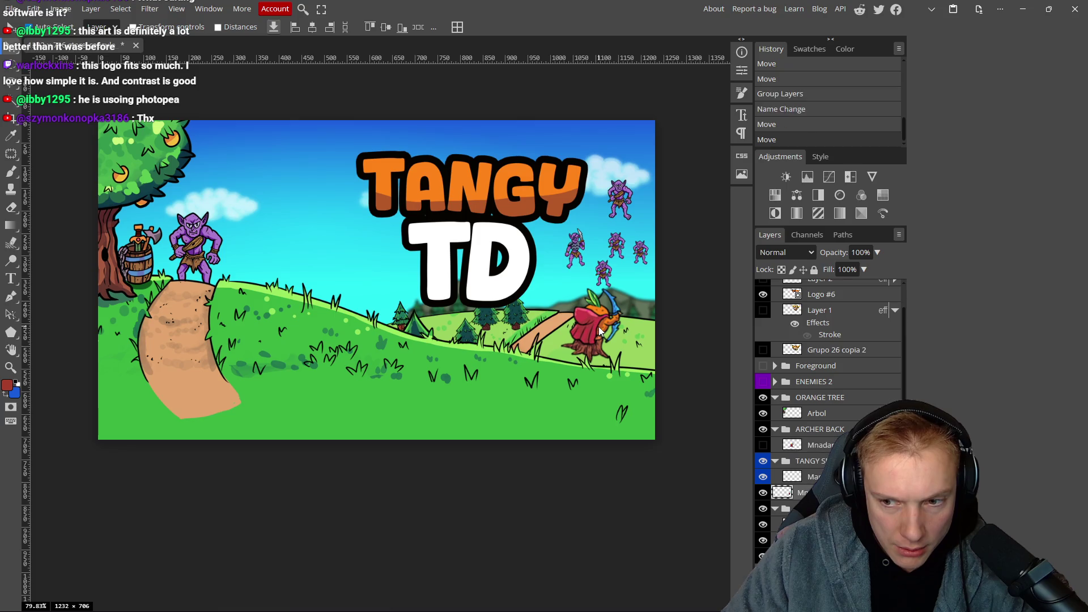
click(764, 509)
click(763, 509)
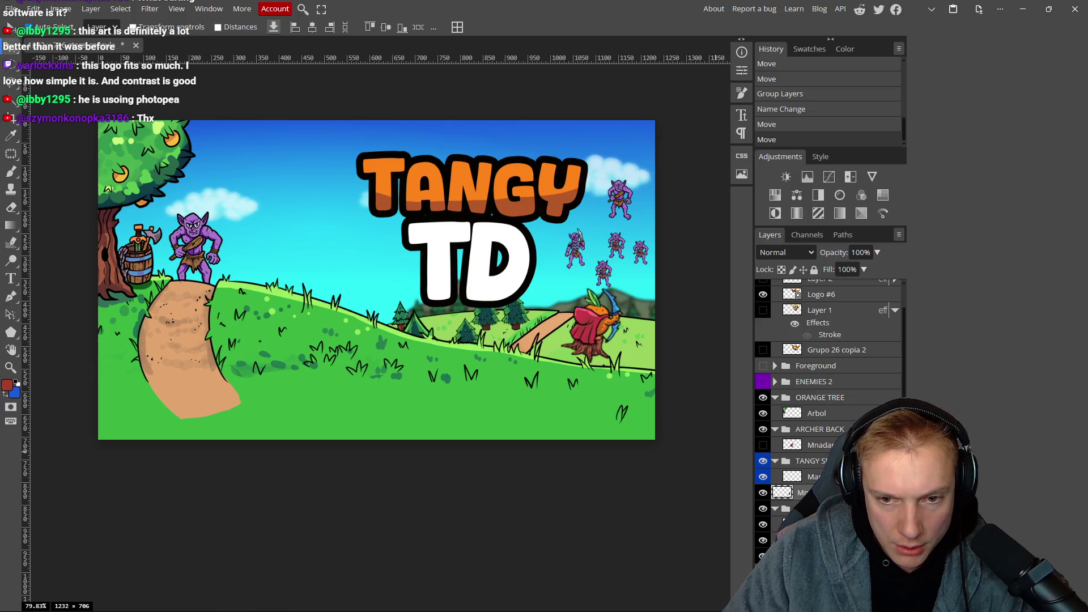
click(851, 402)
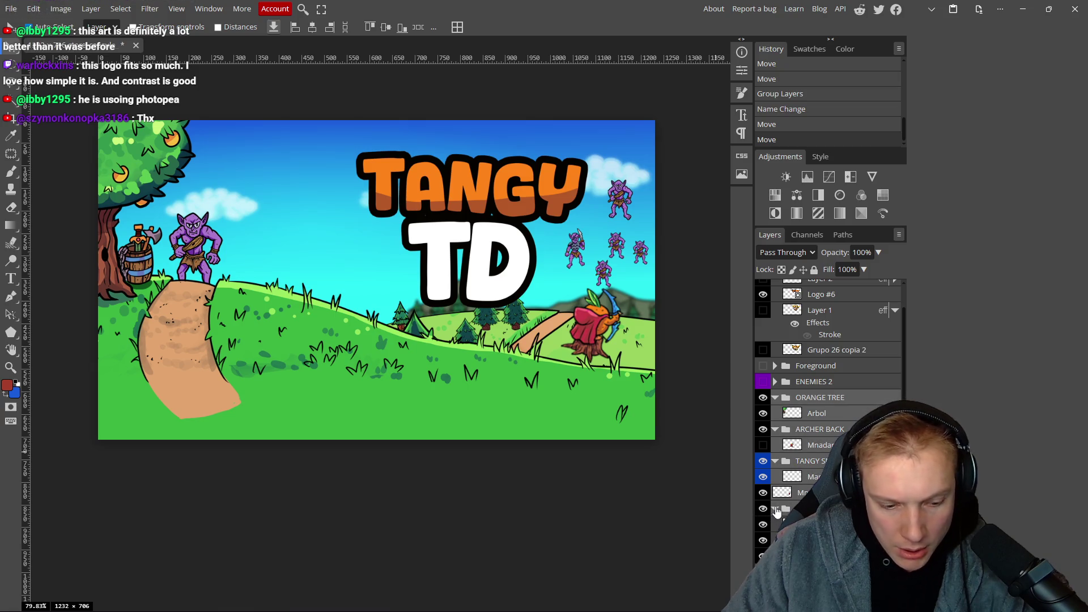
key(ctrl+g)
Rename the new folder 'Middleground' and toggle its visibility to check its contents.
double_click(809, 397)
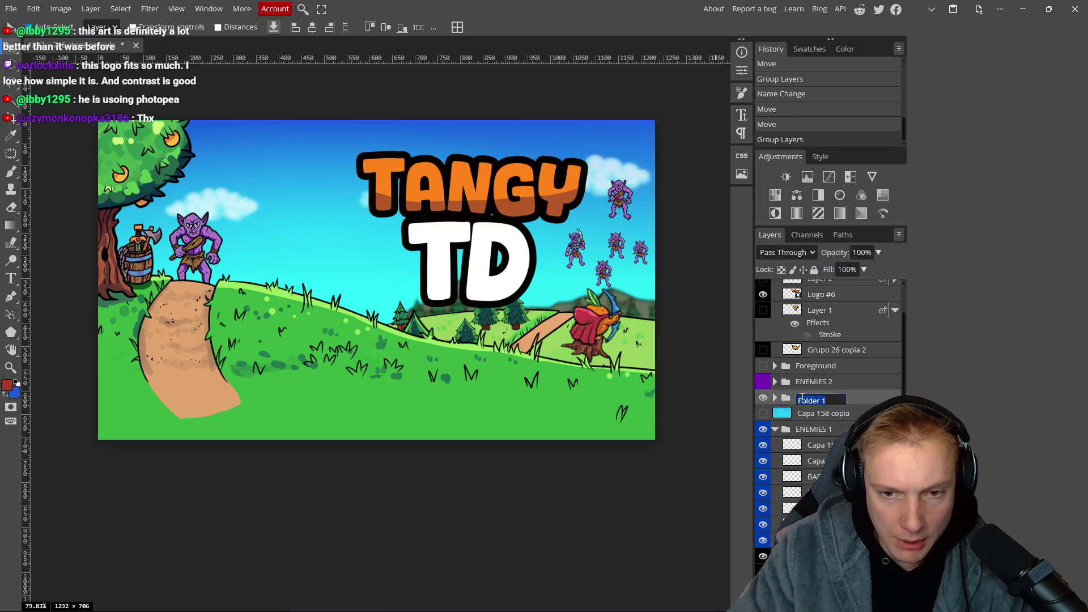
text(Middleground)
key(Return)
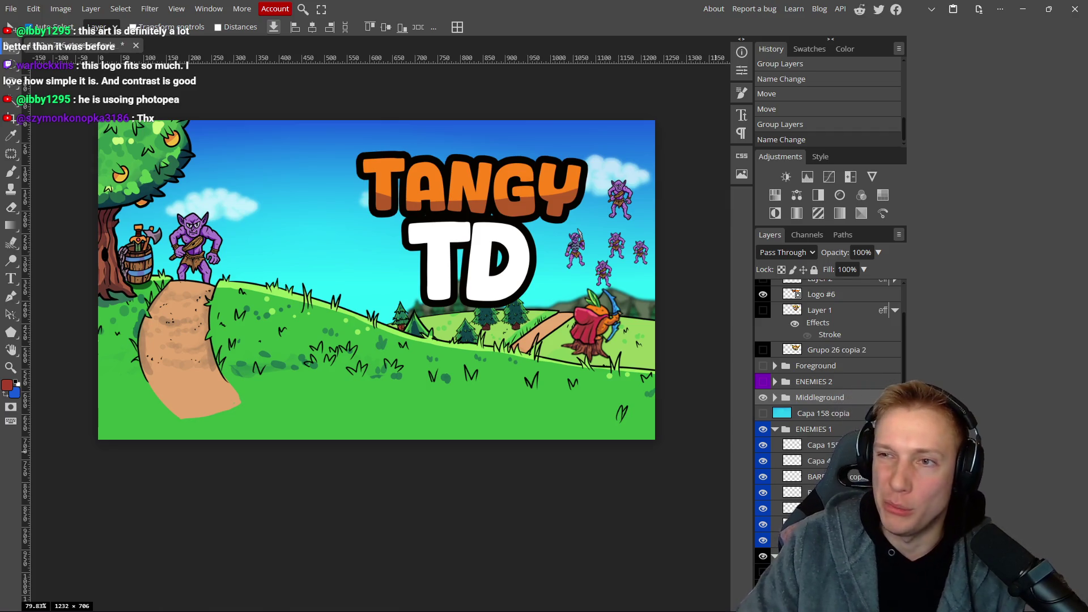
click(471, 379)
click(763, 399)
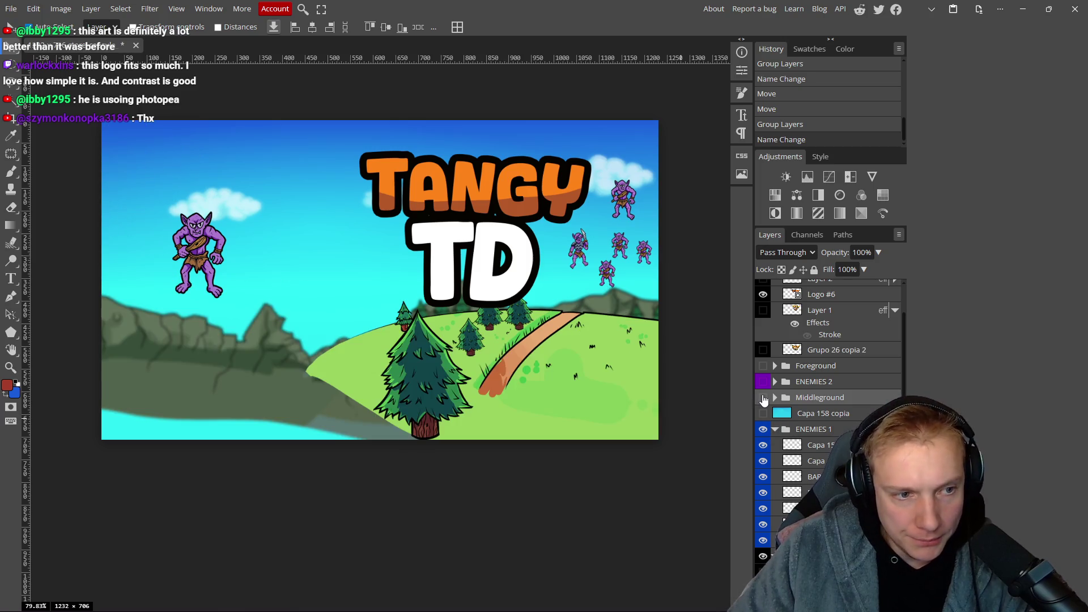
click(764, 399)
click(764, 399)
click(763, 399)
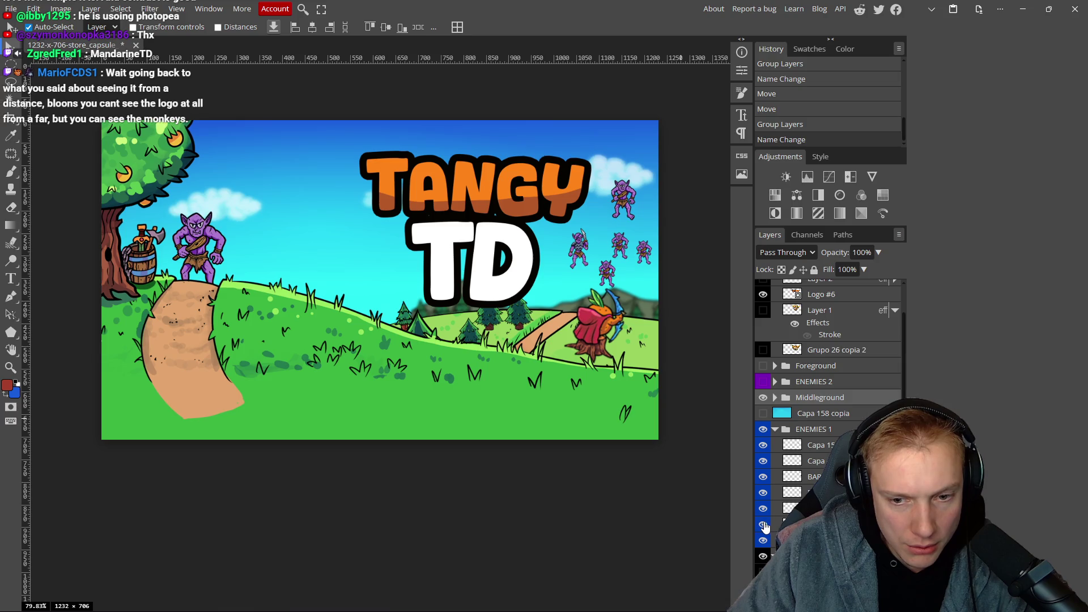
Move a layer from ENEMIES 1 into Middleground and drop BARBARIAN copia 2 among the hill layers.
mouse_move(810, 477)
mouse_down()
mouse_move(805, 422)
mouse_move(822, 401)
mouse_up()
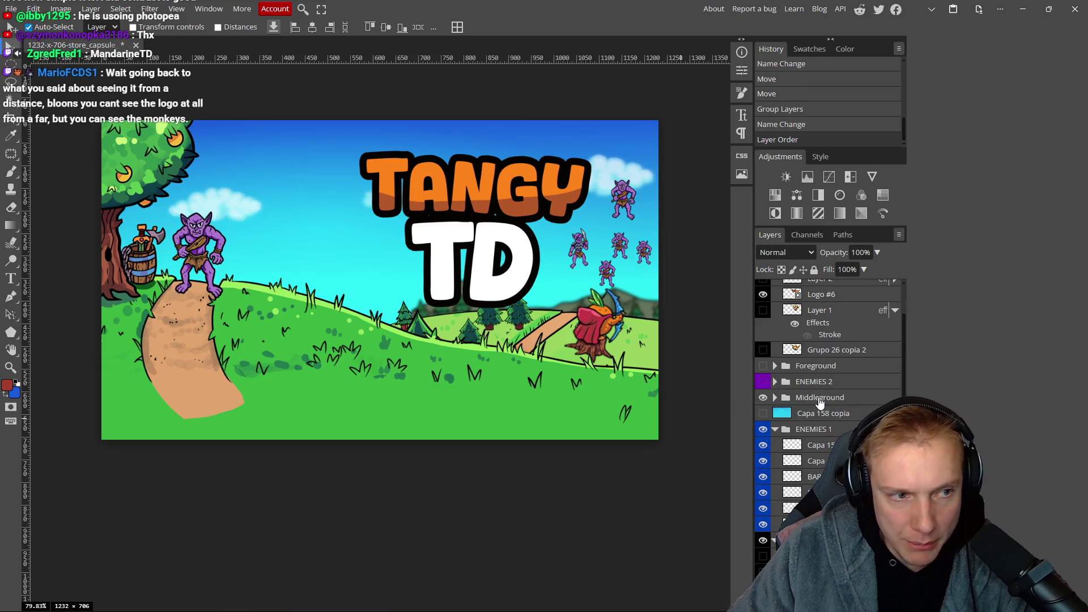
click(824, 399)
click(775, 398)
scroll(822, 408, down, 2)
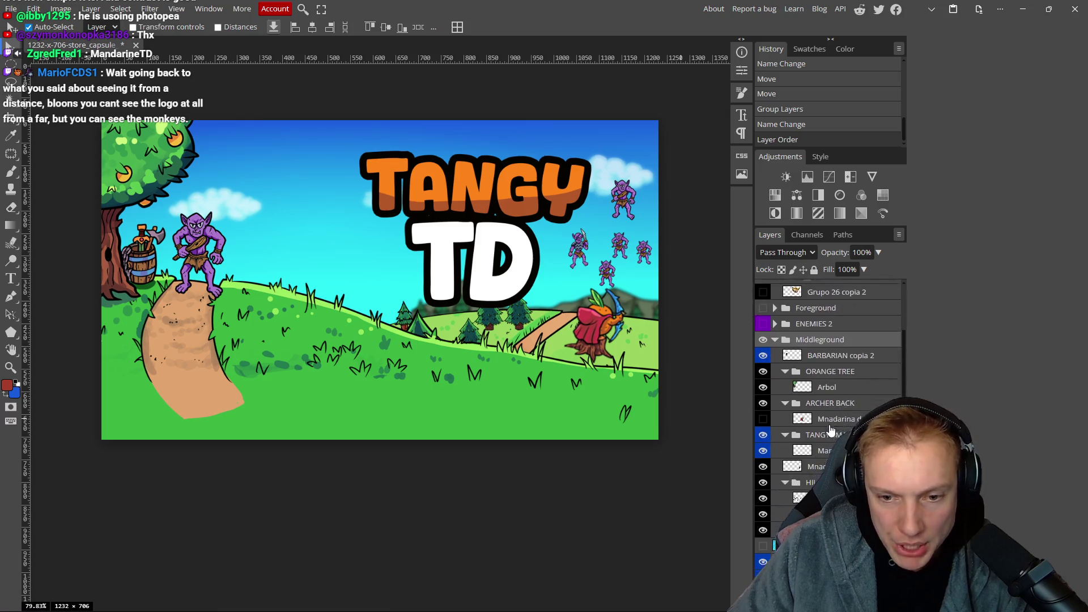
mouse_move(833, 299)
mouse_down()
mouse_move(831, 473)
mouse_move(793, 464)
mouse_up()
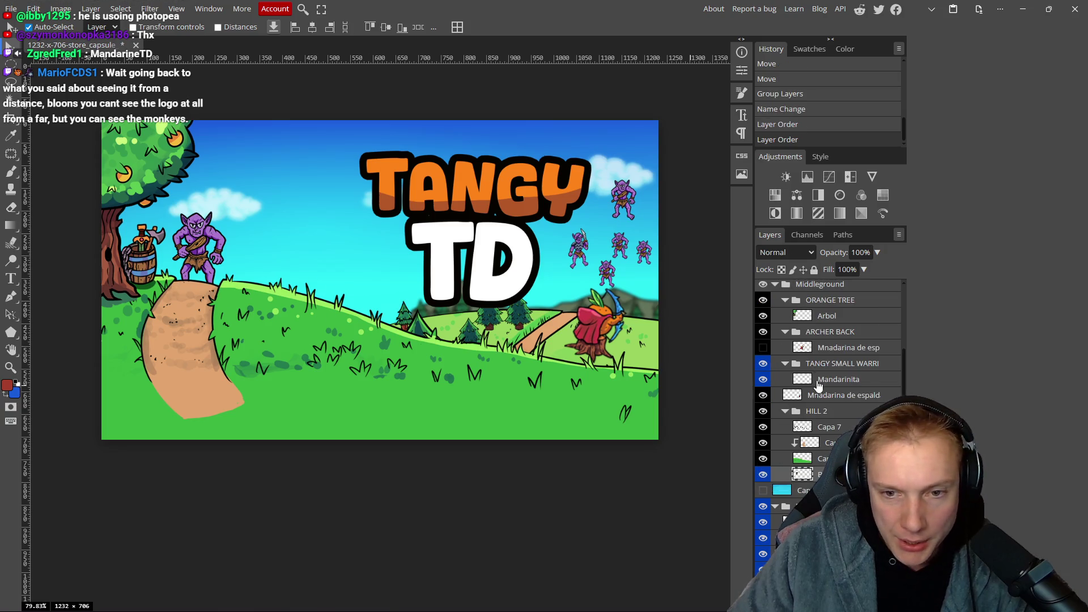
scroll(818, 385, up, 5)
click(776, 454)
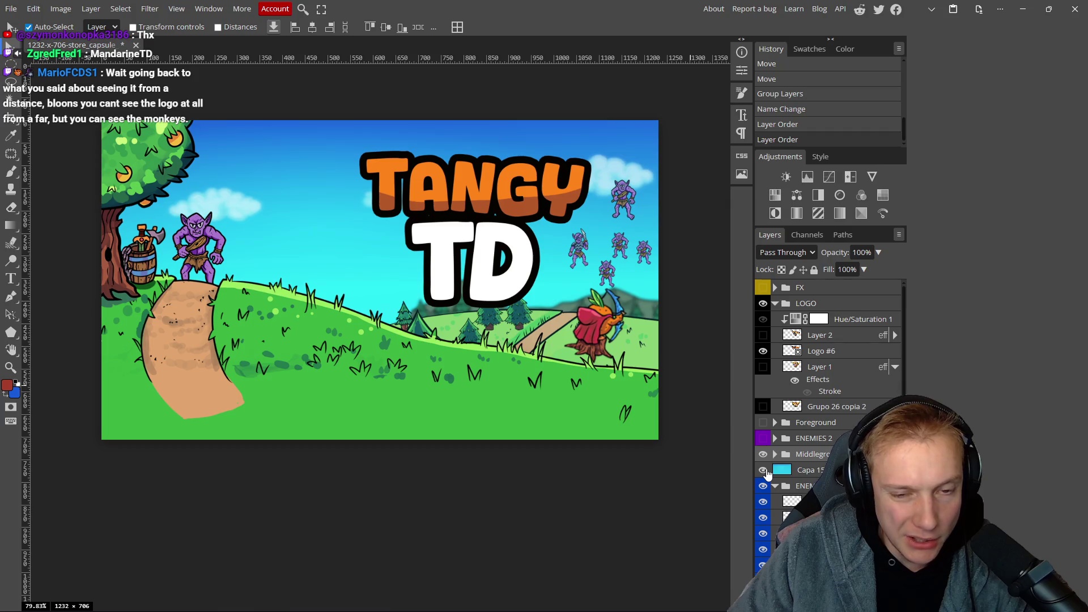
Hide Capa 158 copia and the sky goblins group, collapsing ENEMIES.
click(765, 471)
scroll(442, 334, down, 1)
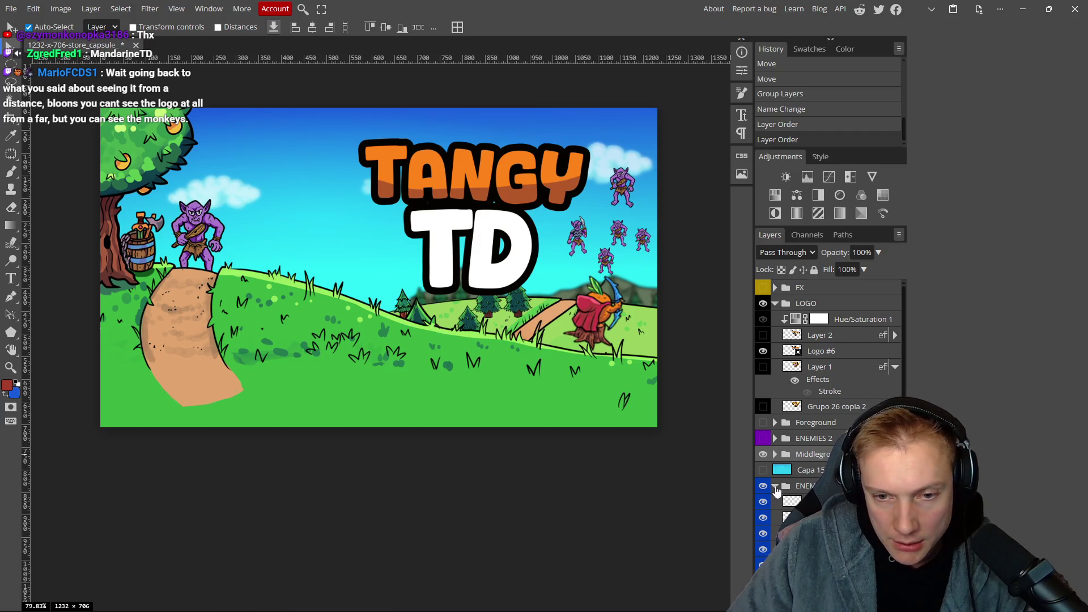
click(775, 487)
click(770, 486)
click(771, 486)
click(771, 486)
click(763, 502)
click(763, 502)
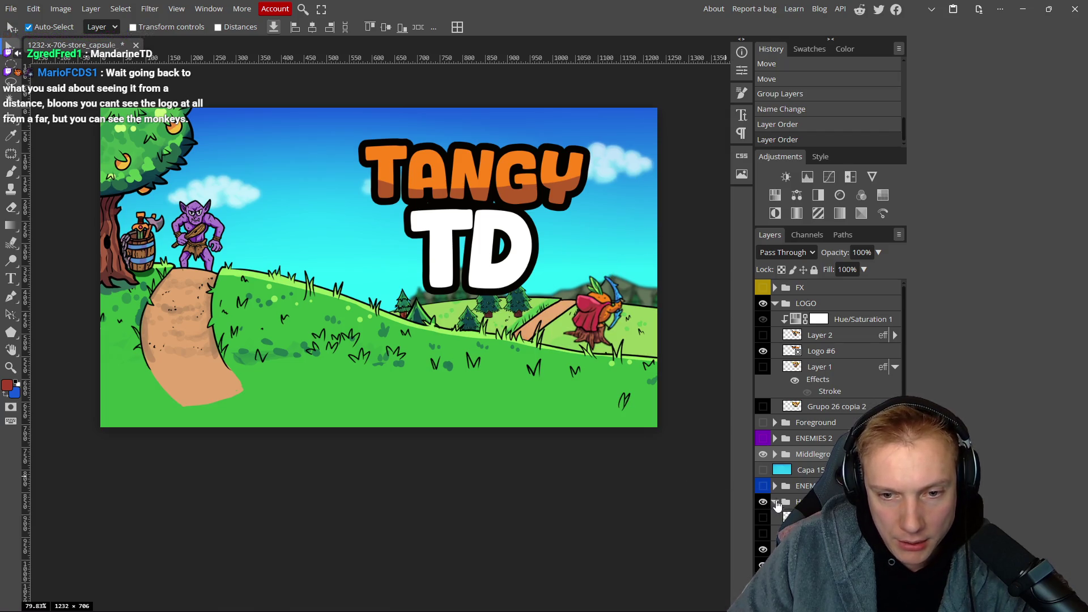
Hide the archer tangerine layer inside Middleground, then collapse the group.
click(764, 455)
click(765, 457)
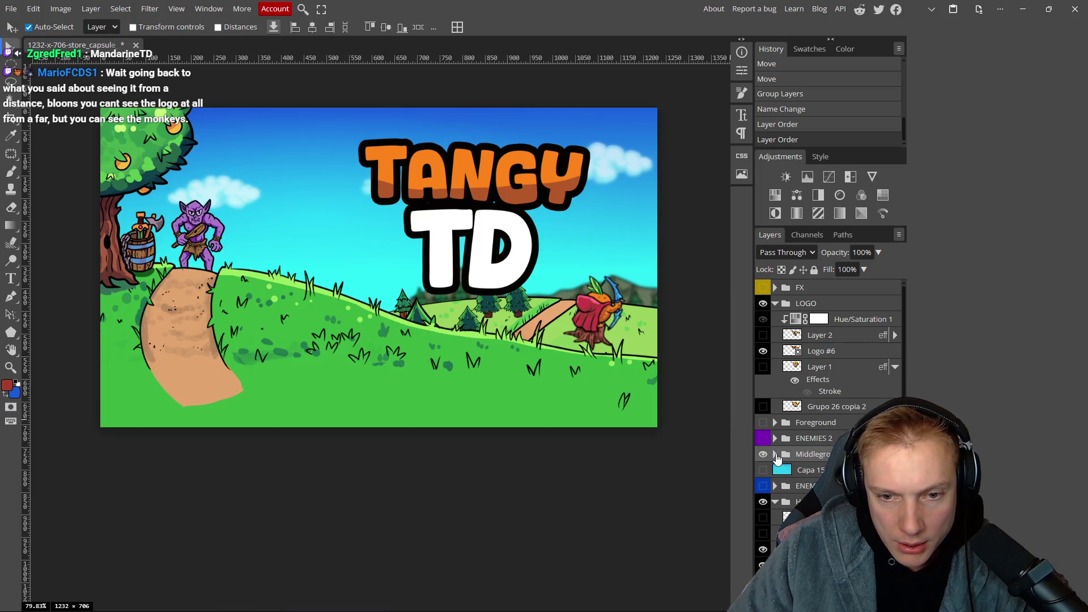
click(774, 454)
scroll(828, 444, down, 2)
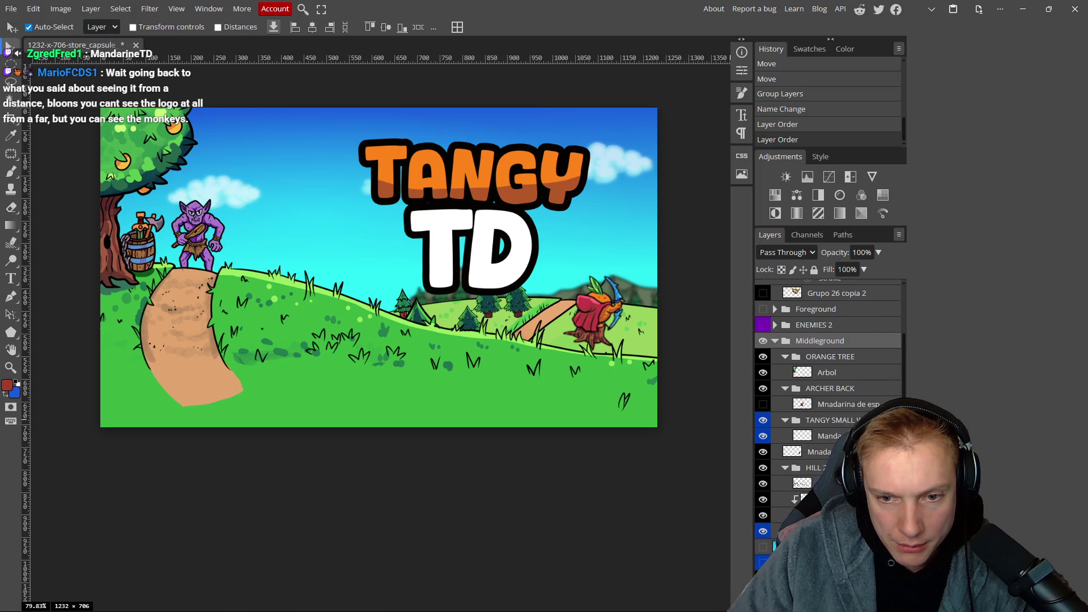
click(763, 451)
scroll(765, 462, up, 2)
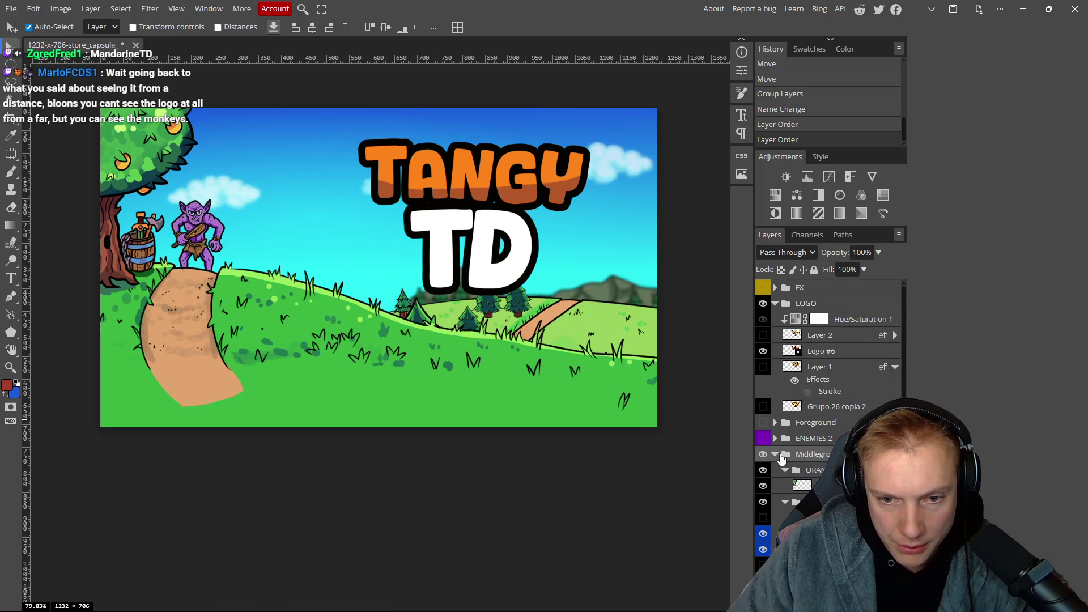
click(774, 454)
scroll(498, 388, down, 2)
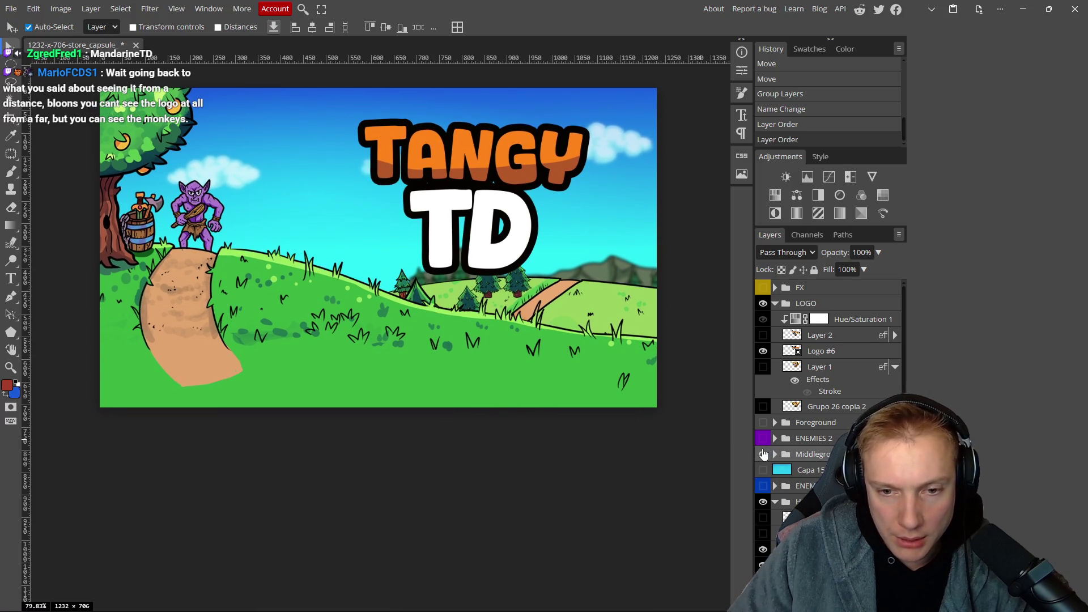
Hide Middleground and the hill-and-trees folder, checking the green hill folder.
click(764, 454)
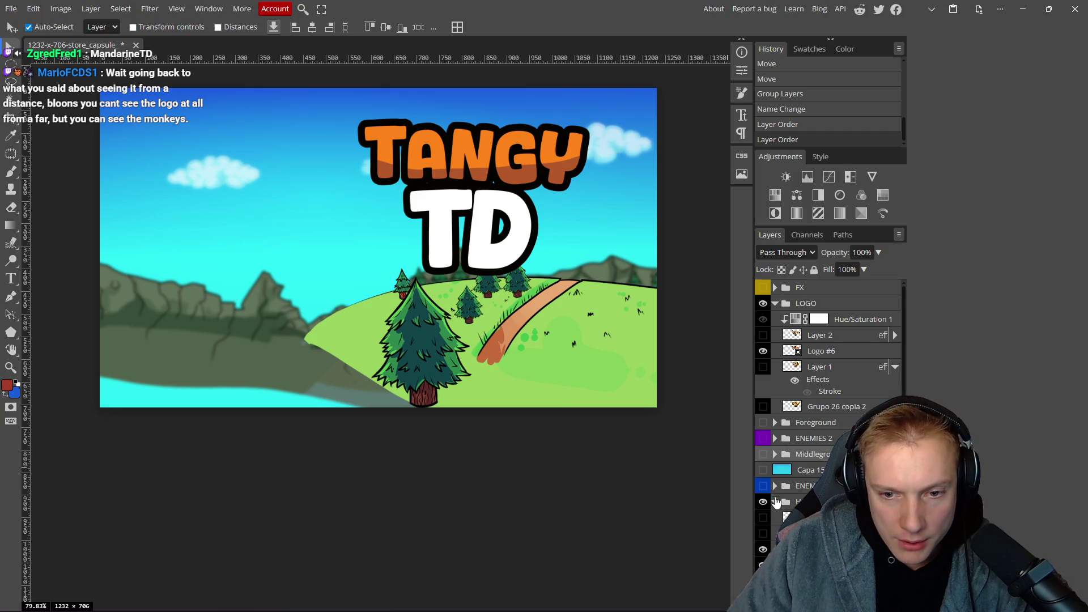
click(775, 502)
click(764, 502)
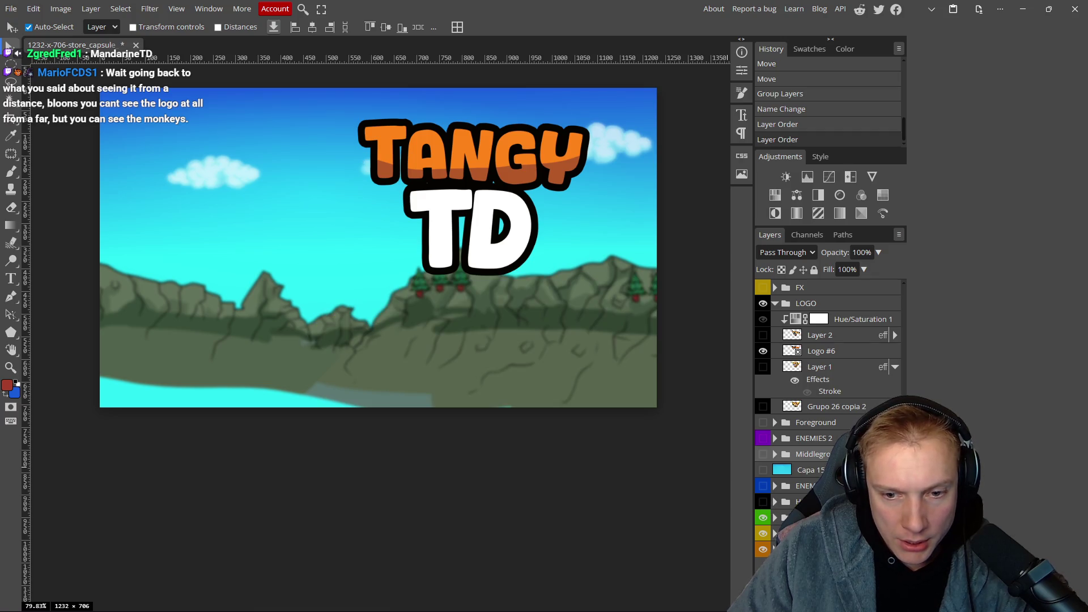
click(763, 518)
click(763, 519)
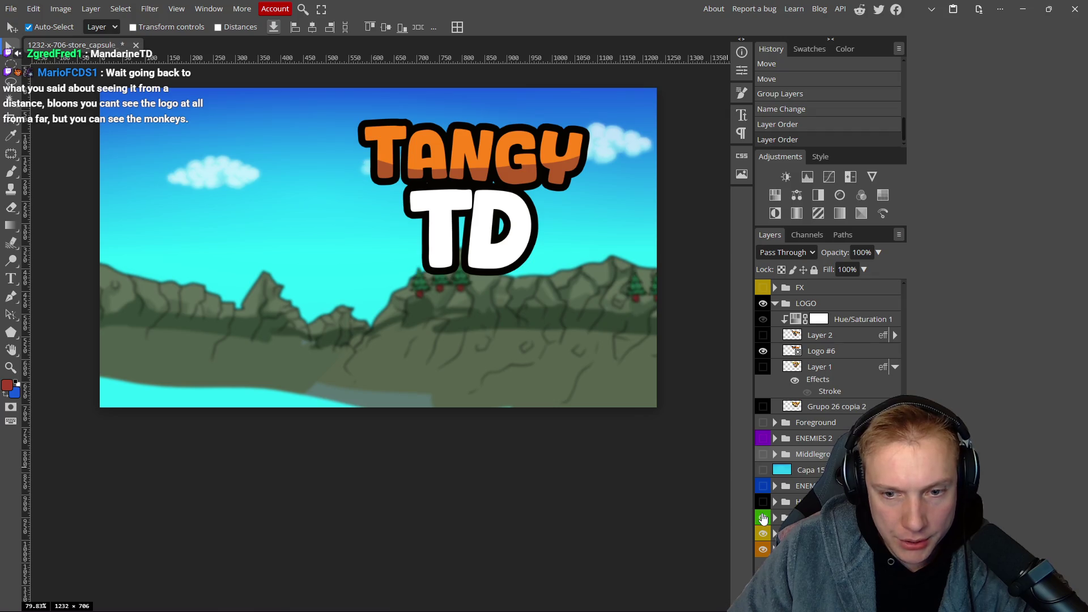
Move the green hill folder into the yellow hills folder and show the trees again.
click(775, 533)
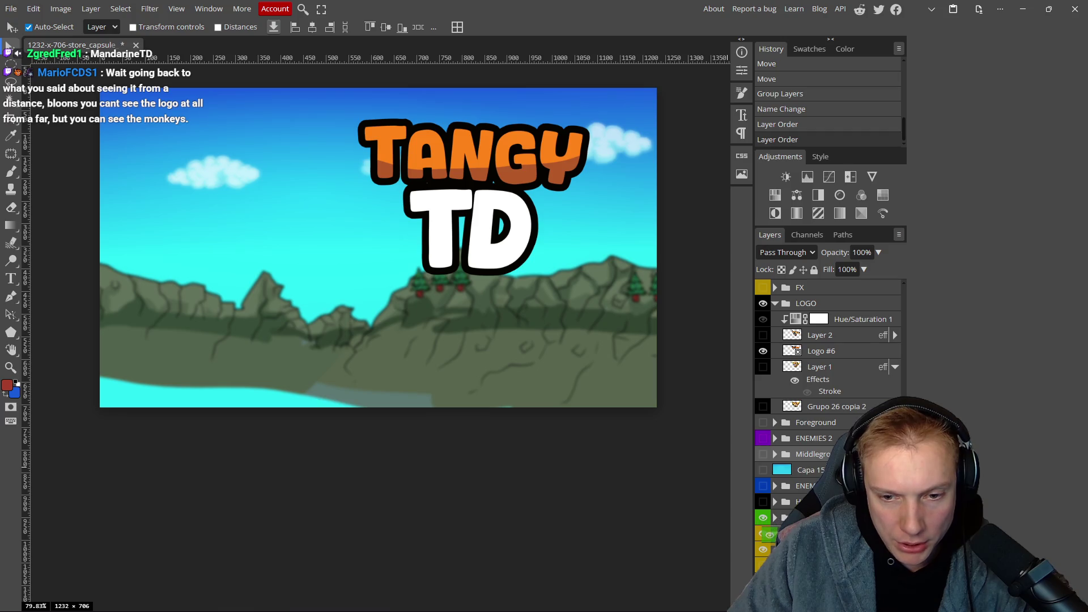
drag(771, 540, 771, 541)
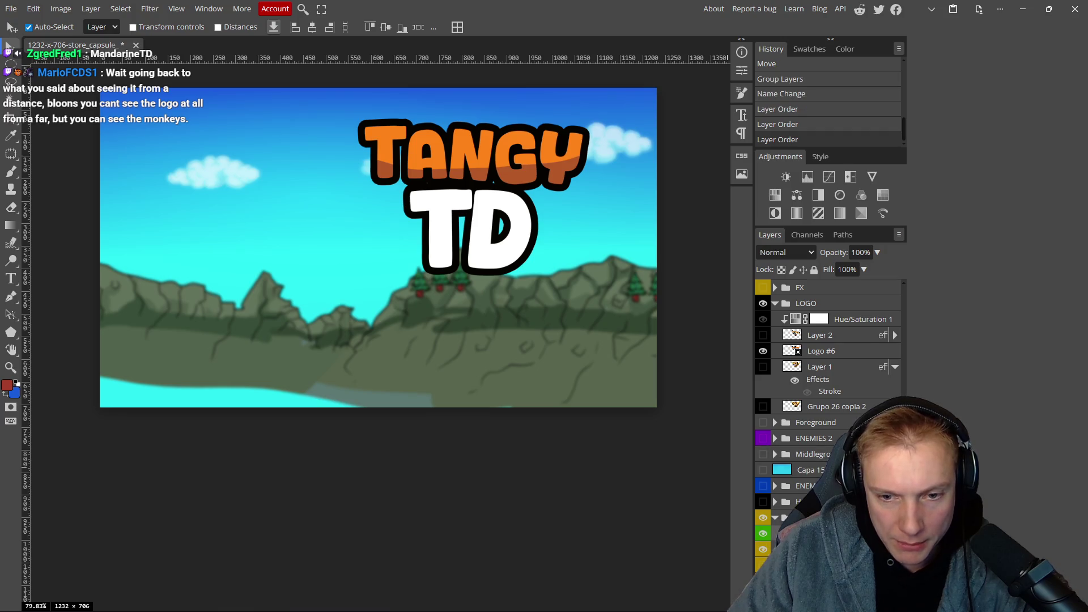
click(776, 521)
click(765, 520)
click(765, 520)
click(765, 520)
click(765, 519)
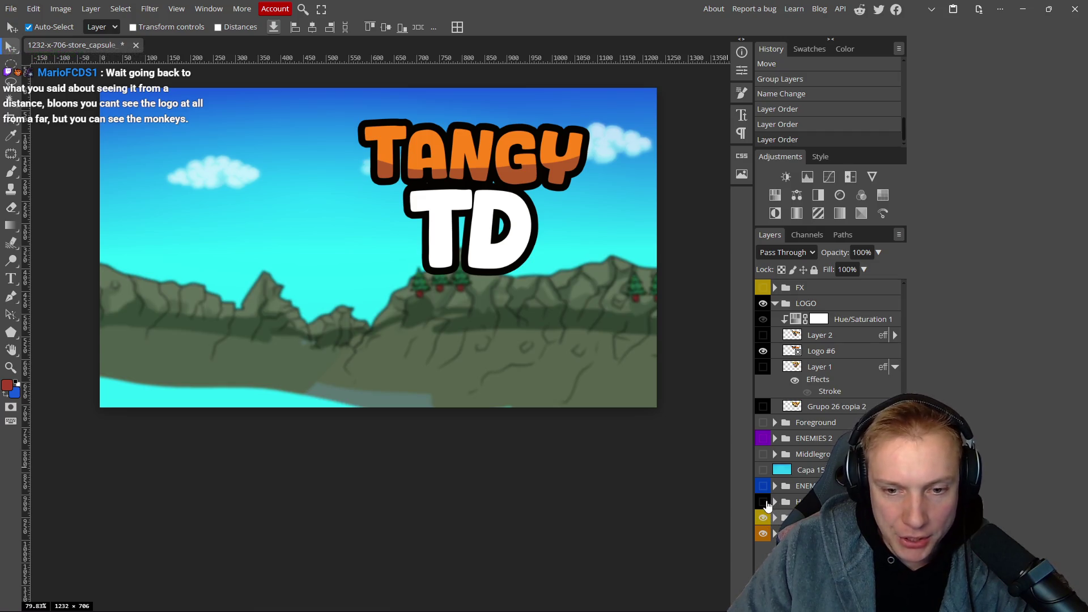
click(763, 502)
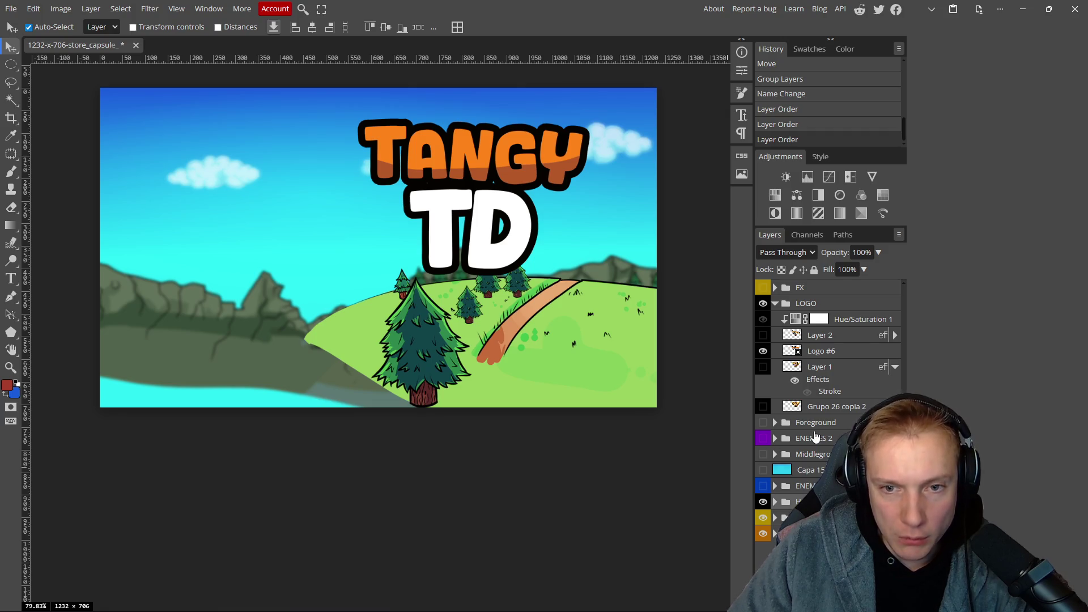
Adjust the folder's opacity and make Middleground and Foreground visible again.
mouse_move(841, 250)
mouse_down()
mouse_move(828, 250)
mouse_move(848, 250)
mouse_up()
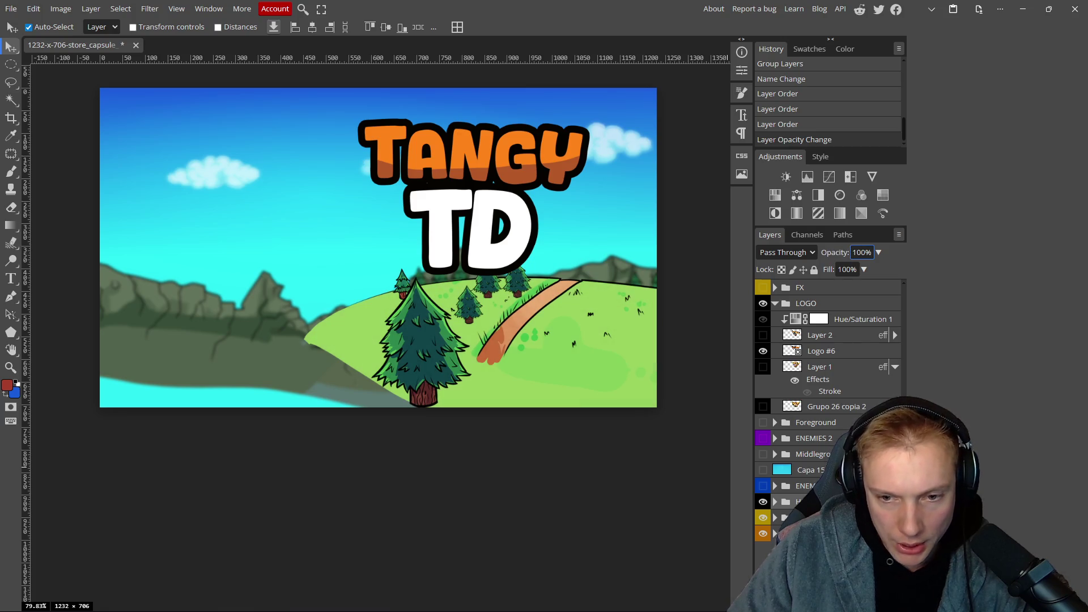
click(763, 487)
click(763, 488)
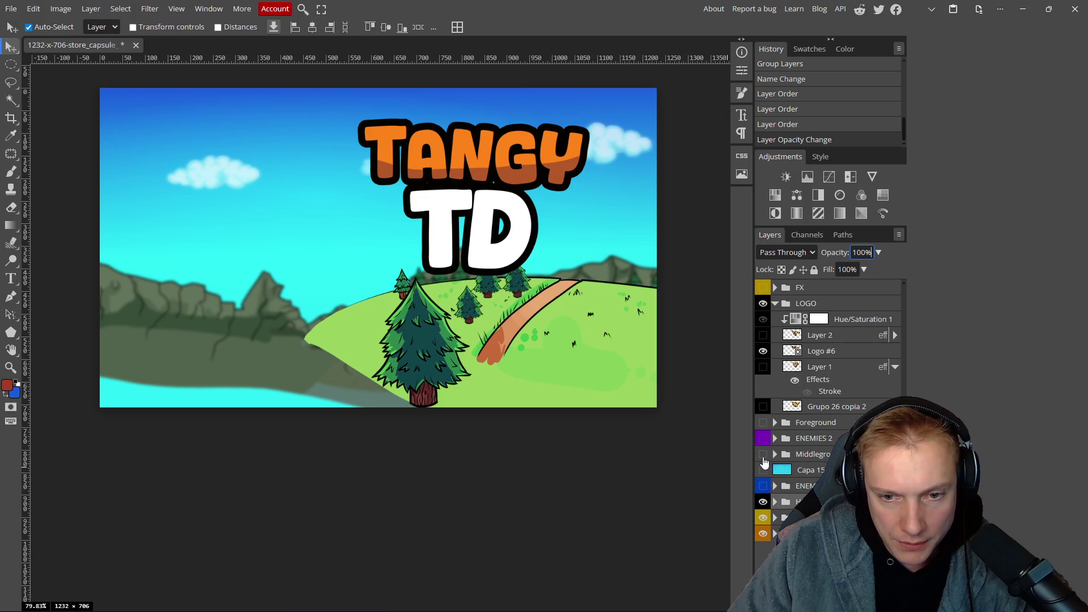
click(763, 455)
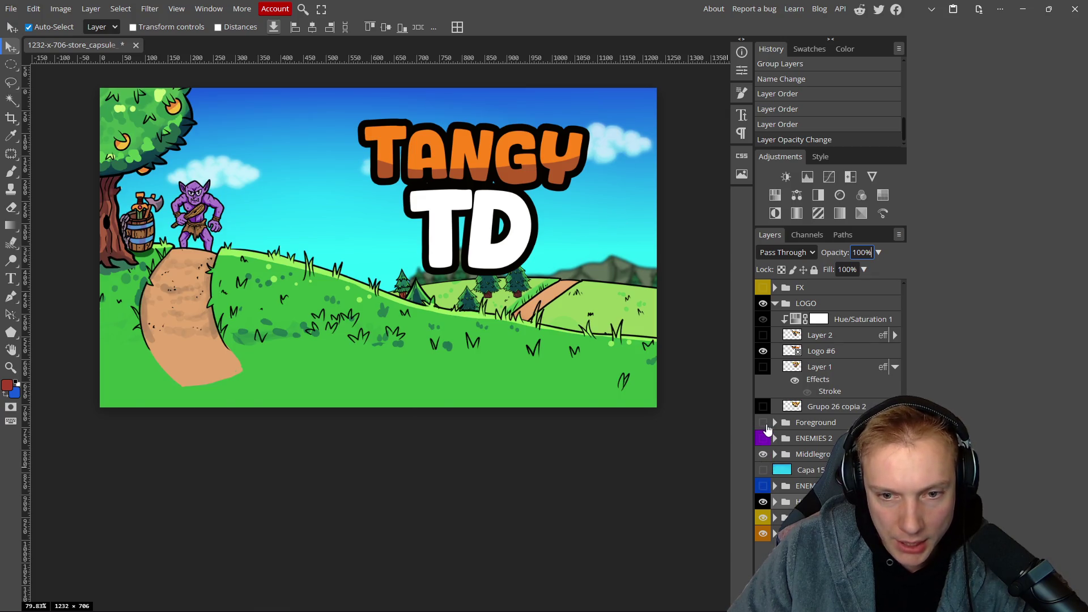
click(764, 423)
scroll(441, 285, down, 5)
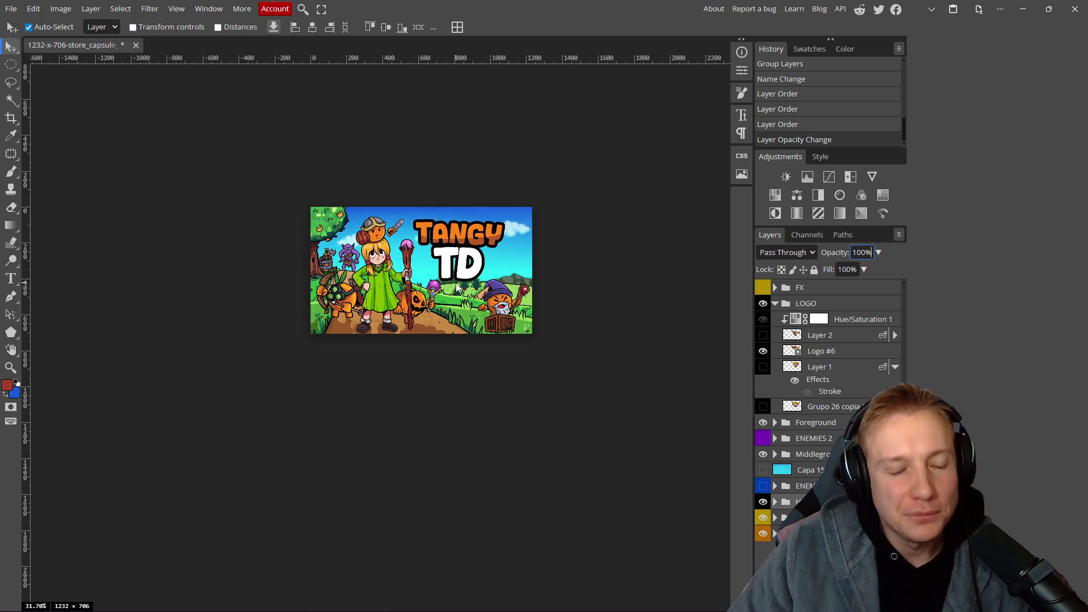
Move the wizard and crate up and flip them horizontally via Edit > Transform.
scroll(441, 263, up, 2)
scroll(536, 268, down, 5)
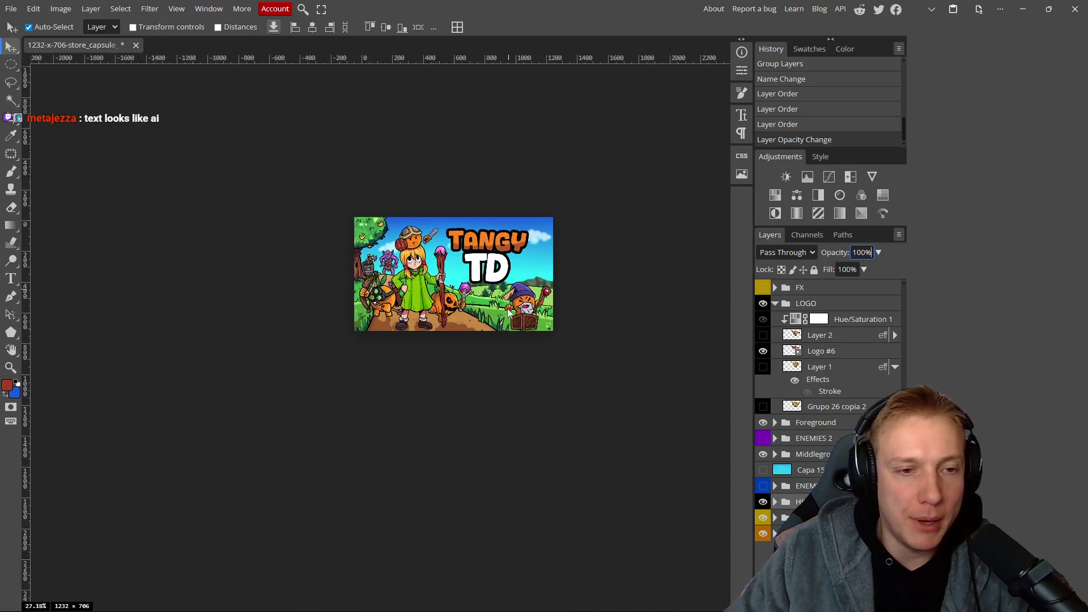
scroll(525, 319, up, 2)
scroll(492, 301, up, 4)
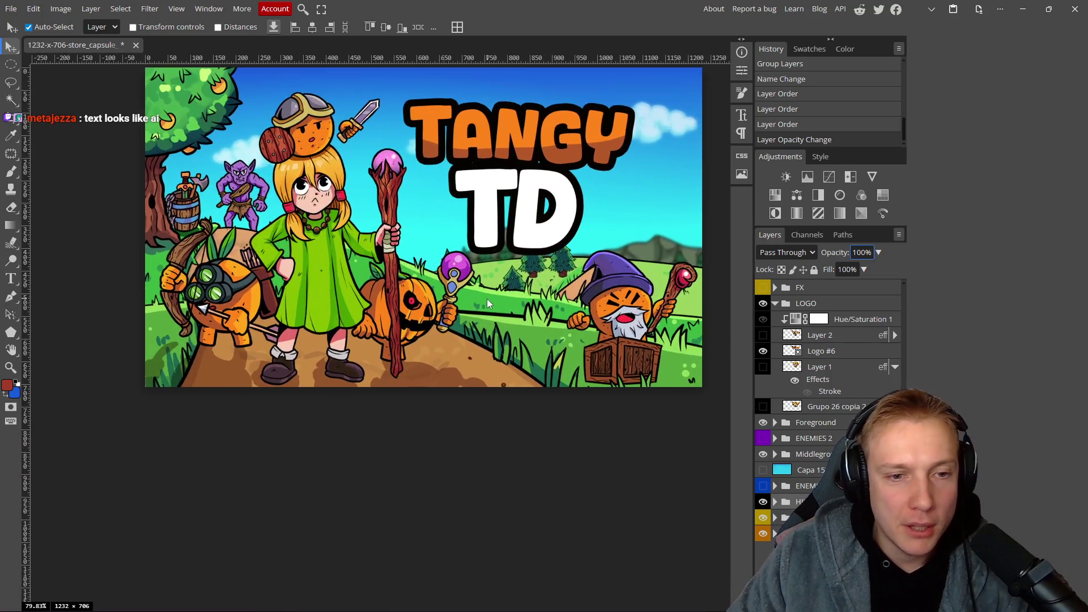
mouse_move(635, 369)
mouse_down()
mouse_move(634, 337)
mouse_move(614, 329)
mouse_move(636, 340)
mouse_up()
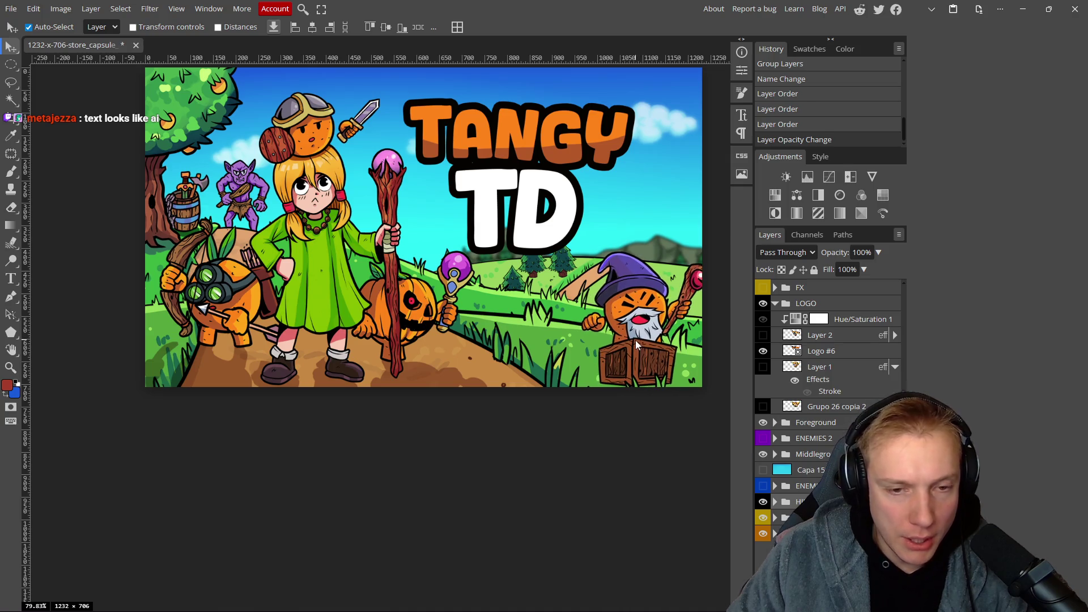
click(34, 9)
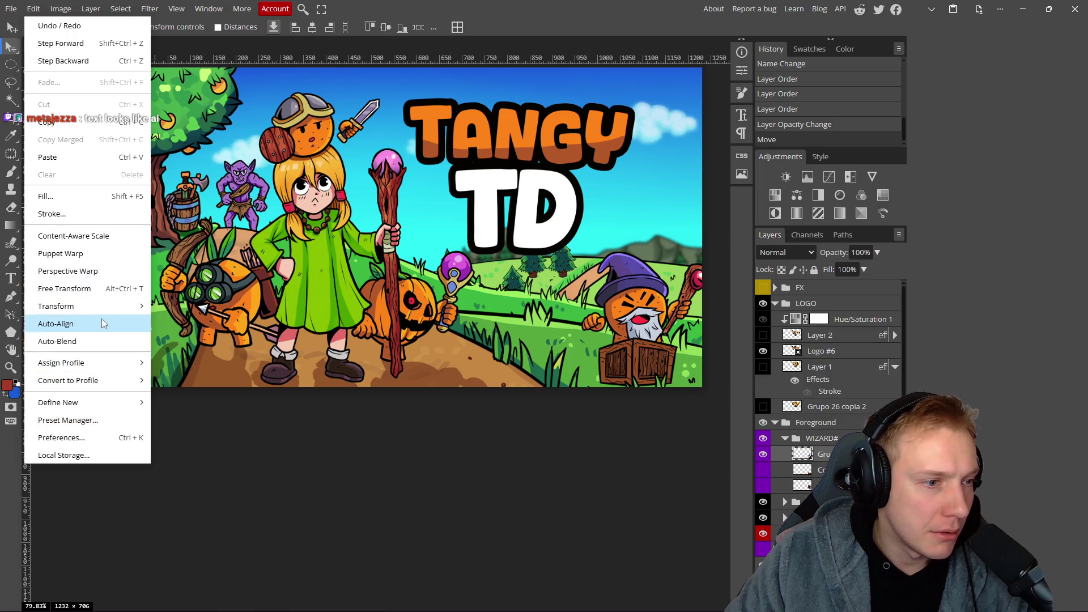
mouse_move(108, 309)
click(192, 495)
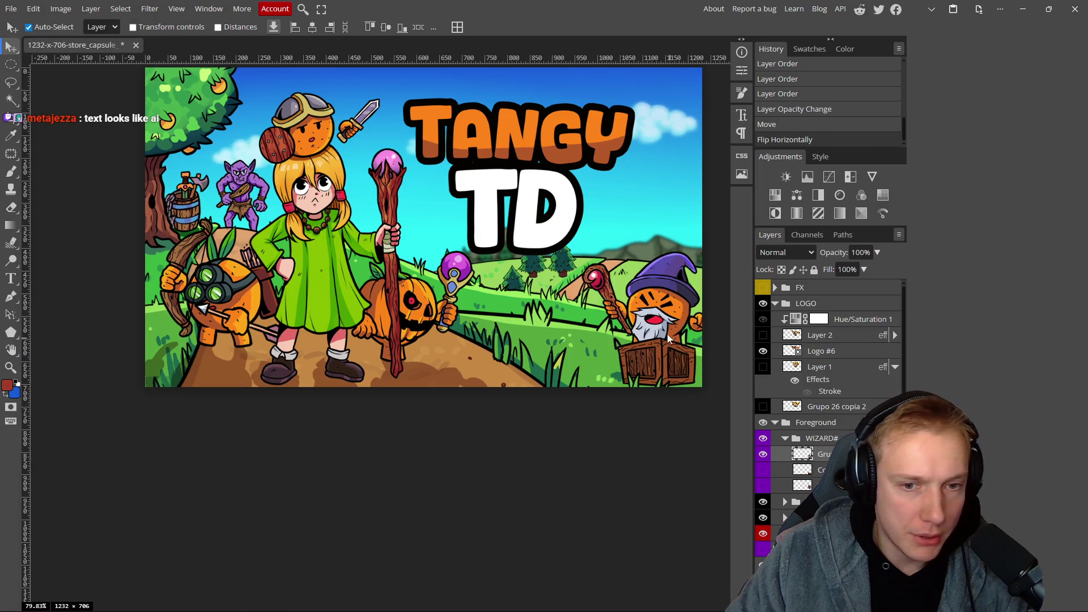
Nudge the flipped wizard and crate slightly left and zoom out to view the capsule.
scroll(580, 343, right, 2)
drag(580, 341, 575, 333)
key(ctrl+minus)
scroll(575, 329, up, 4)
scroll(574, 333, down, 3)
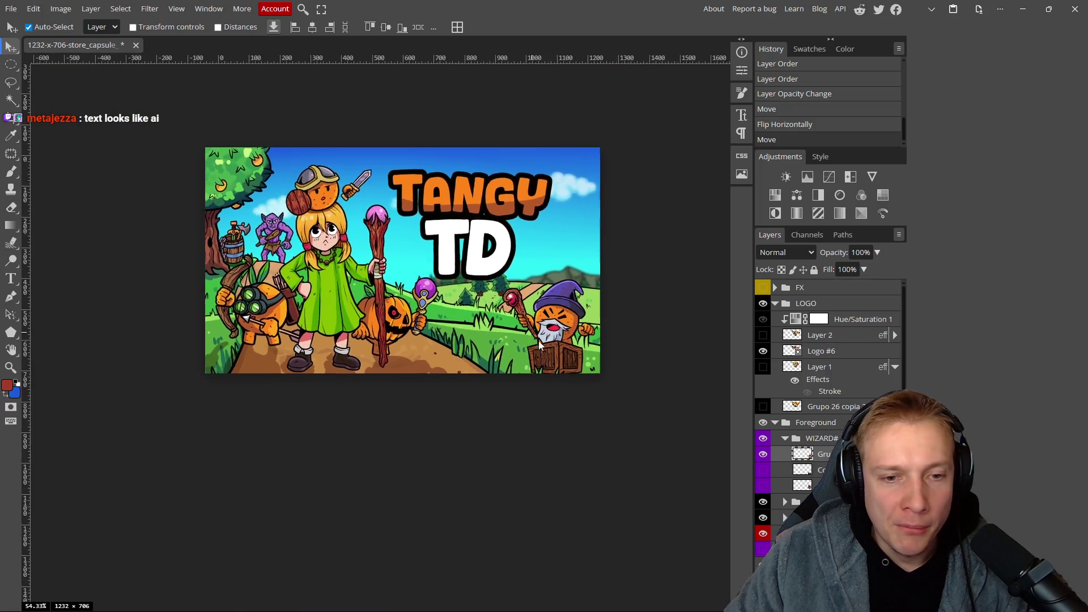
scroll(544, 351, up, 3)
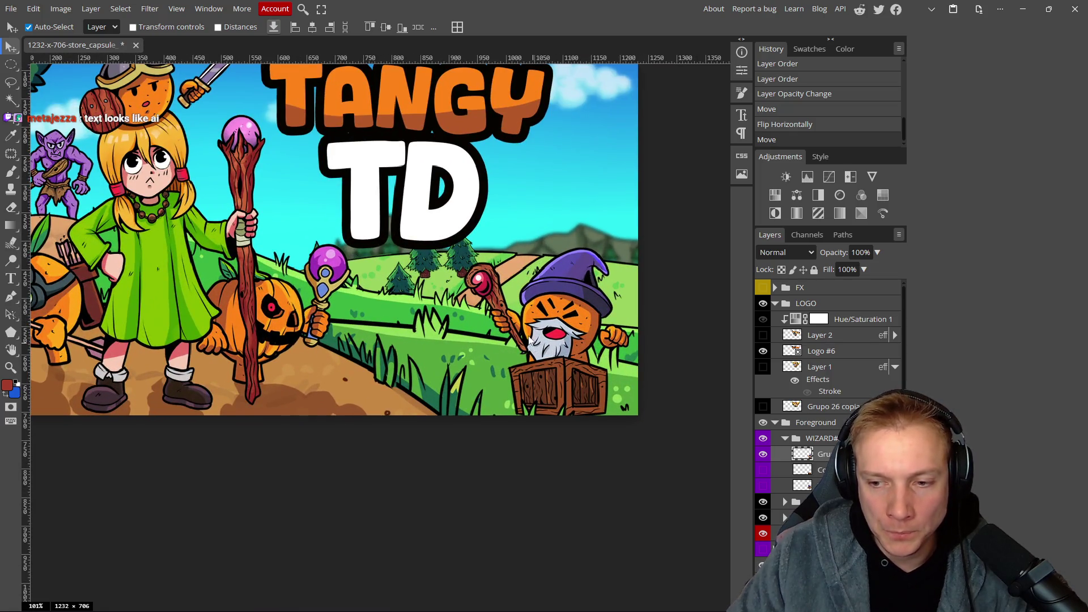
scroll(522, 316, down, 4)
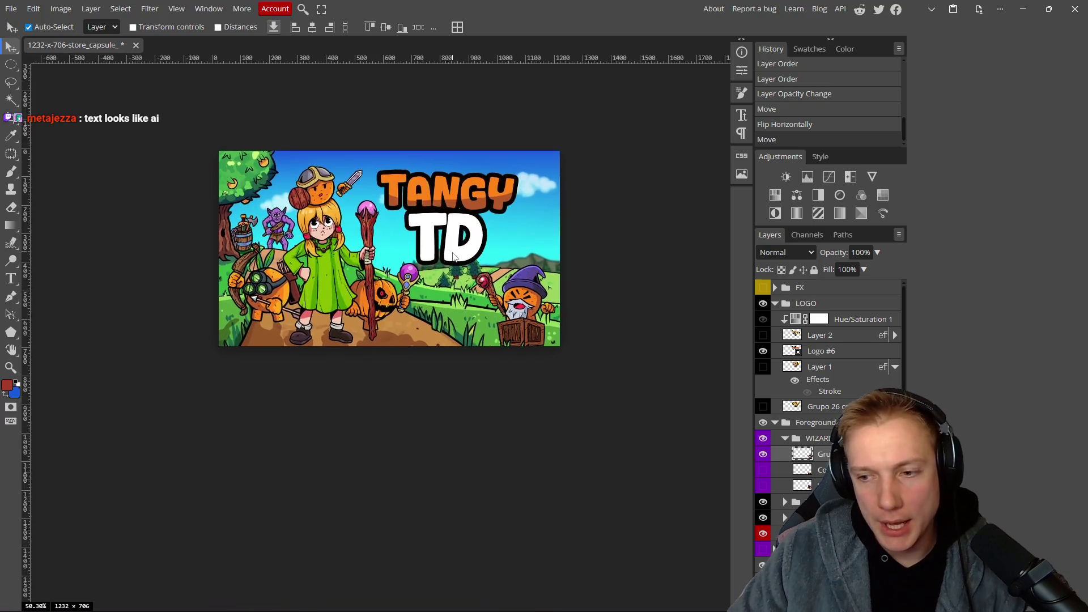
scroll(454, 256, up, 2)
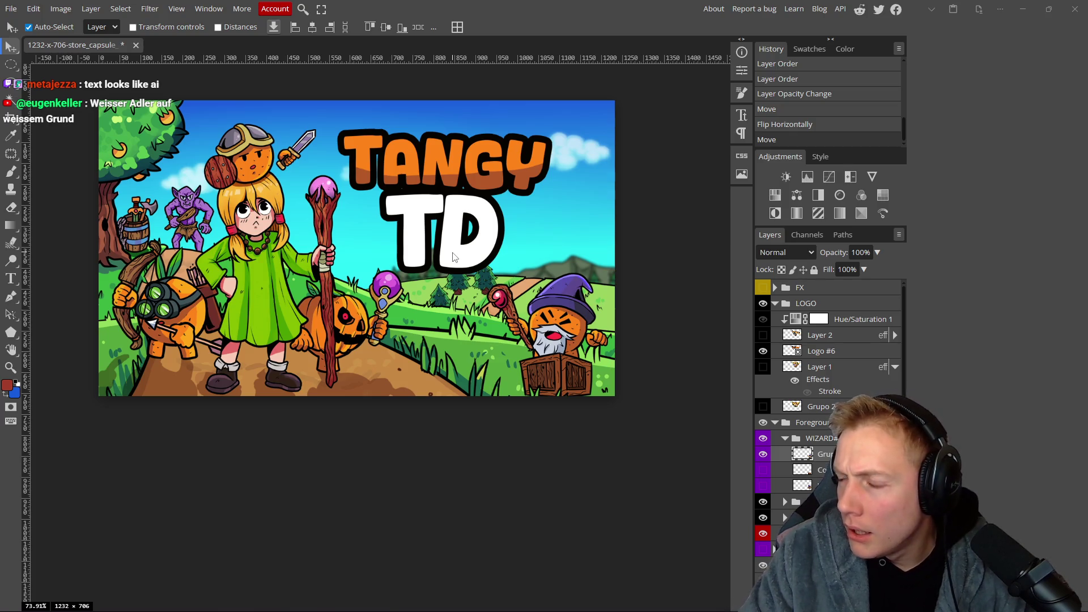
Switch to tangy v2.psd in Photoshop and show its TANGY TD logo layer.
key(alt+Tab)
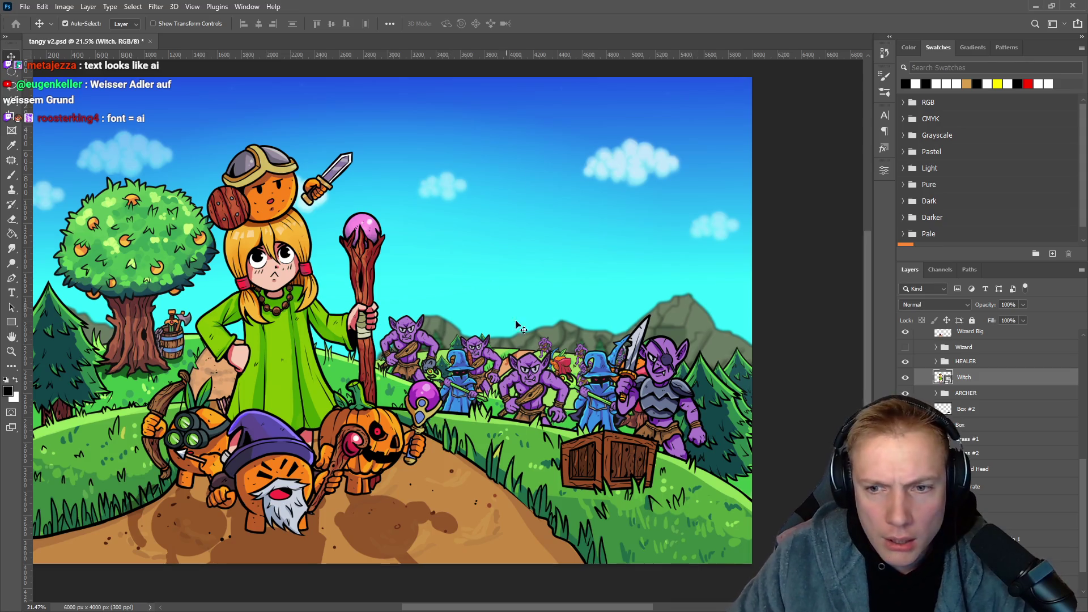
scroll(1001, 407, up, 10)
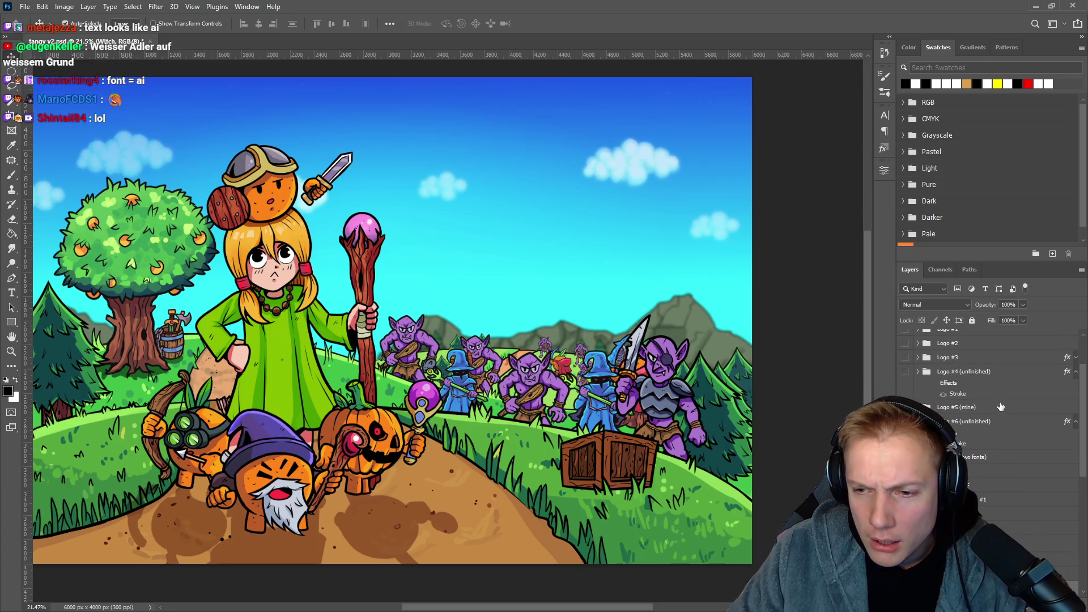
scroll(998, 417, up, 5)
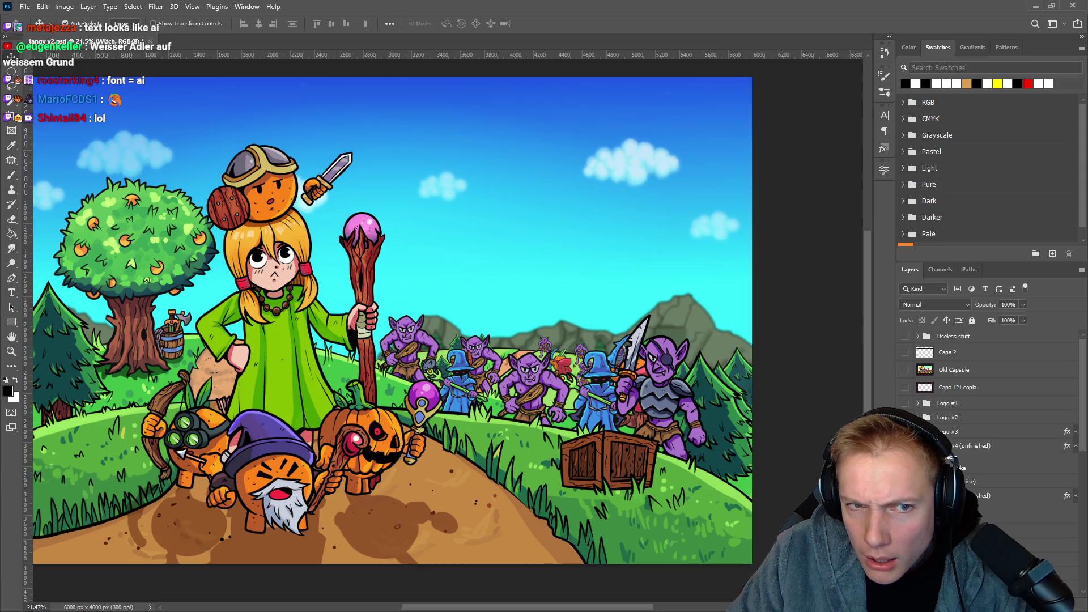
click(905, 403)
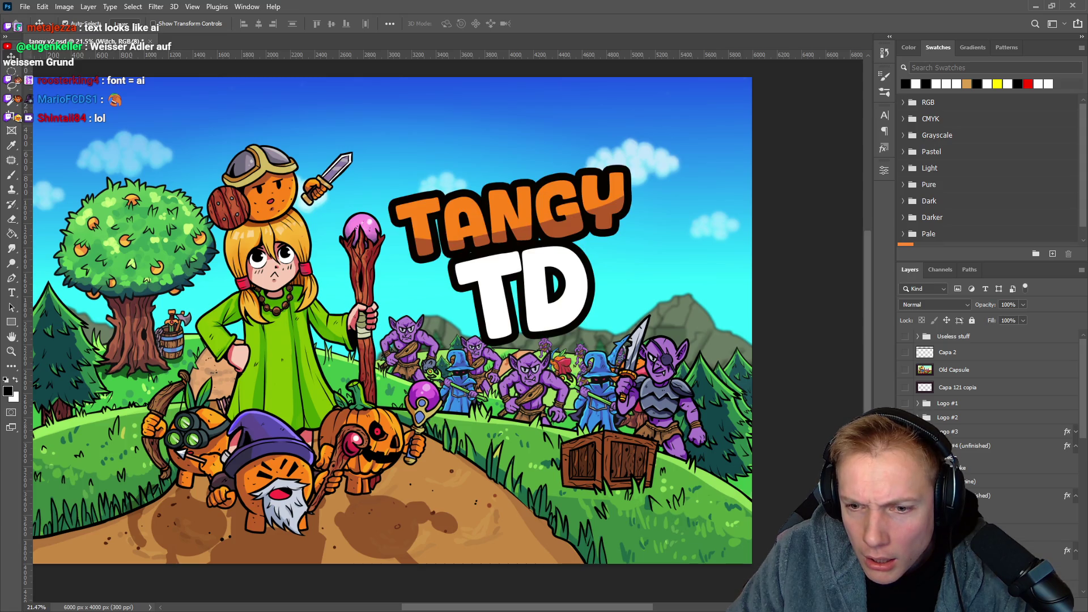
Select the tangy td logo layer, briefly try the Type tool, hide the logo, and return to Photopea.
scroll(989, 397, down, 2)
click(496, 339)
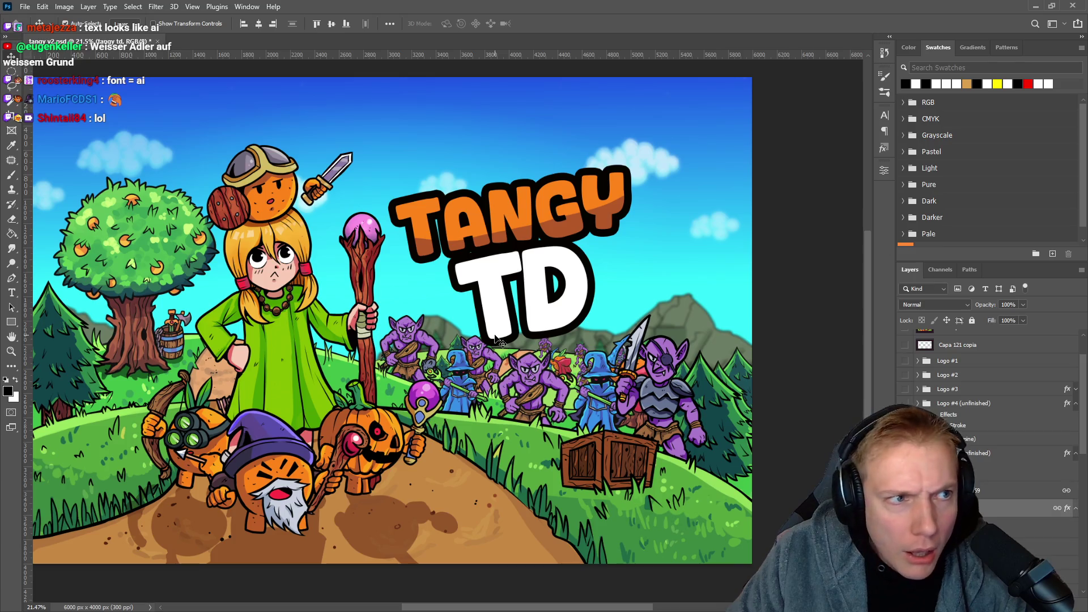
key(t)
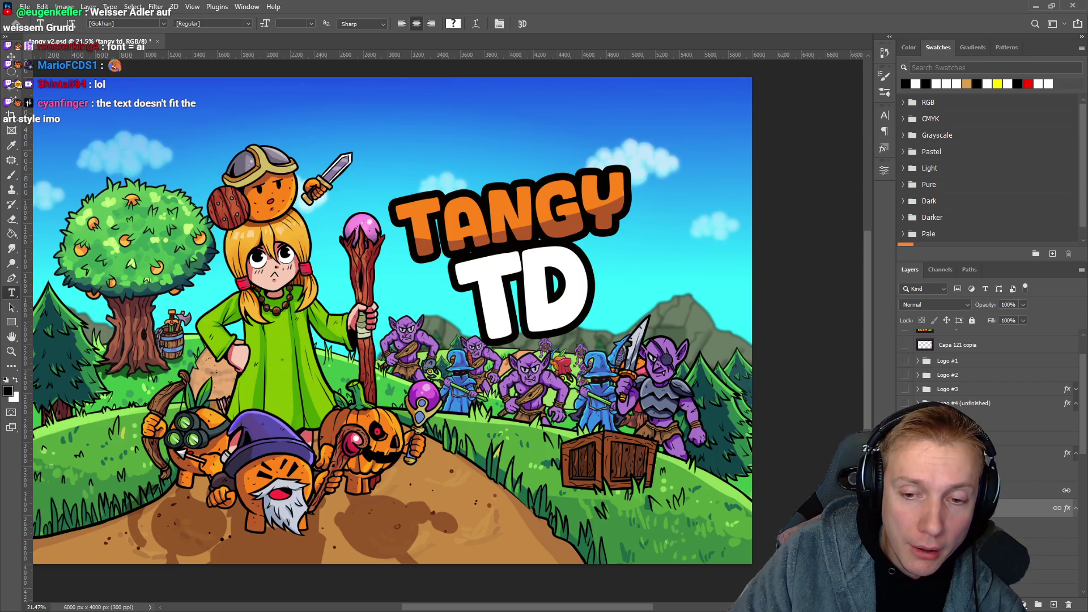
key(ctrl+comma)
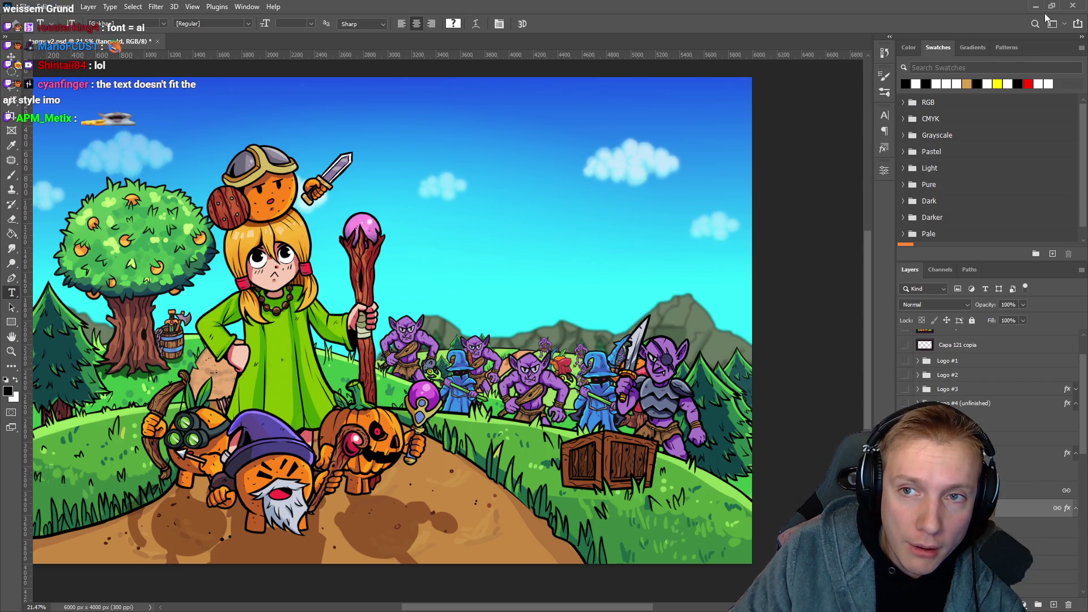
click(1036, 7)
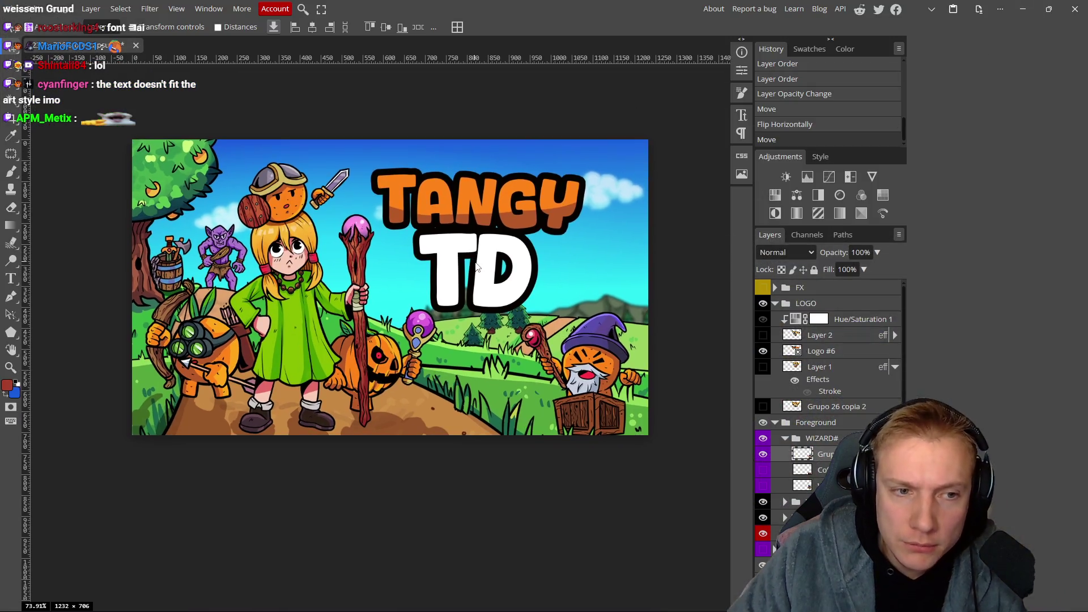
scroll(444, 226, up, 4)
drag(340, 265, 404, 286)
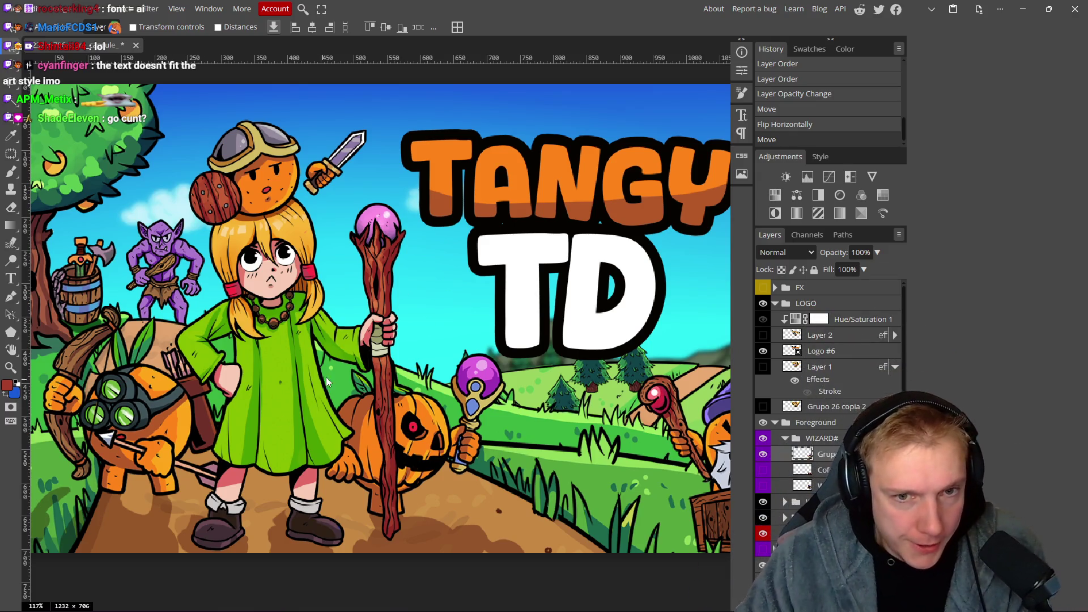
scroll(324, 384, down, 2)
scroll(395, 313, up, 1)
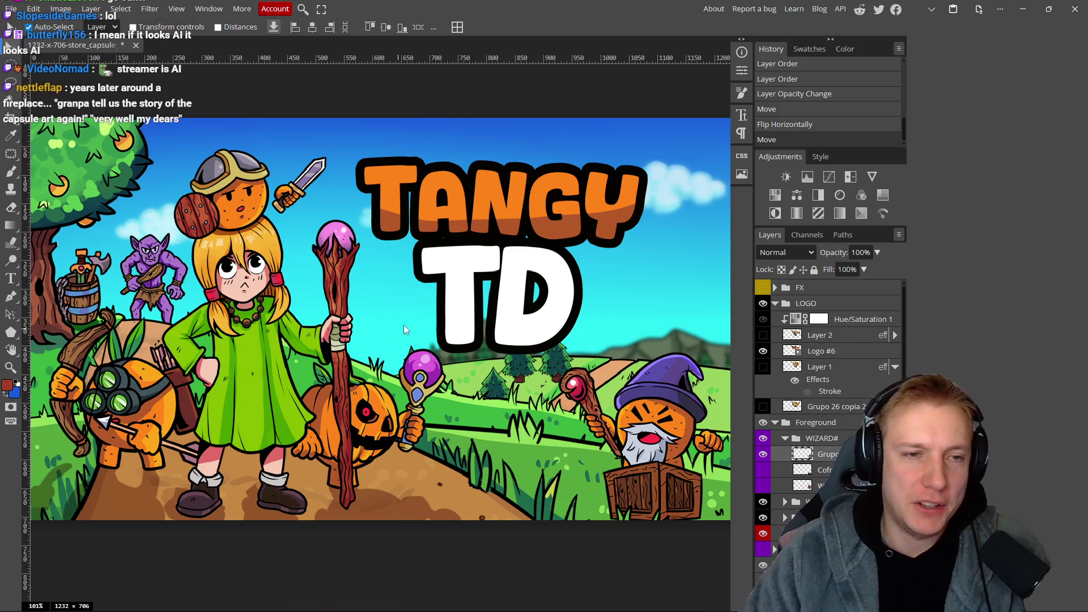
scroll(465, 319, down, 3)
scroll(466, 319, down, 1)
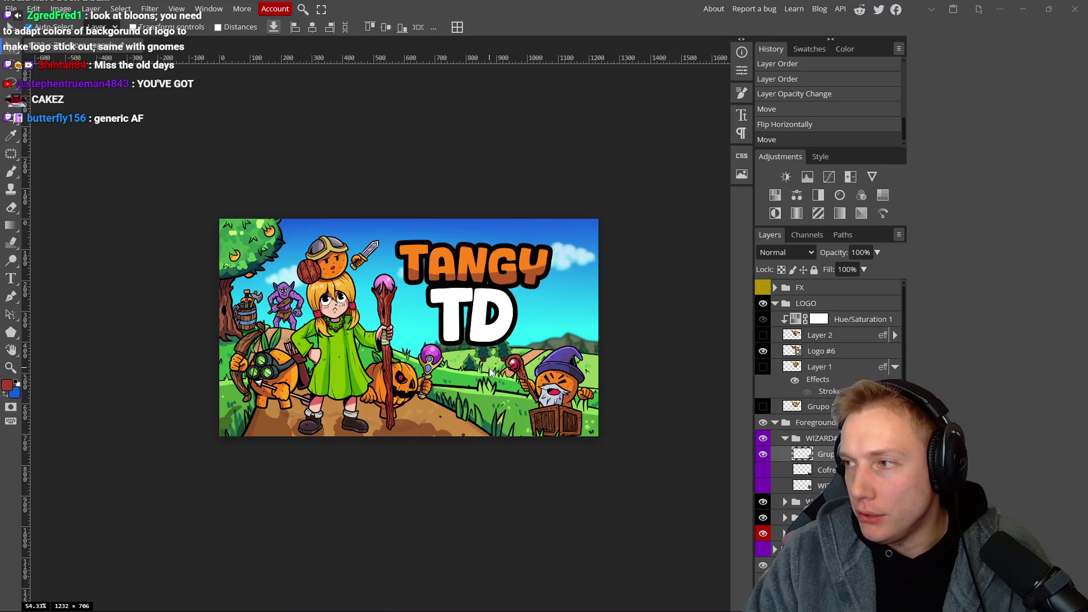
Search Google for 'bloons td 6' and enlarge its Google Play key art.
key(ctrl+w)
key(ctrl+t)
text(bl)
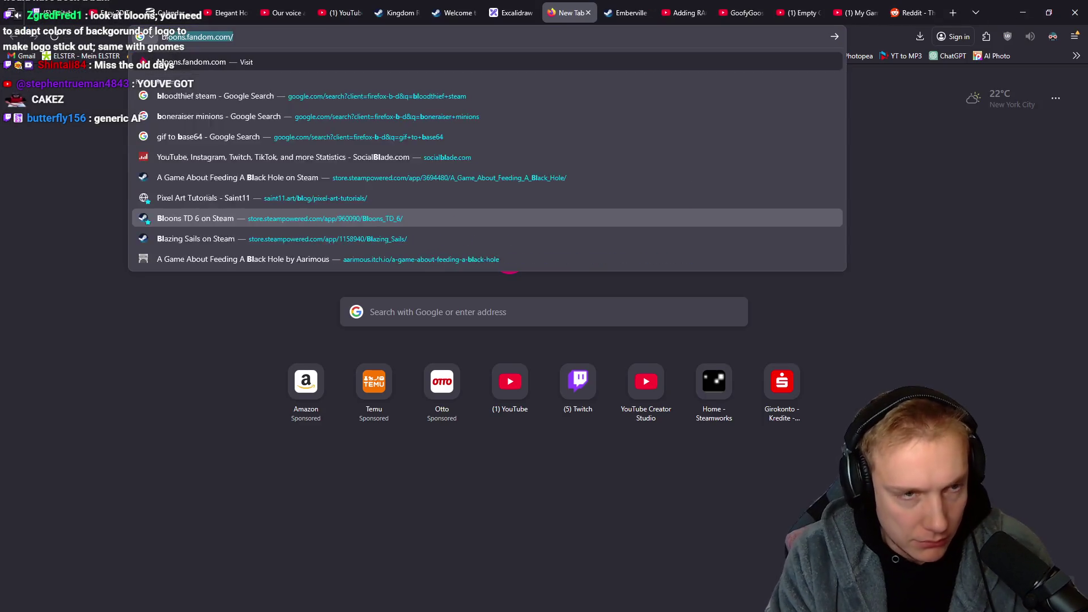
text(oon)
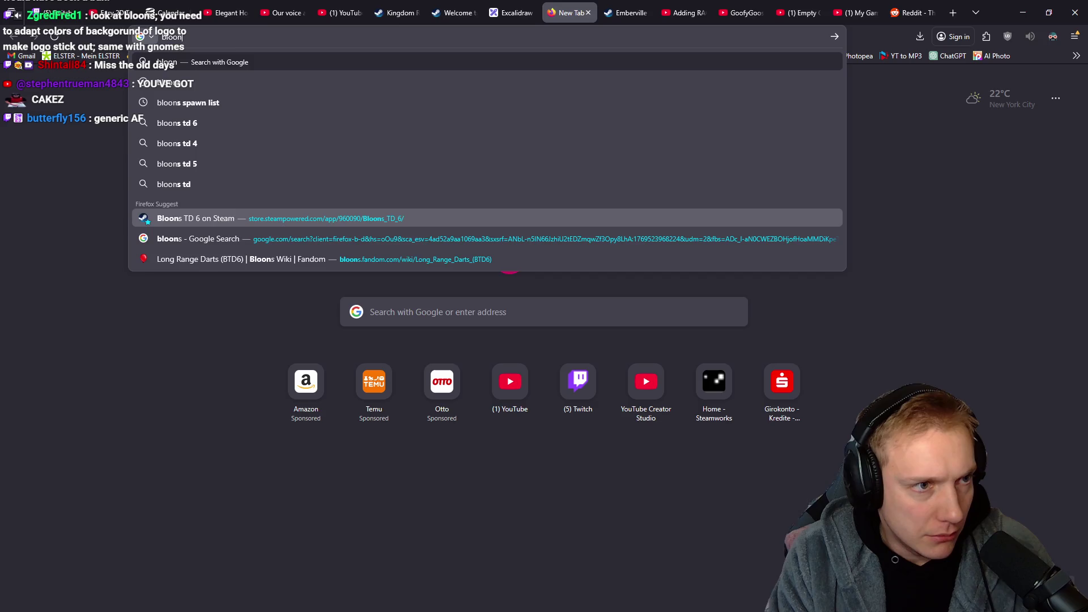
text(s td 6)
key(Return)
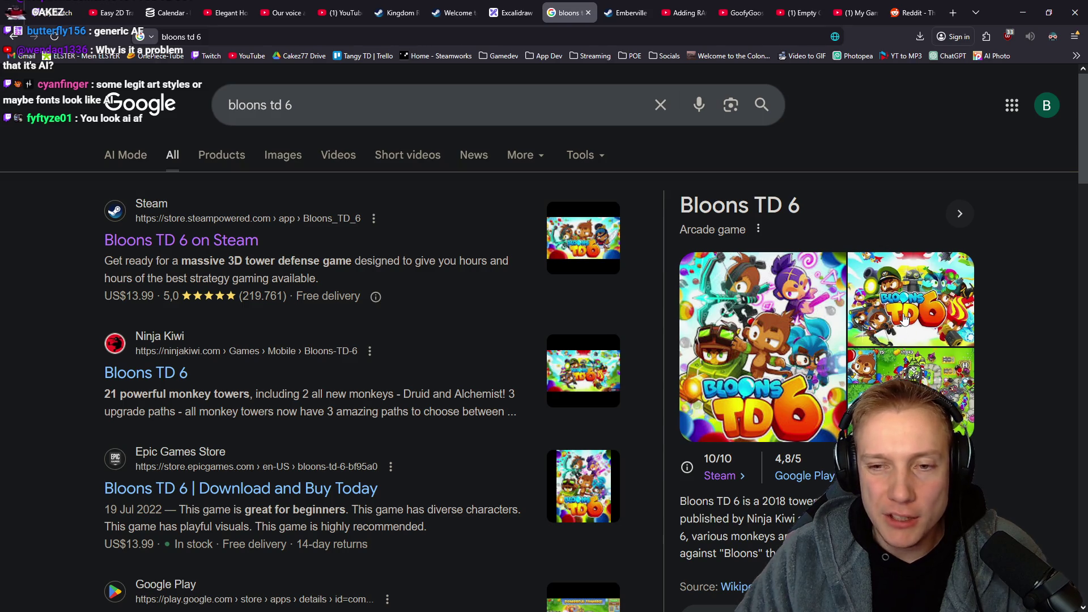
click(906, 319)
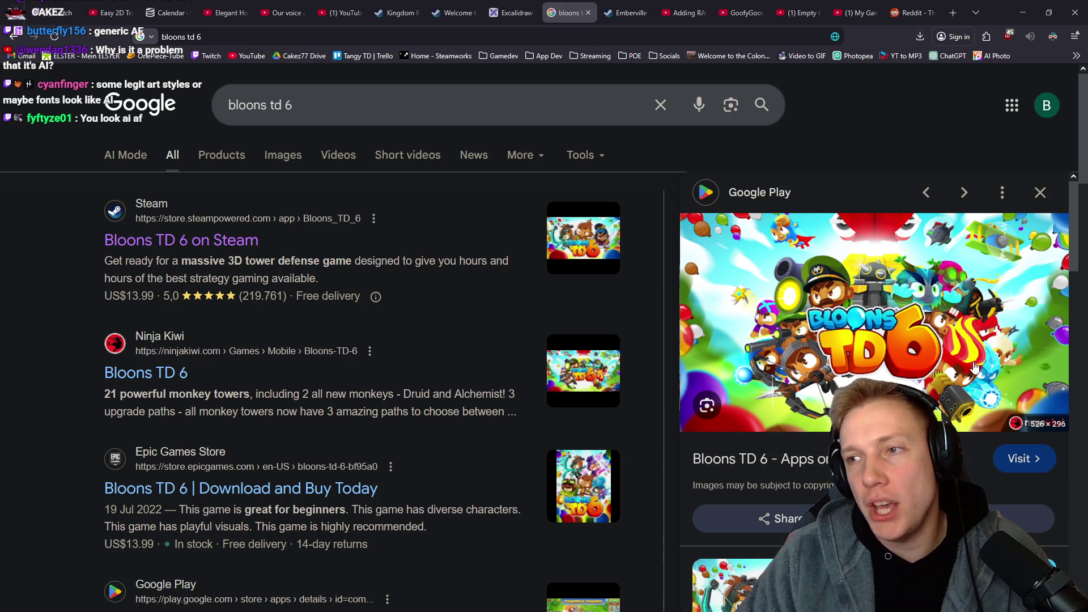
Compare the Bloons TD 6 key art against the Tangy TD capsule, ending back in Photopea.
key(alt+Tab)
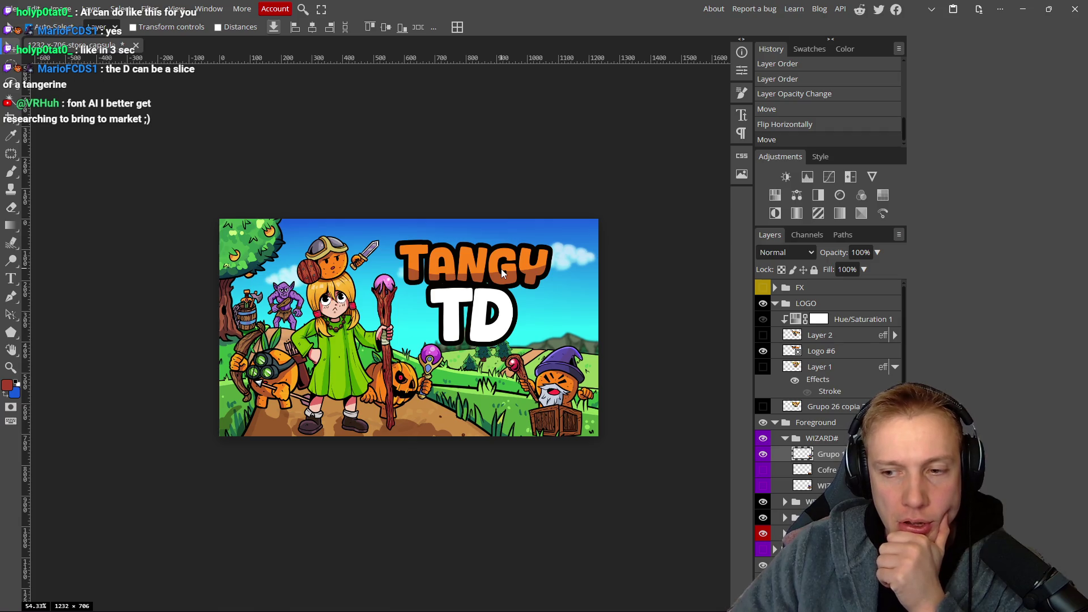
key(alt+Tab)
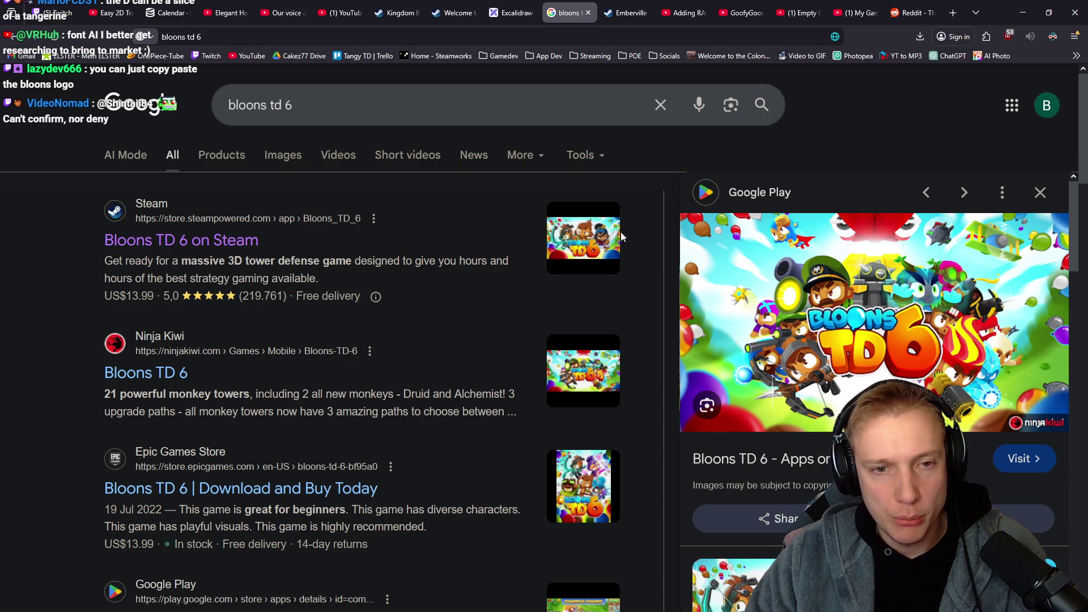
key(alt+Tab)
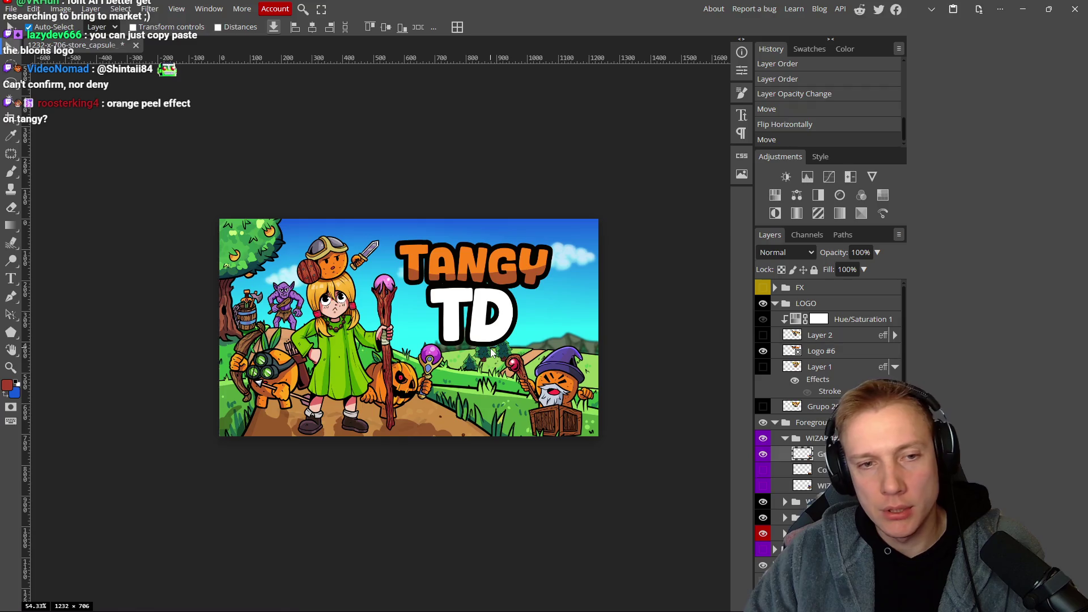
scroll(492, 353, down, 8)
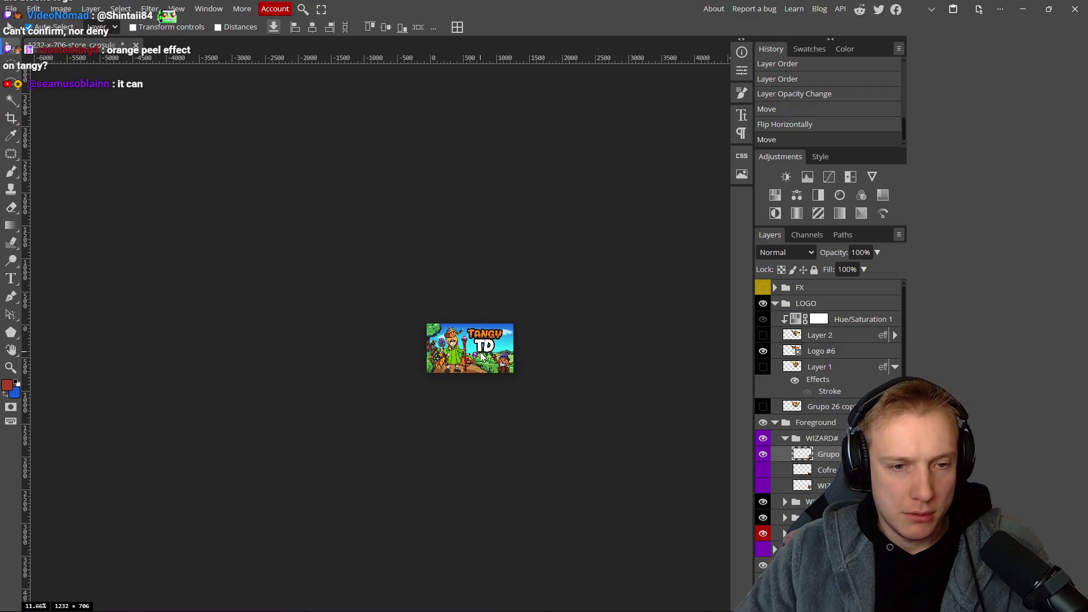
Frame the capsule artwork and drag the blonde staff girl a little to the left.
scroll(482, 356, up, 10)
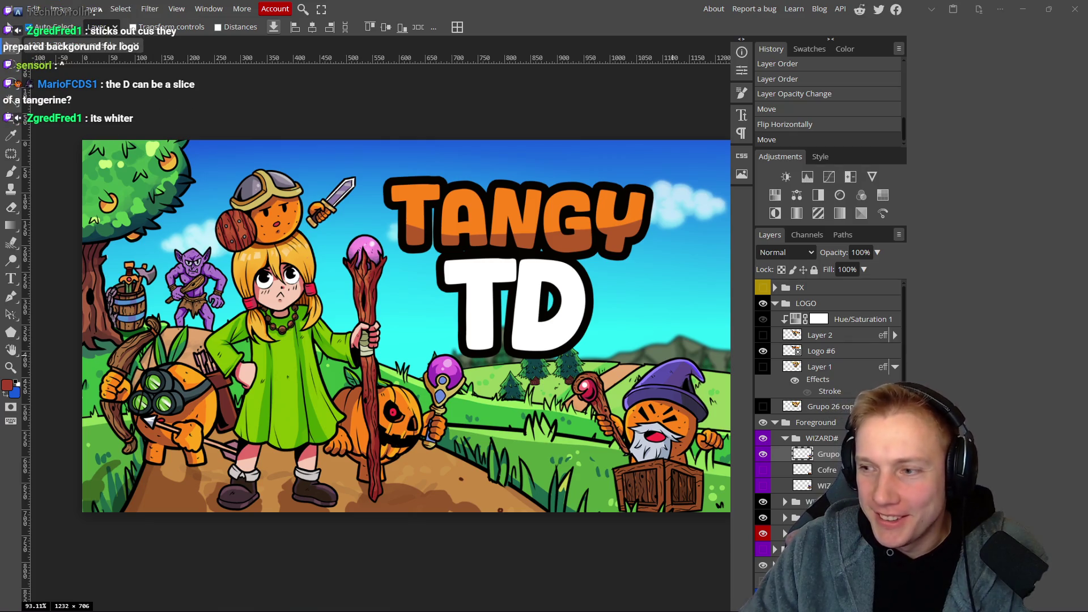
drag(502, 428, 498, 413)
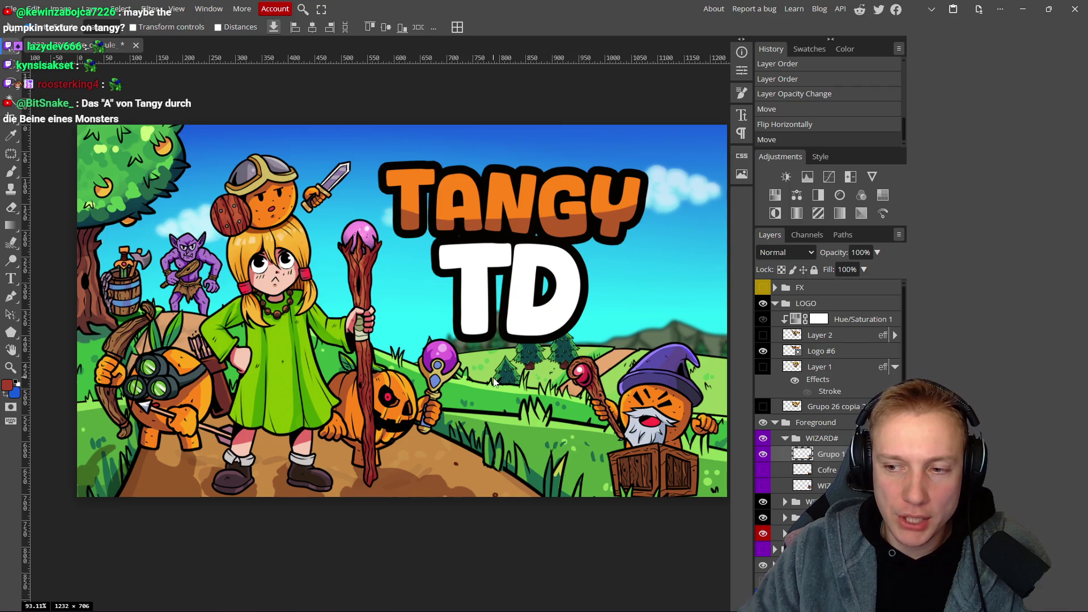
mouse_move(468, 388)
mouse_down()
mouse_move(497, 377)
mouse_move(464, 350)
mouse_up()
scroll(465, 350, down, 3)
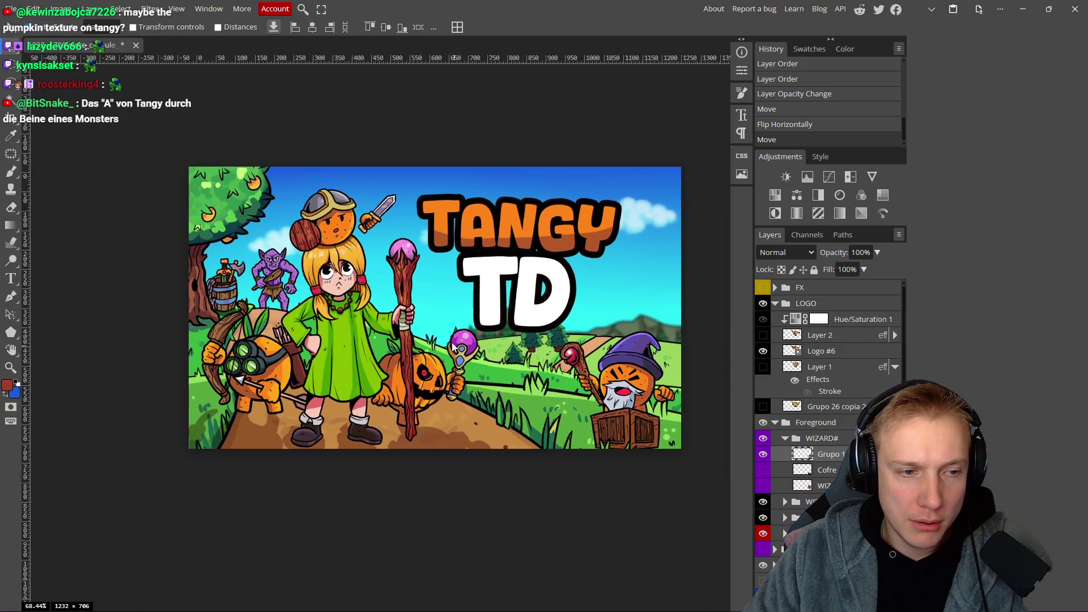
scroll(442, 345, up, 1)
scroll(441, 344, up, 1)
mouse_move(365, 352)
mouse_down()
mouse_move(331, 346)
mouse_move(383, 334)
mouse_move(342, 318)
mouse_move(444, 378)
mouse_move(346, 341)
mouse_up()
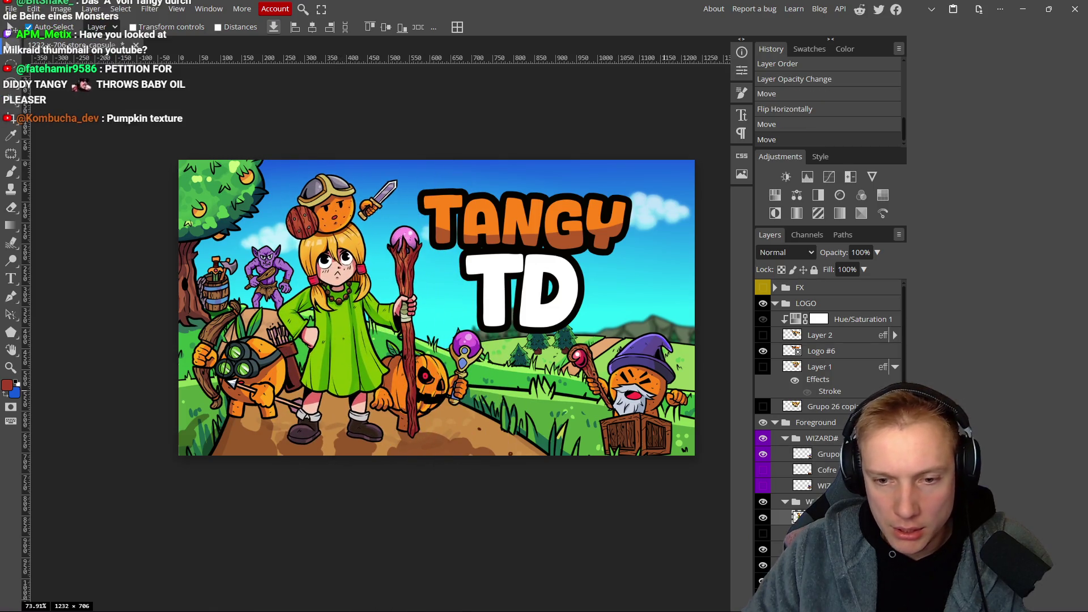
Hide an extra layer; nudge the staff girl up-left, pumpkin healer right, goggled archer down.
scroll(806, 453, down, 2)
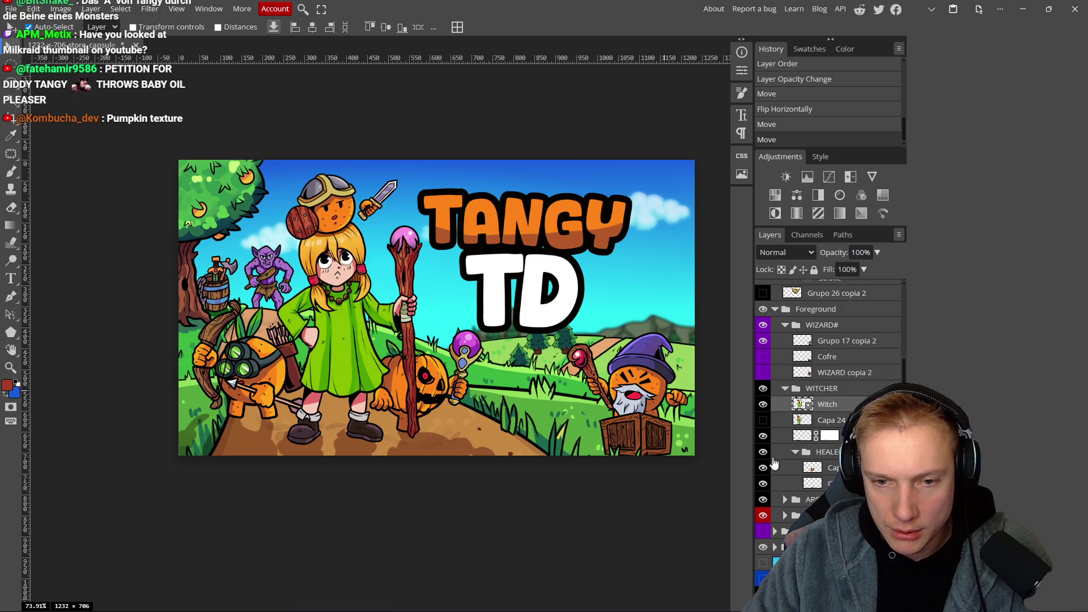
click(764, 436)
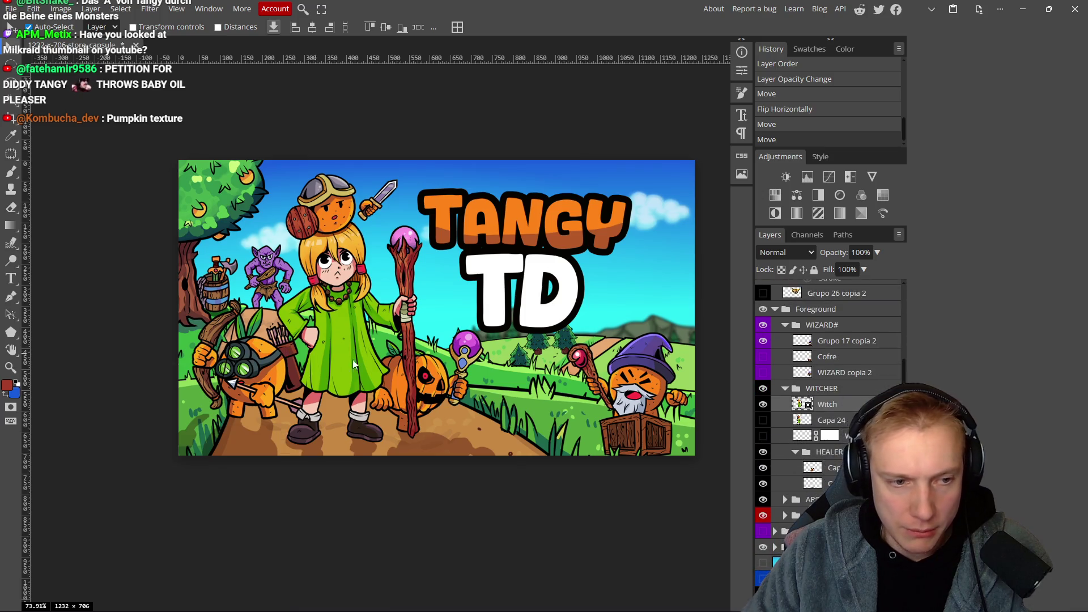
drag(350, 352, 342, 347)
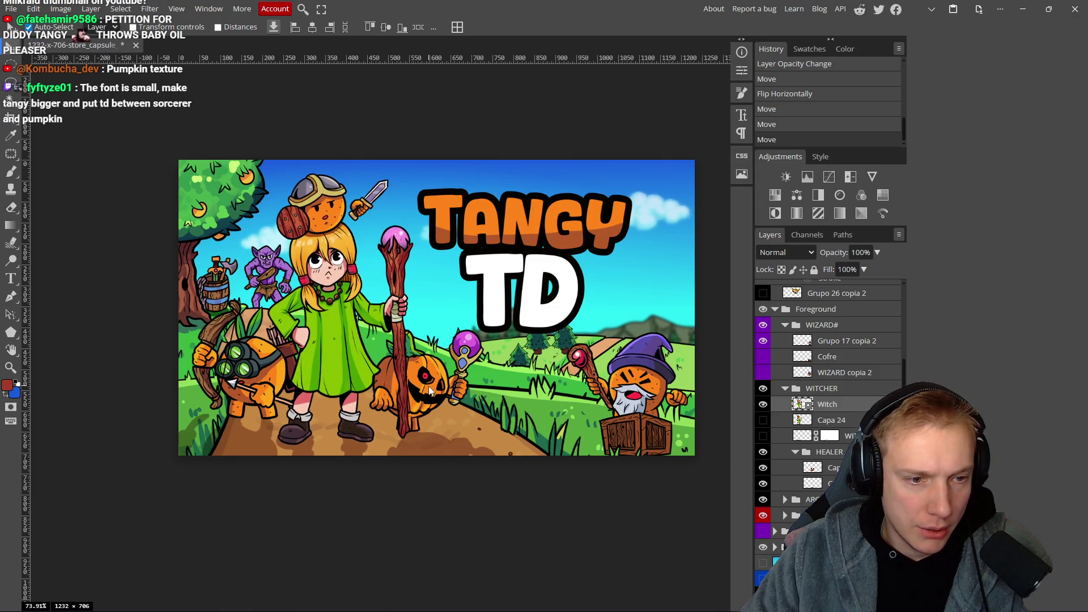
drag(461, 394, 465, 393)
drag(256, 370, 250, 386)
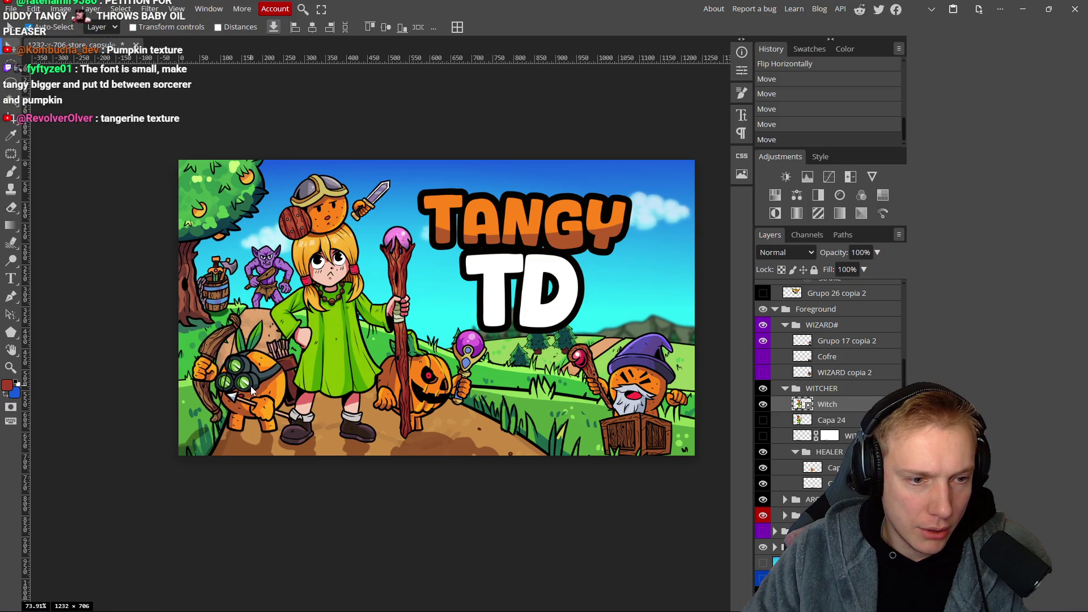
Save the capsule document with Ctrl+S.
scroll(278, 404, down, 3)
scroll(295, 404, down, 6)
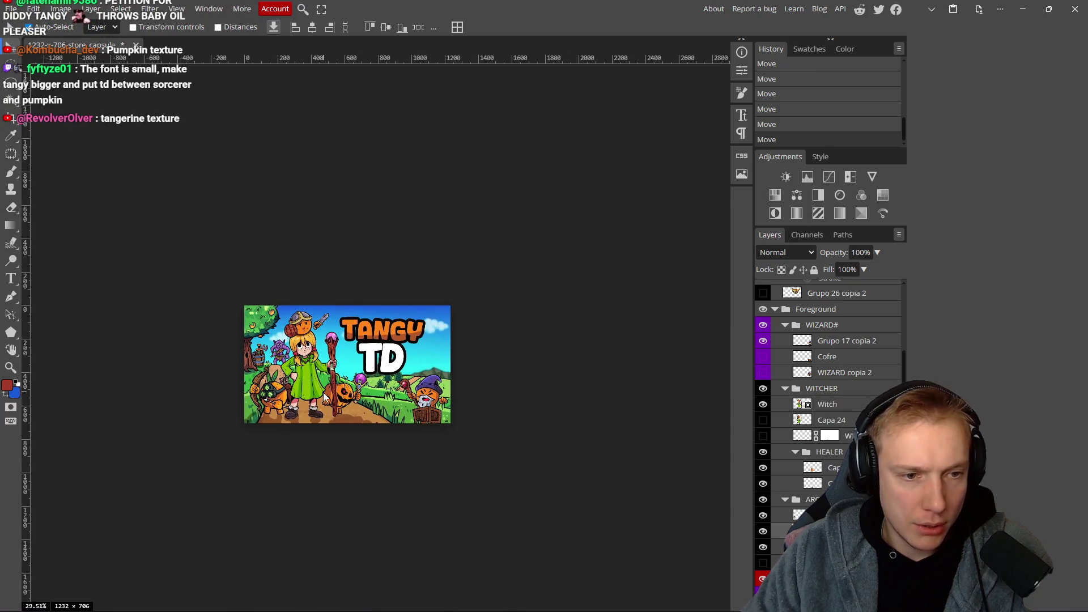
scroll(348, 400, up, 6)
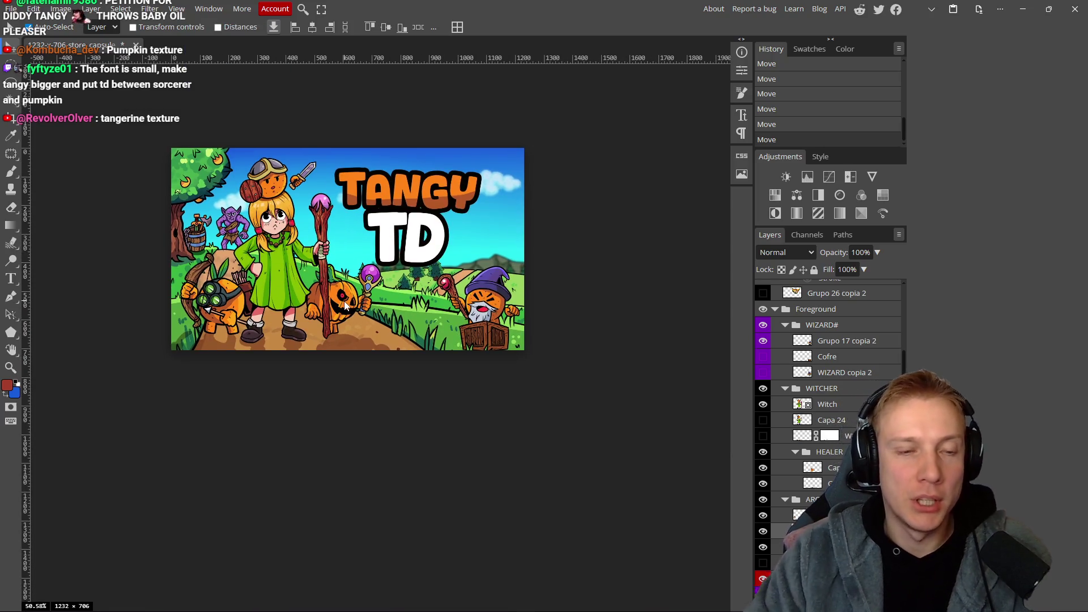
key(ctrl+s)
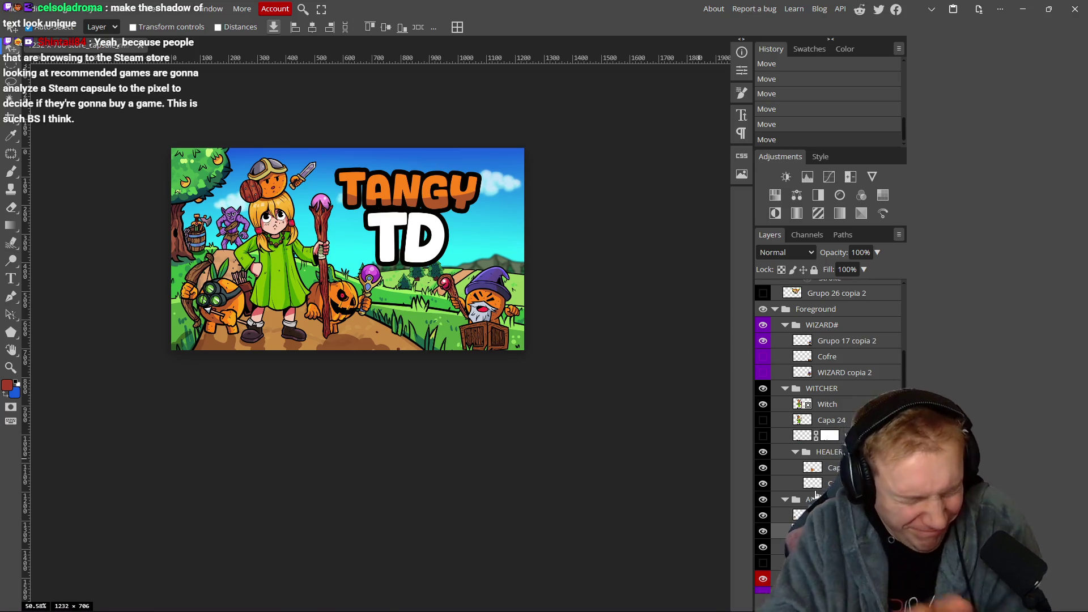
Compare the scene with HILL 0 and HILL 3 hidden, then open HILL 3's Layer Style.
scroll(816, 496, down, 3)
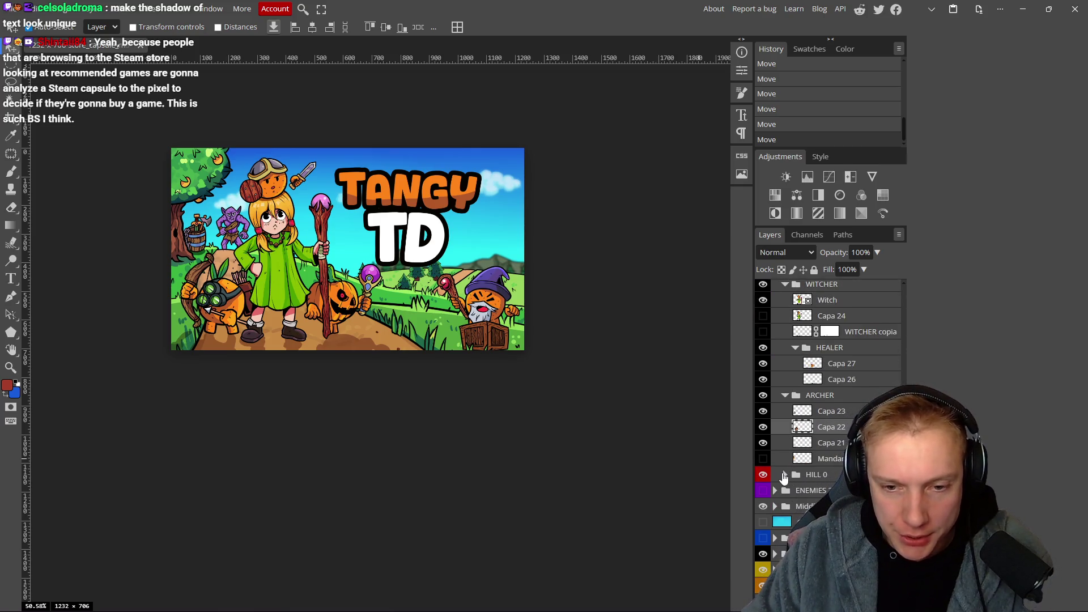
click(763, 476)
click(765, 477)
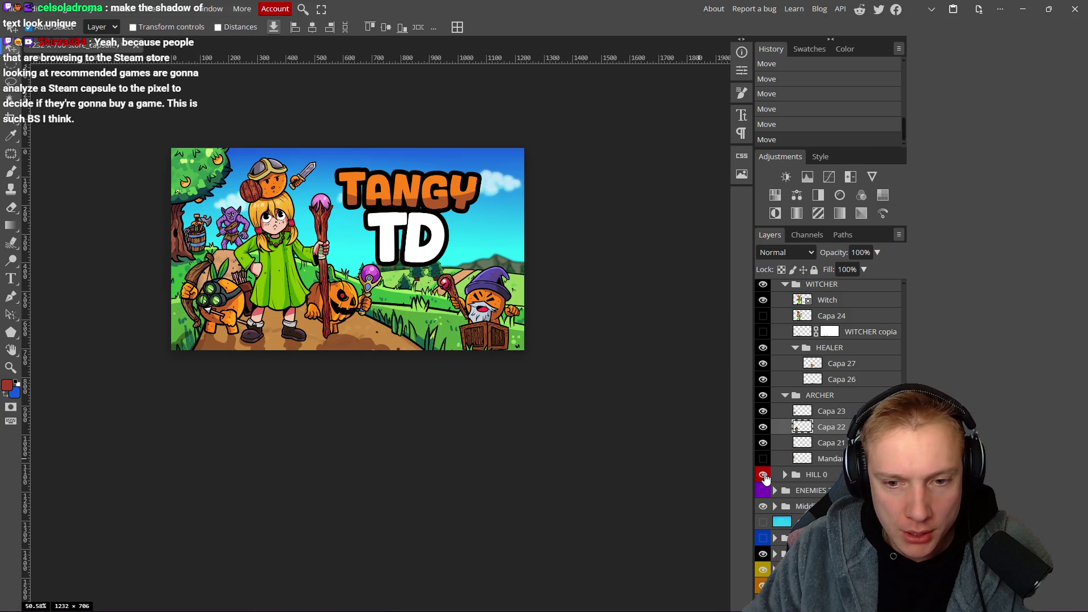
click(765, 478)
click(764, 477)
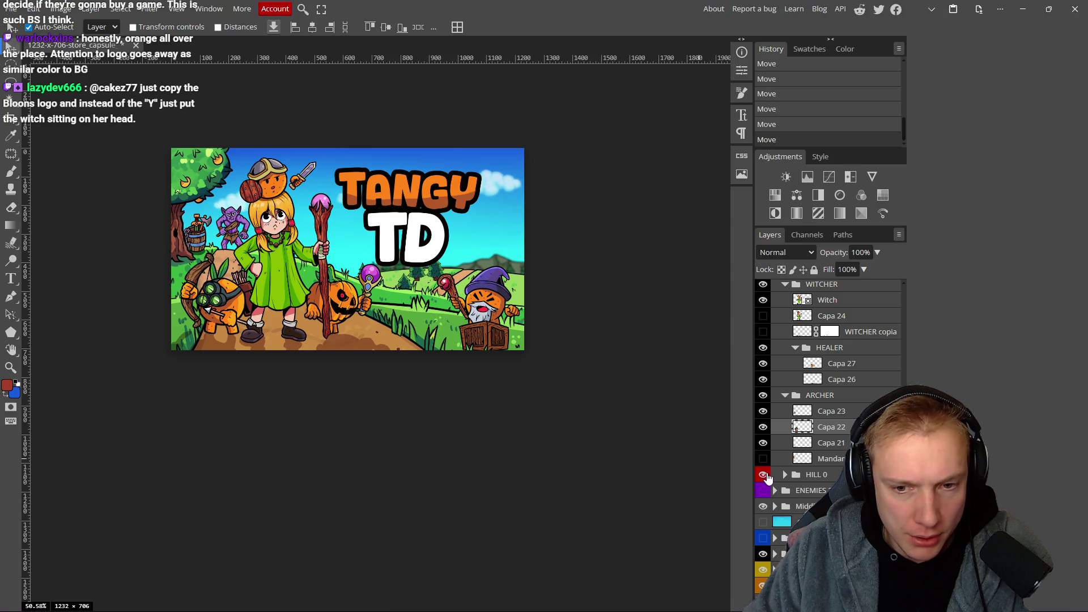
scroll(765, 478, up, 5)
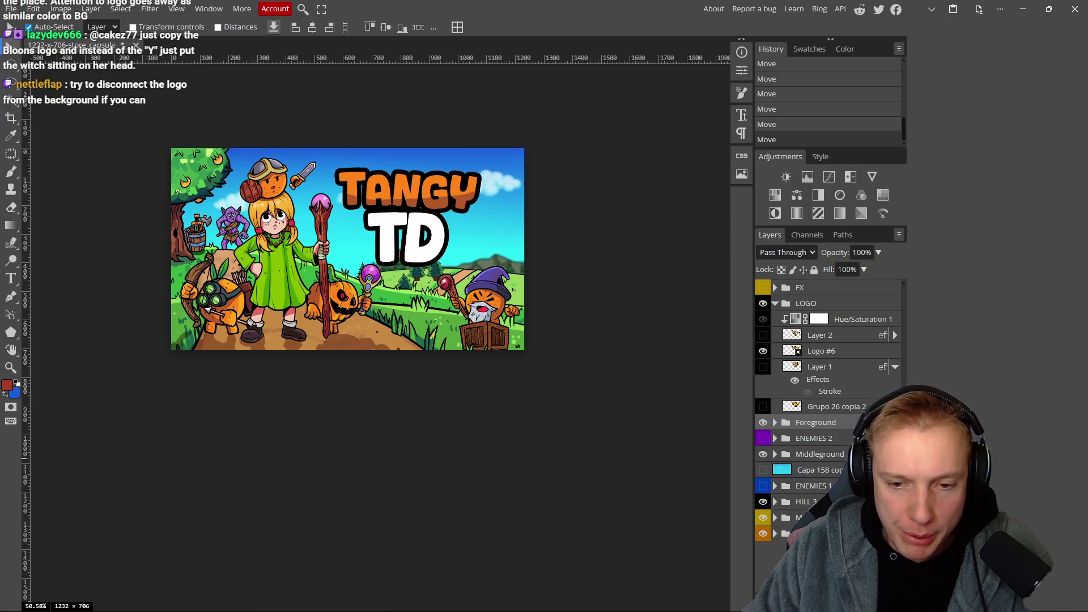
double_click(763, 502)
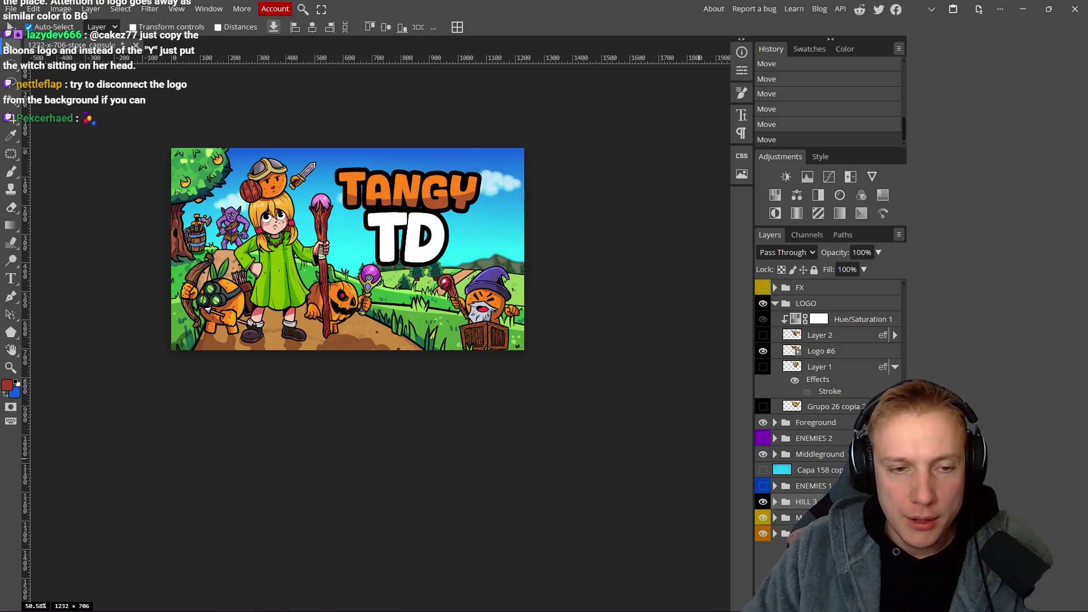
double_click(884, 422)
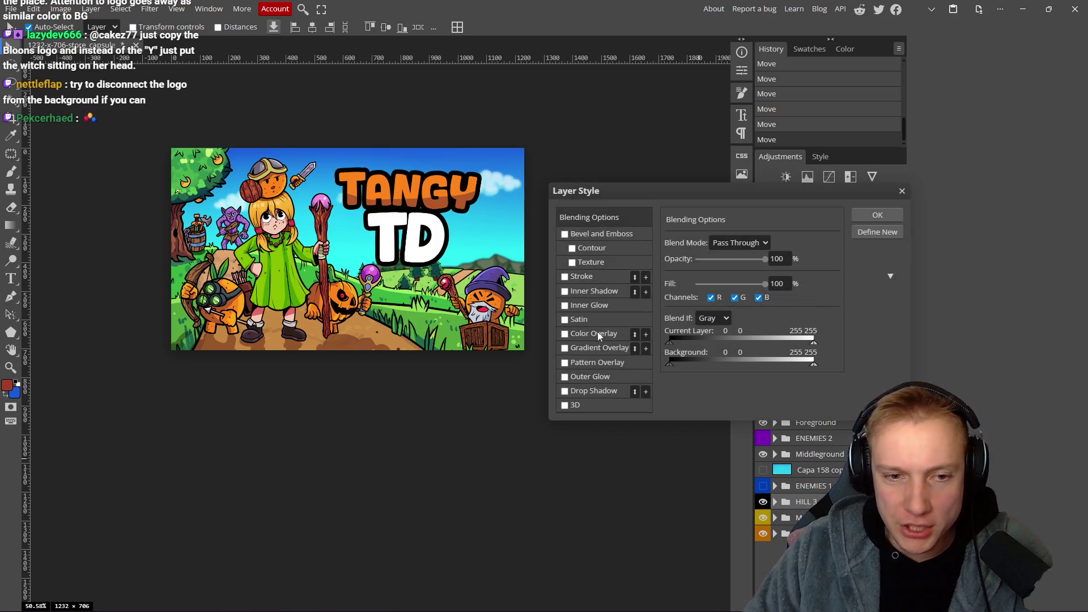
Add a lighter Color Overlay to HILL 3 and try Dissolve, Darken, Multiply, Color Burn, Linear Burn.
click(564, 333)
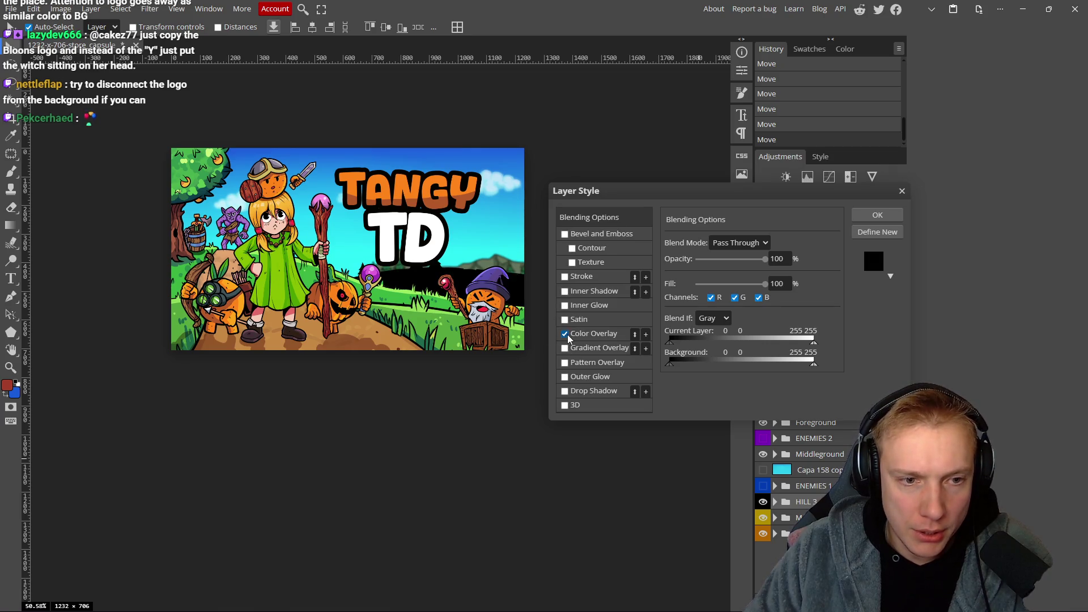
click(620, 335)
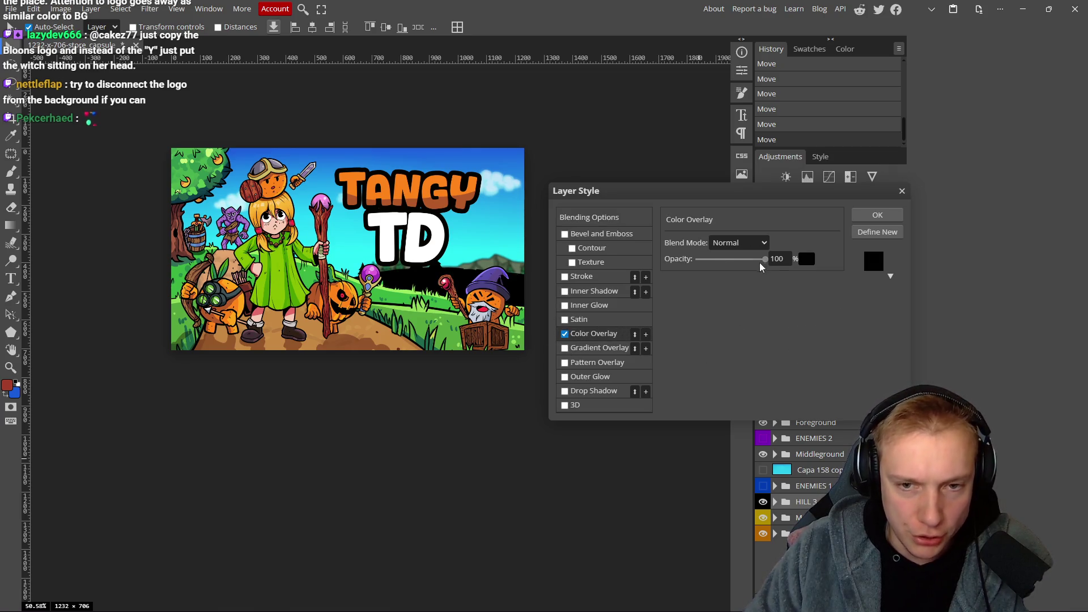
drag(765, 259, 713, 262)
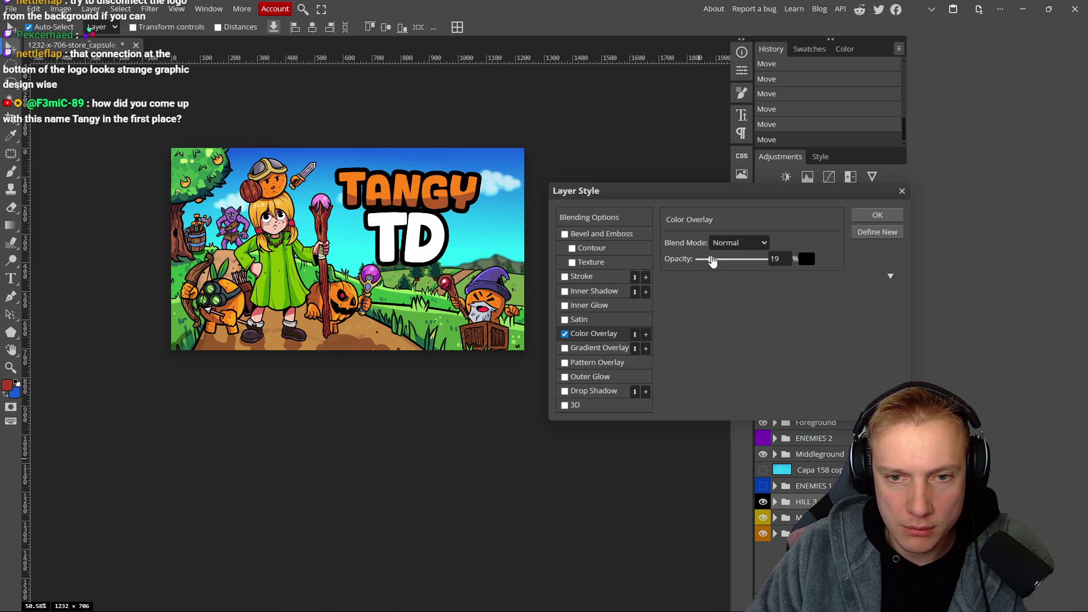
click(739, 244)
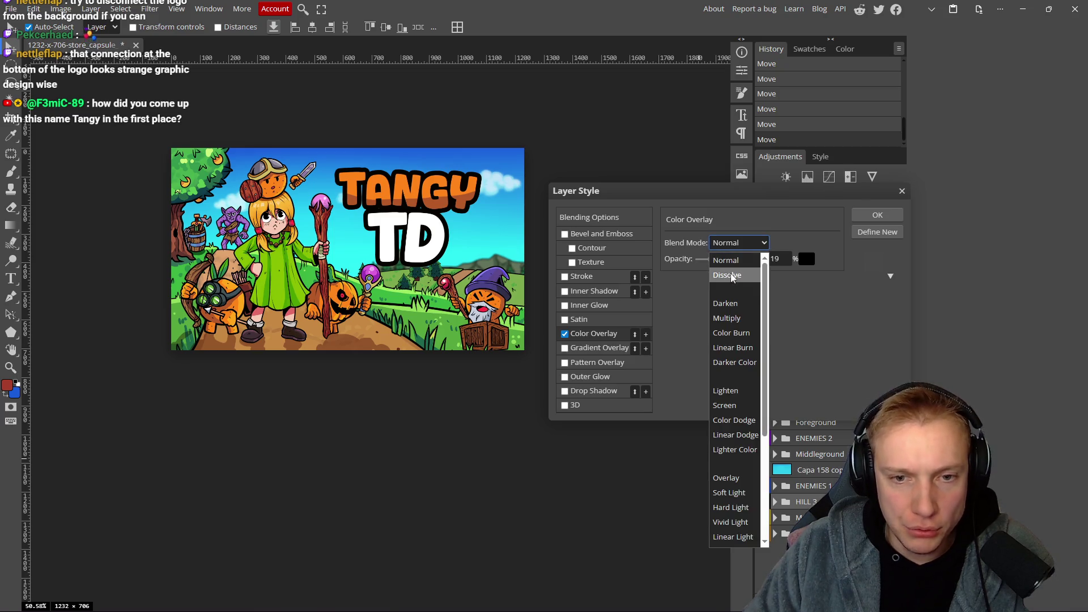
click(732, 276)
click(740, 242)
click(733, 305)
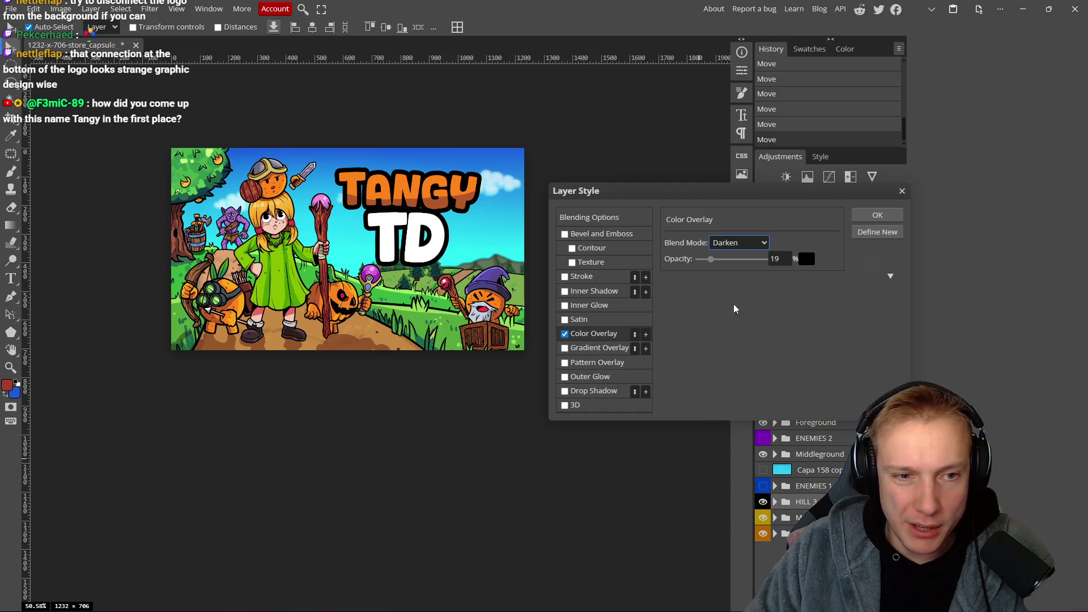
click(741, 242)
click(736, 318)
click(747, 242)
click(723, 332)
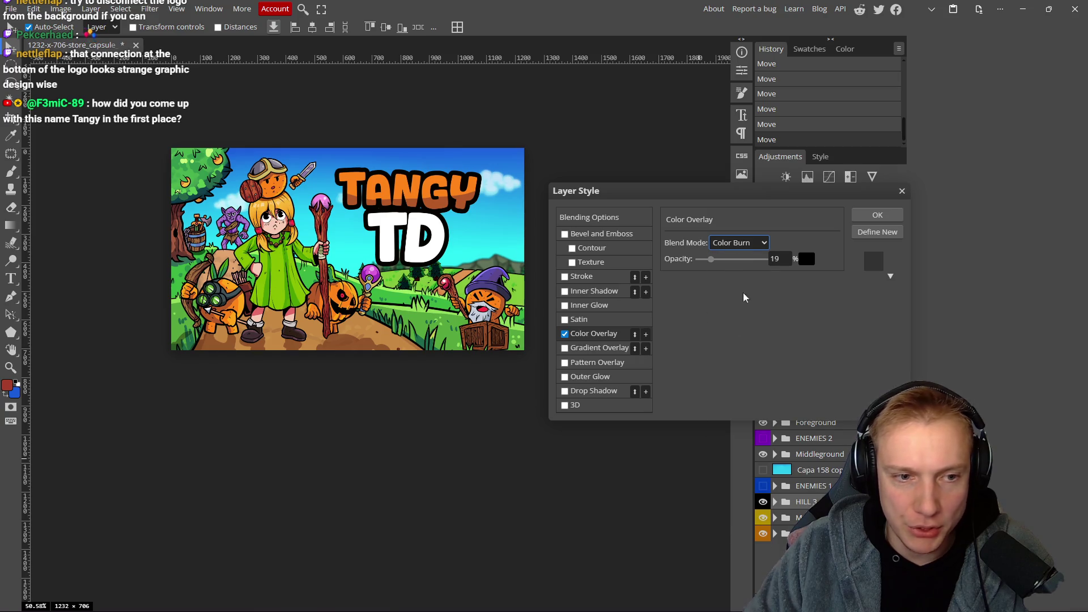
click(737, 243)
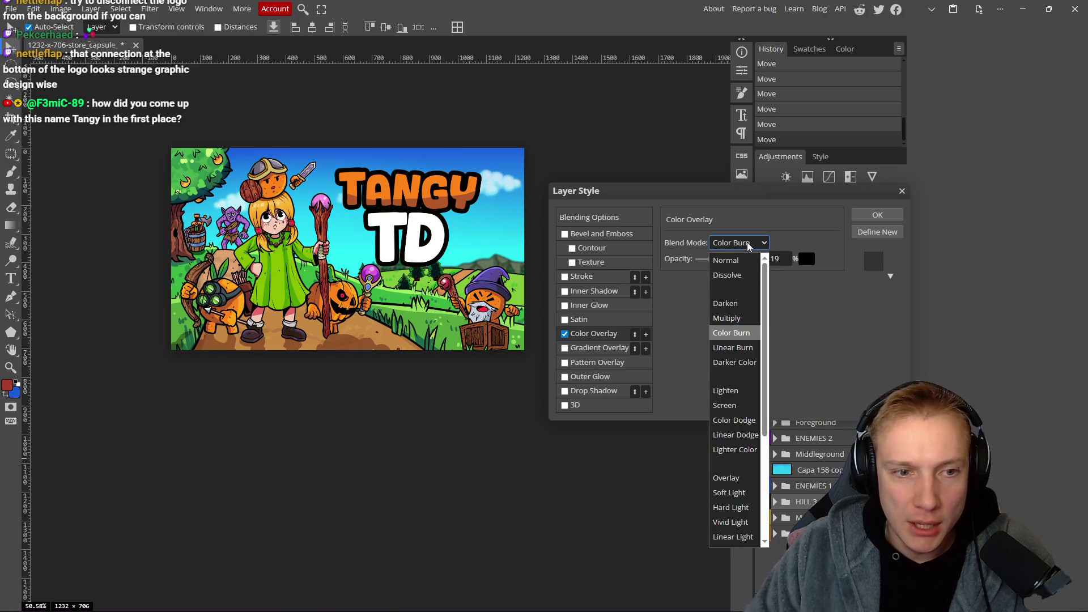
click(736, 346)
Try Darker Color, Lighten, Screen, Linear Dodge, Lighter Color and Overlay blend modes for the overlay.
click(744, 245)
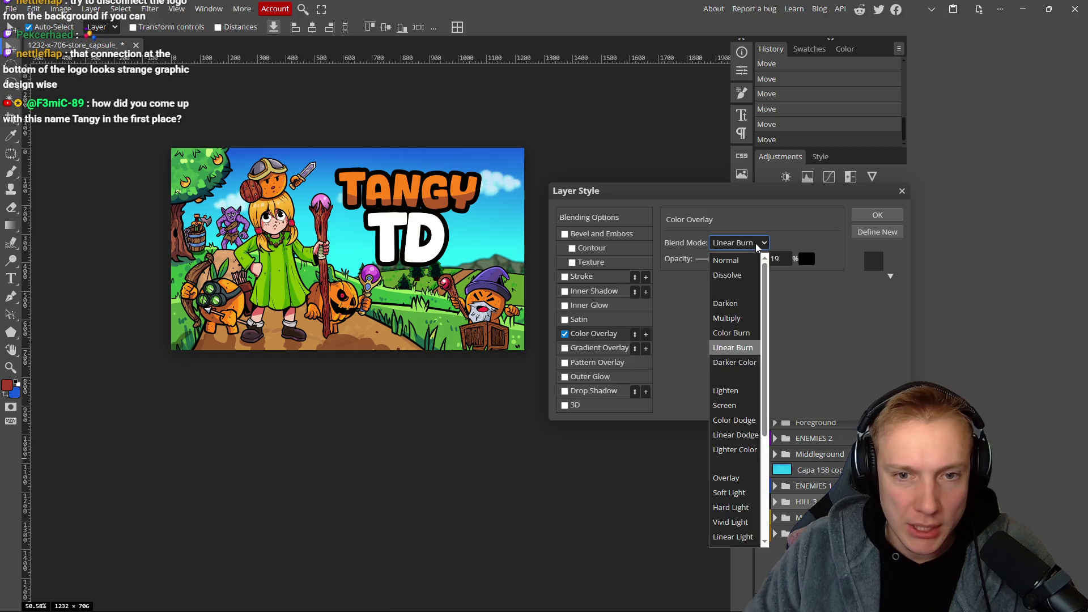
click(727, 363)
click(750, 242)
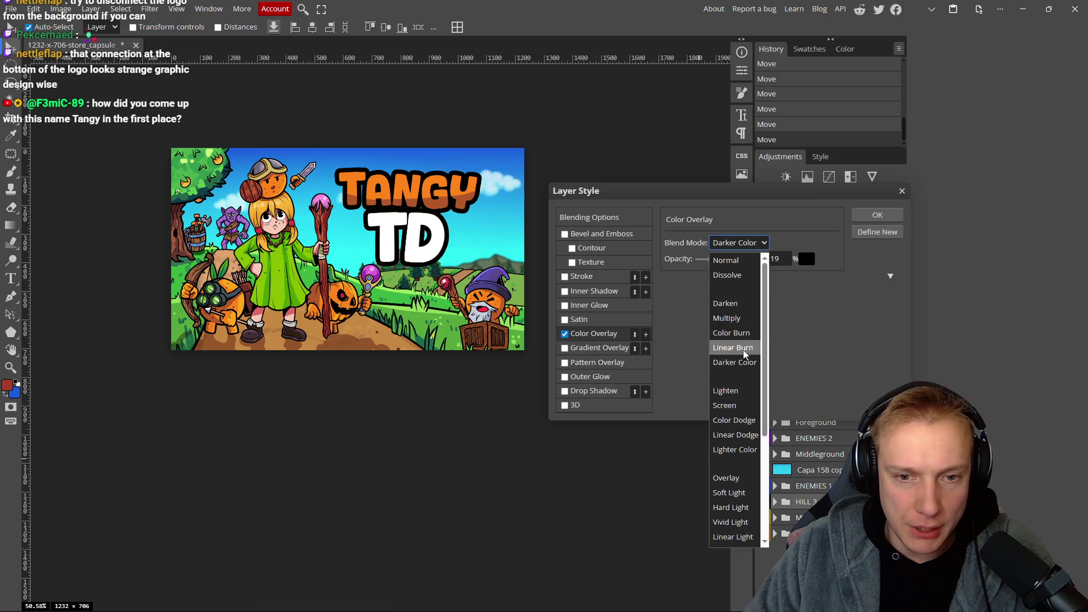
click(739, 391)
click(746, 244)
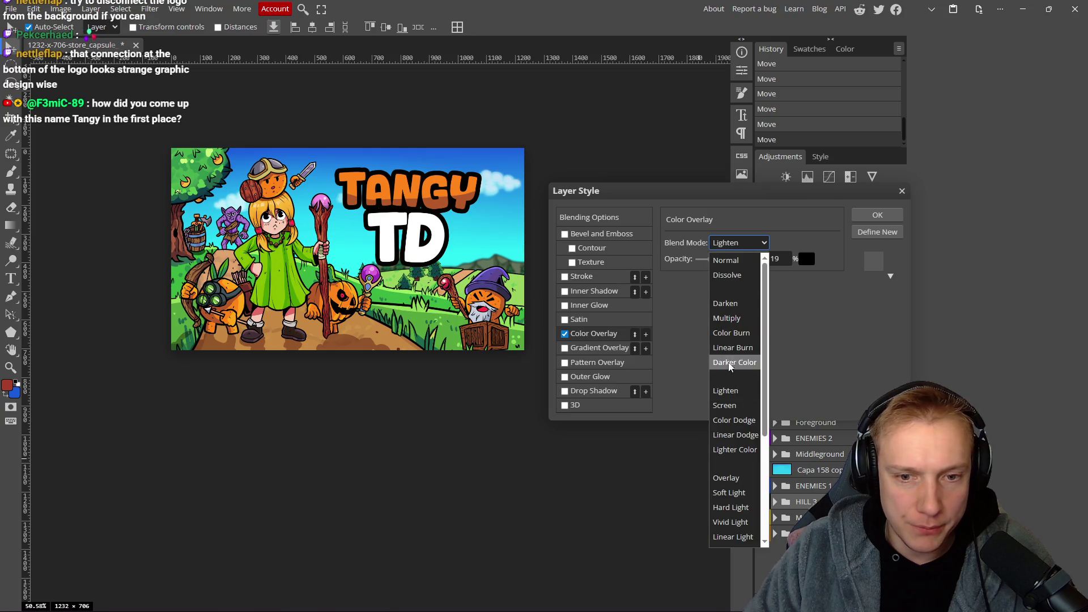
click(727, 405)
click(751, 244)
click(736, 408)
click(758, 244)
click(730, 430)
click(721, 243)
click(735, 449)
click(755, 244)
click(727, 478)
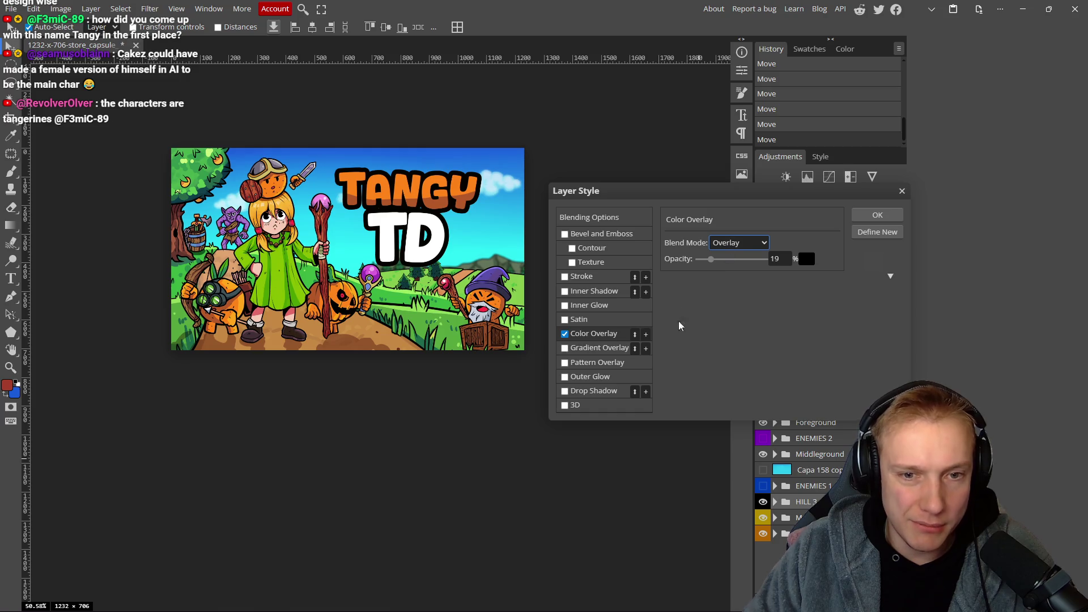
Try Soft Light and Hard Light at various opacities, then fade to 0, disable Color Overlay, close.
mouse_move(711, 264)
mouse_down()
mouse_move(736, 261)
mouse_move(712, 260)
mouse_up()
click(753, 242)
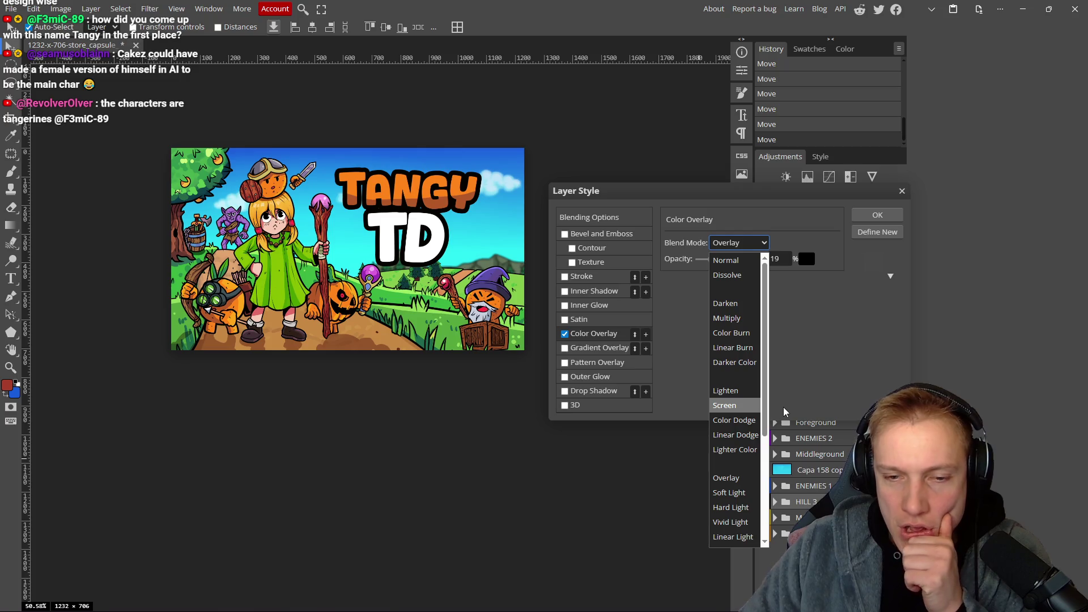
click(736, 492)
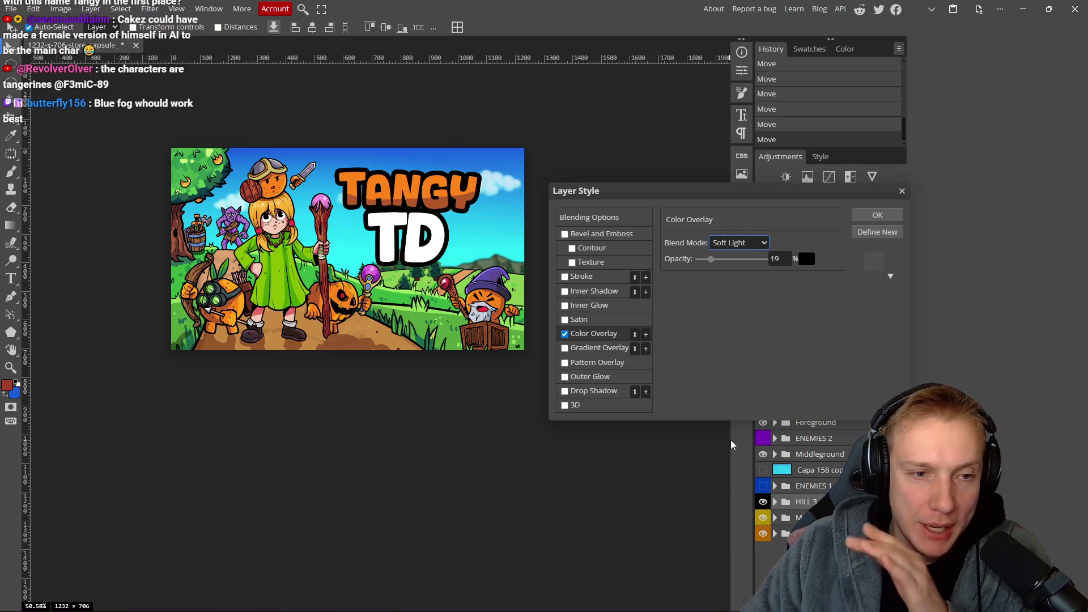
mouse_move(710, 259)
mouse_down()
mouse_move(722, 258)
mouse_move(701, 258)
mouse_up()
click(739, 243)
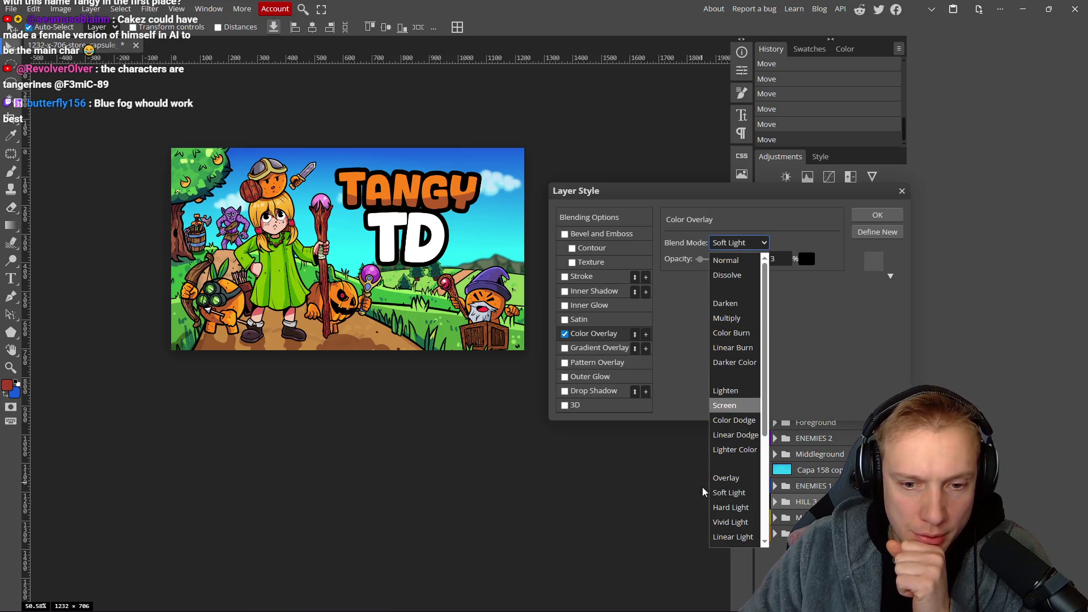
click(731, 458)
mouse_move(702, 259)
mouse_down()
mouse_move(741, 260)
mouse_move(721, 258)
mouse_up()
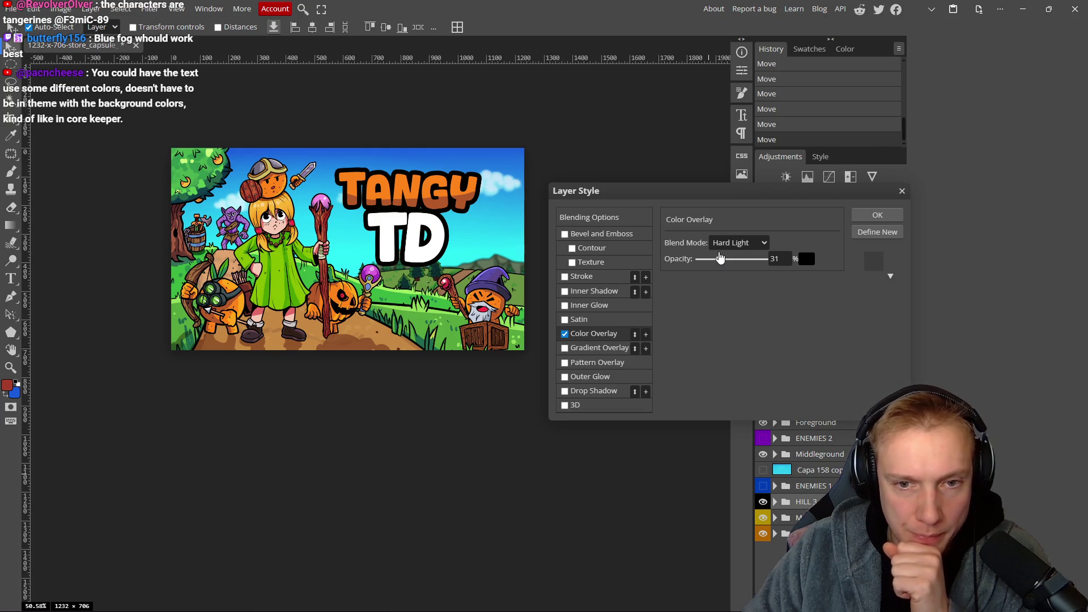
drag(721, 258, 696, 259)
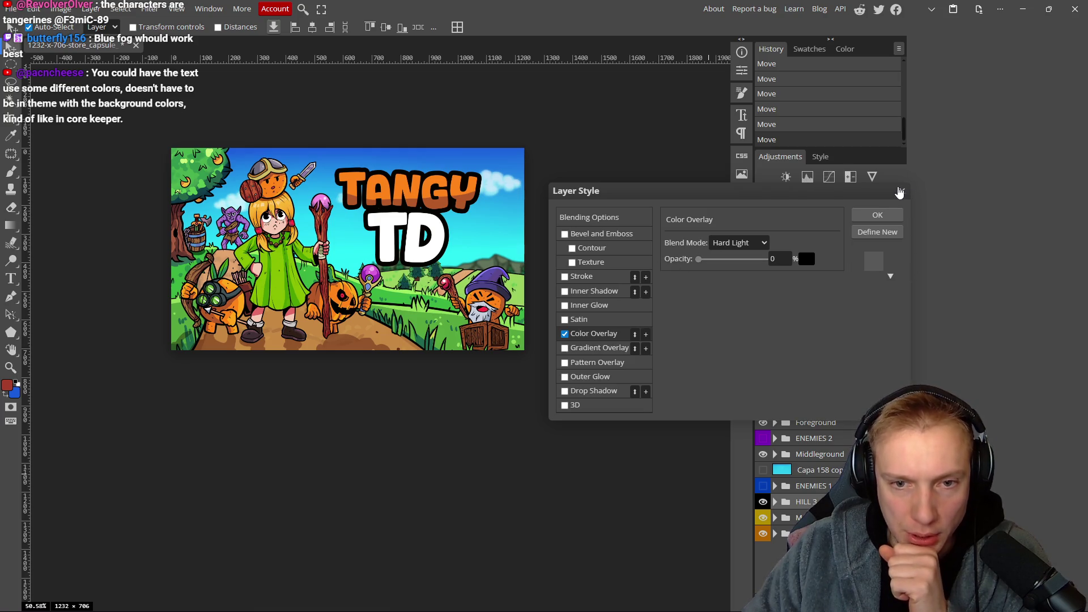
click(565, 335)
click(901, 191)
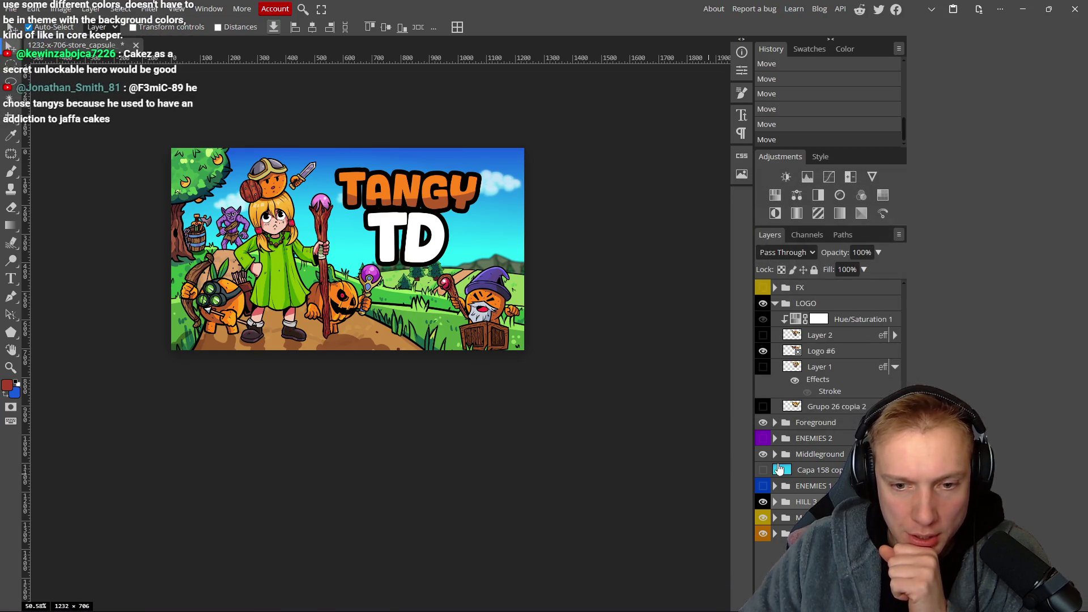
Show the cyan fog layer and rename it 'Blue Fog'.
click(763, 469)
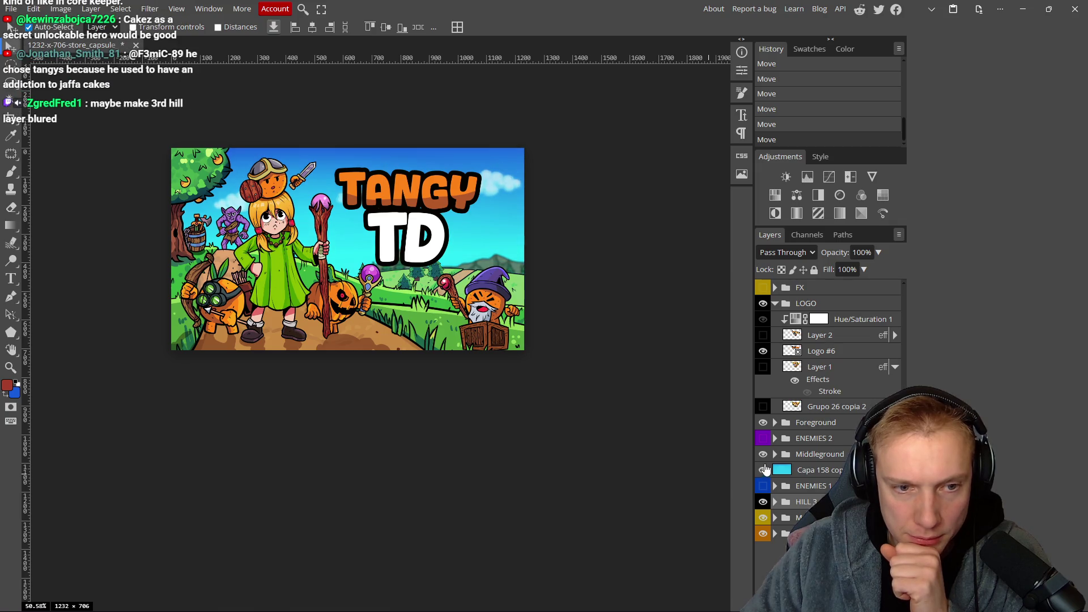
click(817, 470)
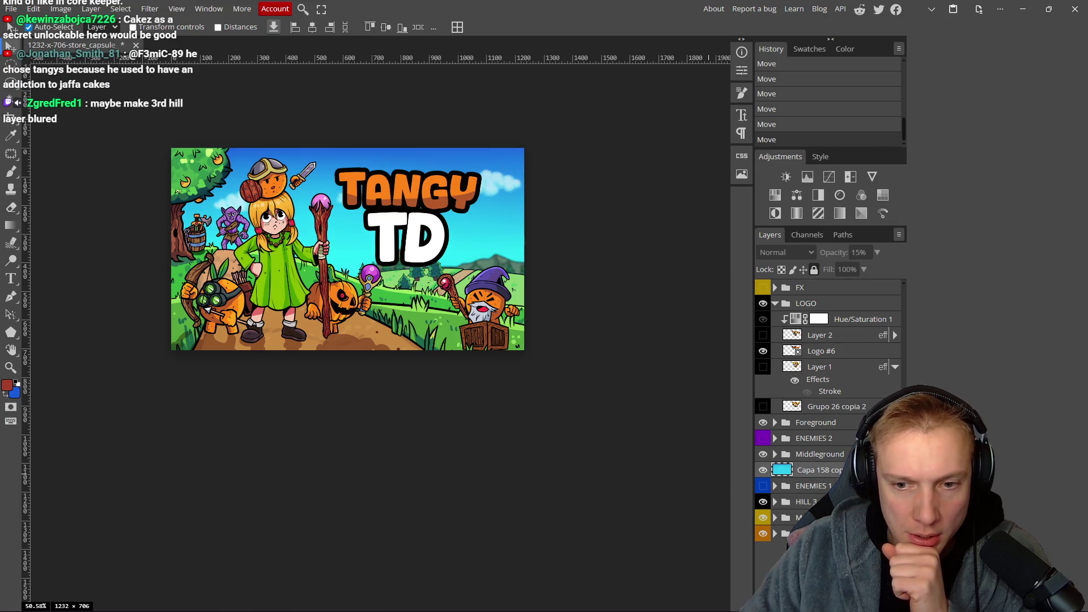
double_click(830, 474)
text(Blue F)
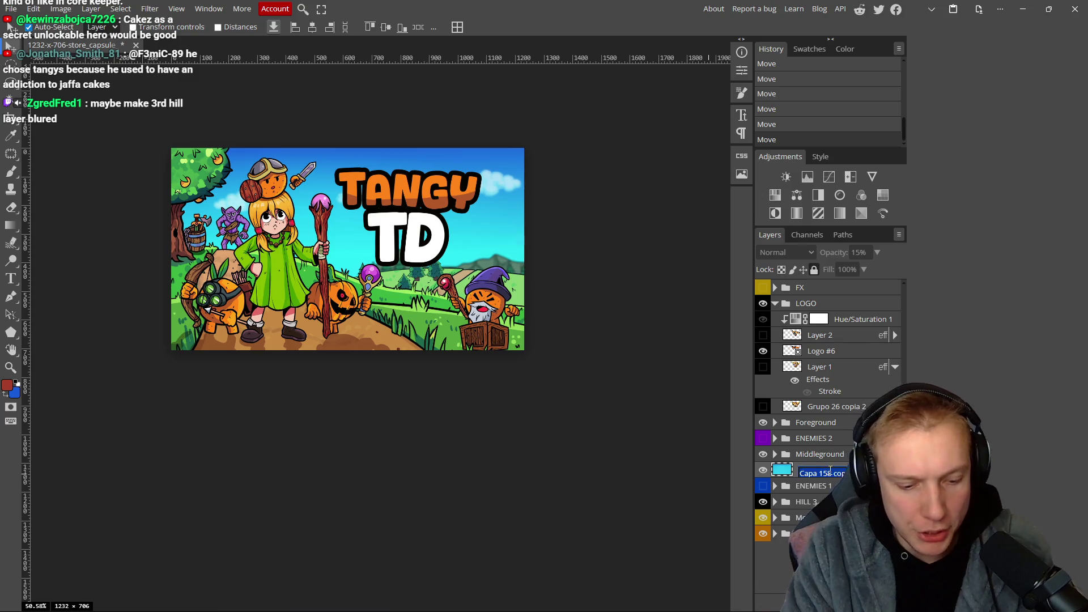
text(og)
key(Return)
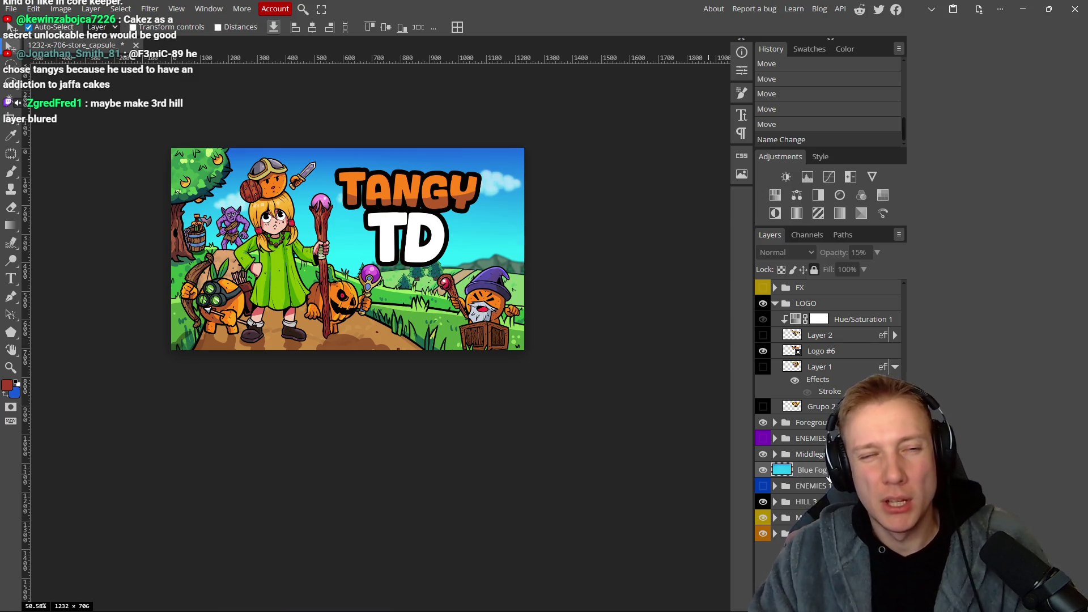
Duplicate Blue Fog and toggle the copy's visibility to compare, leaving it visible.
scroll(491, 251, down, 2)
scroll(495, 257, up, 3)
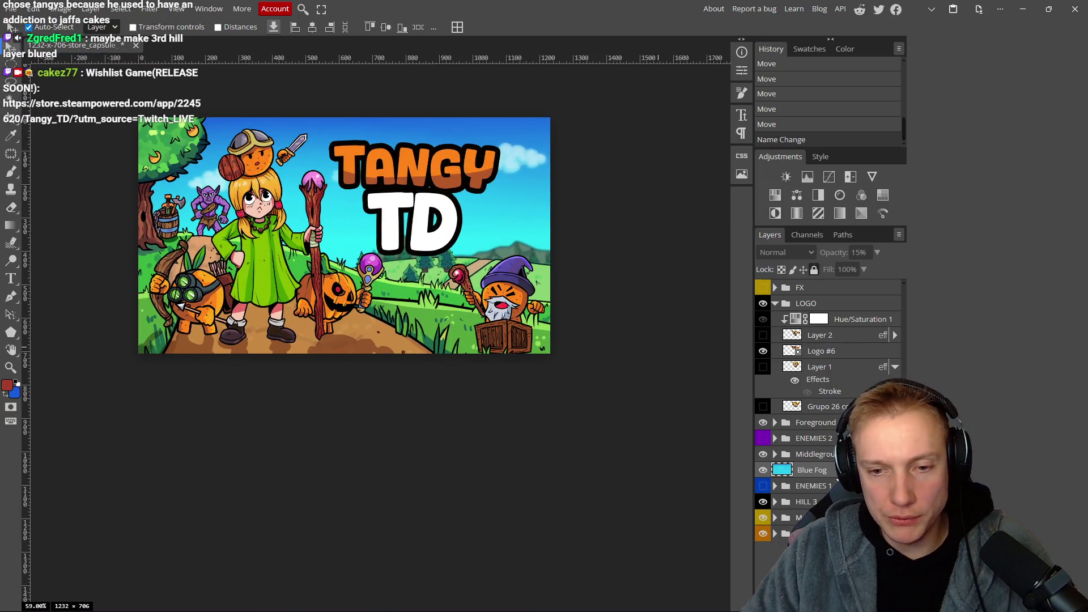
key(ctrl+j)
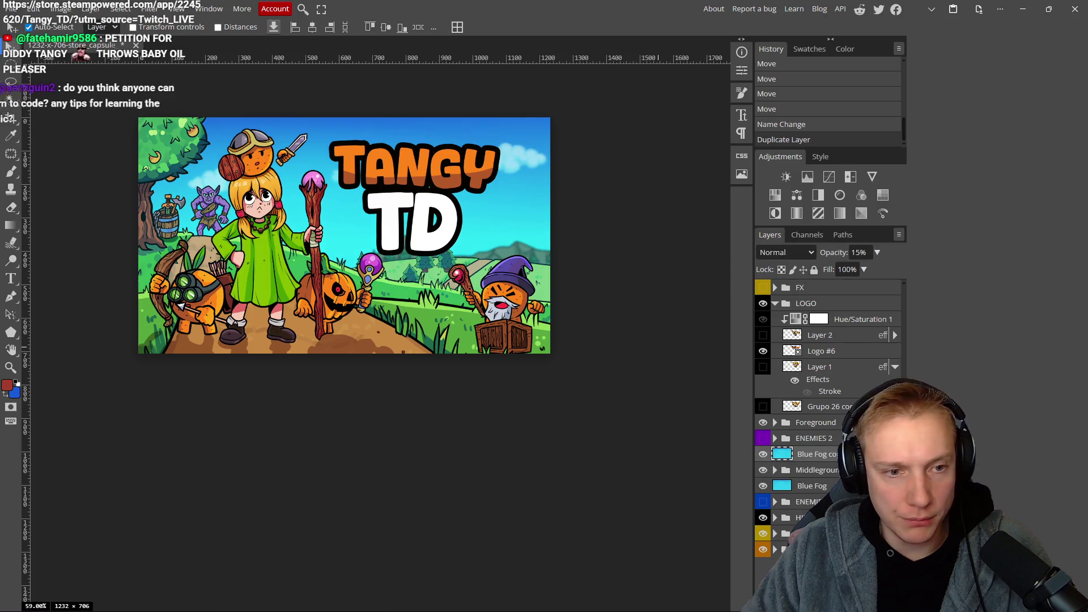
scroll(357, 290, down, 8)
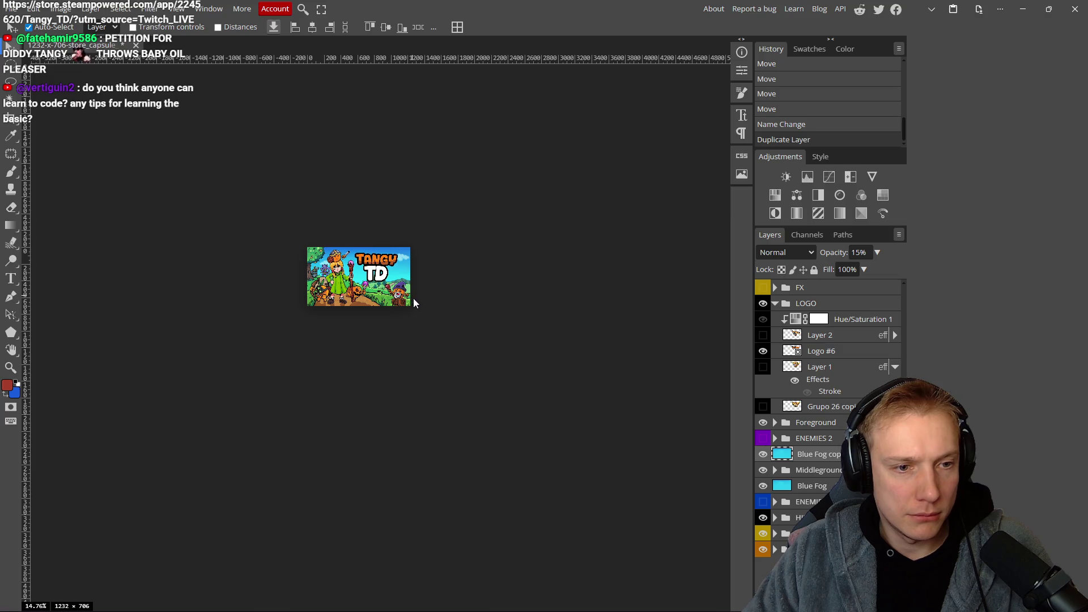
click(764, 455)
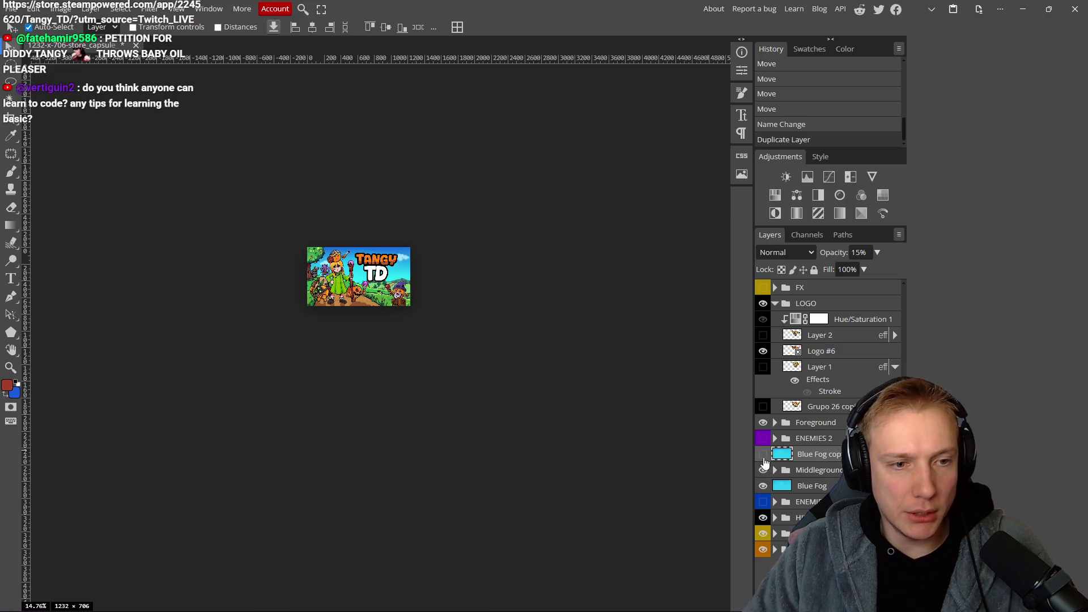
click(764, 460)
click(764, 459)
click(764, 459)
click(763, 459)
click(763, 459)
scroll(328, 280, up, 4)
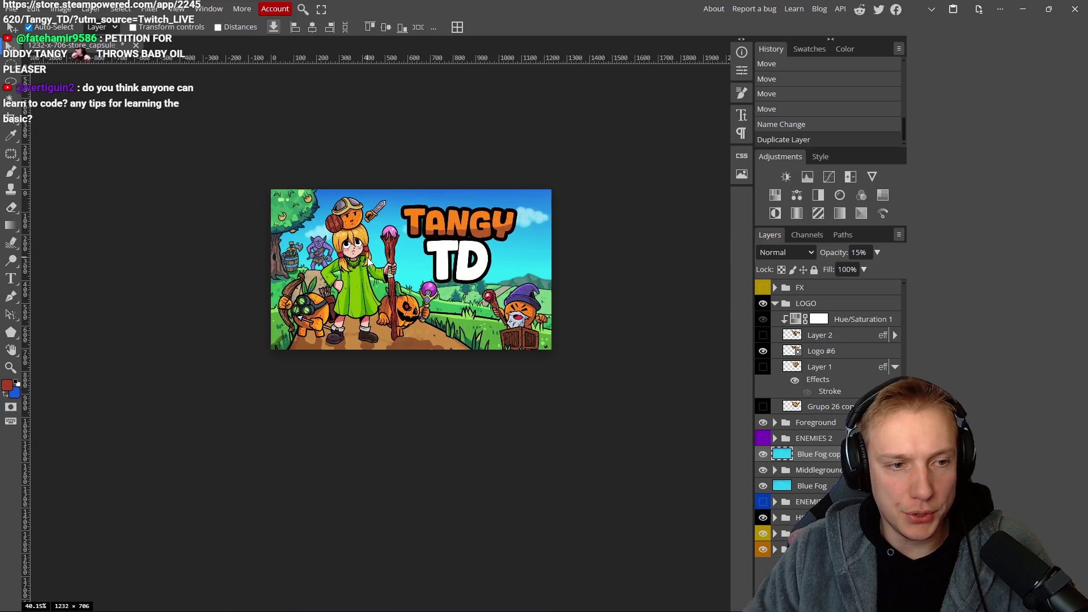
scroll(382, 279, down, 2)
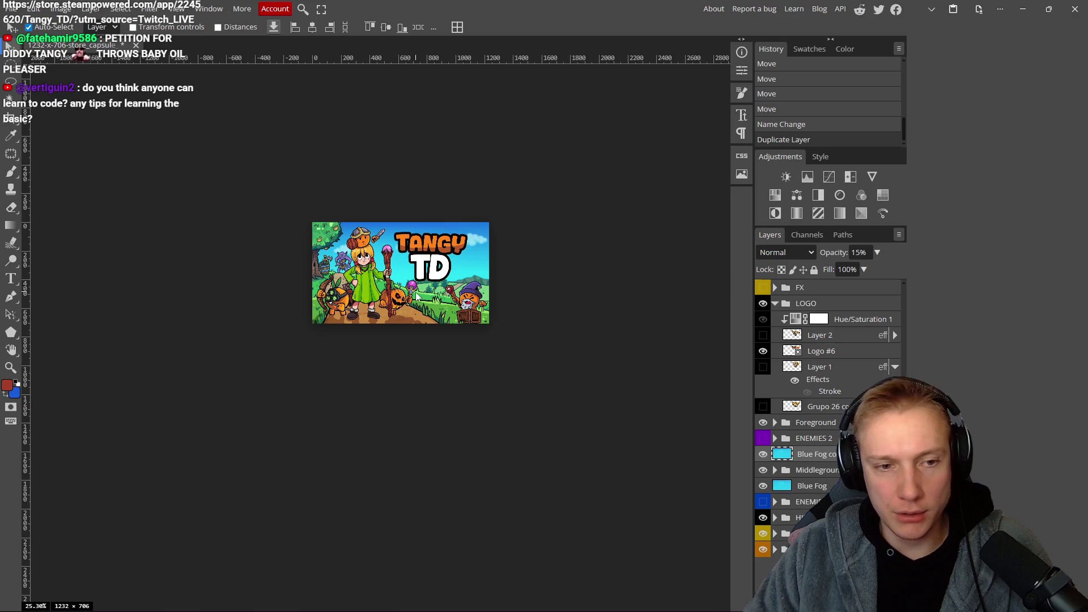
Unlock the original Blue Fog layer and set its opacity to 23%.
click(819, 486)
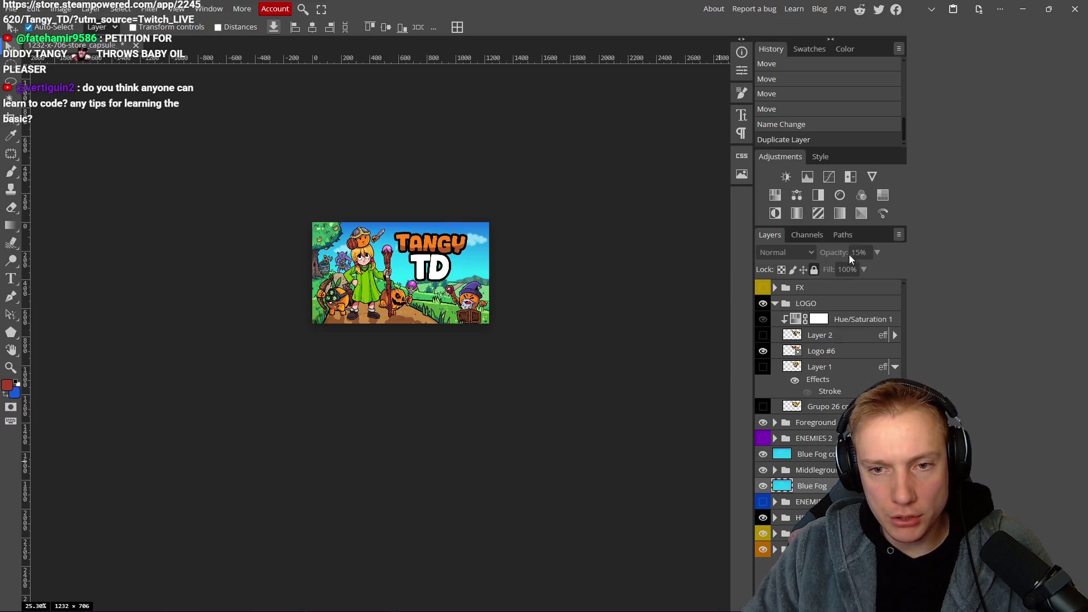
click(814, 270)
drag(833, 253, 839, 252)
scroll(501, 300, down, 1)
scroll(501, 299, down, 2)
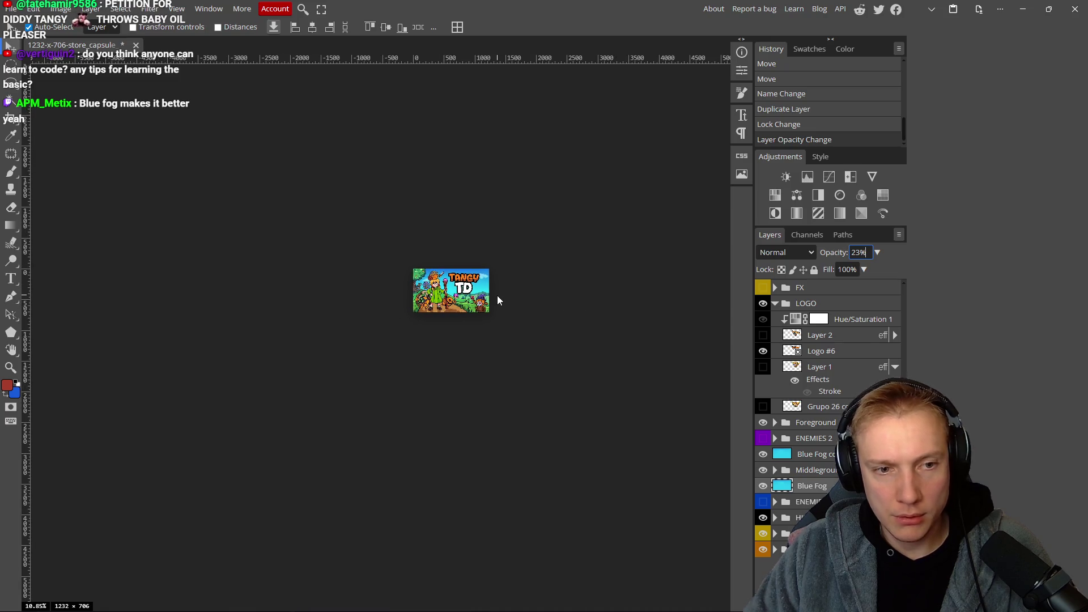
scroll(497, 295, up, 1)
scroll(496, 312, up, 3)
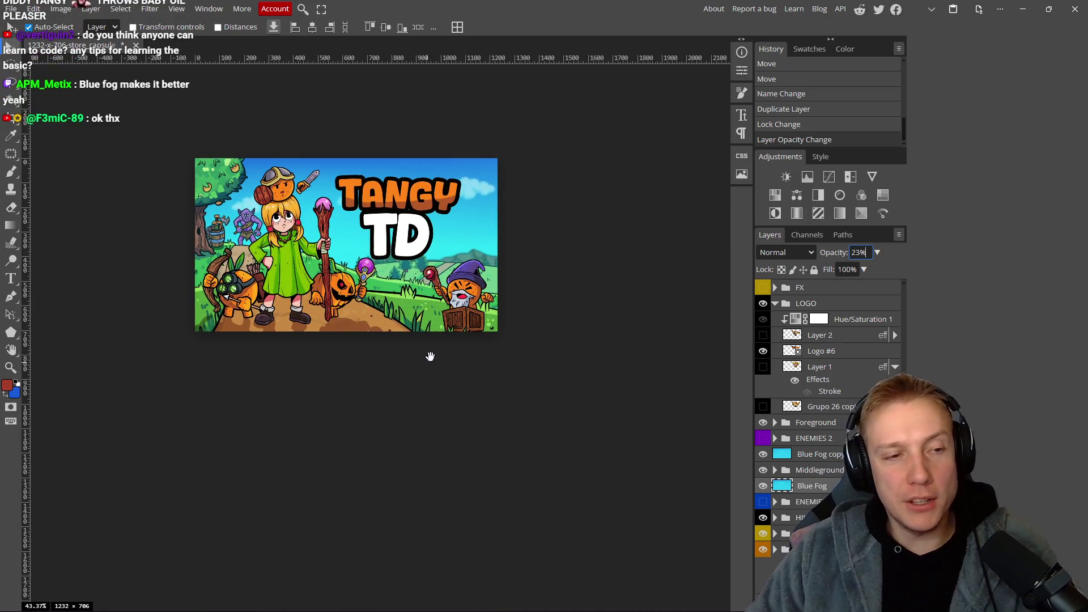
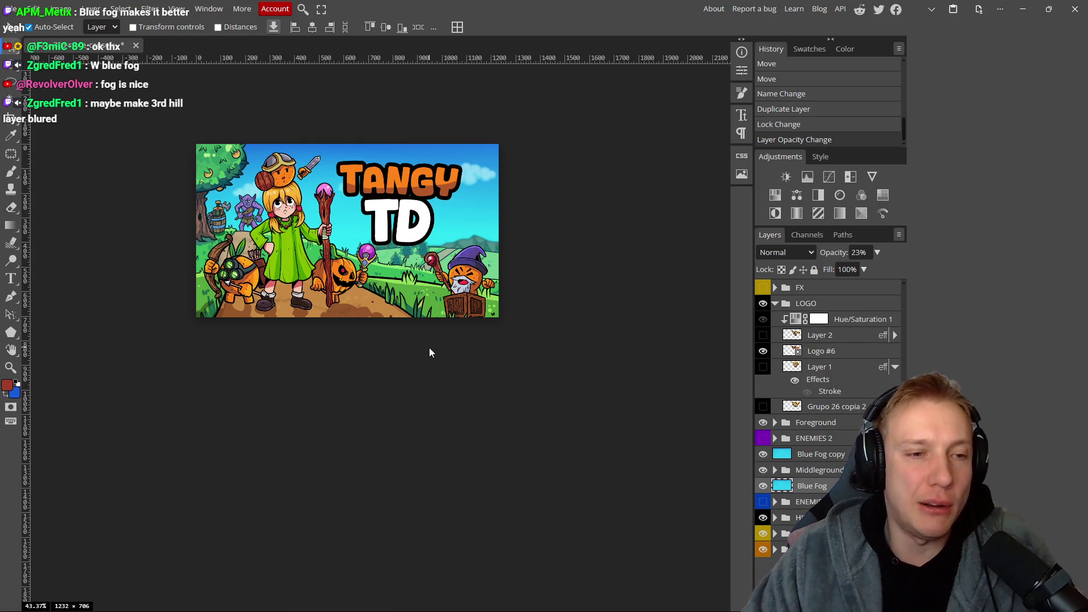
Nudge the jack-o'-lantern pumpkin slightly left and shift the green-dress girl and staff.
scroll(340, 317, up, 5)
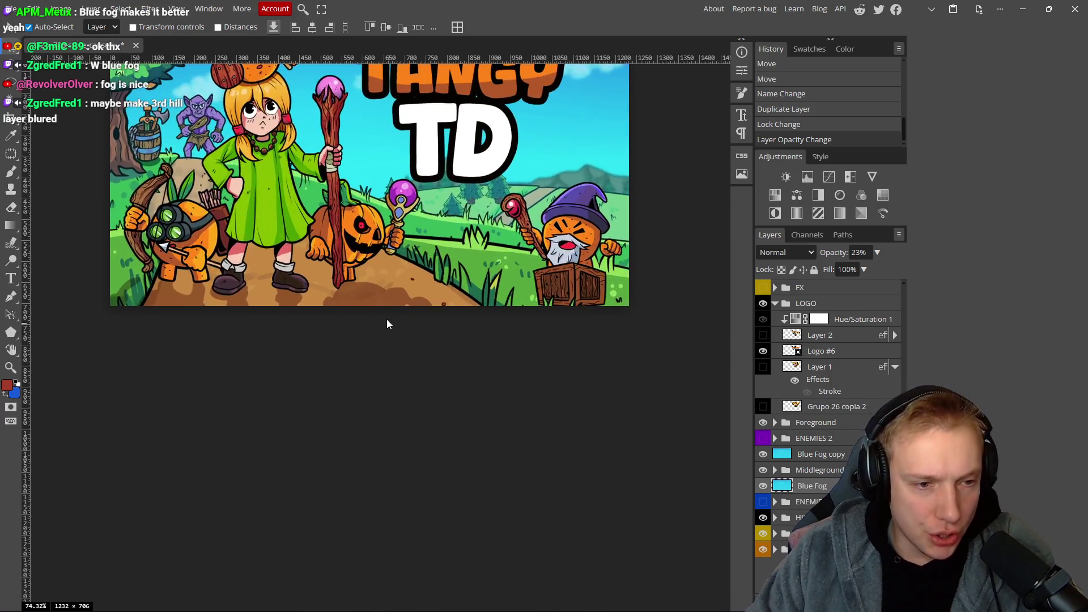
mouse_move(314, 217)
mouse_down()
mouse_move(339, 203)
mouse_move(317, 207)
mouse_up()
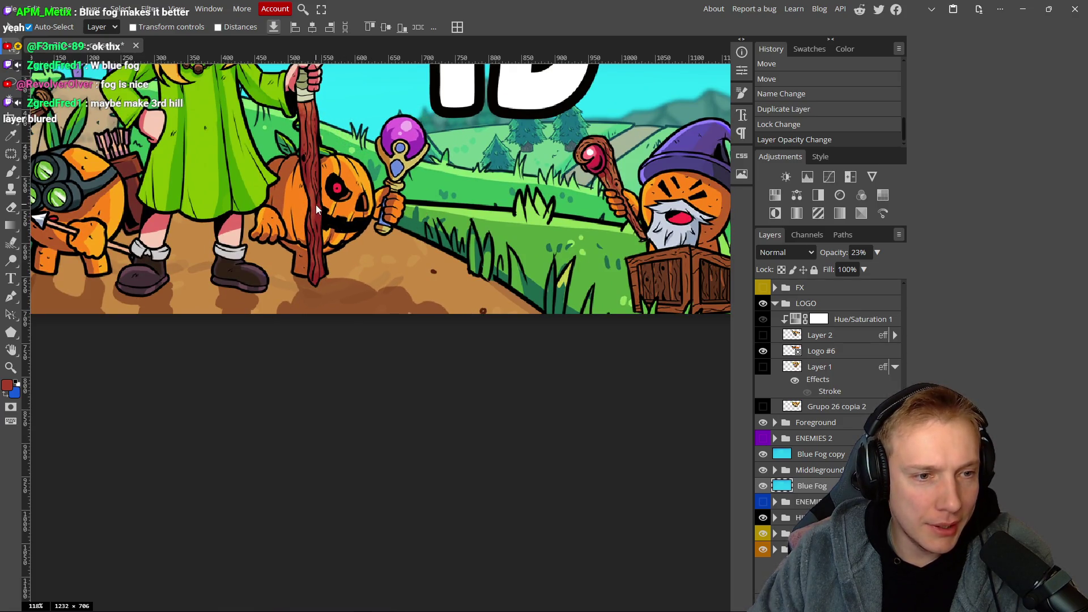
scroll(318, 211, down, 5)
scroll(340, 221, up, 4)
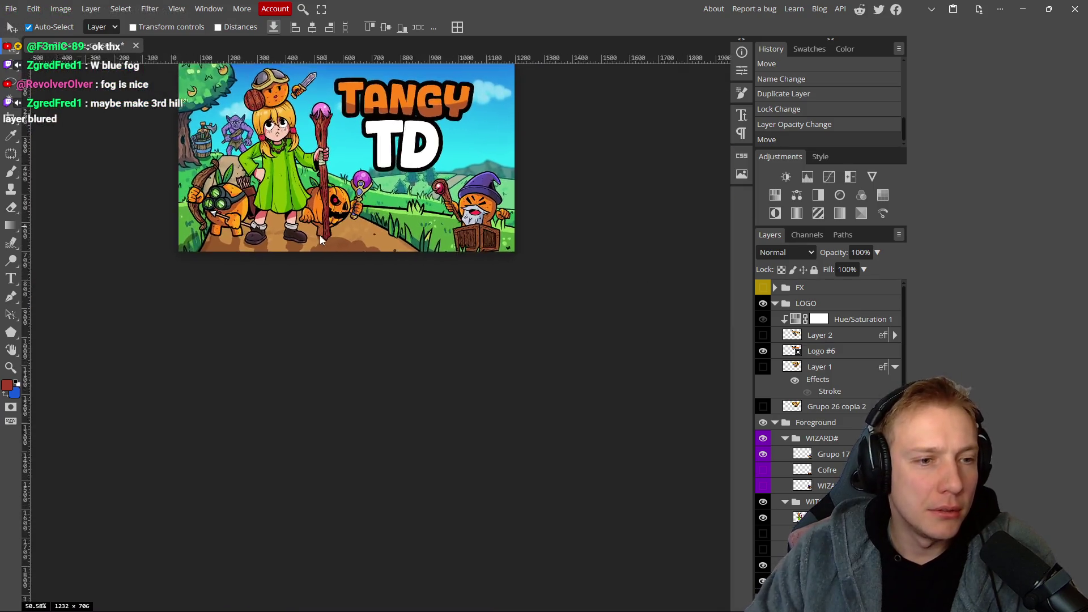
drag(312, 173, 314, 190)
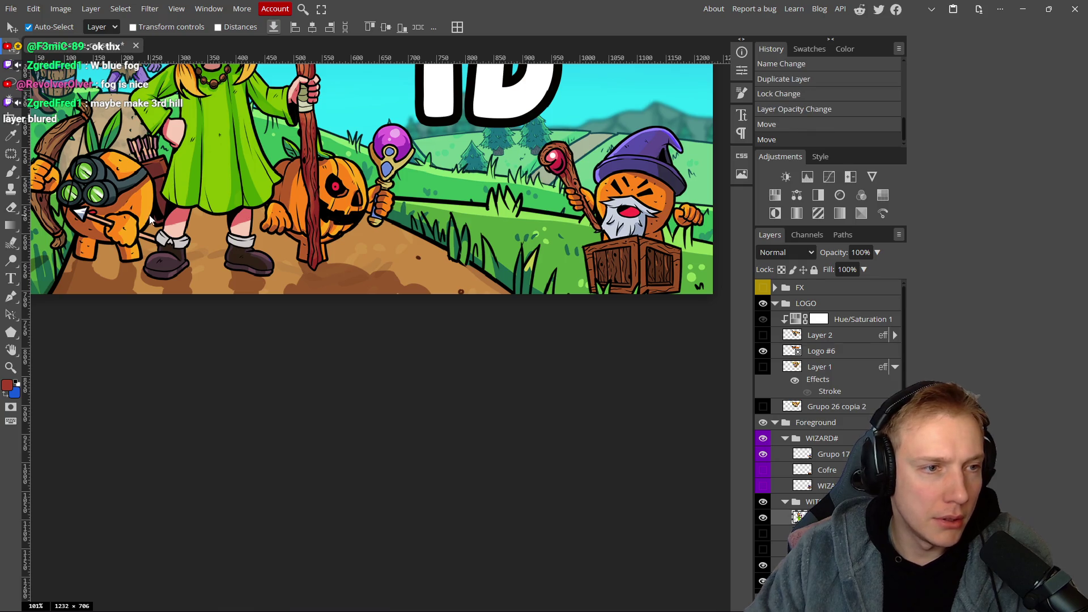
Select the group holding the character layers in the Layers panel.
scroll(284, 257, down, 2)
scroll(284, 257, down, 2)
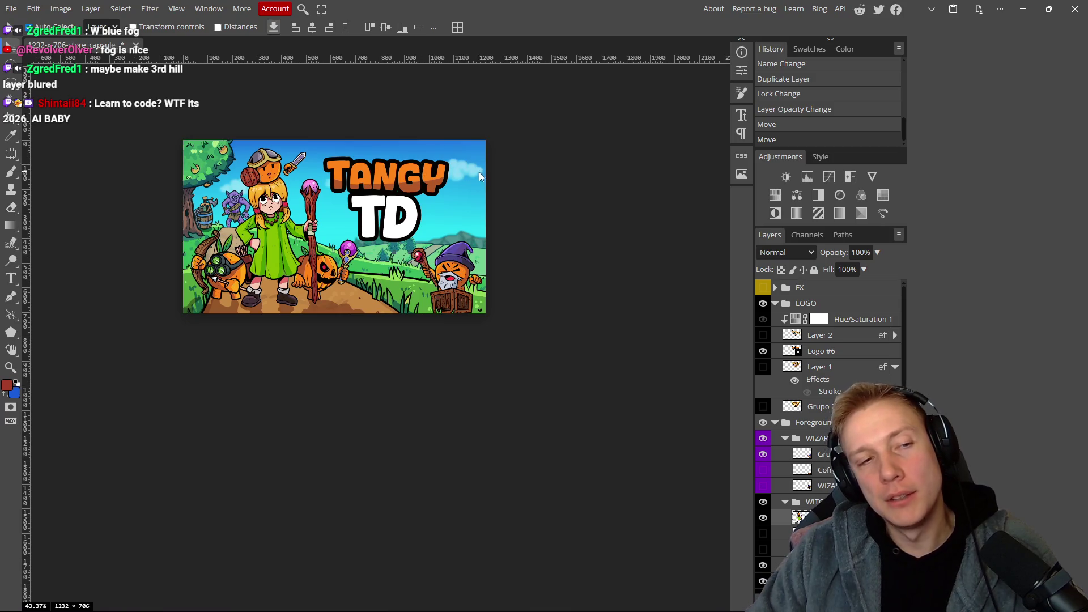
scroll(373, 262, down, 8)
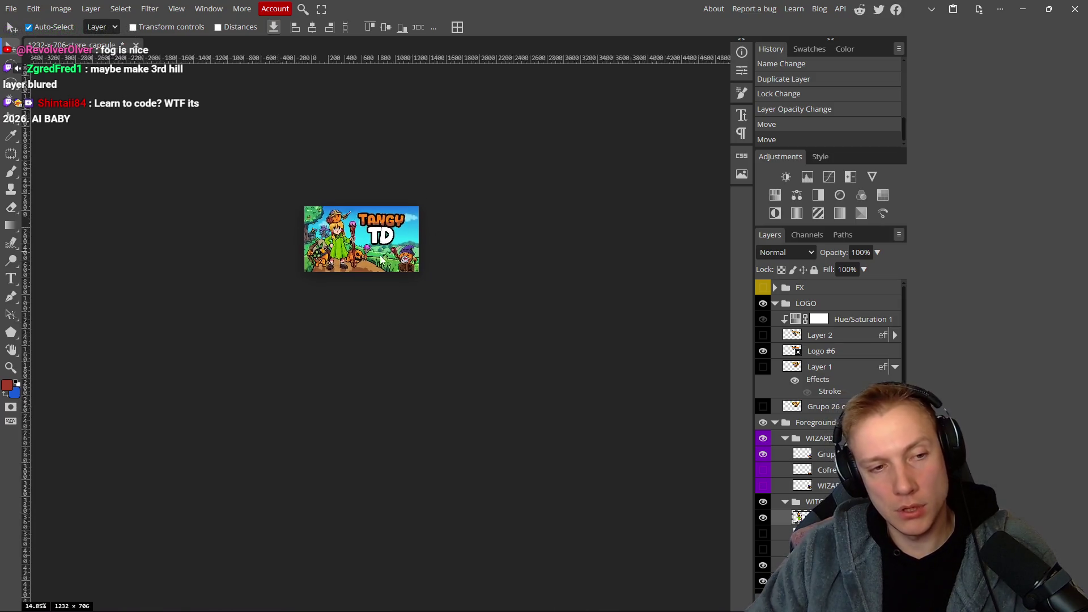
scroll(378, 258, up, 6)
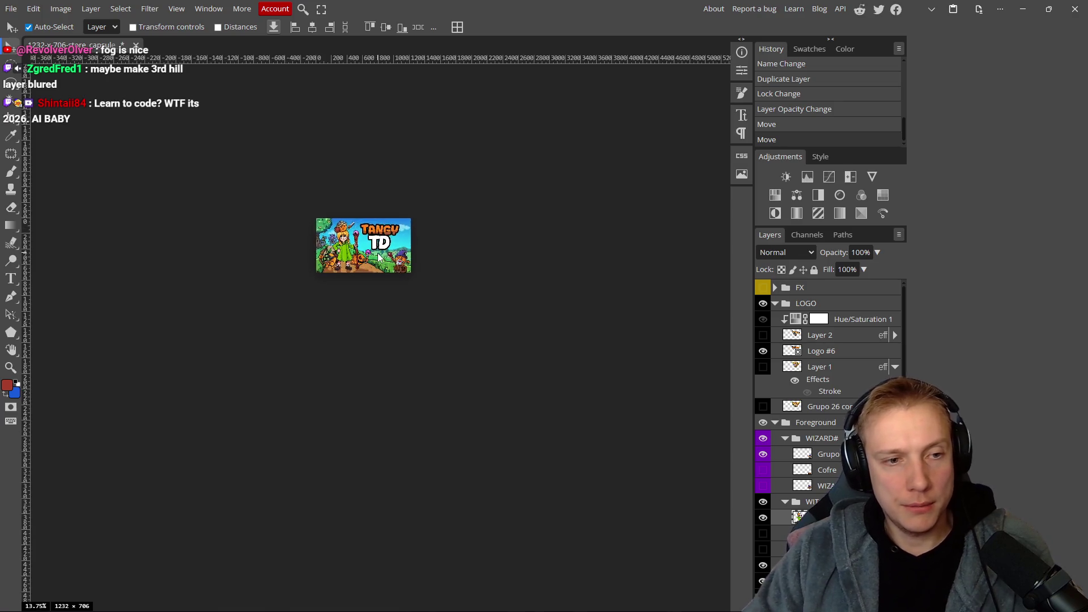
scroll(829, 450, down, 5)
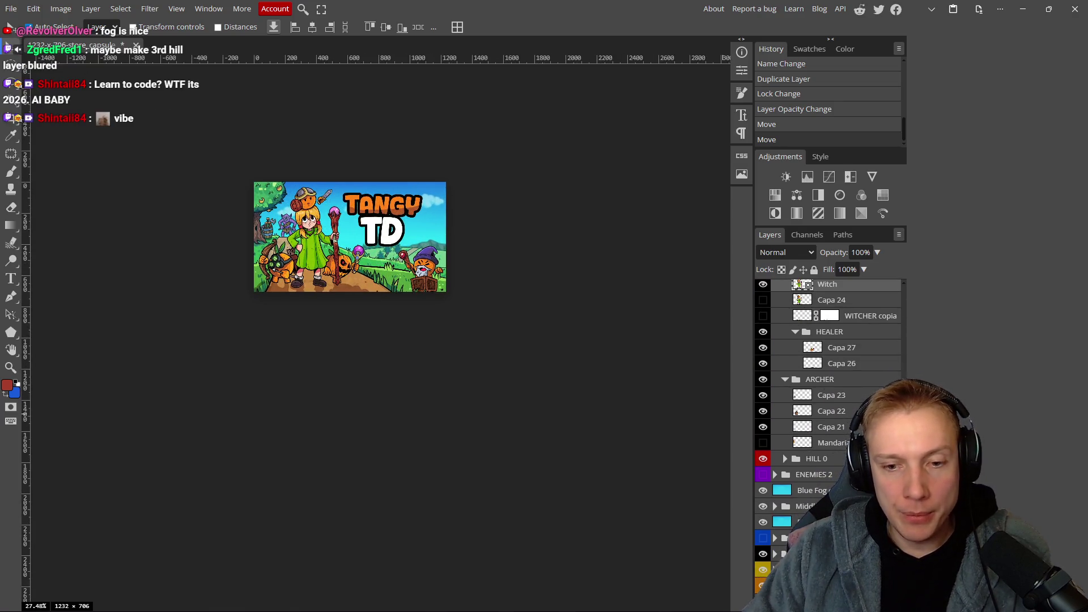
click(816, 459)
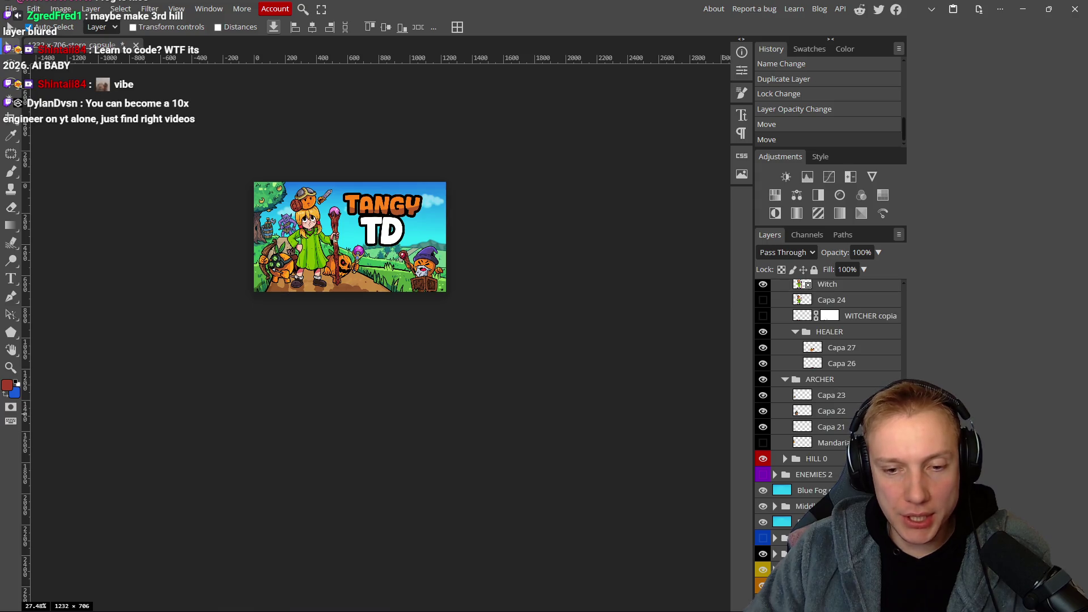
scroll(829, 425, down, 1)
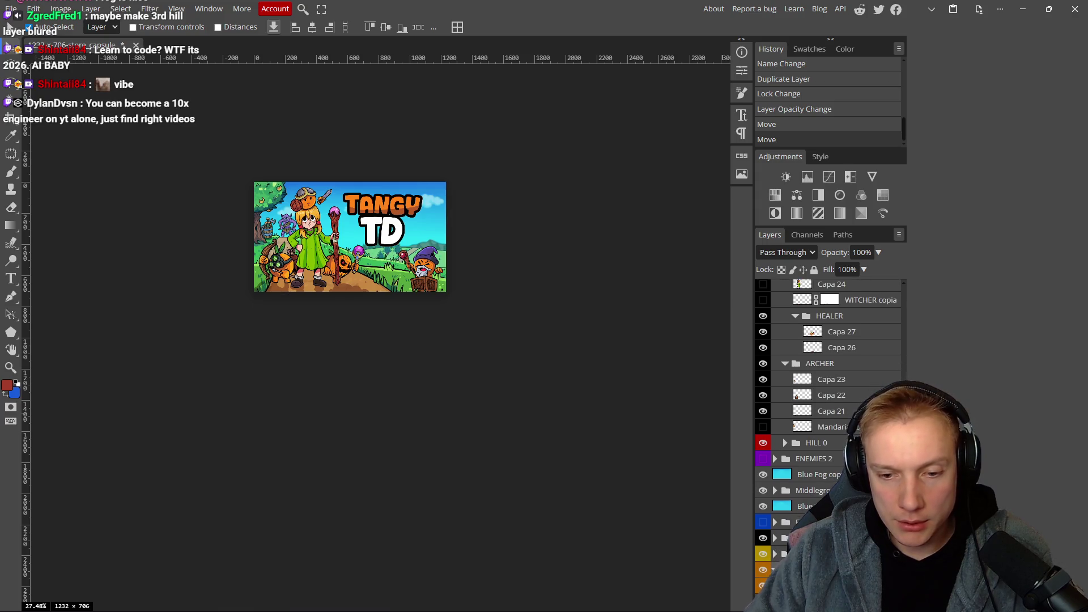
Add a black Color Overlay to the character group in Vivid Light mode at 57% opacity.
double_click(839, 443)
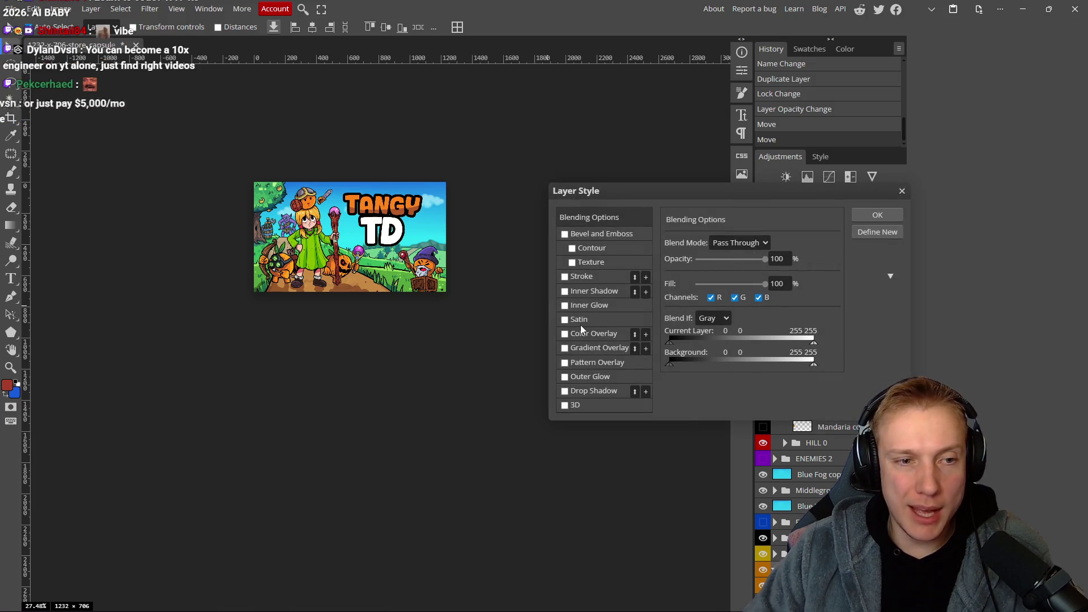
click(565, 334)
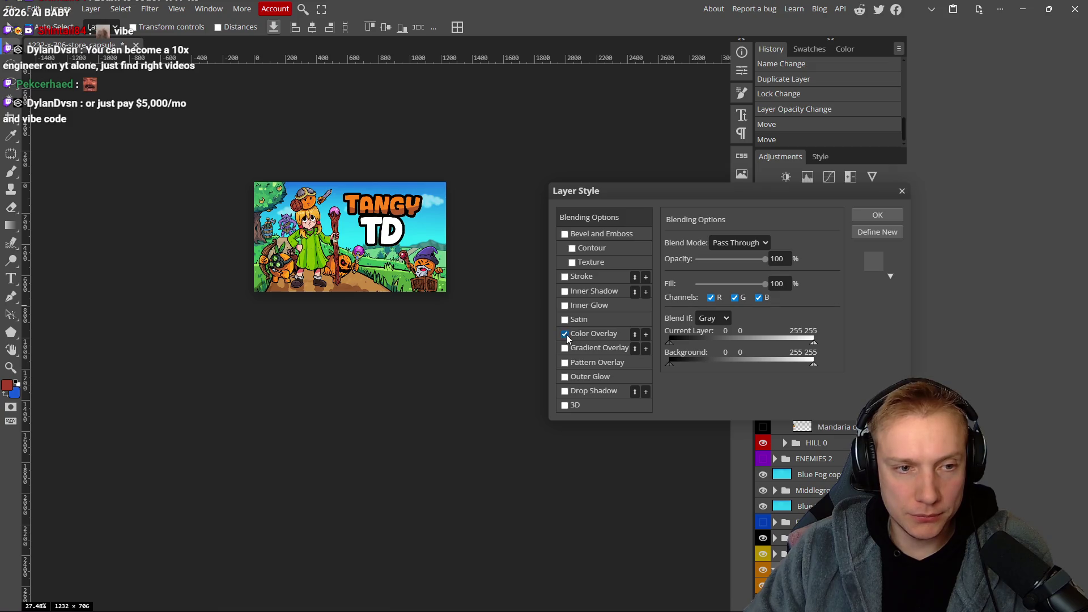
click(615, 338)
drag(696, 260, 728, 261)
click(737, 243)
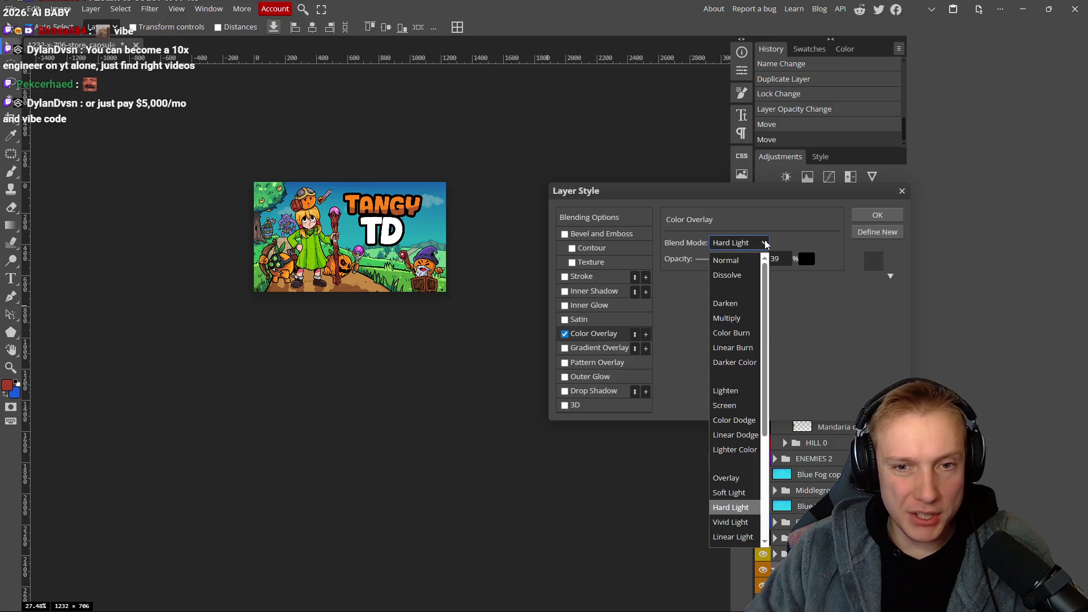
click(731, 522)
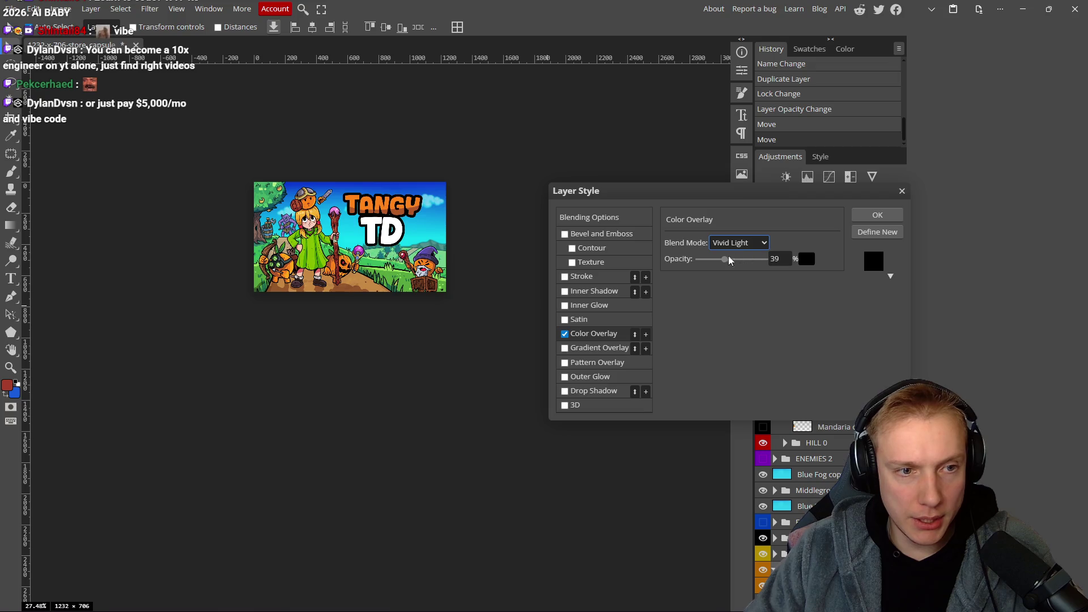
mouse_move(725, 259)
mouse_down()
mouse_move(703, 259)
mouse_move(753, 259)
mouse_move(736, 254)
mouse_up()
Toggle the Color Overlay off and on several times to compare the darkened art.
scroll(364, 249, down, 1)
scroll(365, 249, down, 10)
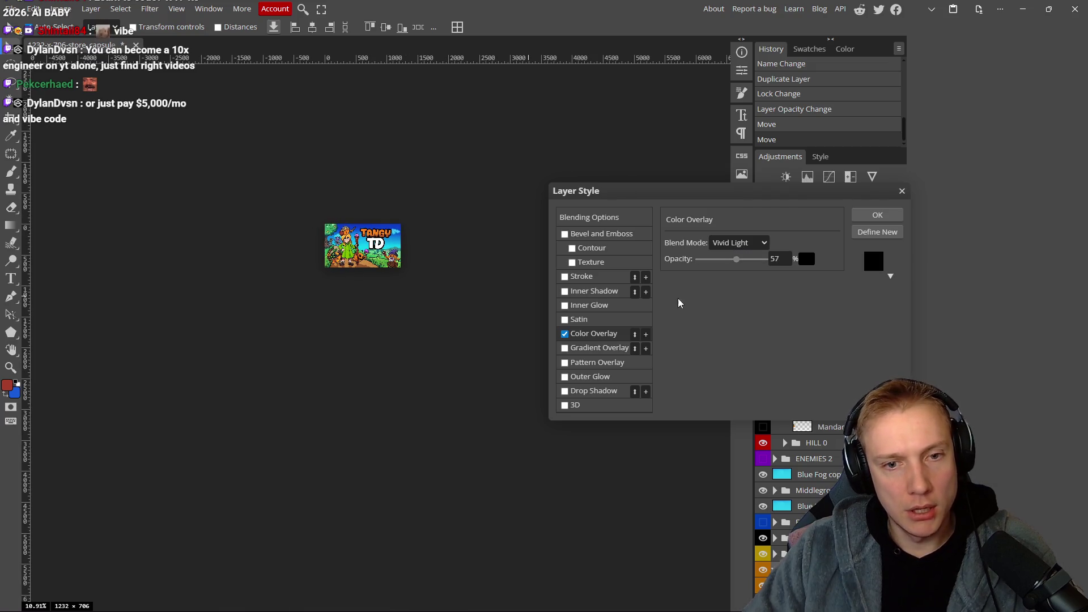
click(565, 334)
click(565, 334)
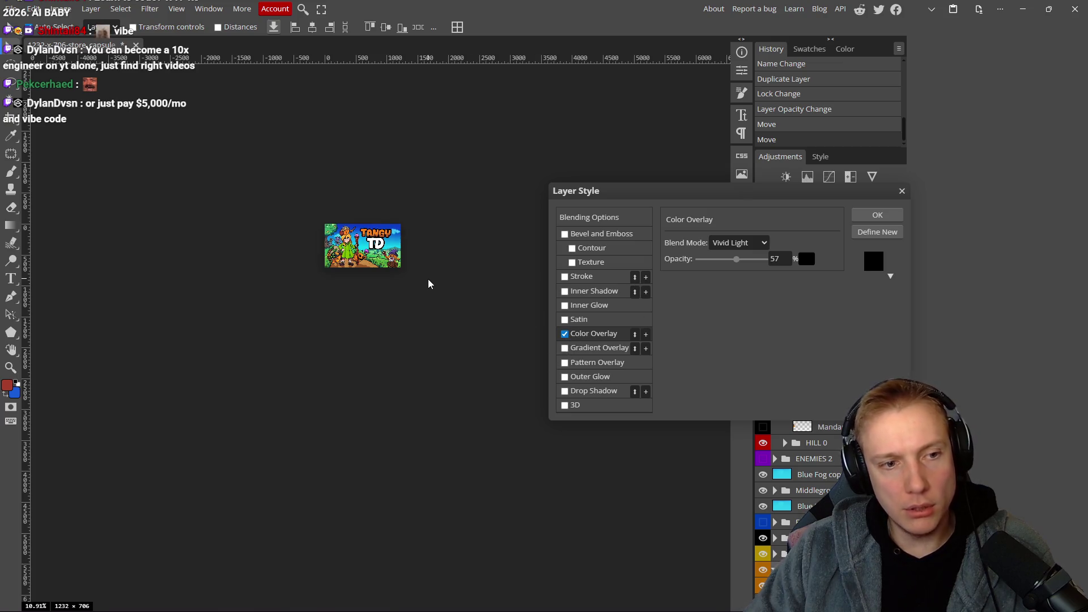
scroll(429, 284, down, 4)
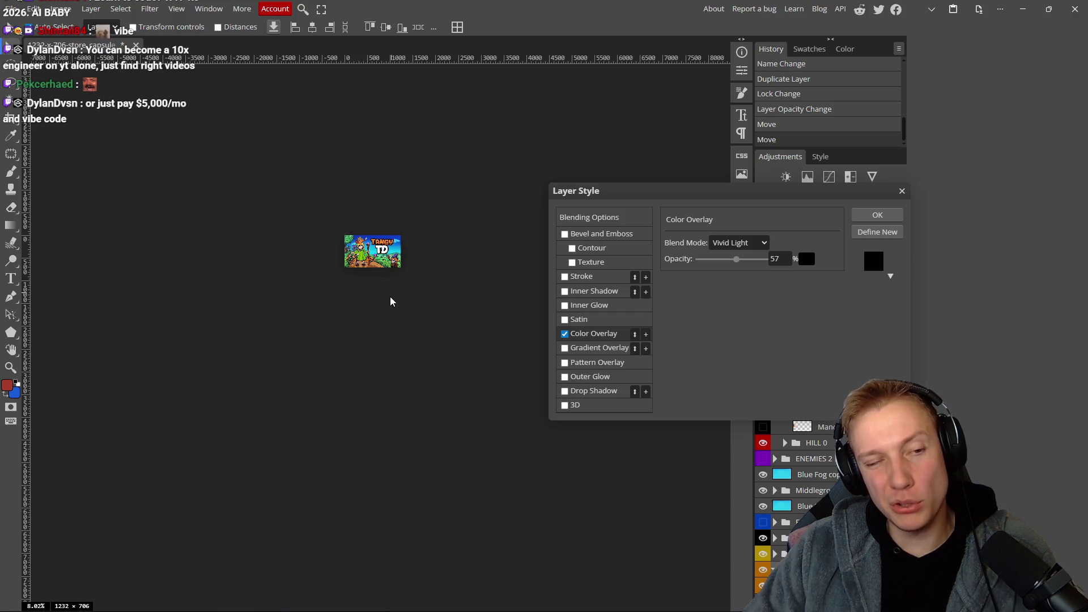
click(565, 335)
click(571, 335)
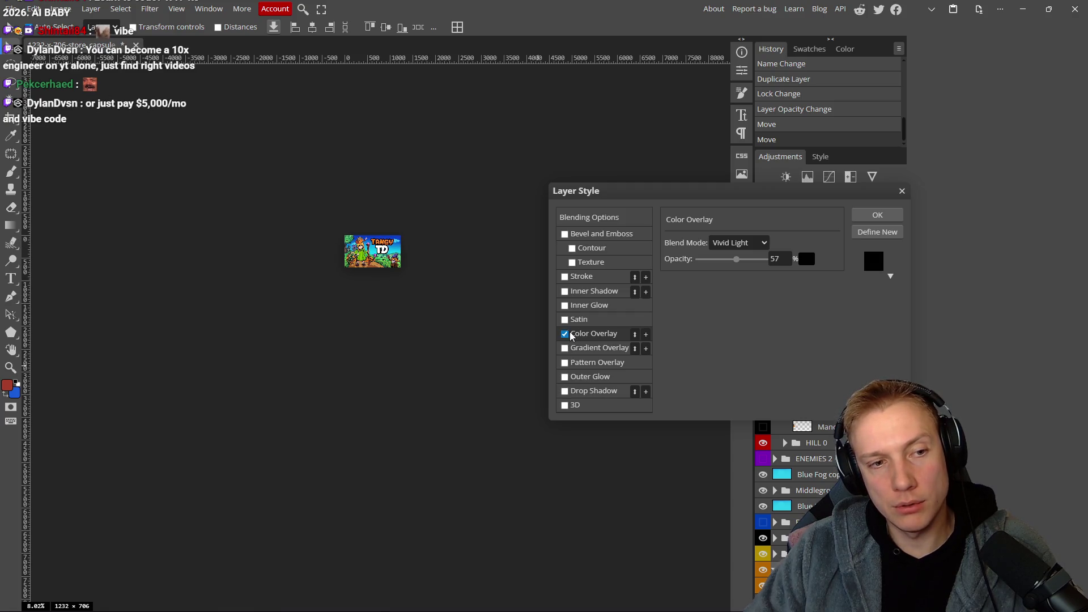
click(565, 335)
click(566, 336)
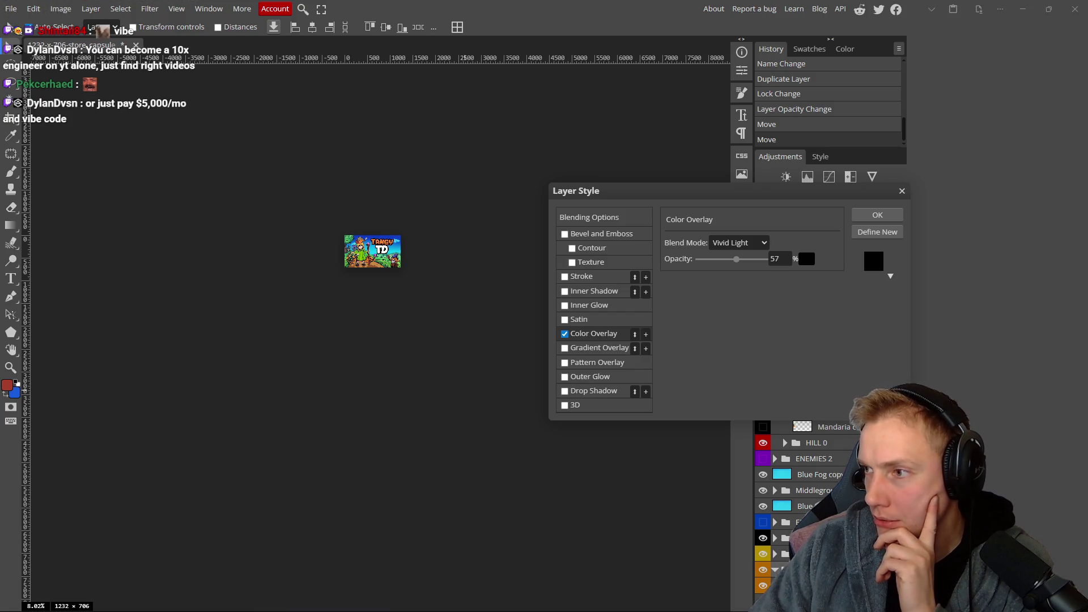
scroll(438, 344, right, 1)
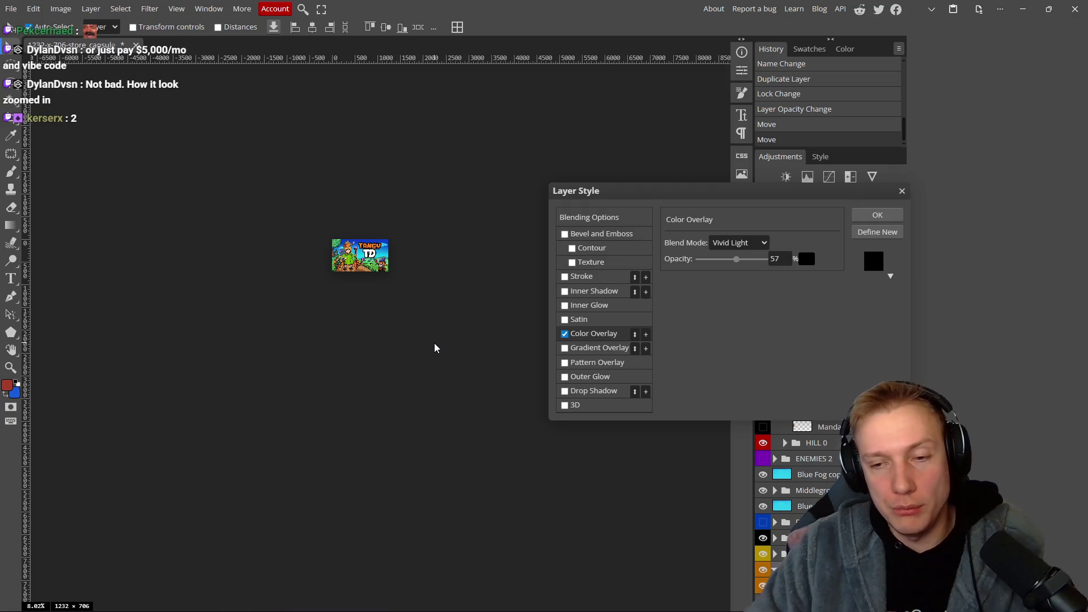
Zoom in on the canvas to inspect the darkened capsule art.
scroll(372, 301, up, 3)
scroll(380, 256, up, 2)
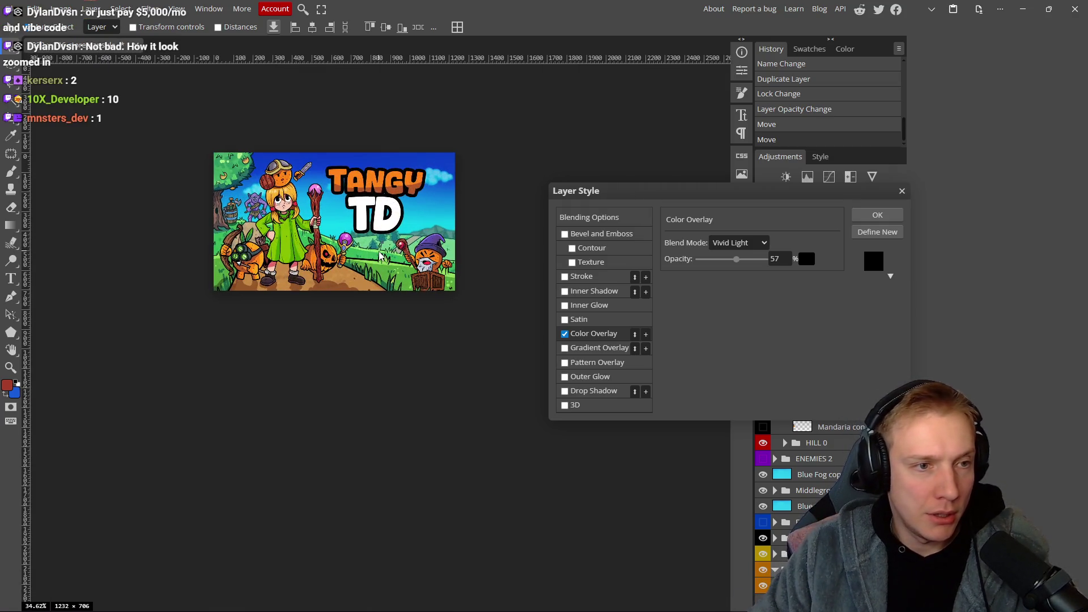
scroll(354, 274, up, 1)
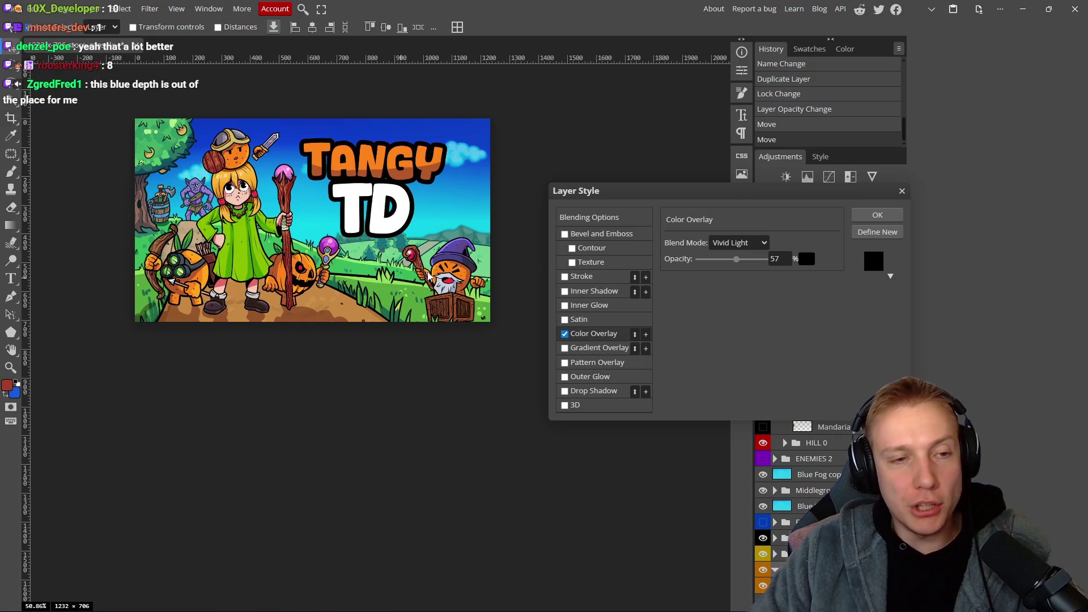
scroll(419, 382, up, 2)
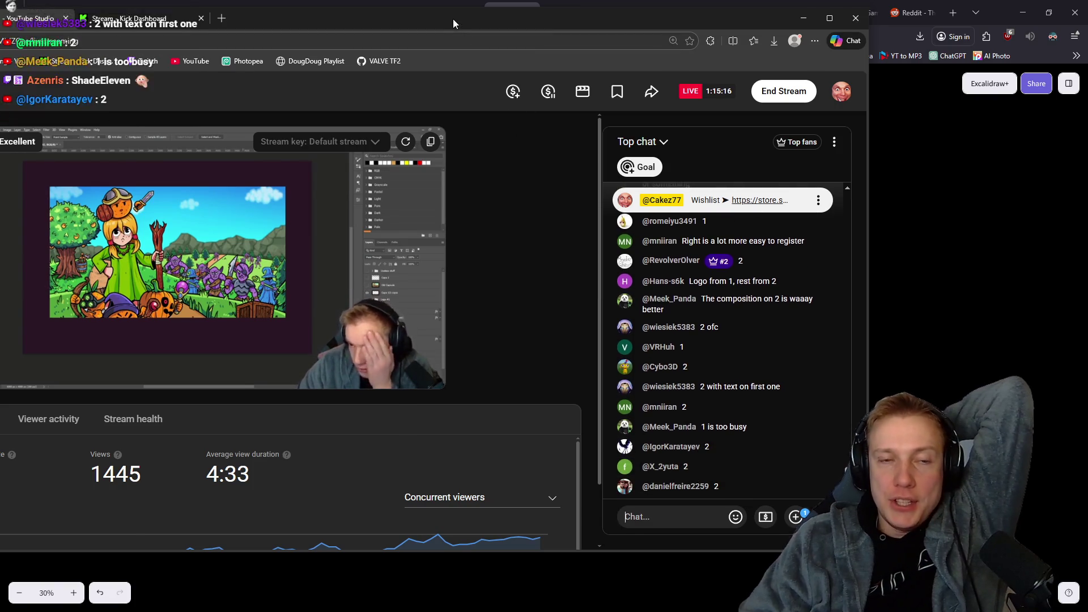
Close the YouTube Studio stream dashboard window.
click(453, 19)
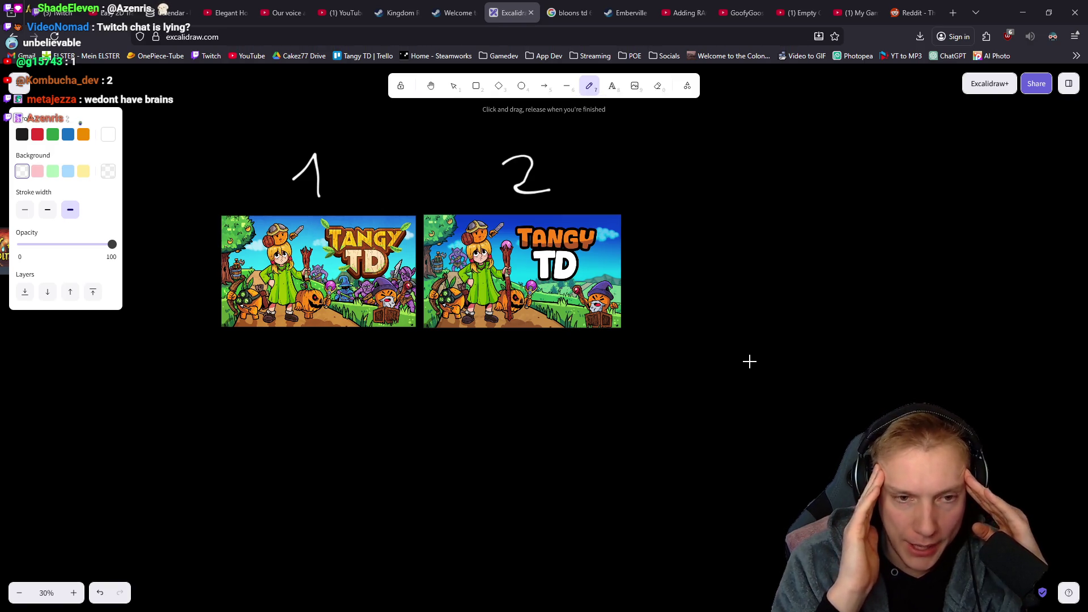
Check the Bloons TD 6 search results, then return to the board and zoom into option 2.
click(555, 16)
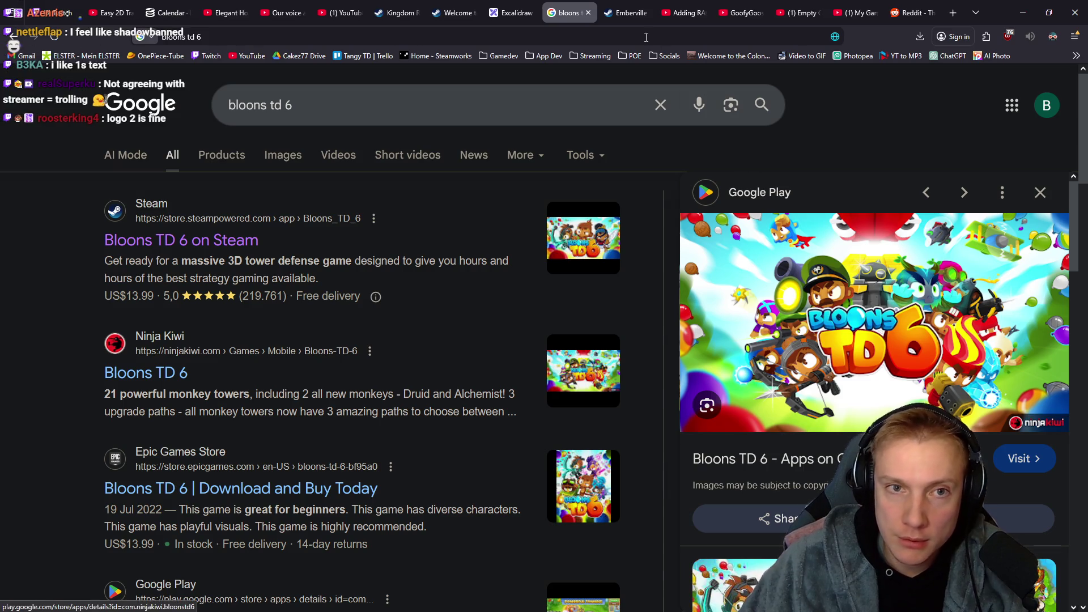
click(514, 16)
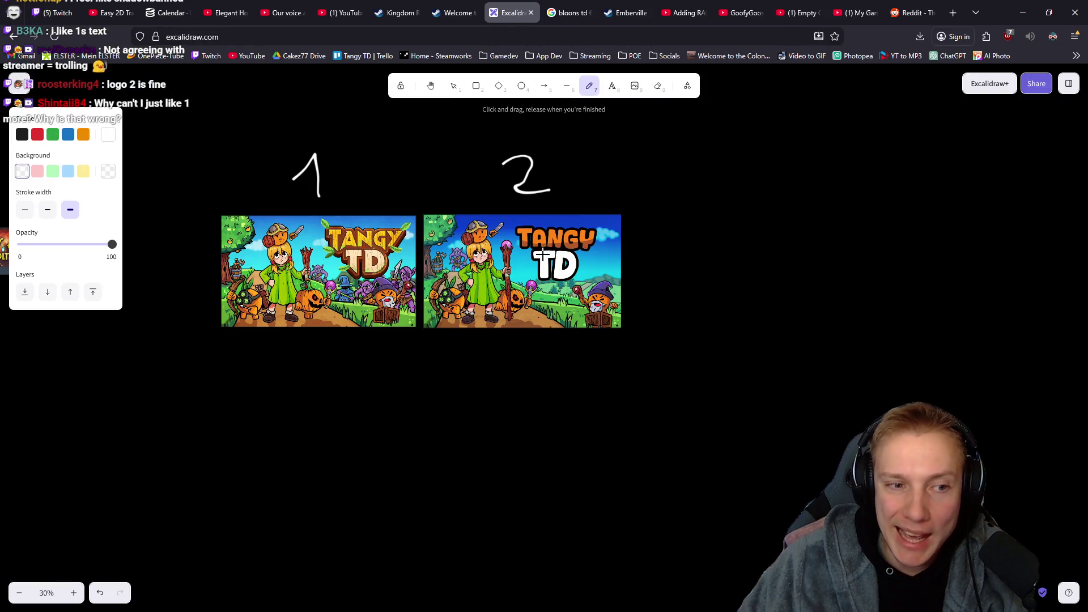
key(alt)
scroll(561, 276, up, 5)
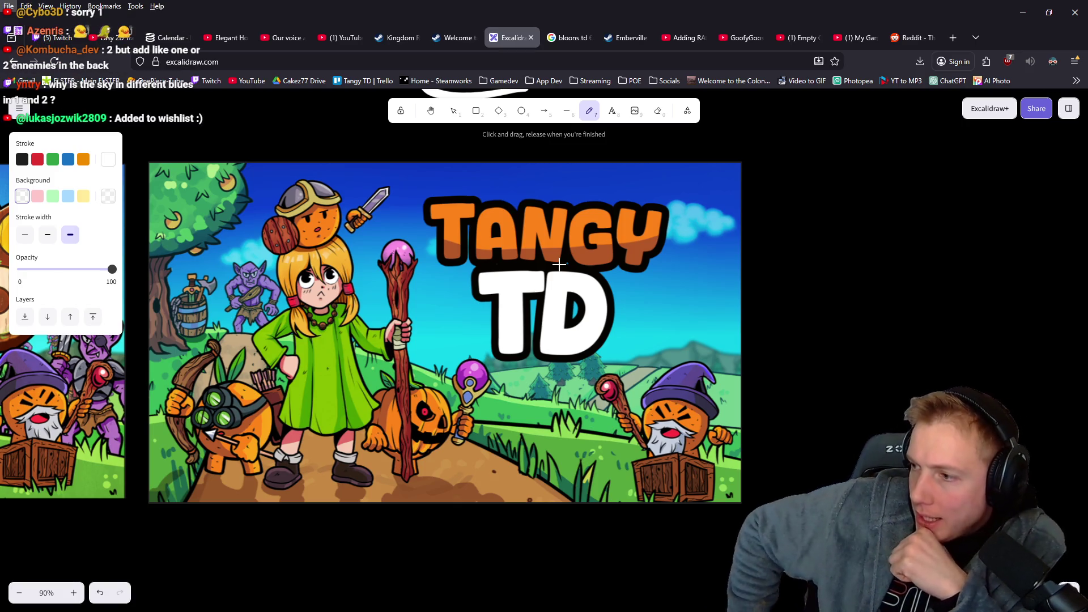
key(alt)
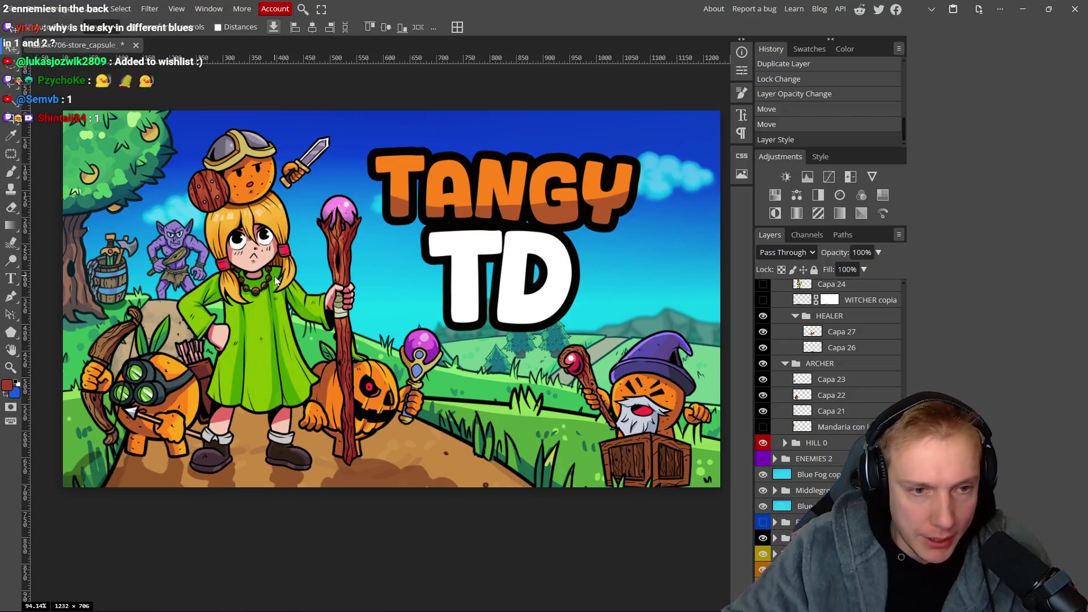
Compare the art with the HILL layer hidden and shown, then add a new empty layer.
drag(354, 297, 354, 318)
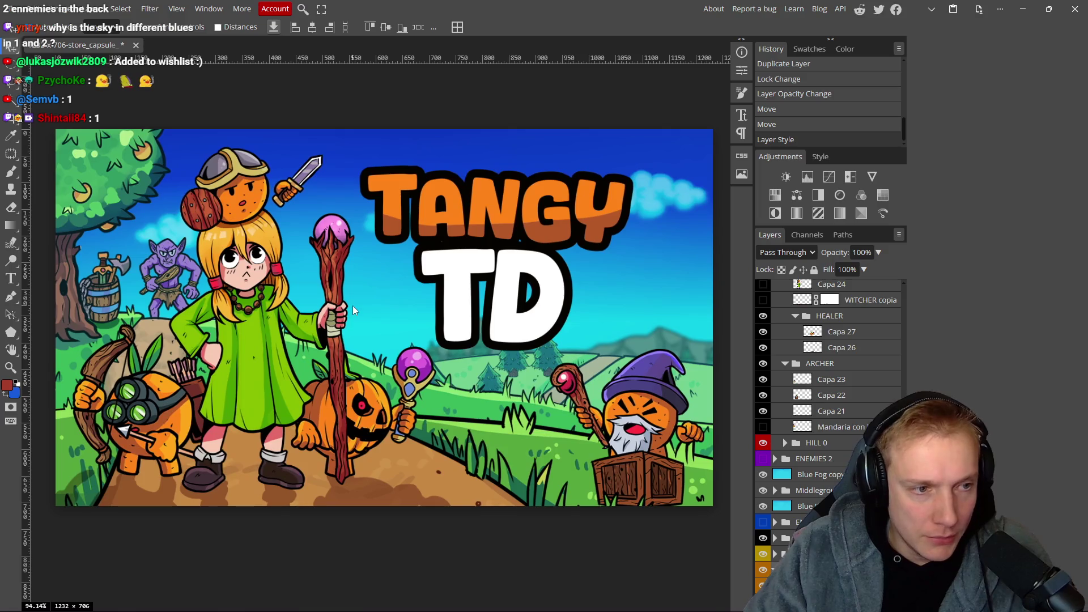
scroll(352, 304, down, 2)
scroll(347, 295, down, 1)
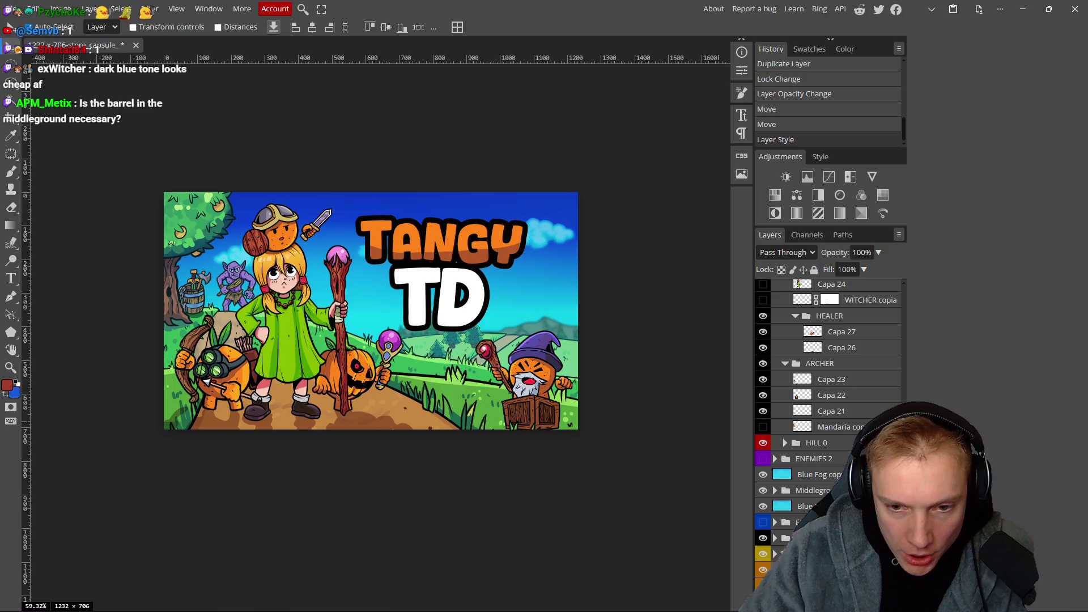
click(764, 538)
click(764, 538)
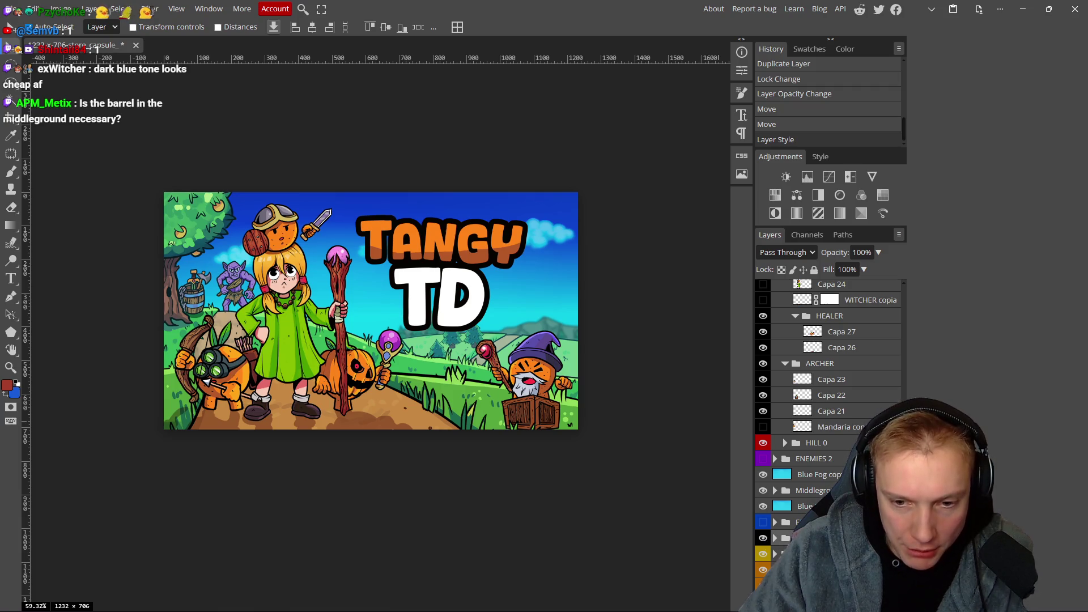
key(ctrl+shift+n)
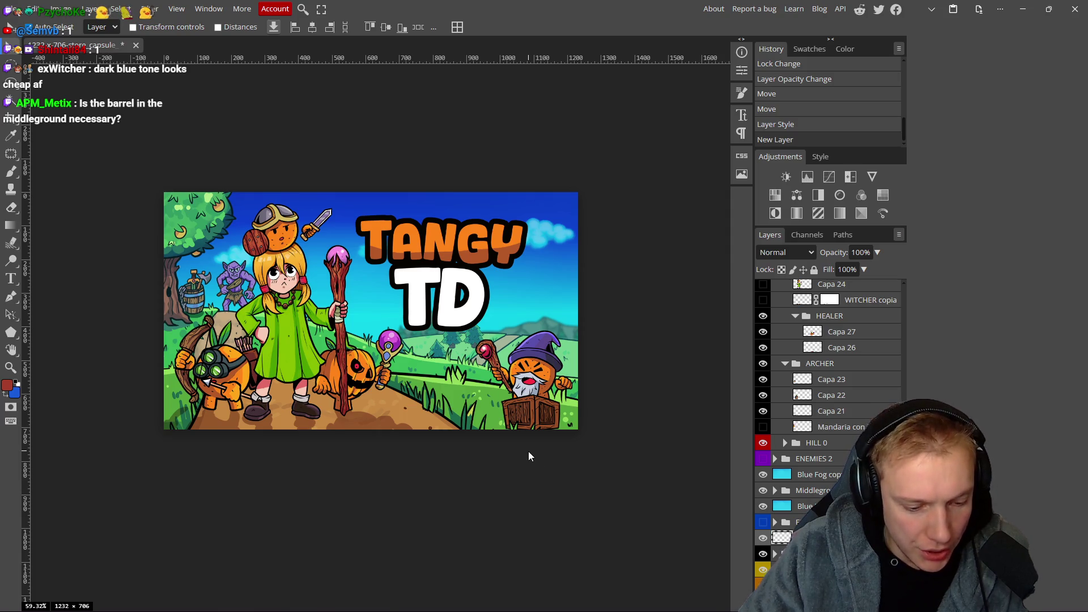
Select the Gradient tool with a white foreground and black background colour.
key(g)
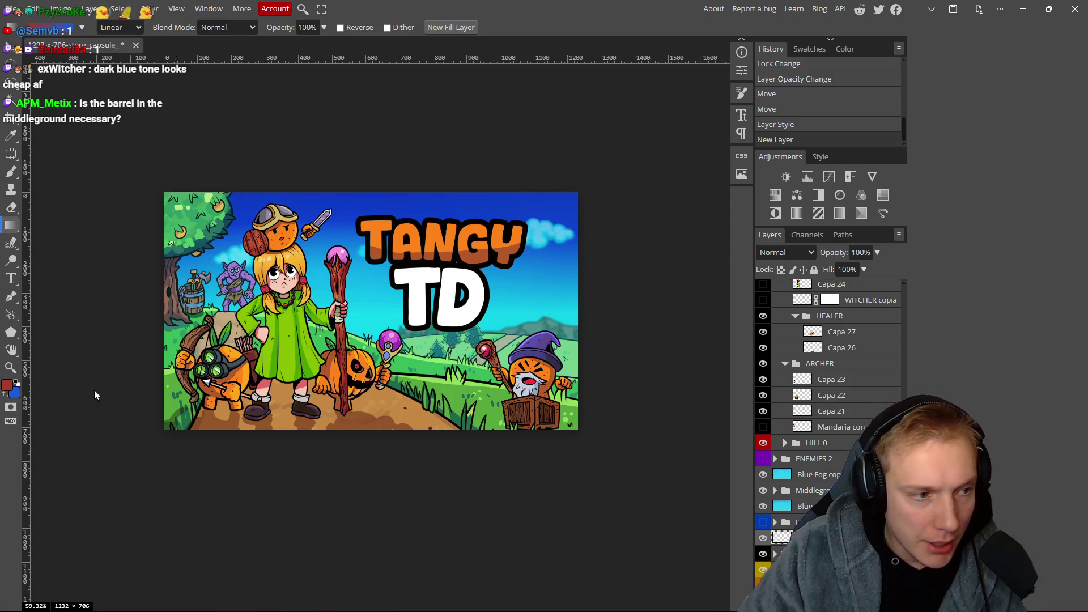
click(7, 385)
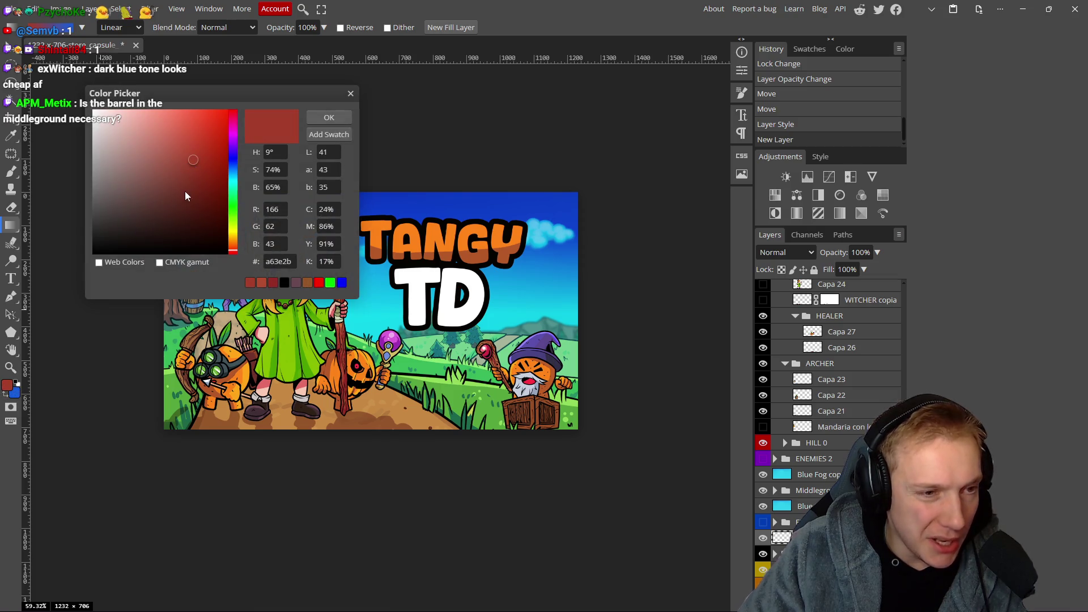
click(234, 208)
click(93, 110)
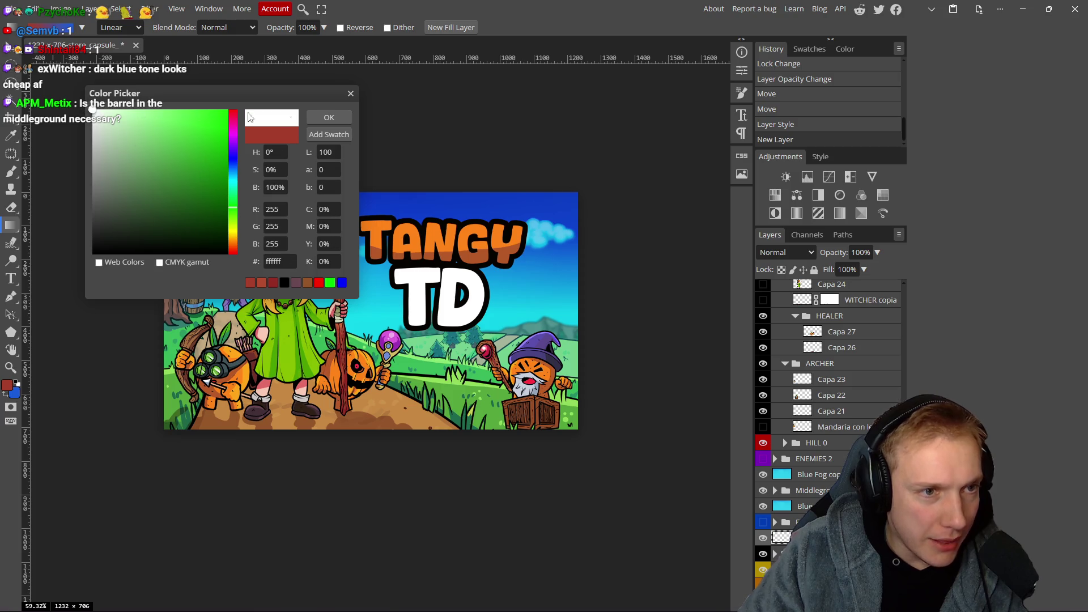
click(338, 117)
click(9, 395)
right_click(12, 392)
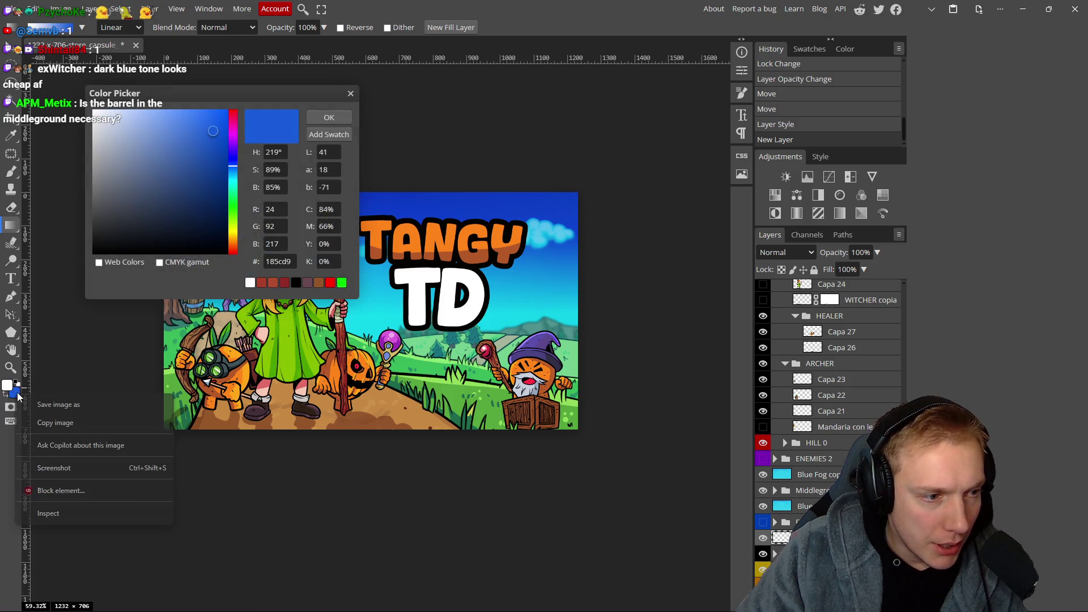
click(93, 253)
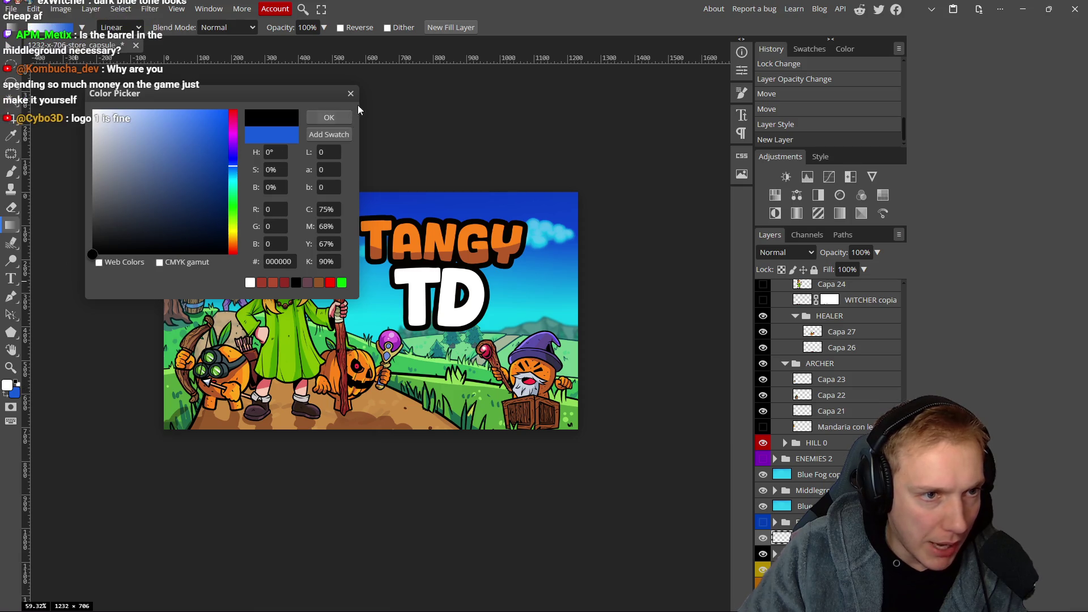
click(338, 118)
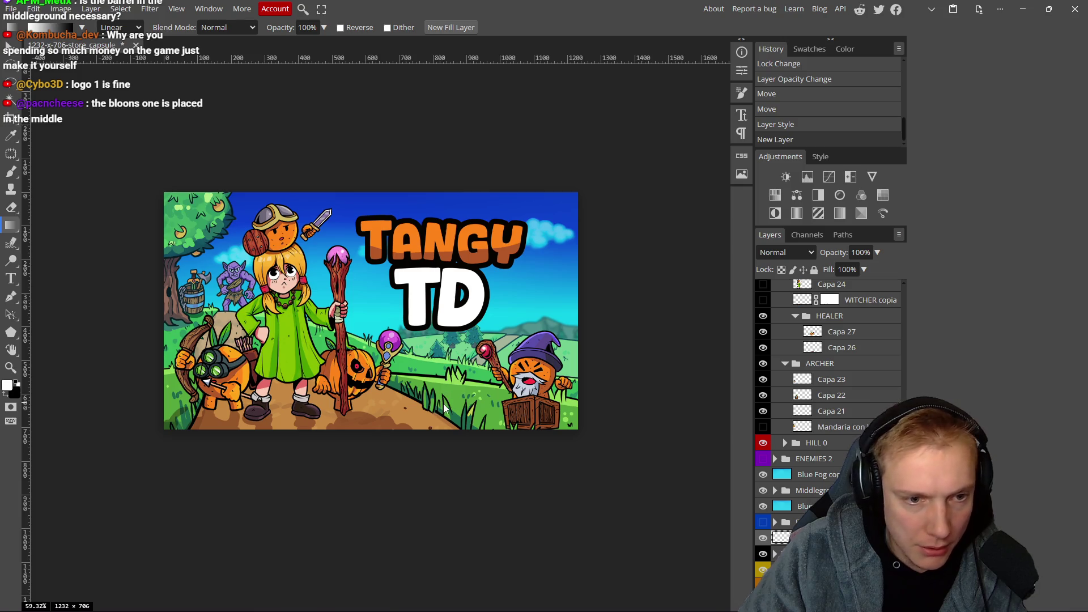
Draw a white-to-black gradient, clip it to the layer below and set it to Multiply.
mouse_move(422, 308)
mouse_down()
mouse_move(437, 219)
mouse_move(439, 313)
mouse_up()
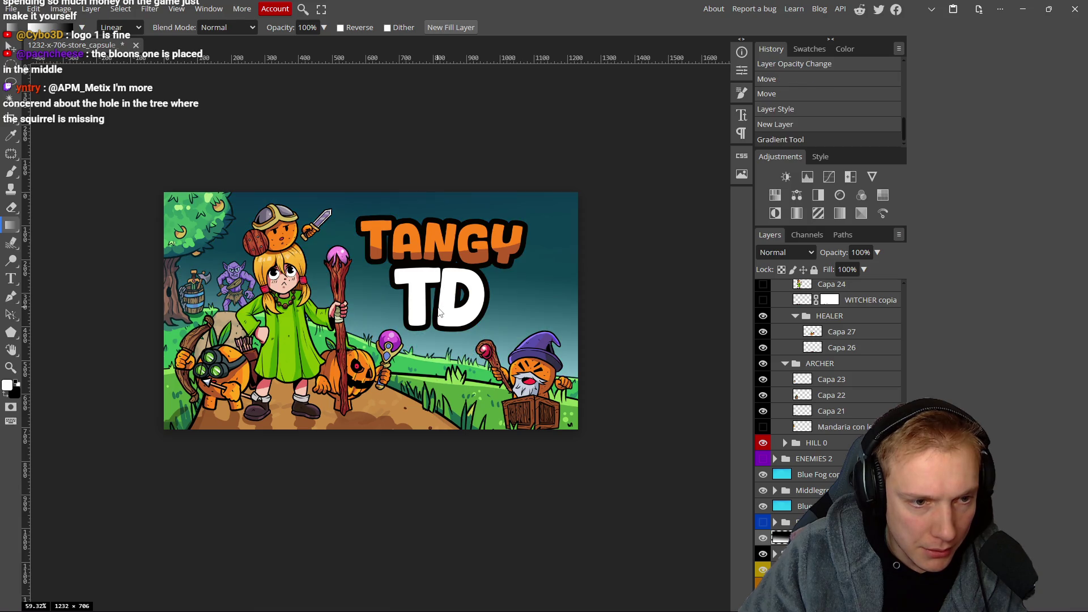
key(ctrl+z)
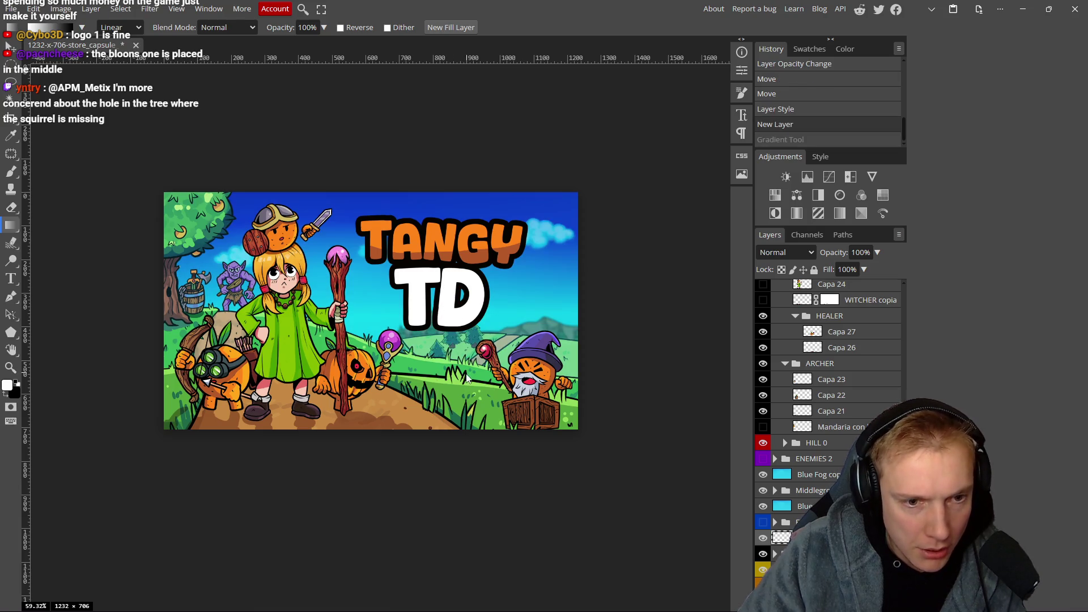
mouse_move(462, 396)
mouse_down()
mouse_move(507, 270)
mouse_move(511, 282)
mouse_up()
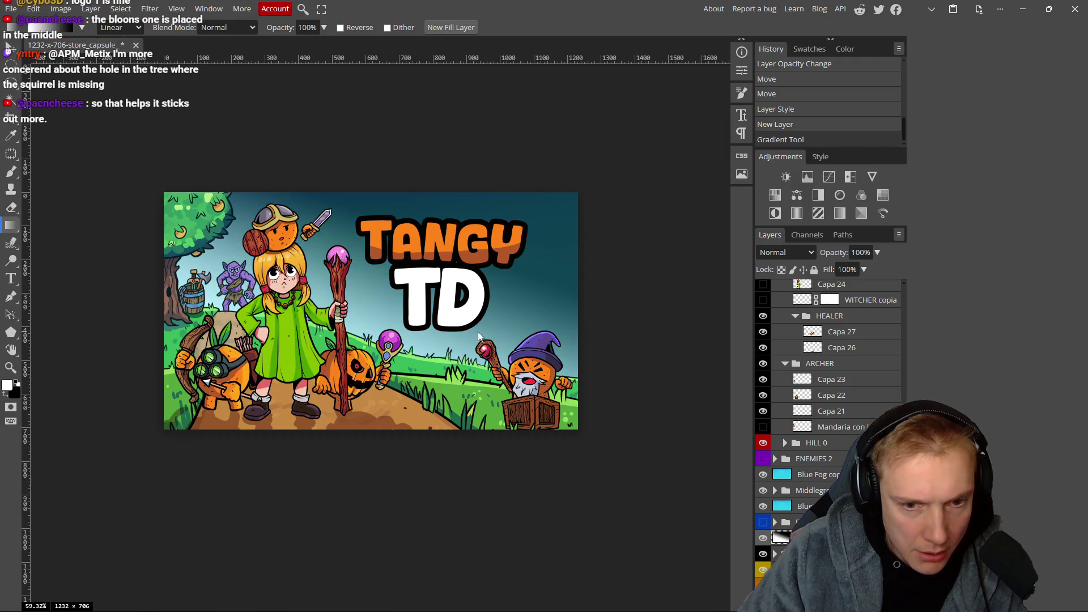
alt+click(784, 530)
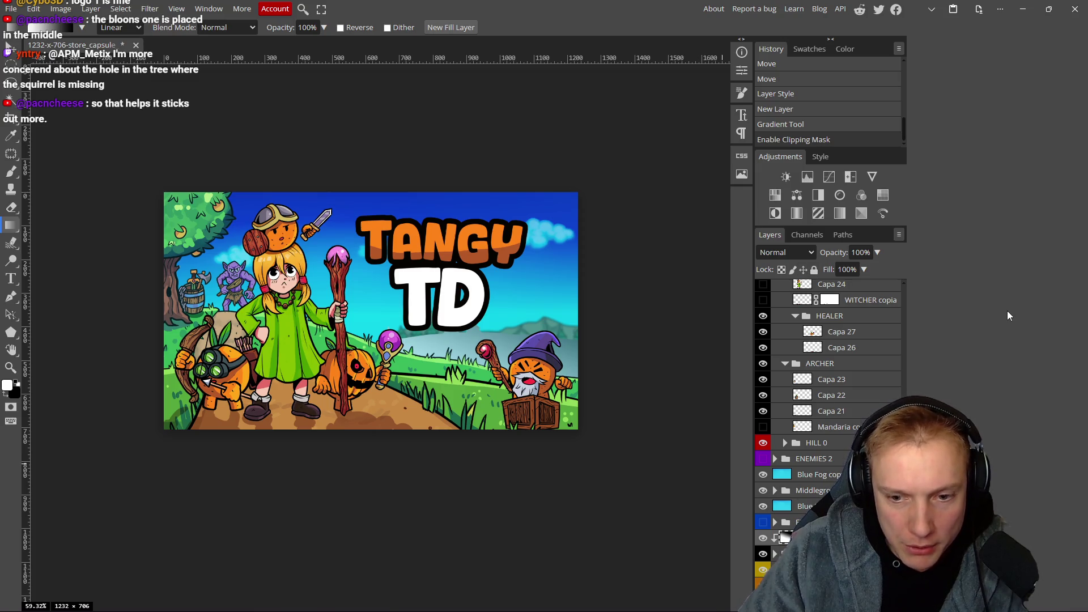
click(794, 253)
click(780, 326)
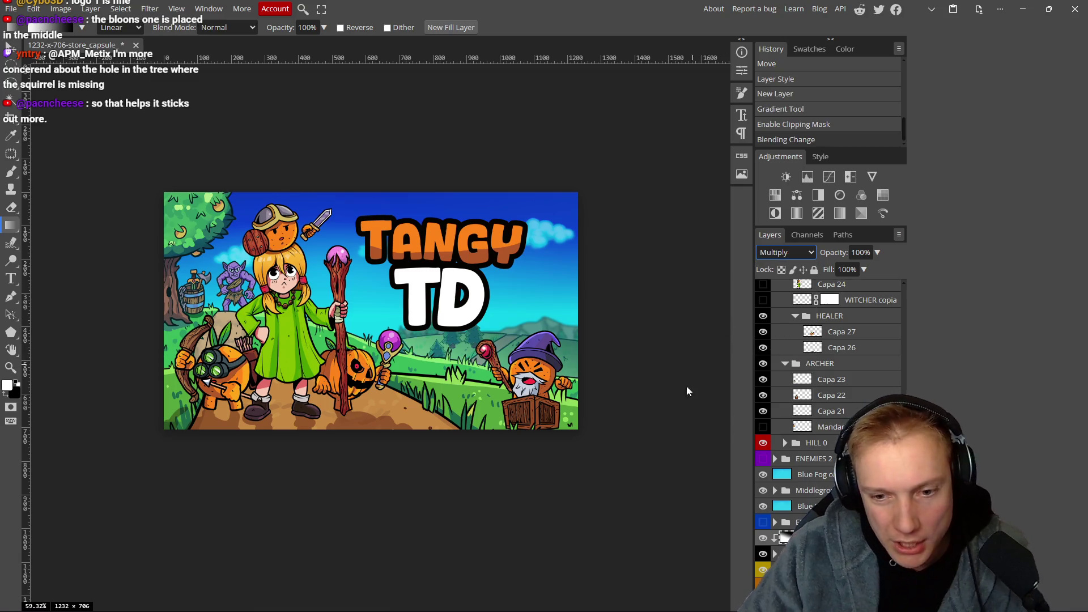
Clear the gradient layer and try redrawing the gradient over the scene.
click(669, 379)
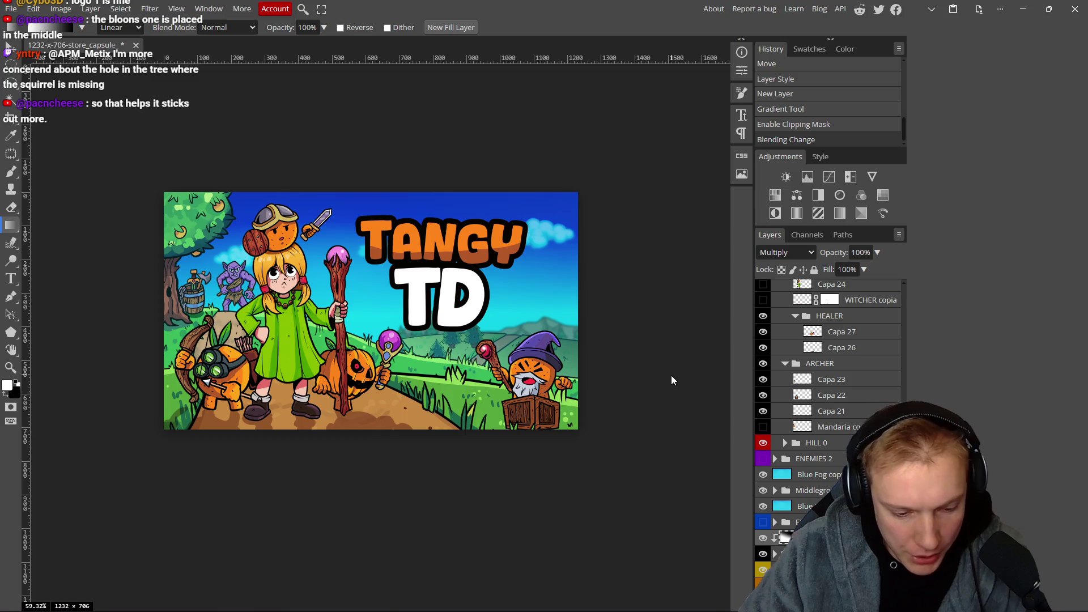
key(ctrl+a)
key(Delete)
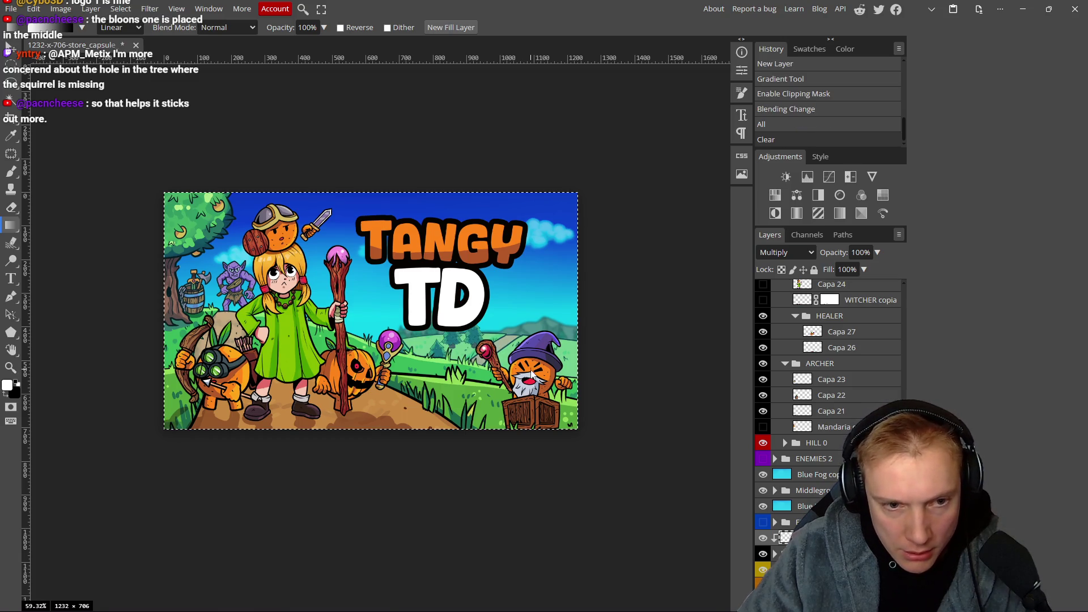
drag(493, 380, 485, 386)
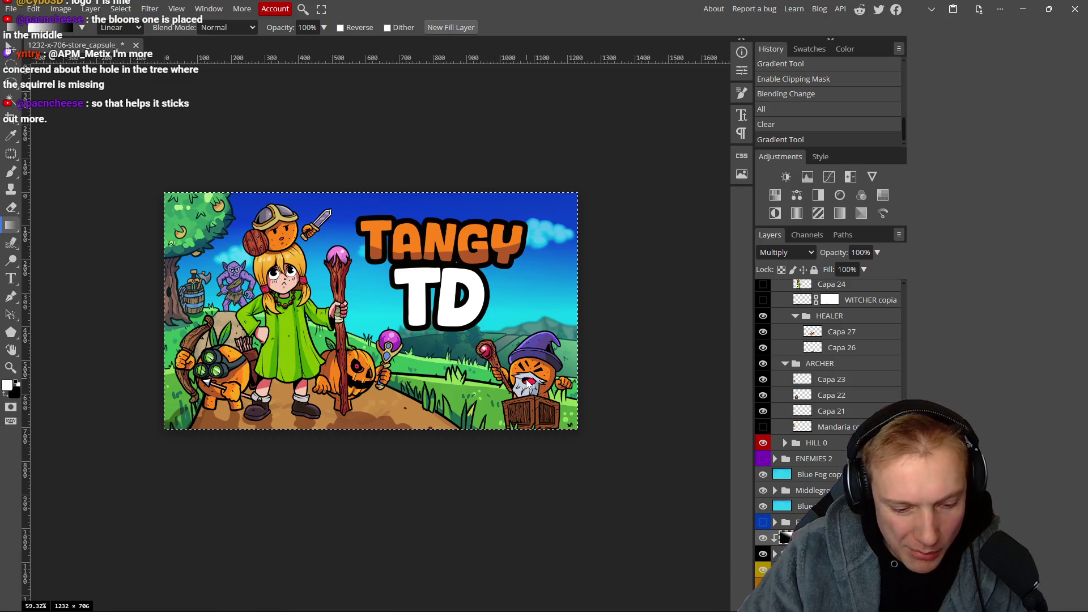
key(ctrl+z)
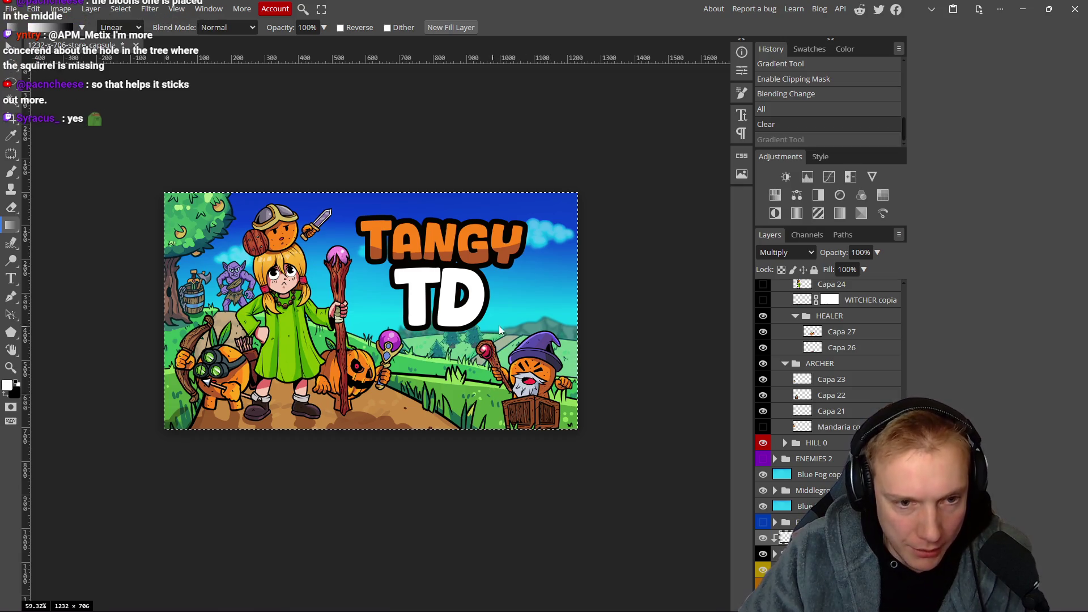
drag(488, 401, 488, 401)
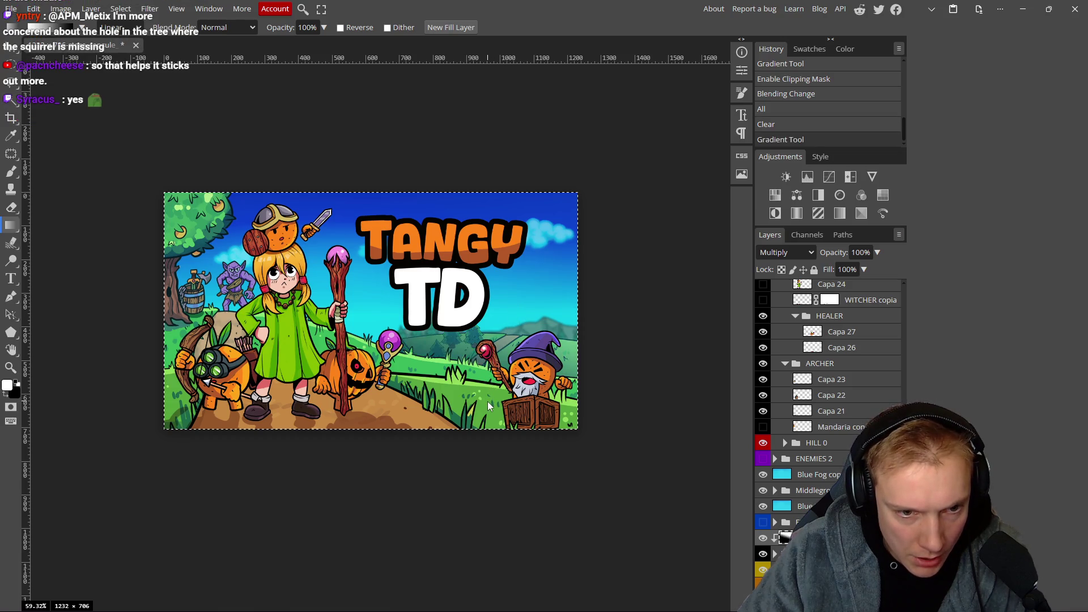
key(ctrl+z)
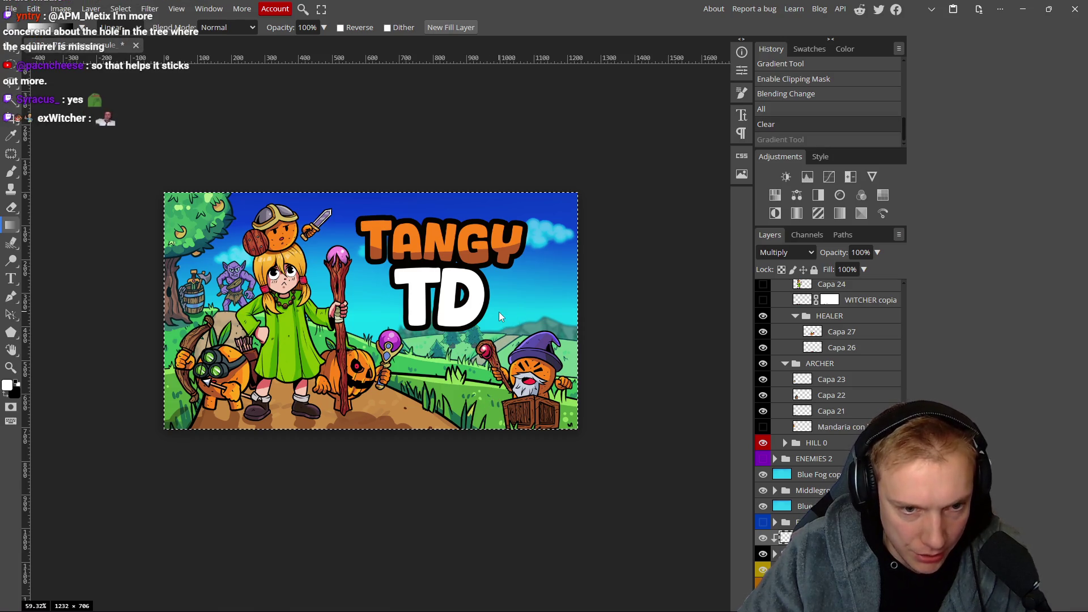
key(ctrl+shift+z)
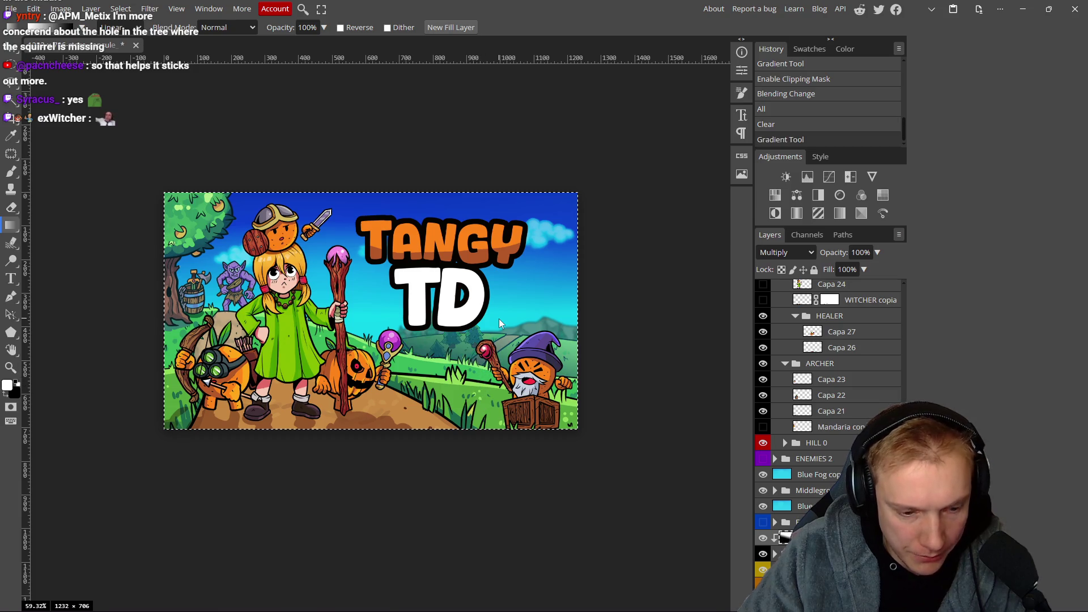
key(ctrl+z)
Redraw the gradient downward from just beneath the TD title.
drag(462, 306, 481, 382)
key(ctrl+z)
key(ctrl+z)
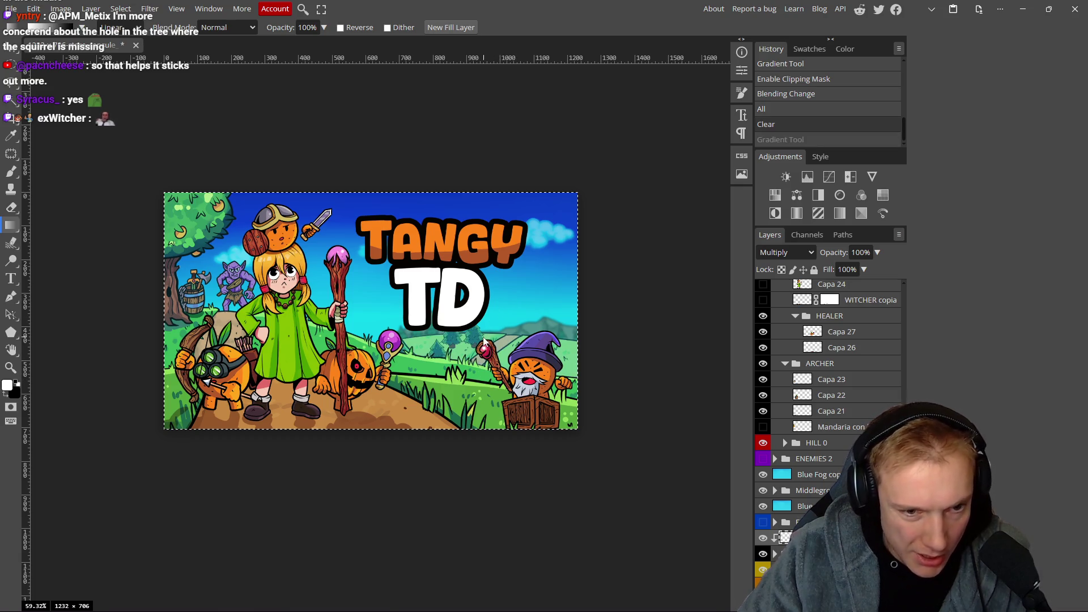
drag(487, 342, 484, 381)
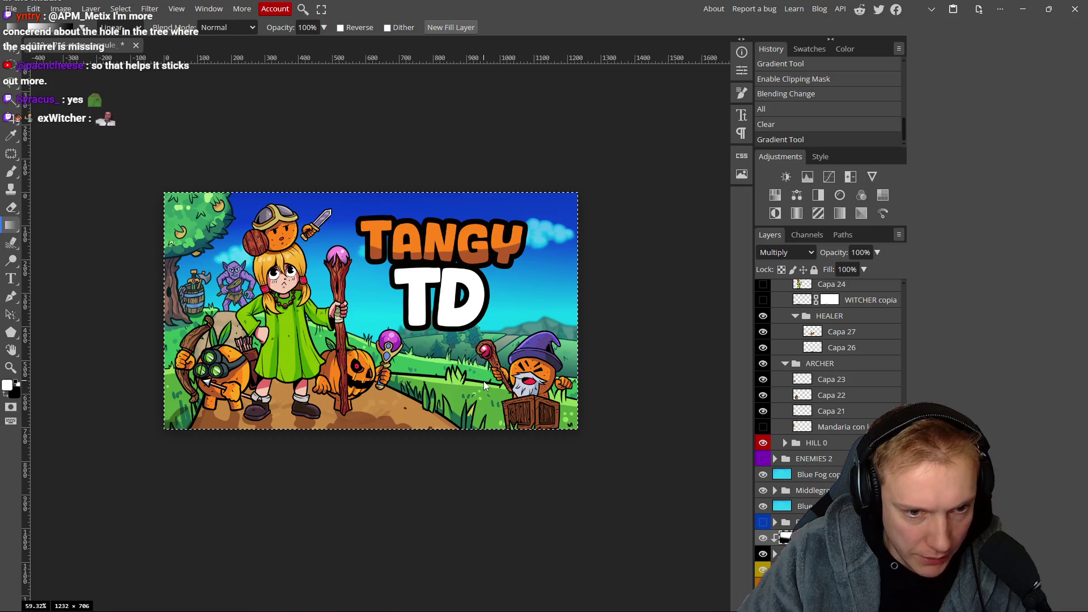
scroll(504, 376, down, 5)
scroll(532, 378, down, 1)
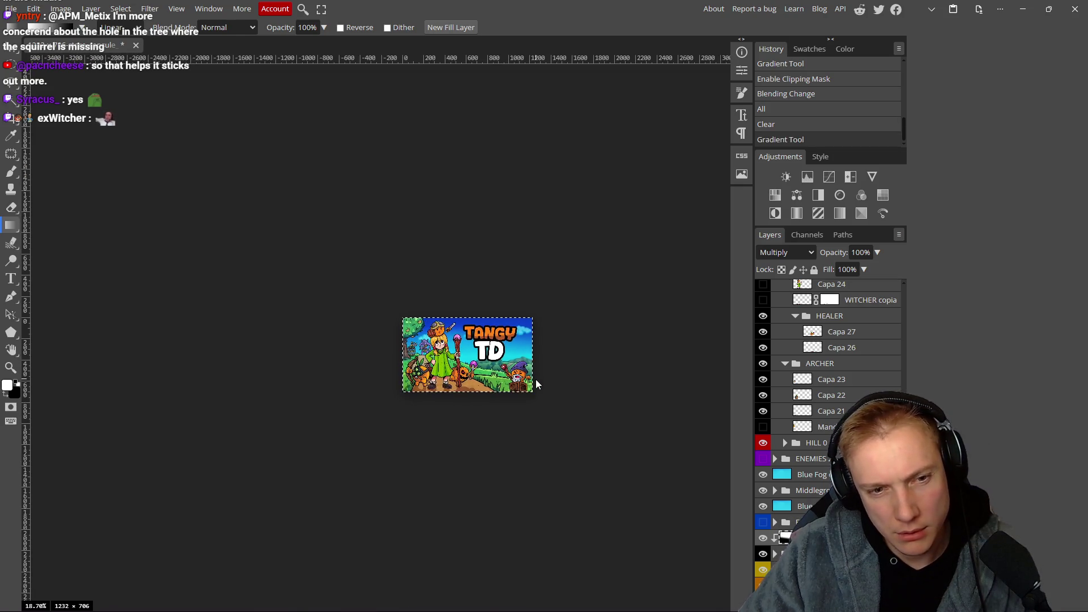
scroll(535, 379, up, 5)
click(788, 252)
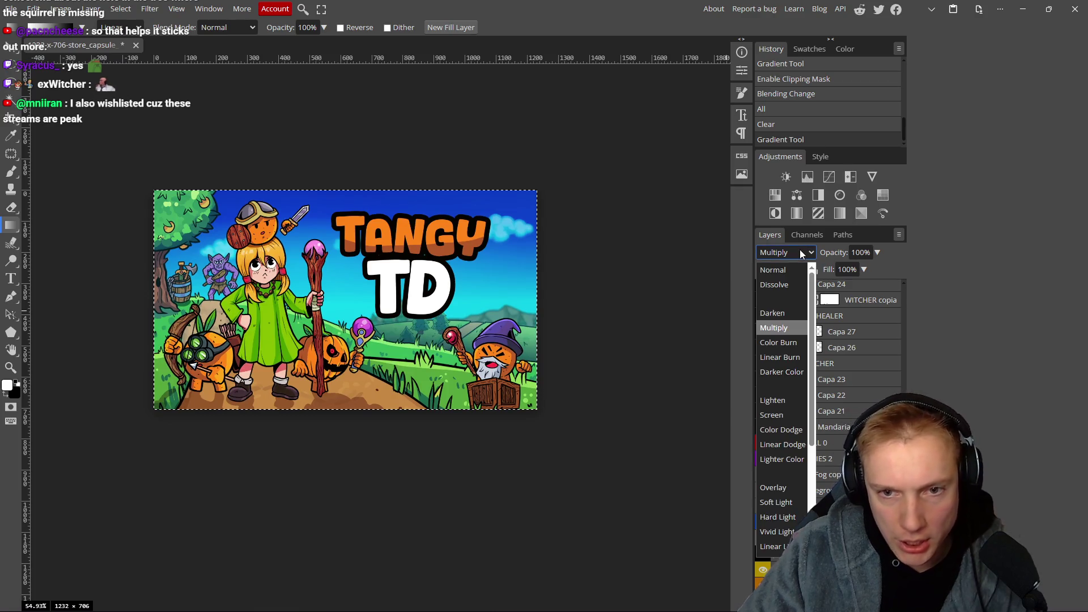
Set the gradient layer to Linear Burn at 32% opacity and deselect the canvas.
click(782, 350)
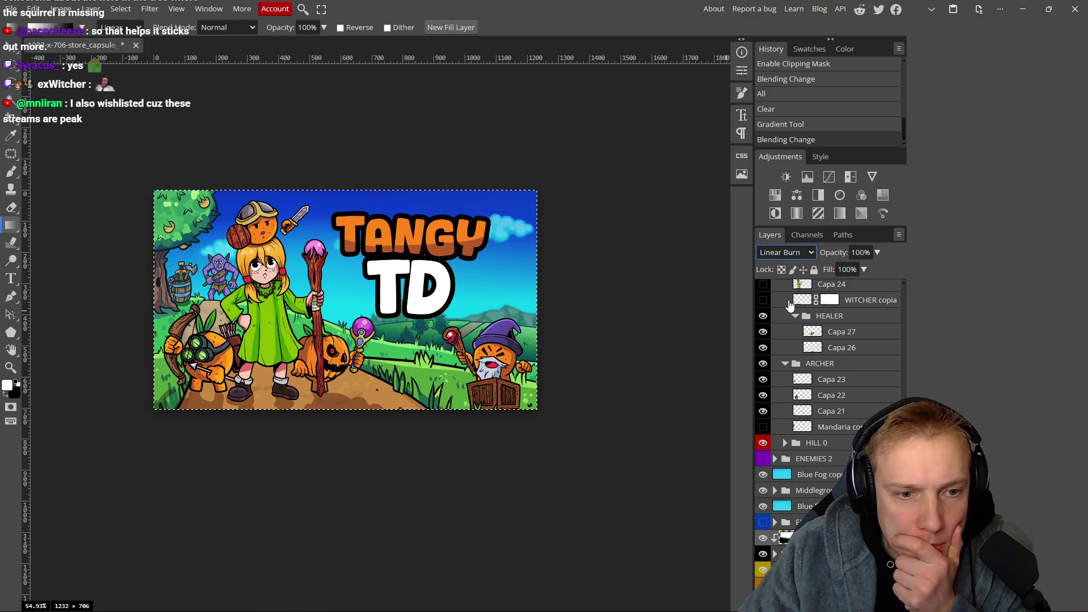
key(3)
key(2)
scroll(557, 277, down, 2)
scroll(561, 277, down, 2)
scroll(566, 279, up, 2)
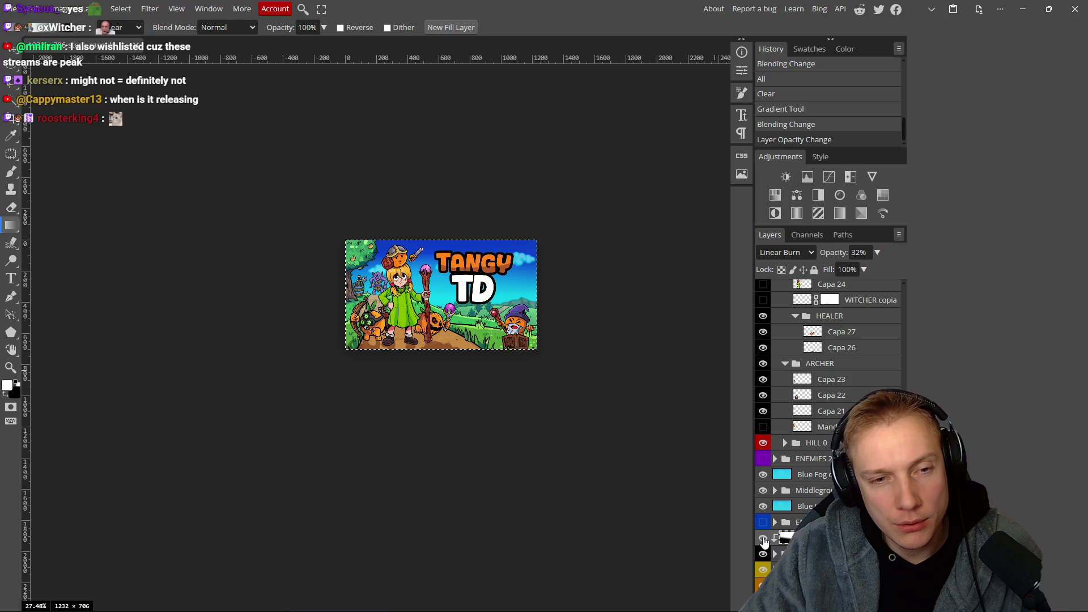
scroll(573, 306, down, 2)
scroll(566, 318, up, 3)
scroll(577, 329, down, 2)
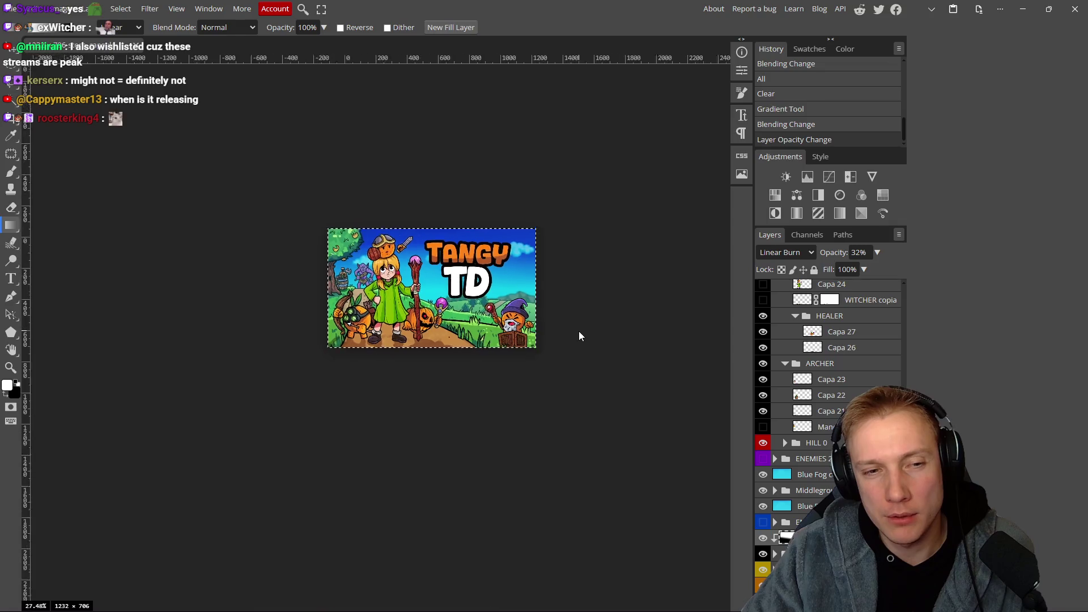
scroll(579, 332, up, 3)
scroll(579, 335, up, 1)
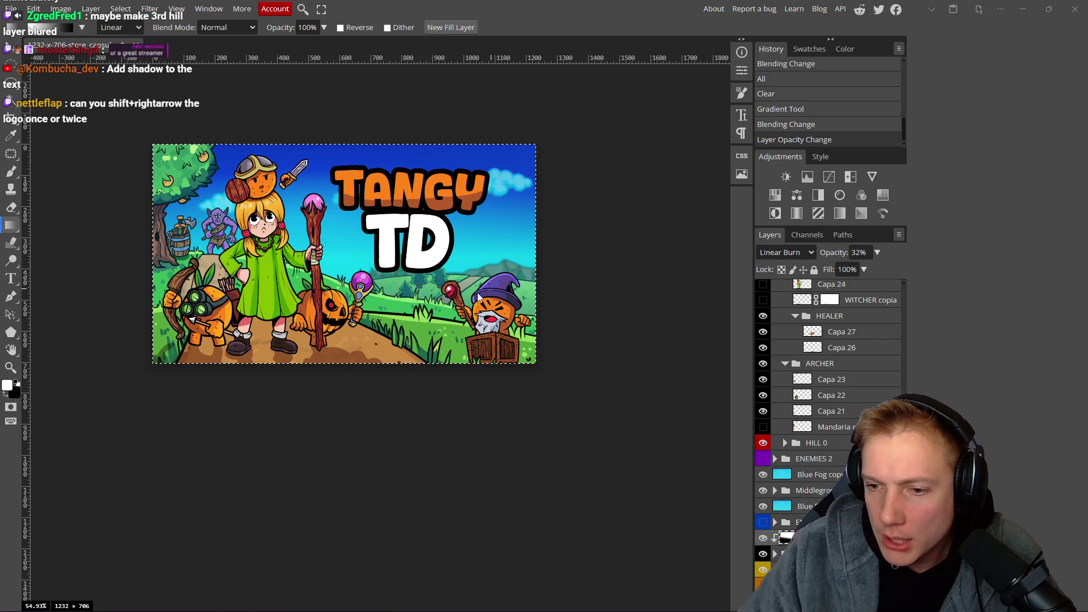
scroll(480, 280, up, 2)
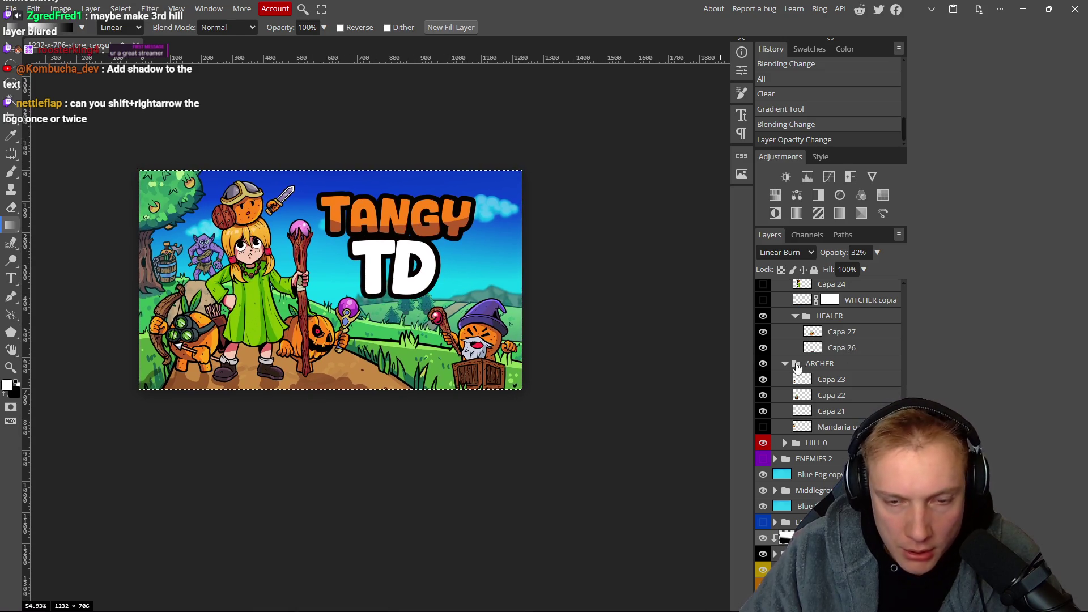
scroll(827, 368, up, 5)
scroll(486, 313, right, 1)
key(ctrl+d)
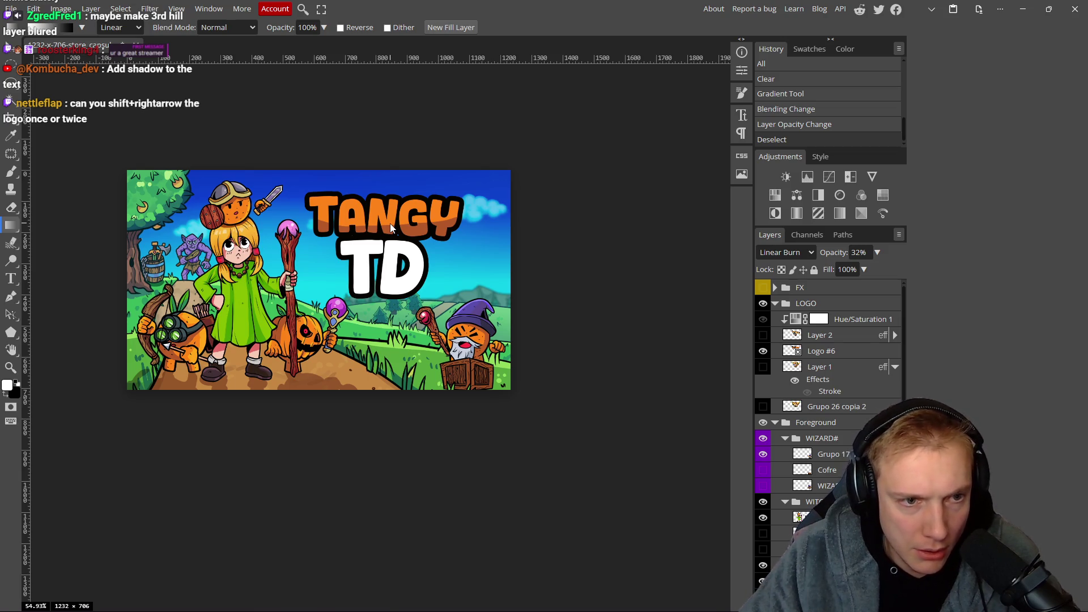
drag(391, 227, 414, 222)
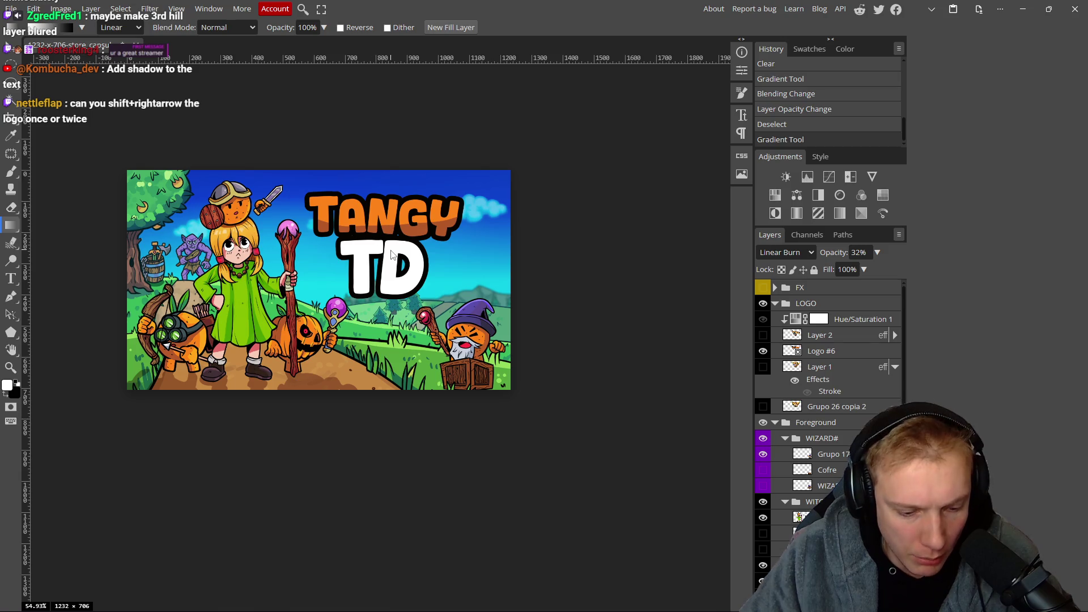
key(ctrl+z)
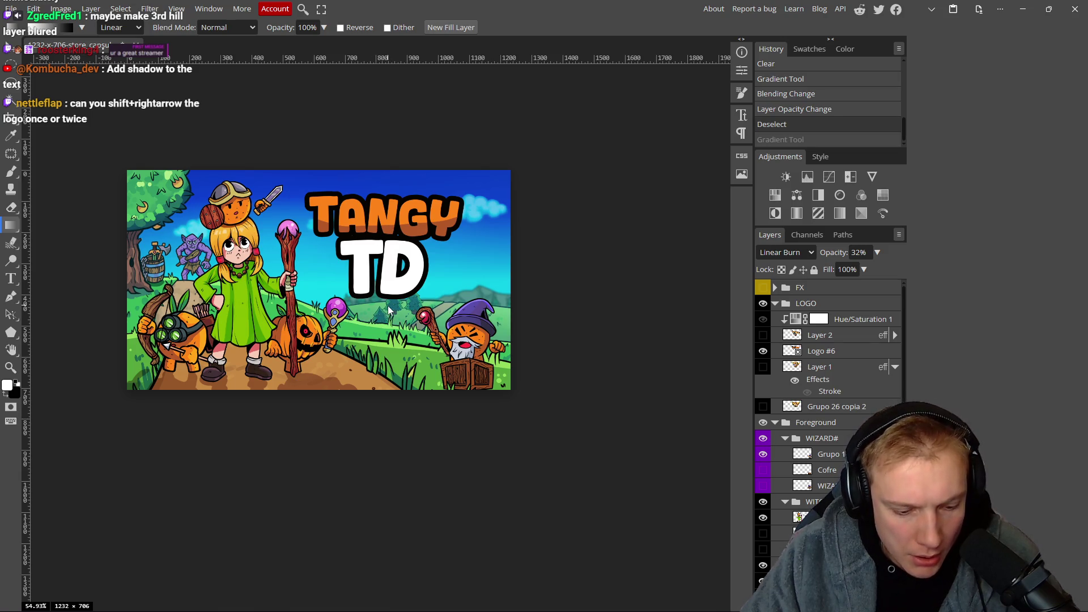
key(ctrl+z)
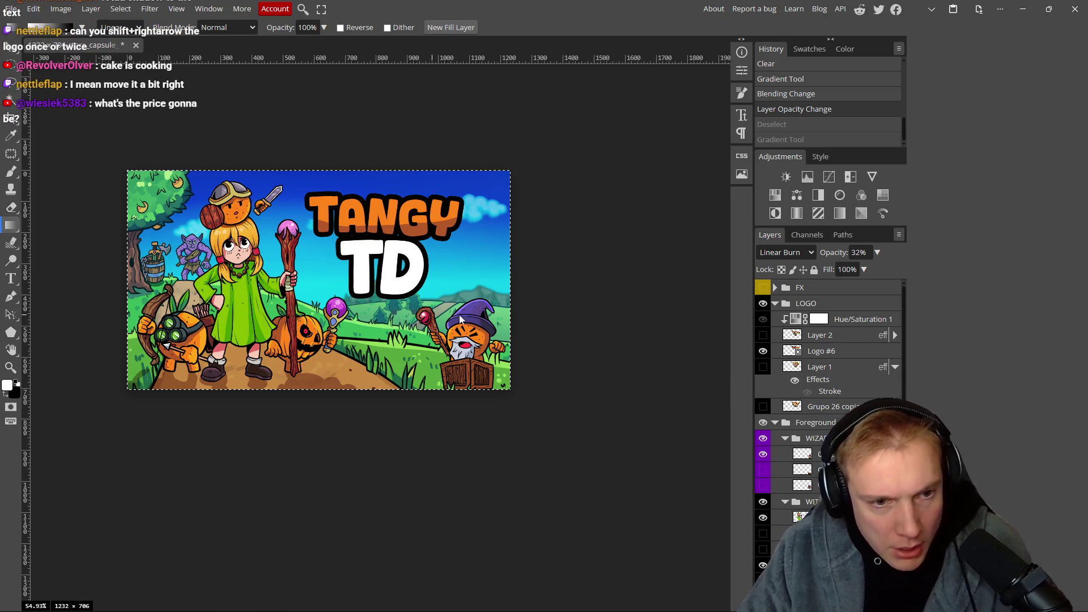
key(ctrl+d)
scroll(831, 454, down, 5)
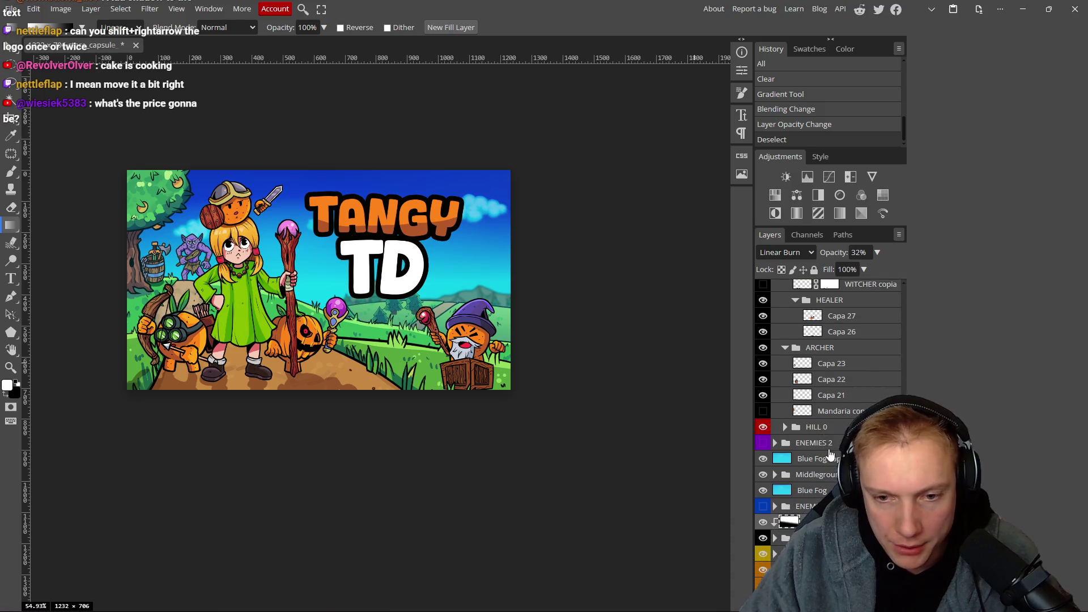
click(763, 522)
key(ctrl+minus)
key(ctrl+minus)
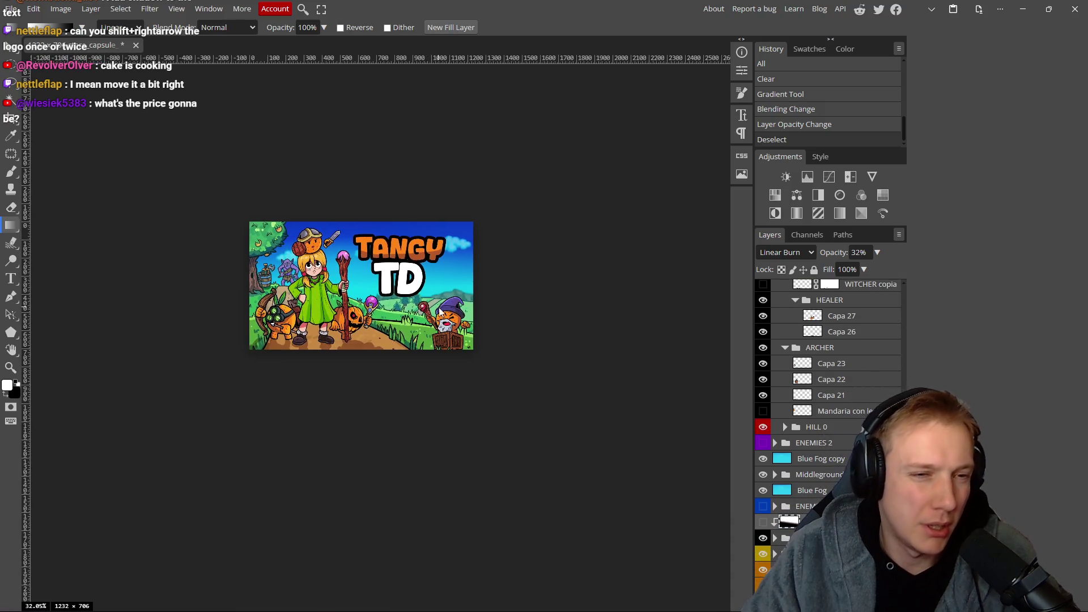
click(763, 522)
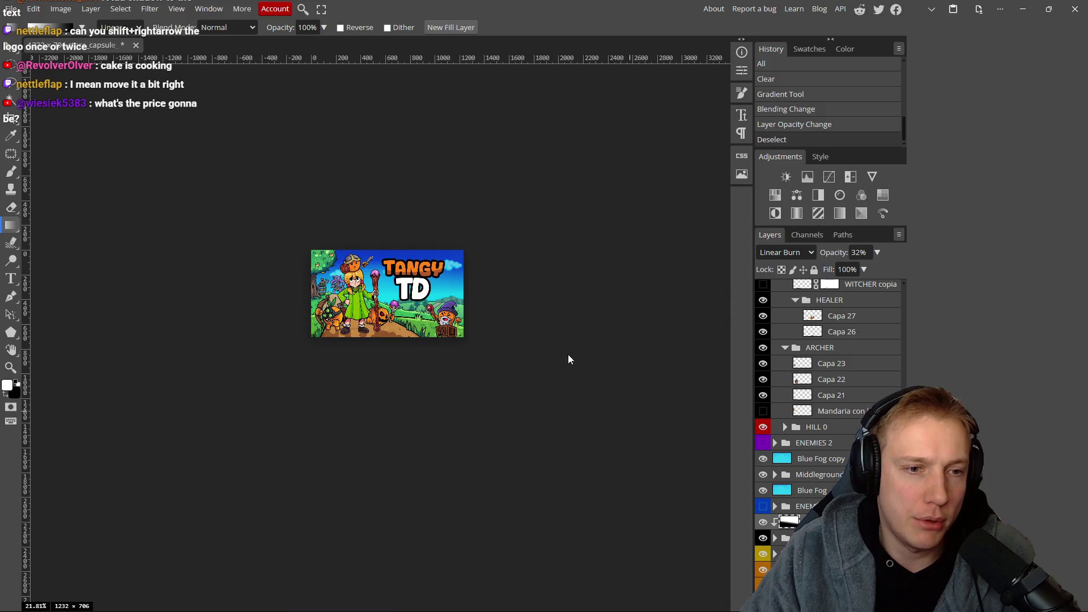
scroll(512, 311, down, 3)
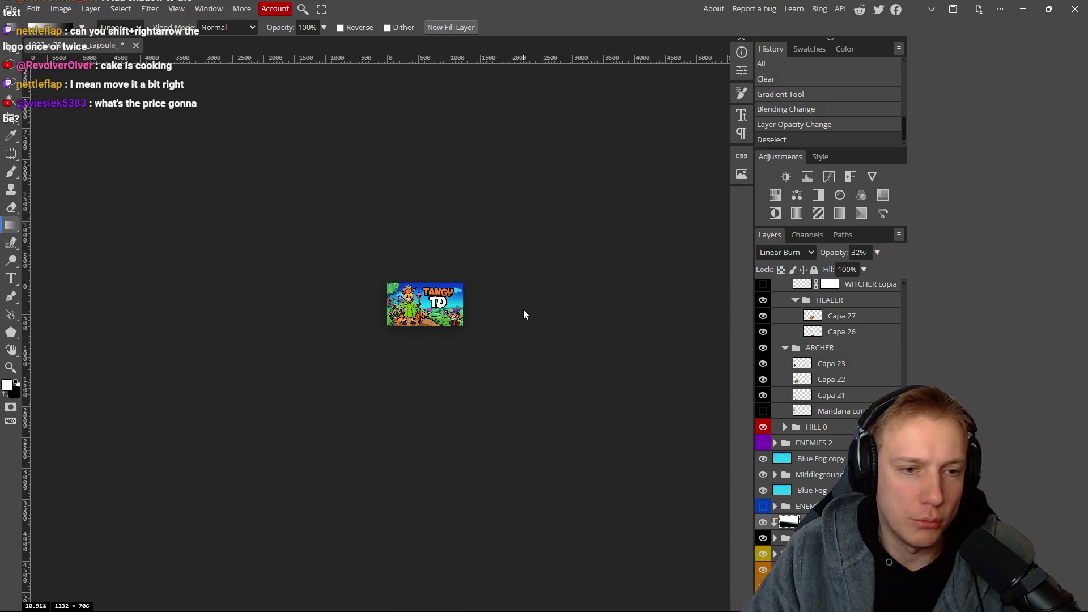
click(764, 522)
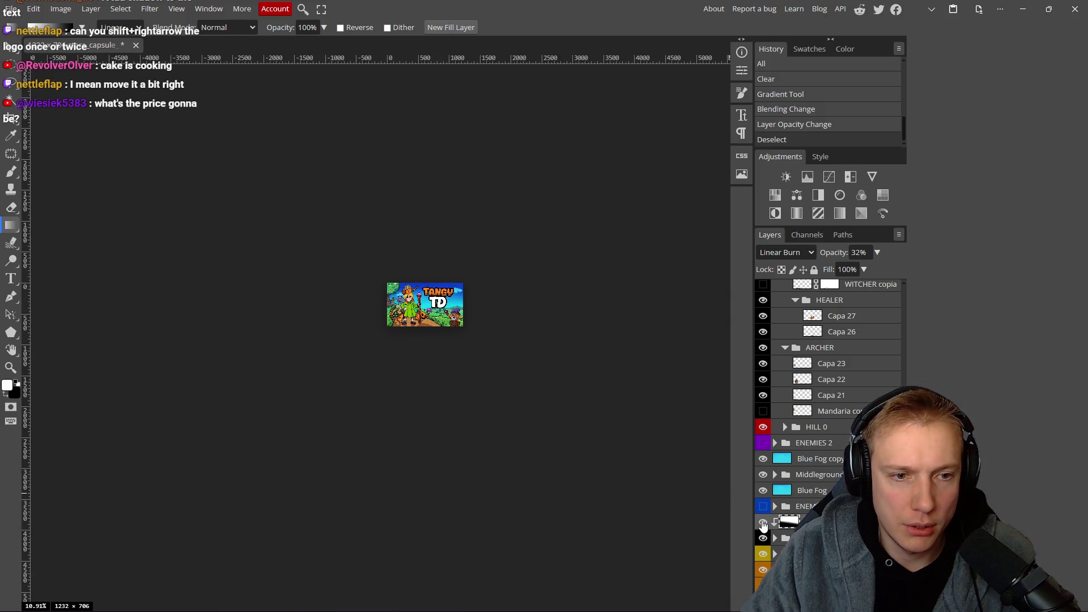
scroll(439, 301, up, 8)
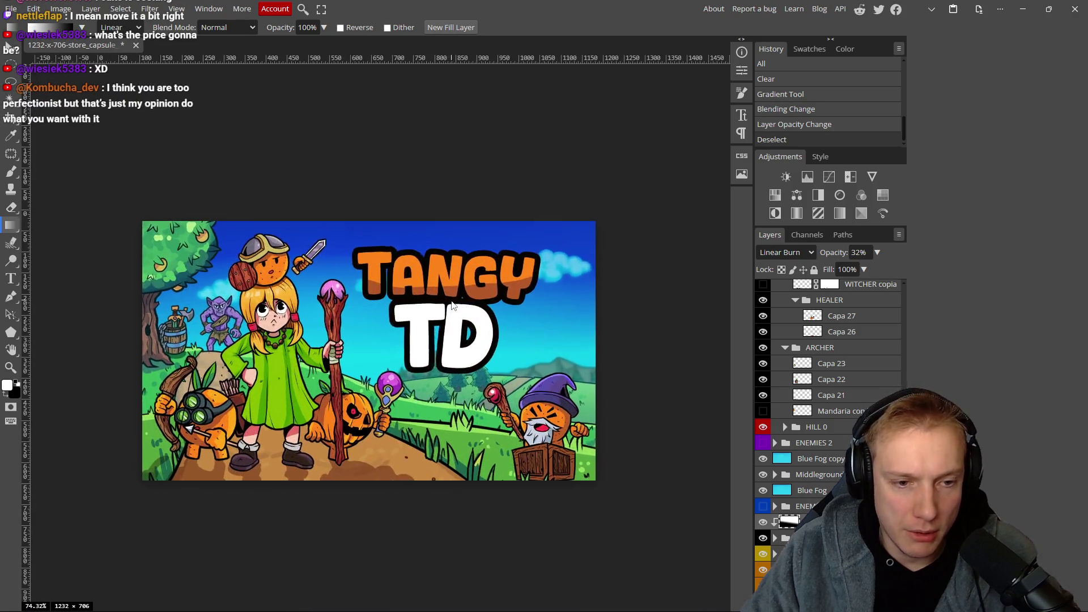
drag(480, 327, 470, 266)
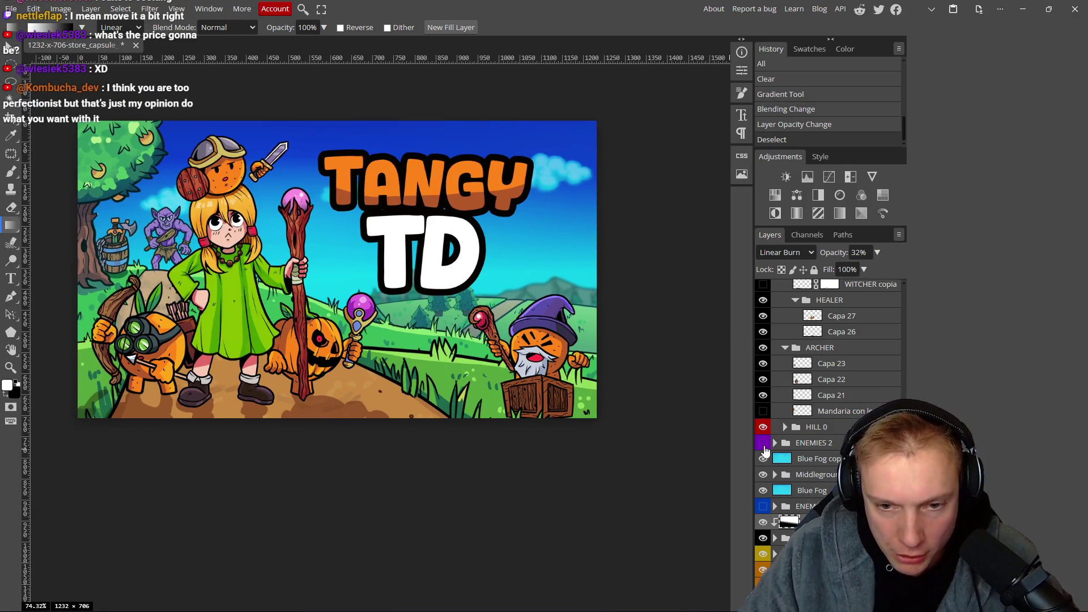
click(763, 443)
click(764, 443)
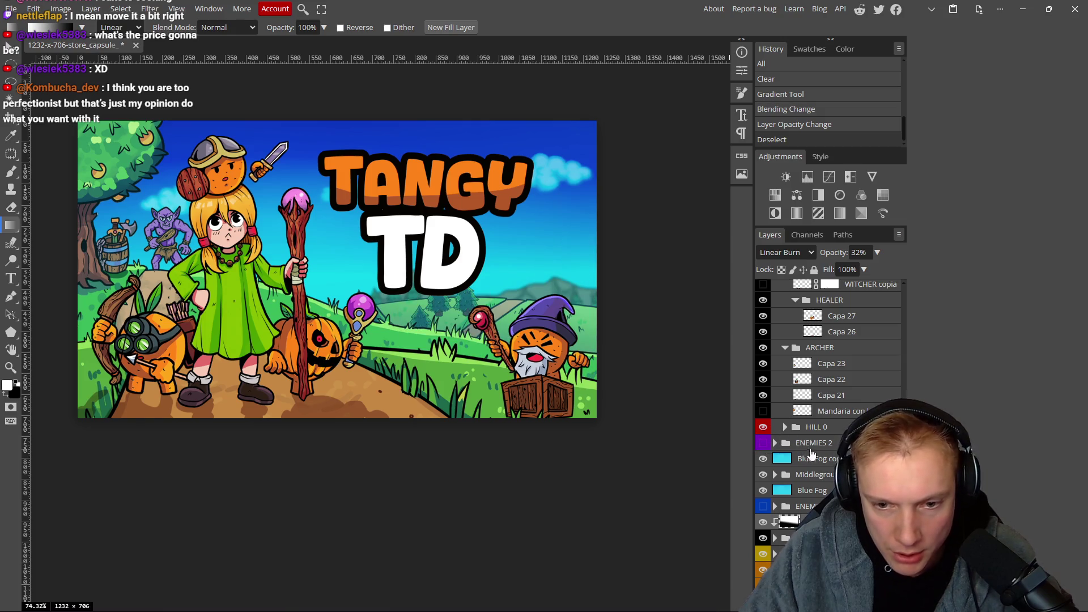
click(775, 538)
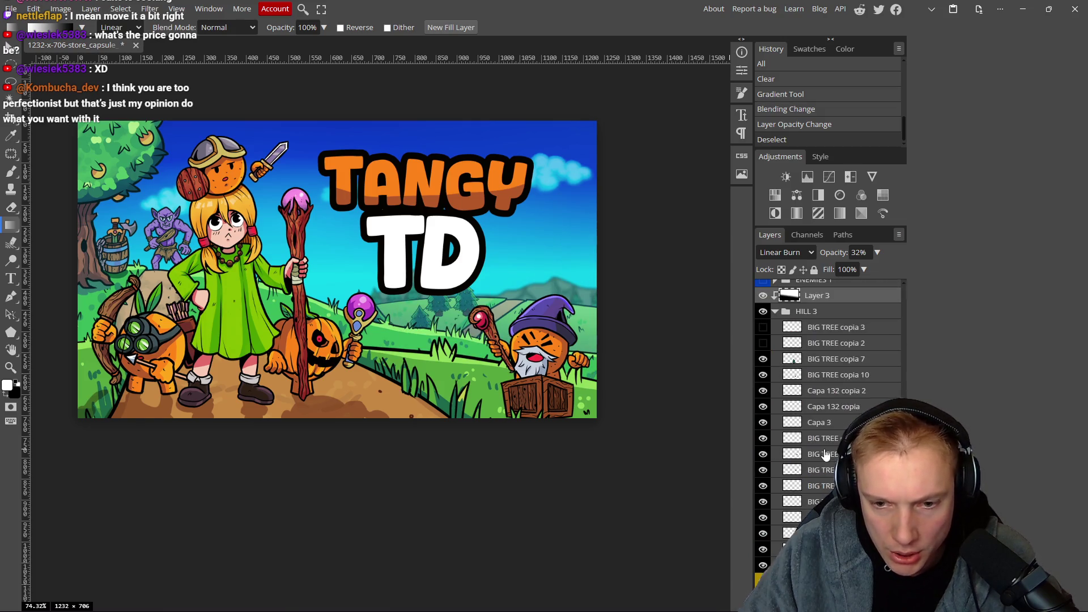
scroll(793, 399, up, 2)
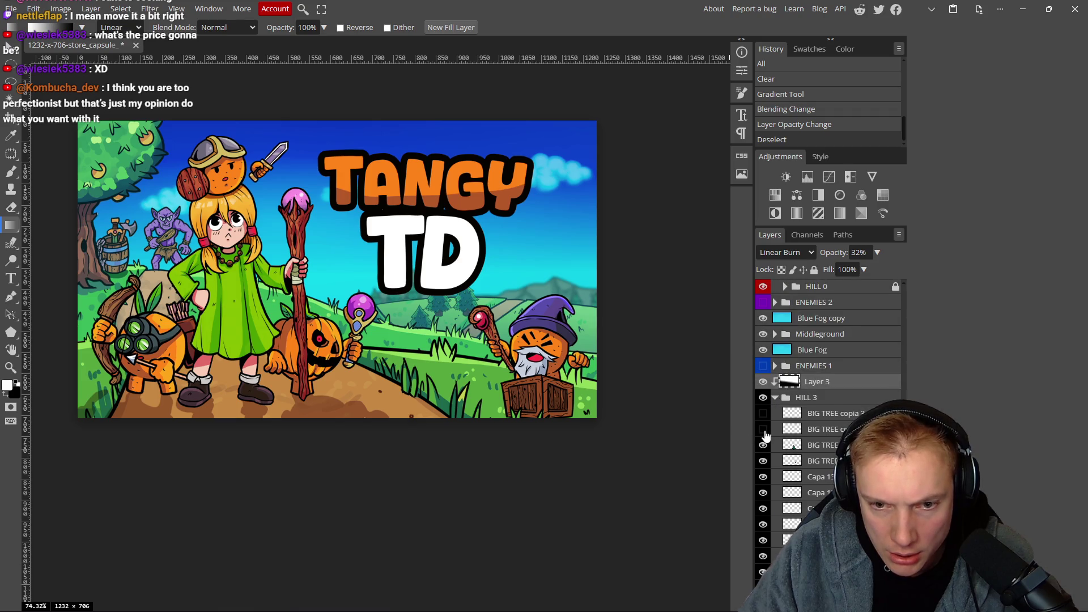
scroll(793, 399, up, 3)
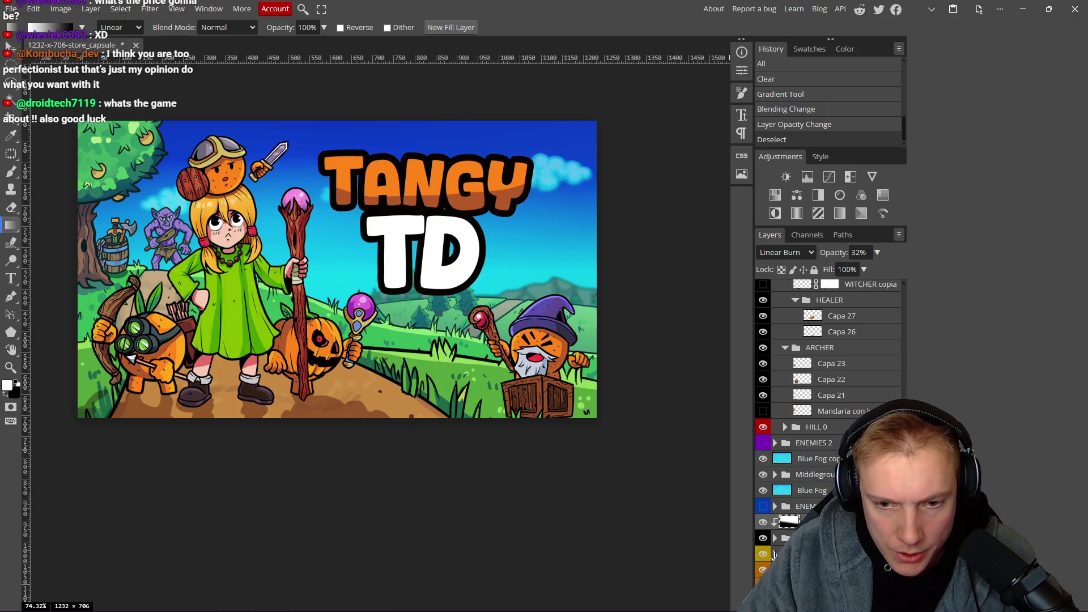
Show the ENEMIES group's goblins in the sky and undo a stray gradient and move.
click(763, 507)
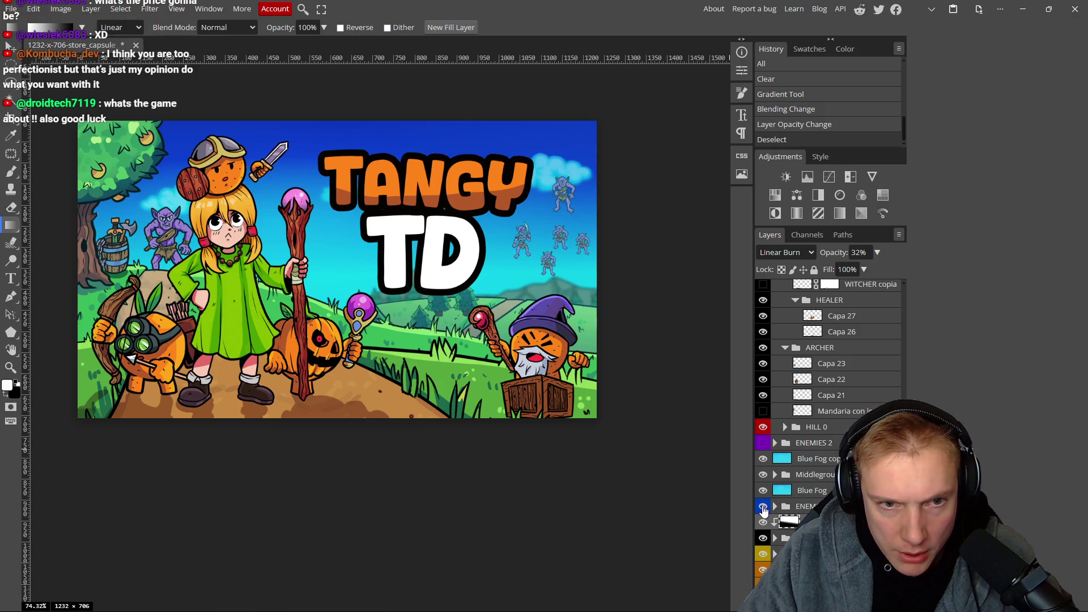
drag(545, 261, 540, 280)
key(ctrl+z)
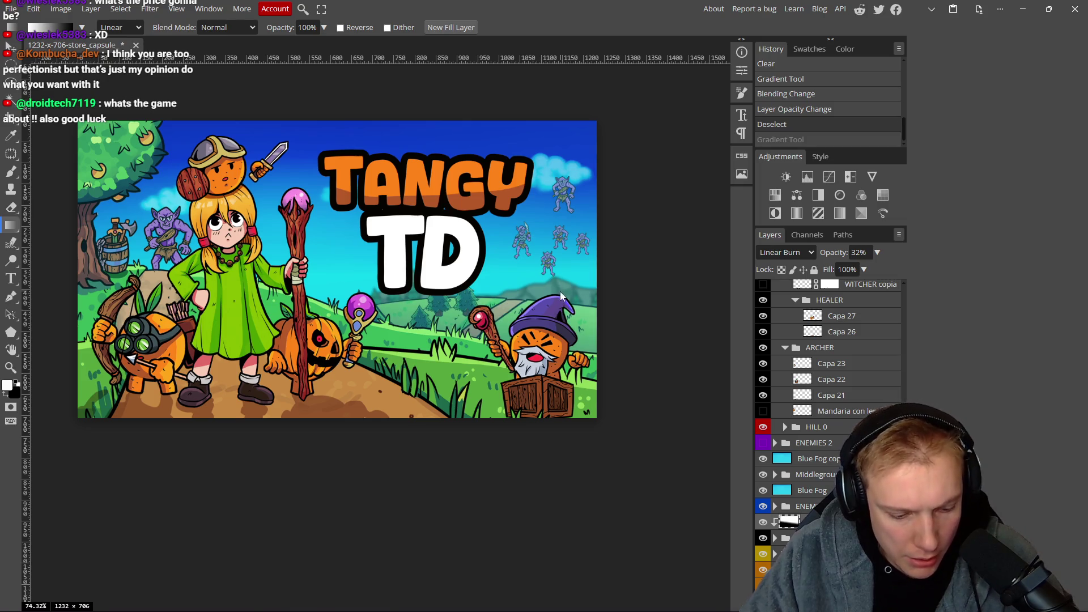
key(v)
click(525, 295)
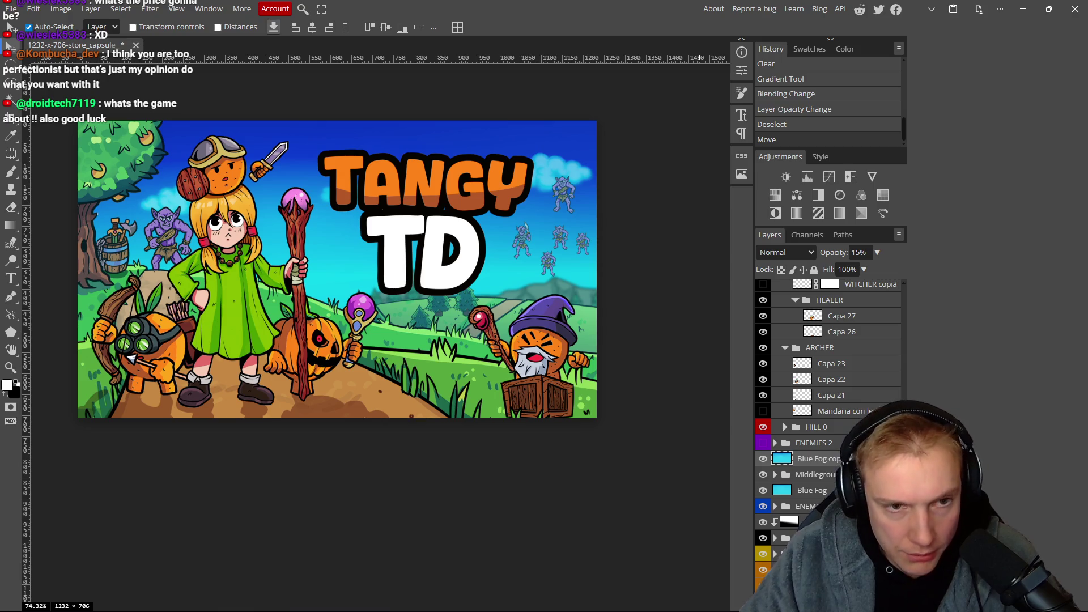
key(ctrl+z)
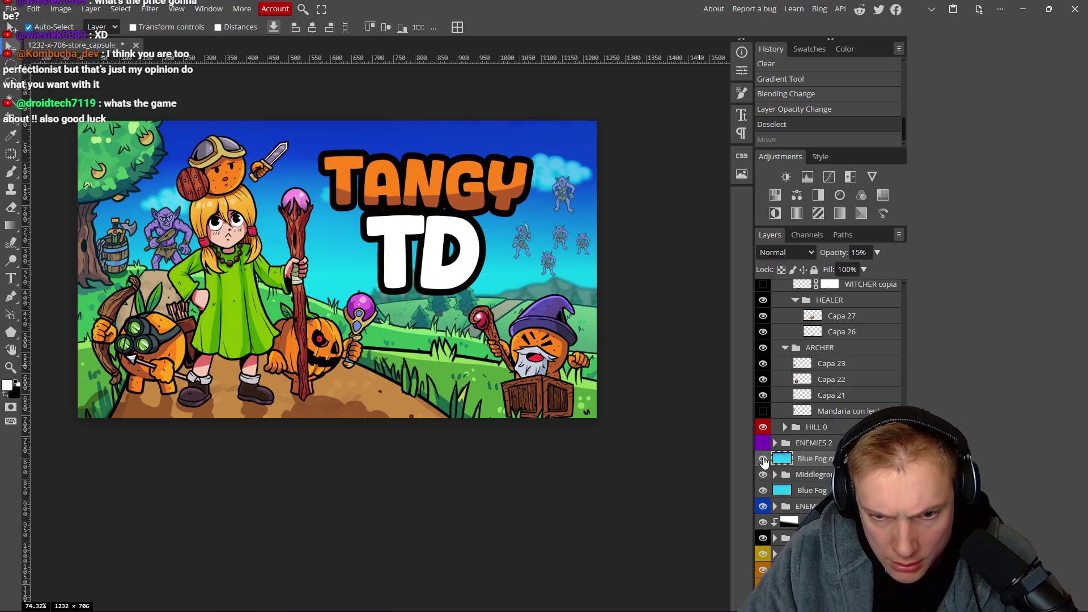
Toggle the Blue Fog copy layer and the sky goblins on and off to compare.
click(763, 461)
click(763, 460)
click(763, 460)
click(763, 461)
click(764, 461)
click(765, 460)
click(765, 460)
click(764, 460)
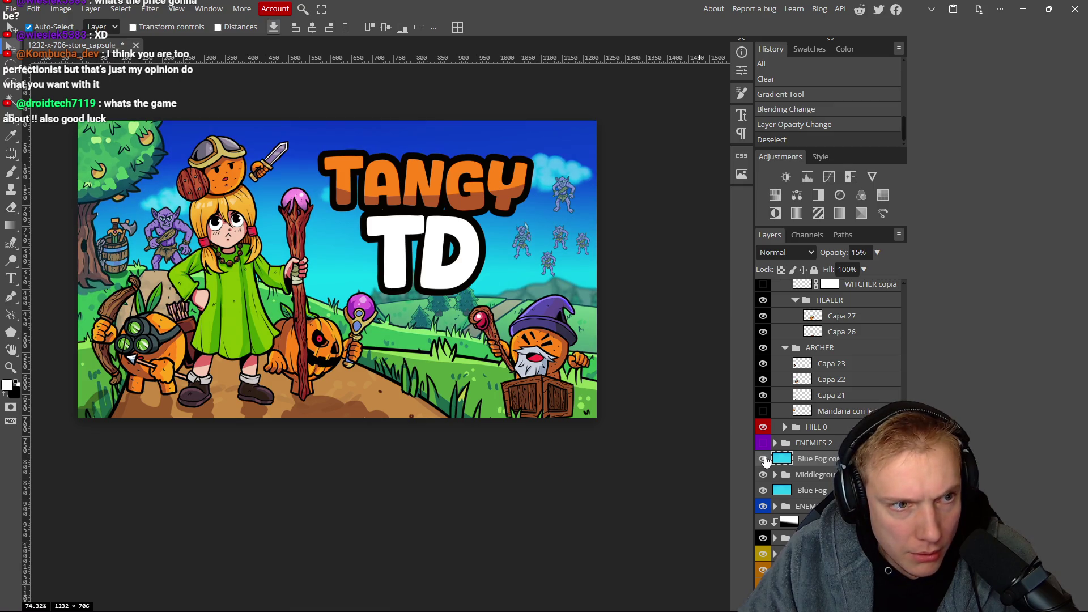
click(765, 460)
click(765, 460)
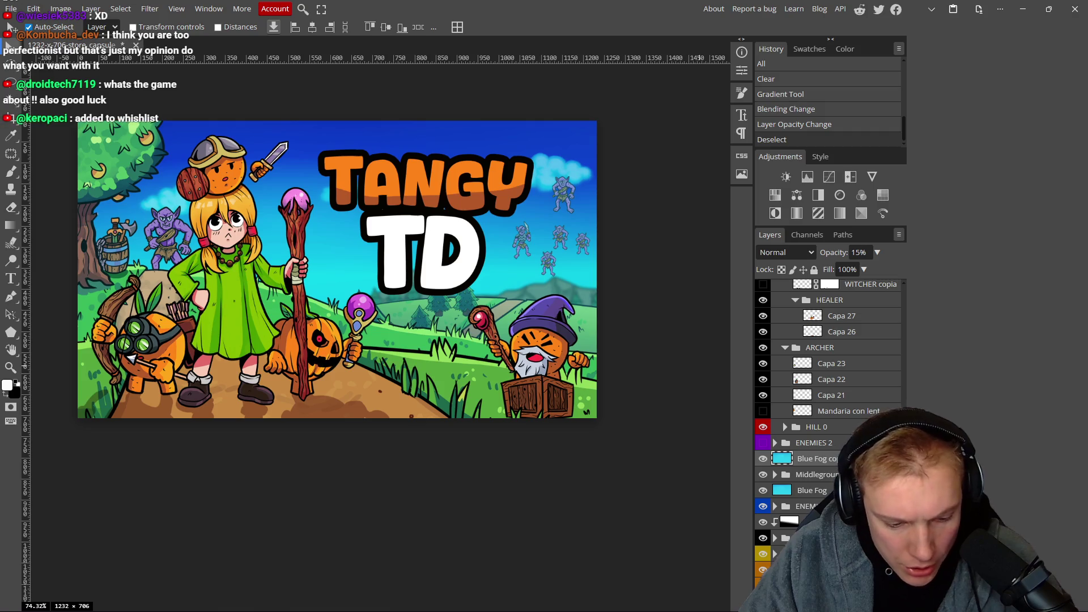
click(763, 459)
click(764, 460)
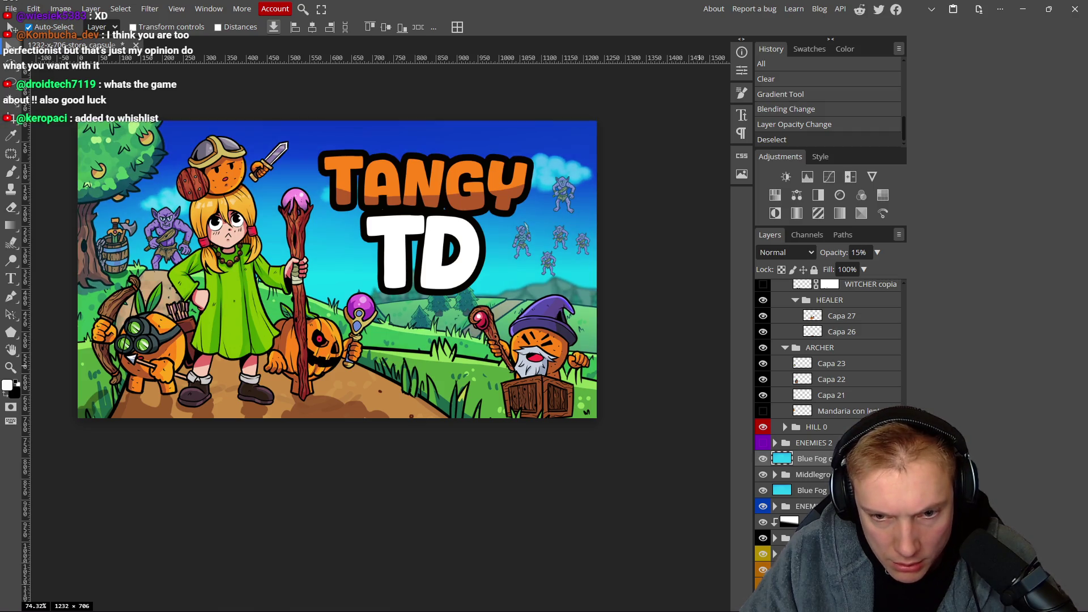
click(763, 459)
click(764, 459)
click(764, 459)
click(764, 460)
click(764, 460)
click(764, 459)
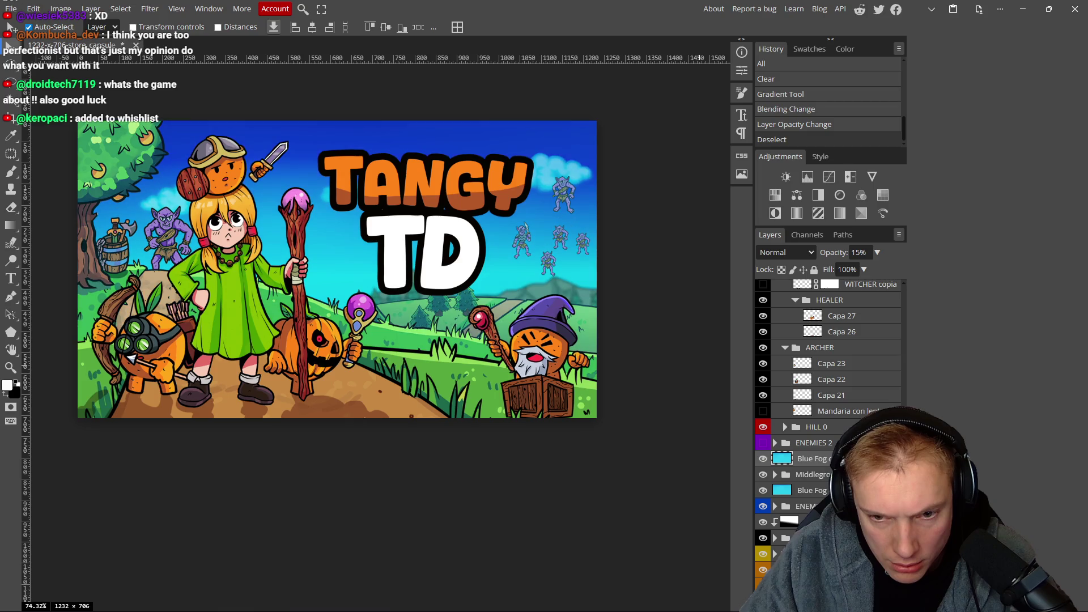
click(763, 507)
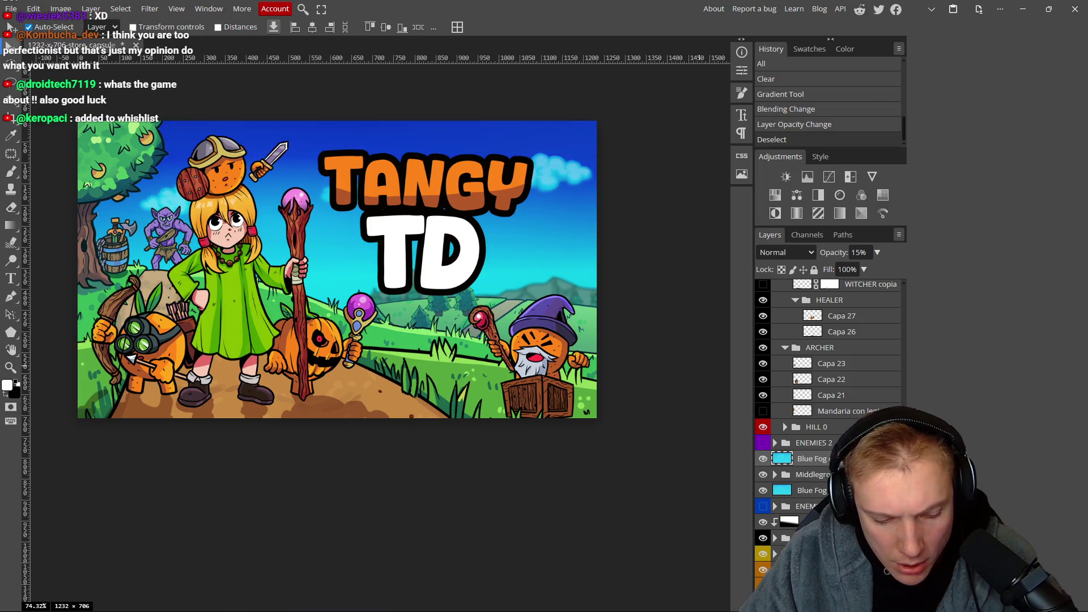
click(764, 506)
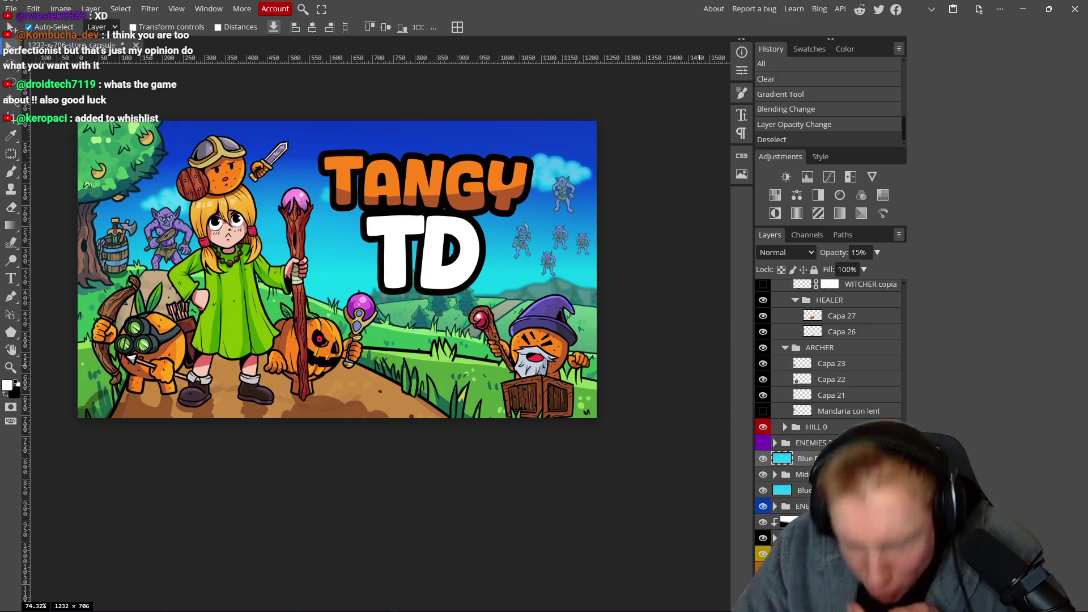
Lock both the Blue Fog copy and Blue Fog layers.
click(782, 270)
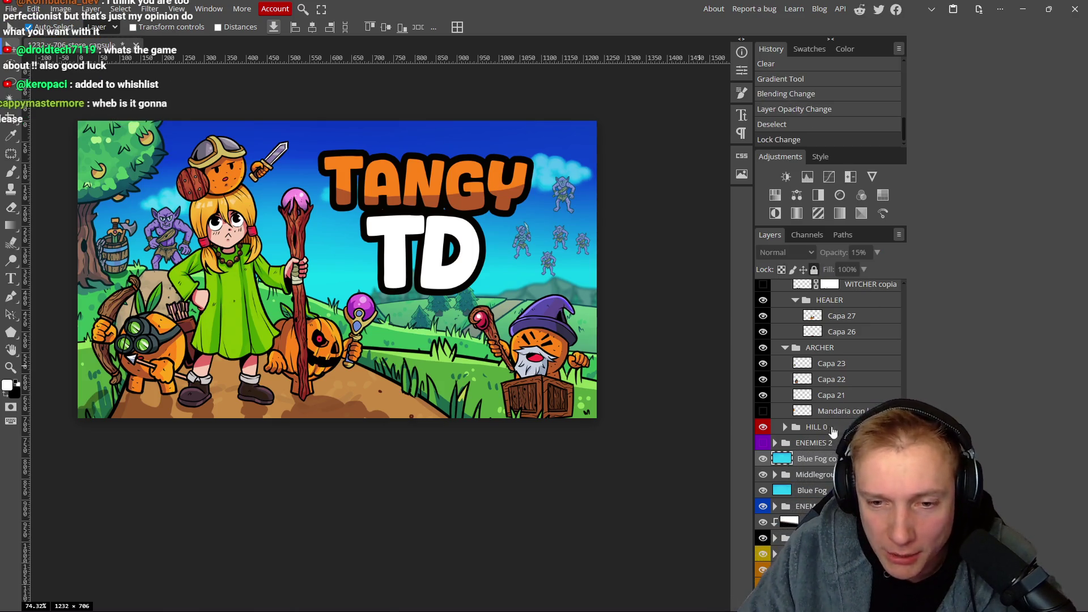
click(812, 490)
click(814, 270)
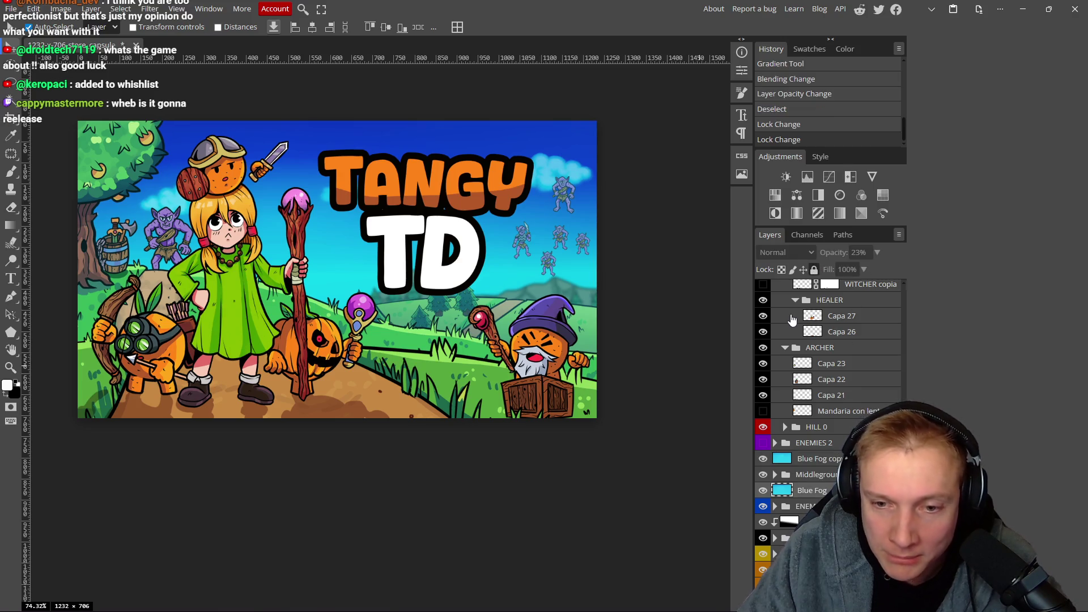
Spread the small goblins across the sky, carrying one to the right side.
drag(577, 297, 564, 308)
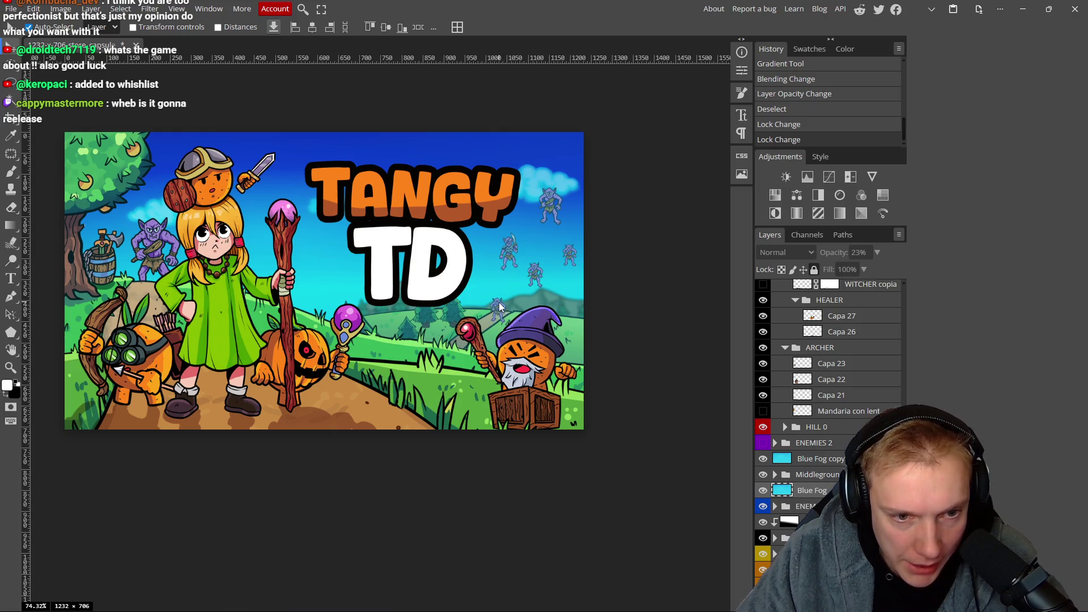
mouse_move(509, 250)
mouse_down()
mouse_move(487, 310)
mouse_move(454, 338)
mouse_move(398, 336)
mouse_move(436, 321)
mouse_move(389, 323)
mouse_move(354, 300)
mouse_move(331, 315)
mouse_up()
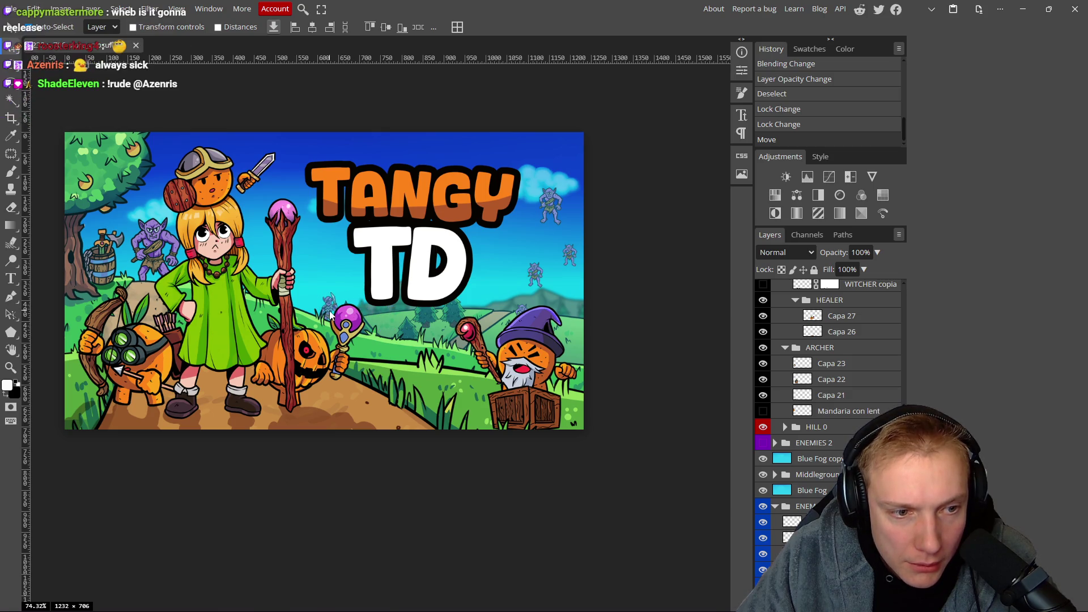
mouse_move(329, 315)
mouse_down()
mouse_move(564, 311)
mouse_move(446, 342)
mouse_move(497, 300)
mouse_move(514, 252)
mouse_move(545, 220)
mouse_up()
drag(444, 336, 452, 324)
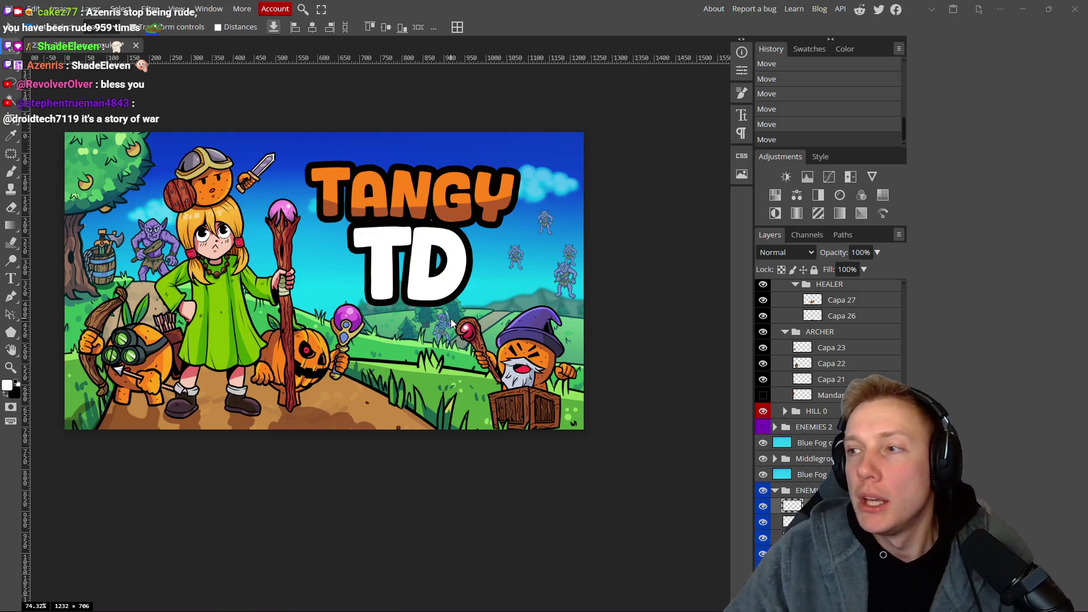
key(alt+Tab)
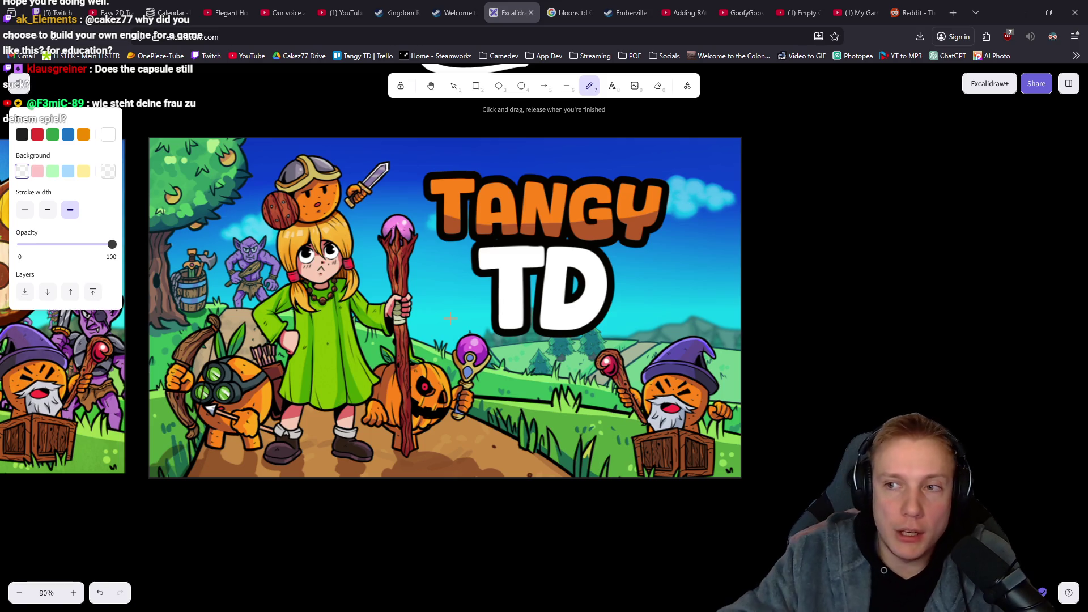
Pan and scroll the board so both capsule options 1 and 2 are visible.
drag(620, 286, 634, 291)
scroll(633, 291, left, 5)
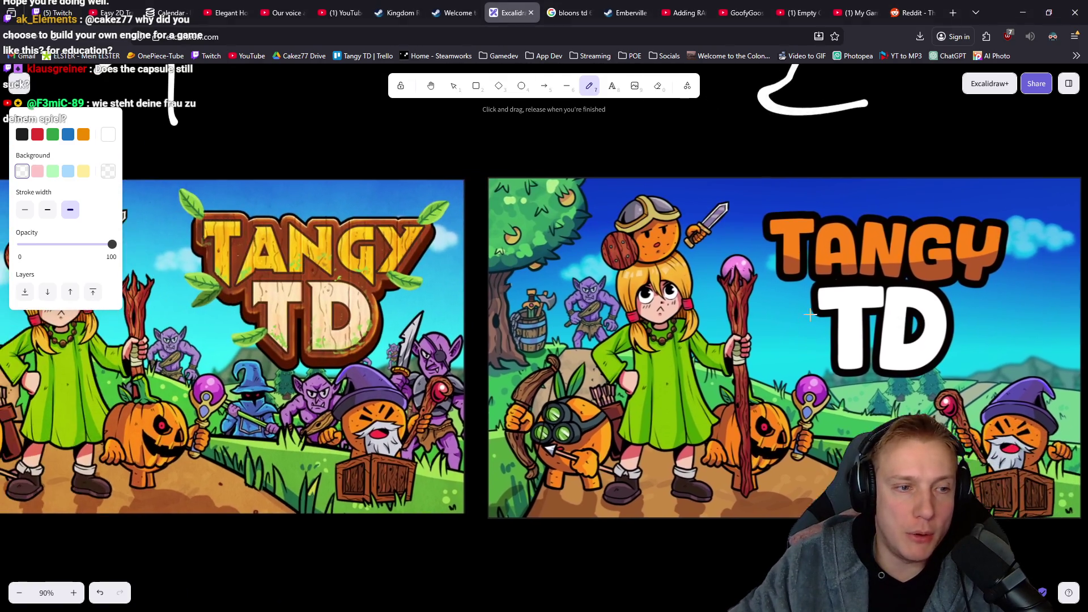
scroll(751, 334, down, 5)
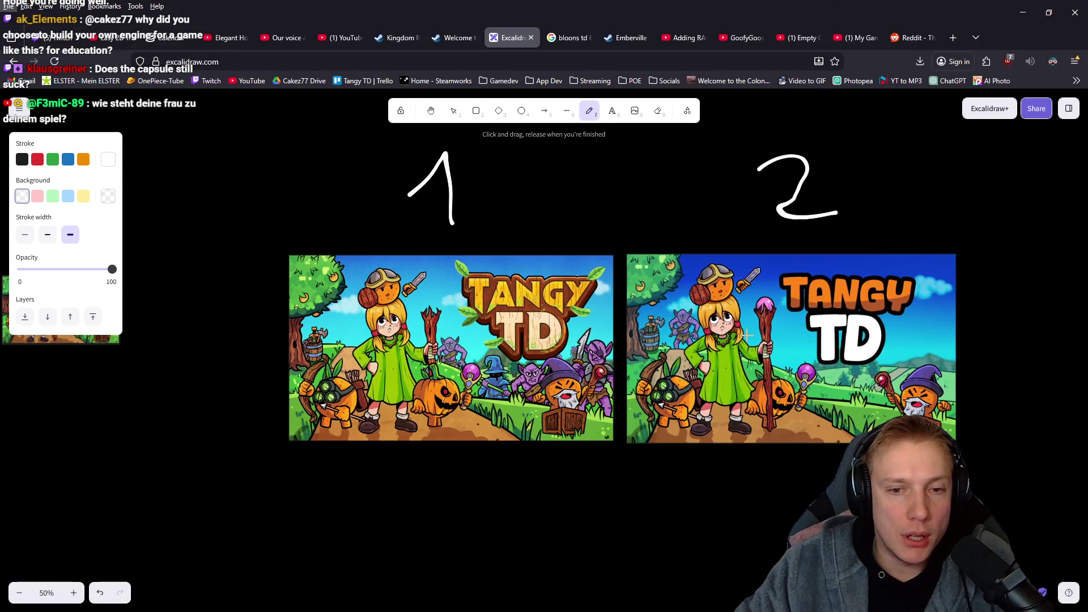
Pan the board and zoom to 90% on the second Tangy TD capsule, centring it on screen.
scroll(561, 395, right, 3)
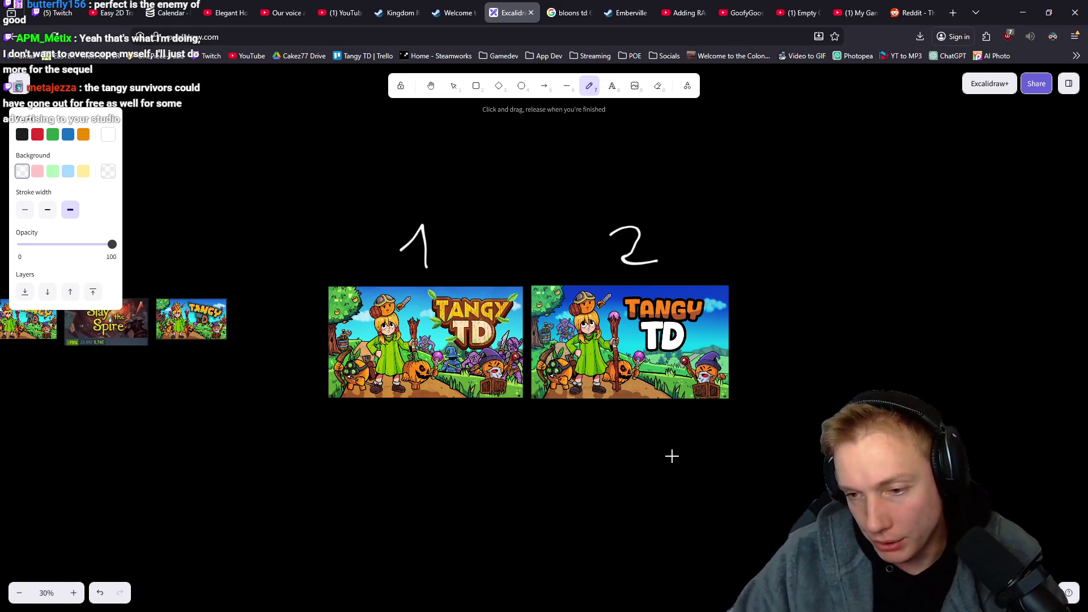
drag(746, 439, 701, 413)
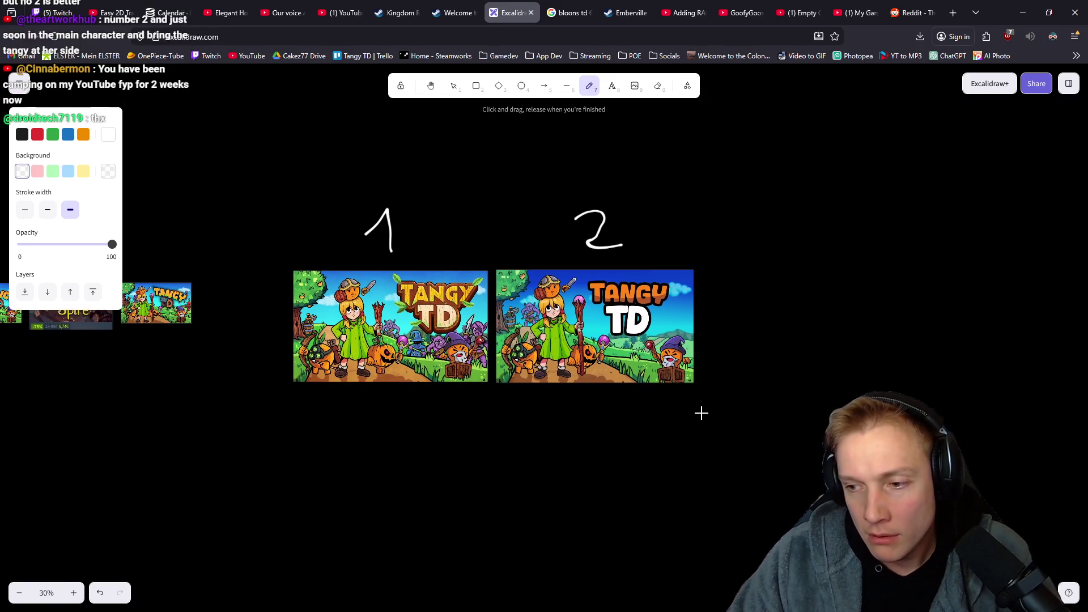
scroll(578, 308, up, 2)
scroll(578, 312, down, 2)
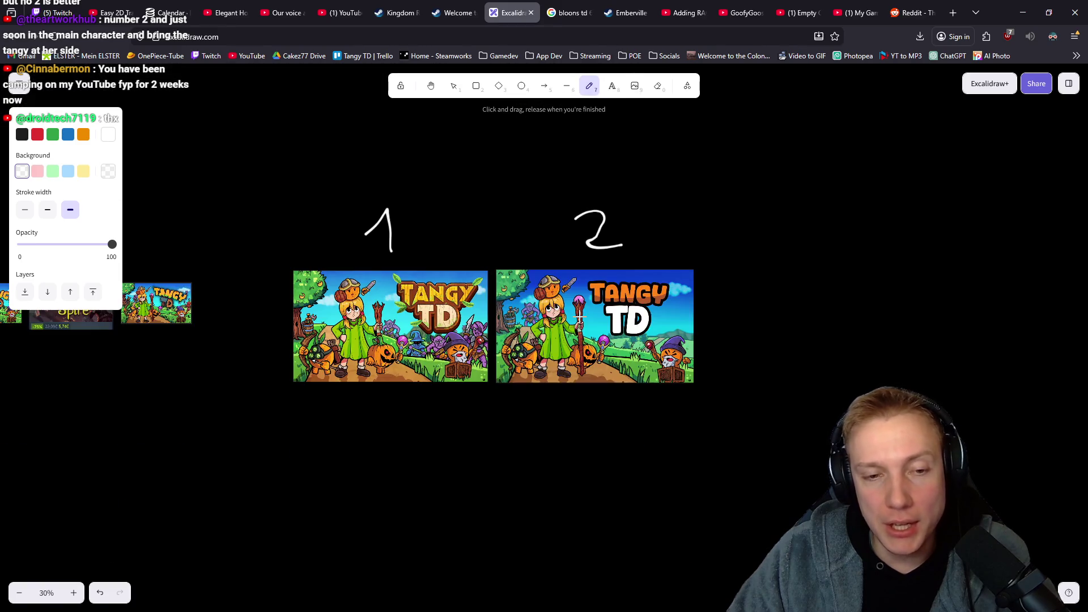
key(alt)
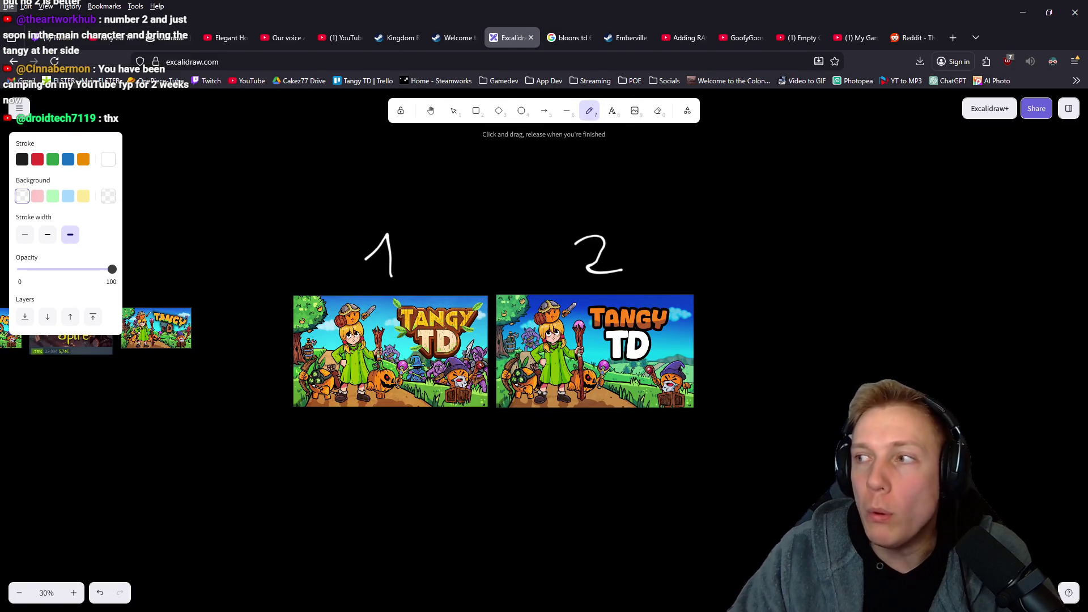
key(alt)
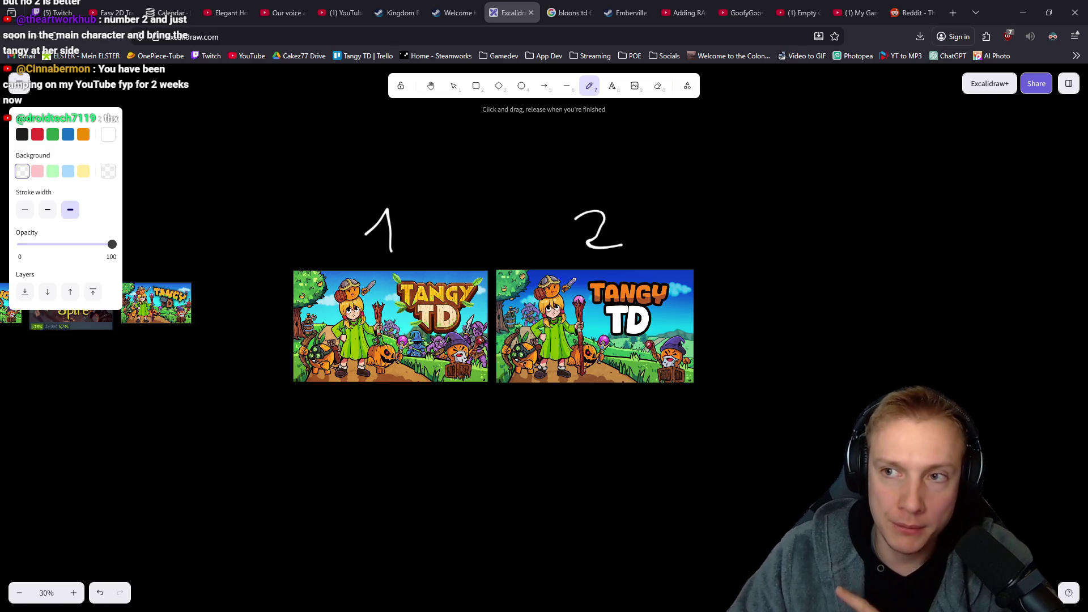
drag(759, 346, 713, 326)
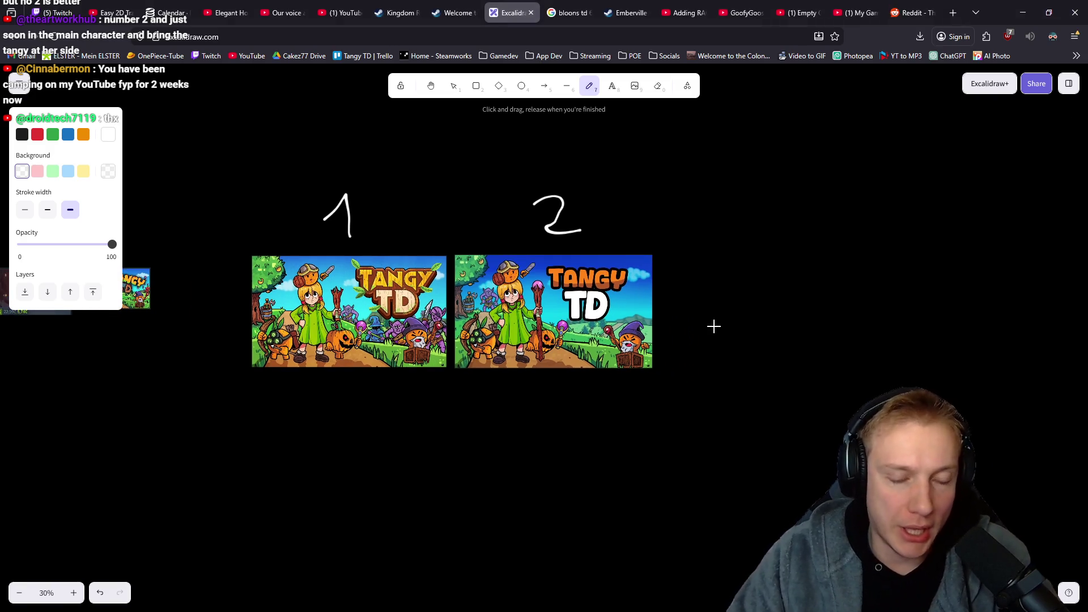
scroll(639, 324, up, 10)
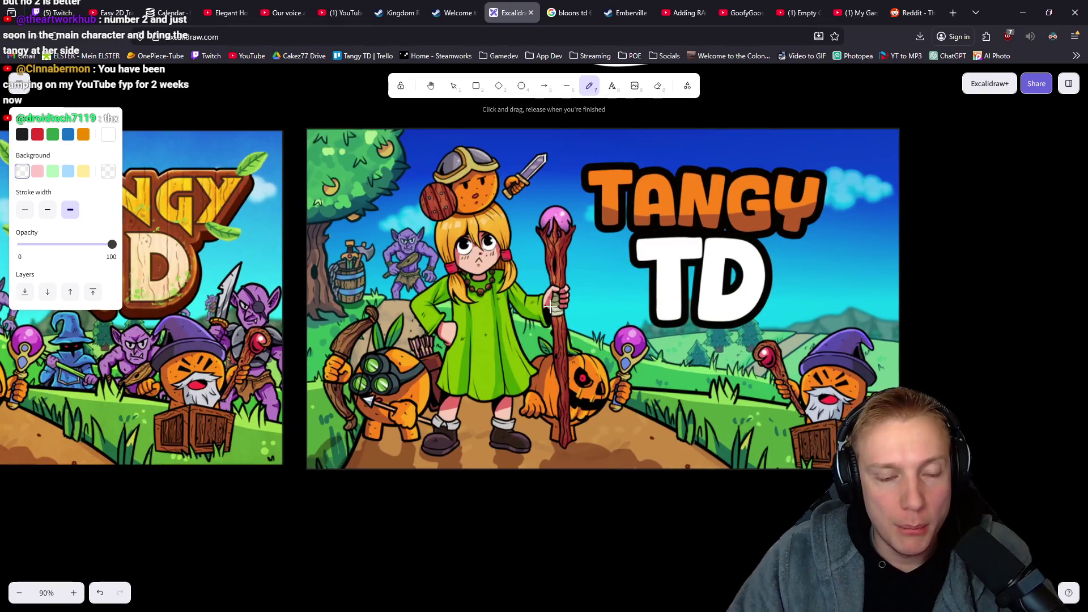
mouse_move(579, 274)
mouse_down()
mouse_move(467, 296)
mouse_move(445, 330)
mouse_up()
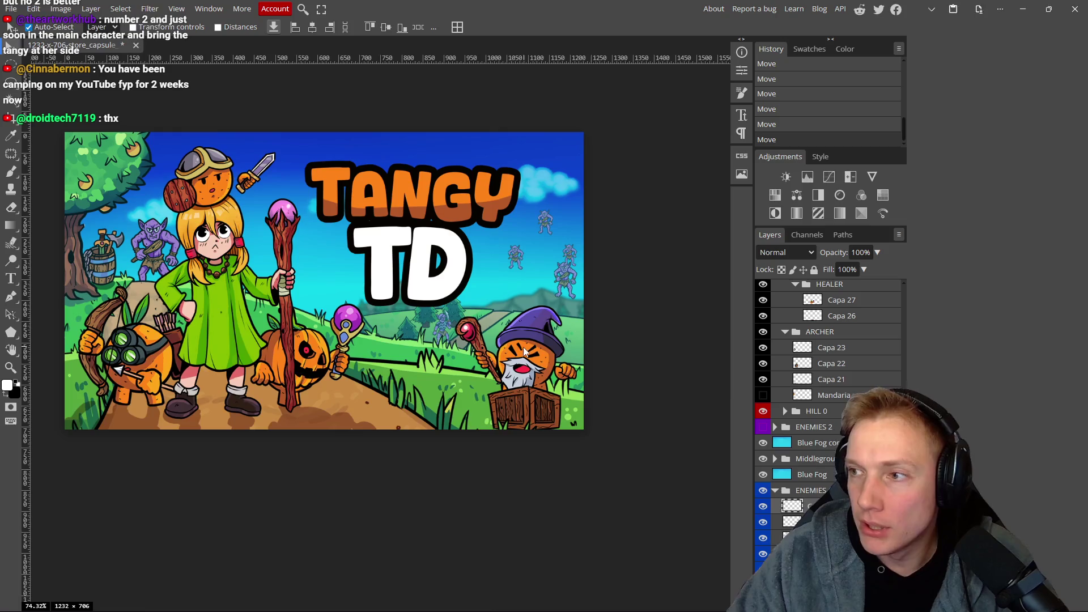
Switch to the finished capsule in Photopea, then to tangy v2.psd in Photoshop.
key(alt+Tab)
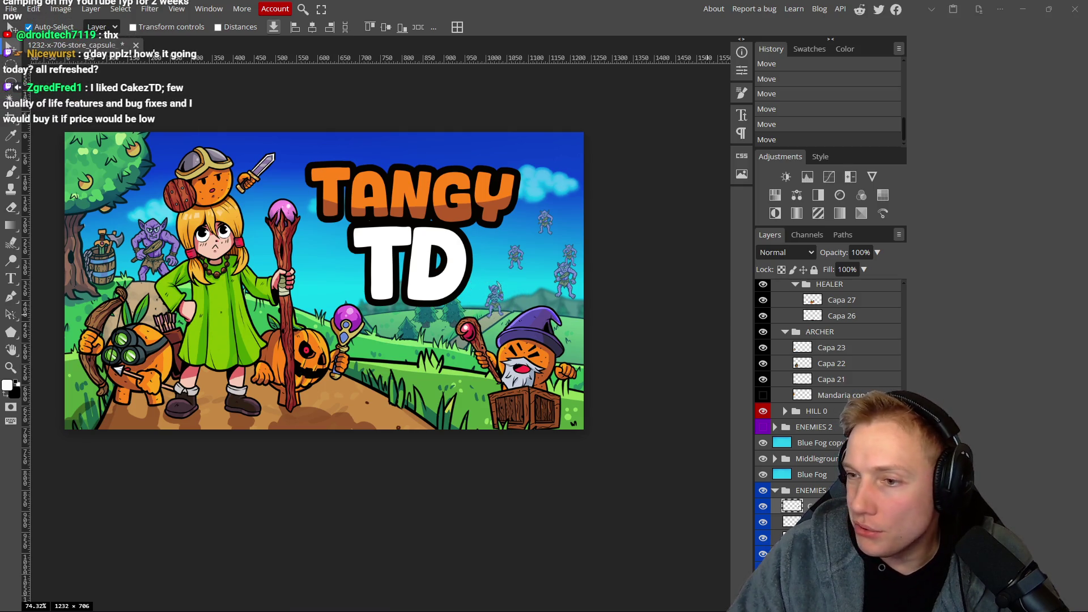
key(alt+Tab)
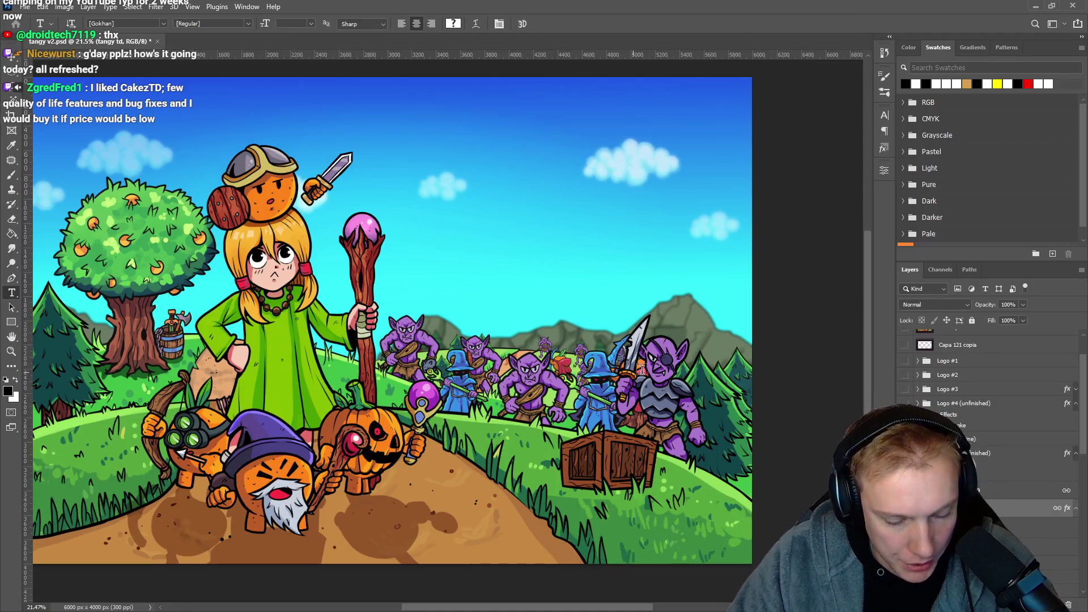
Lift the eyepatch goblin into the sky and quick-export it as Goblin Pirate.png.
key(v)
mouse_move(655, 414)
mouse_down()
mouse_move(551, 221)
mouse_move(537, 218)
mouse_up()
scroll(993, 505, down, 3)
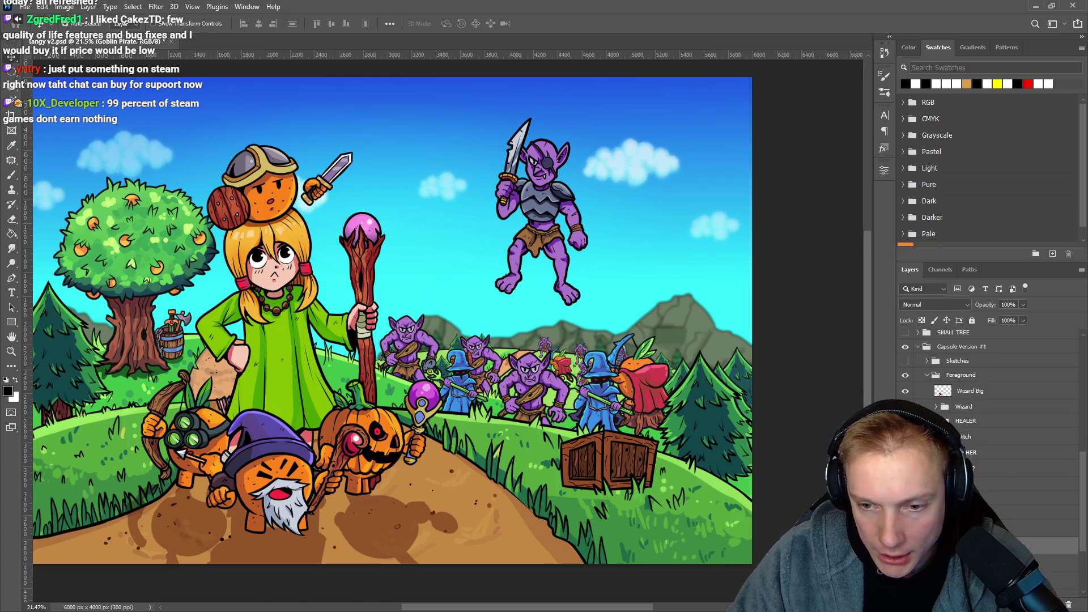
right_click(940, 393)
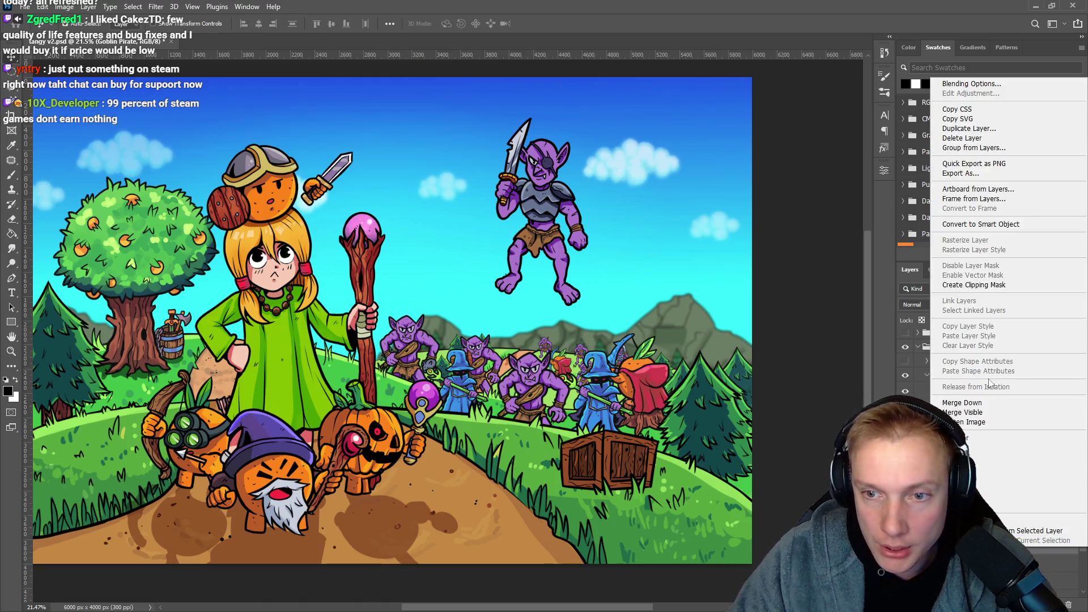
click(964, 165)
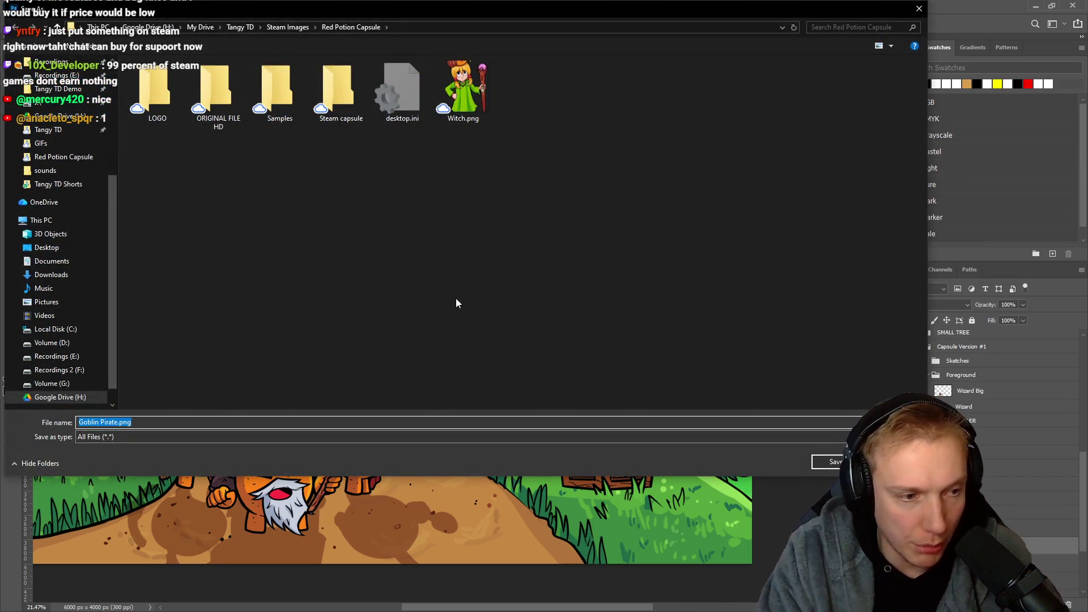
key(Return)
Raise the blue wizard into the sky beside the goblin and show the Old Capsule layer.
scroll(976, 467, down, 2)
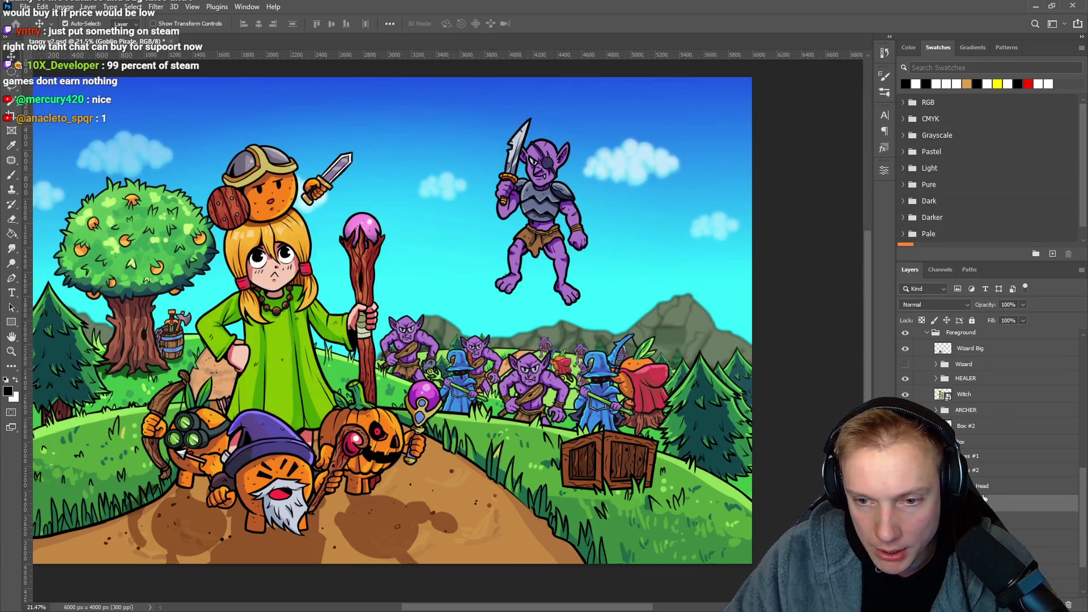
mouse_move(601, 379)
mouse_down()
mouse_move(605, 317)
mouse_move(644, 196)
mouse_up()
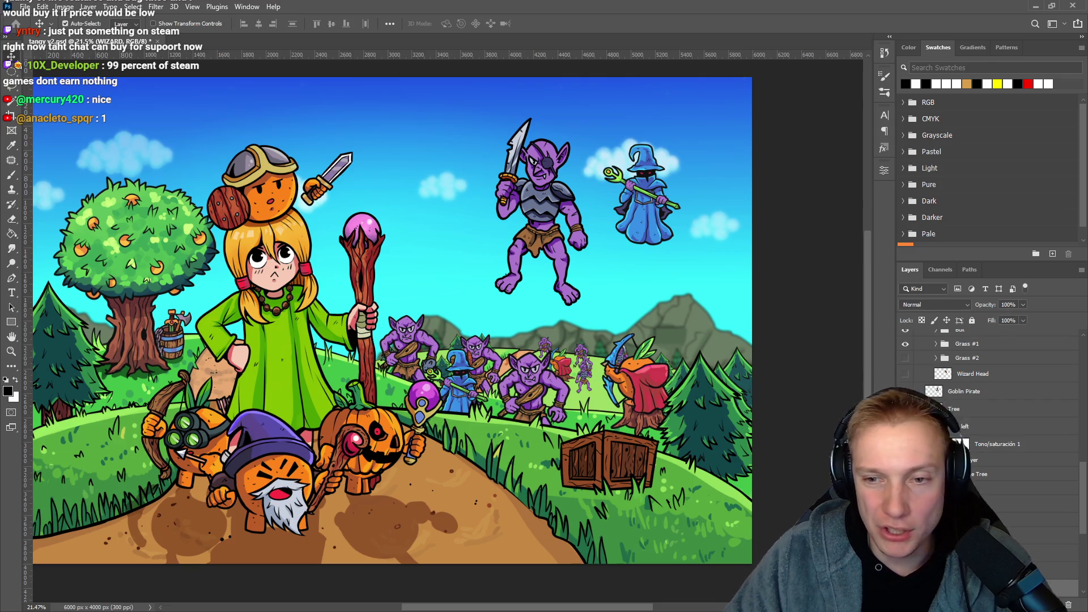
click(657, 232)
scroll(901, 372, up, 5)
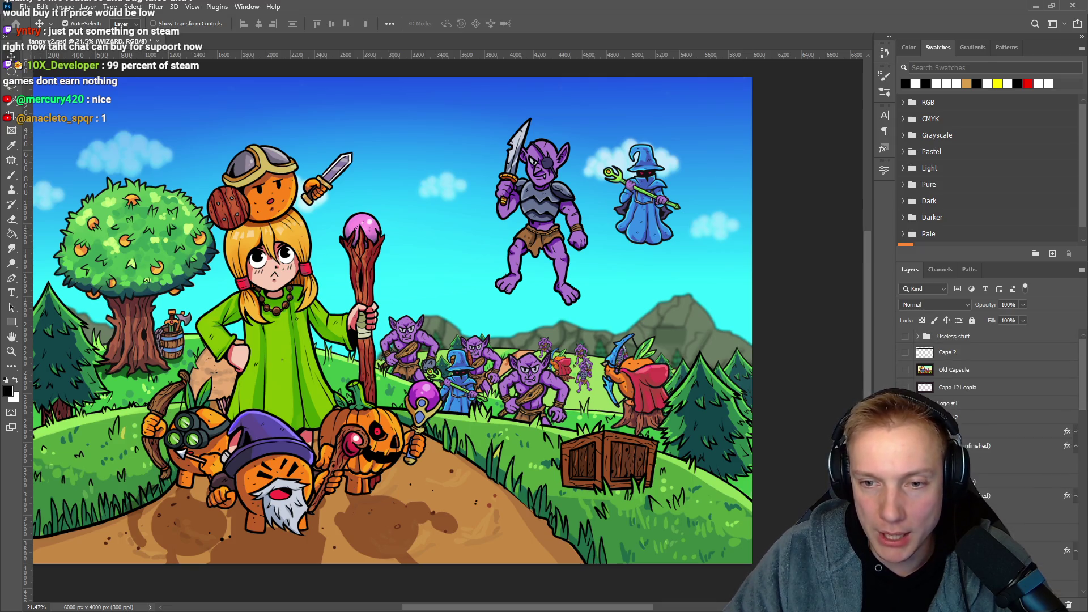
click(903, 371)
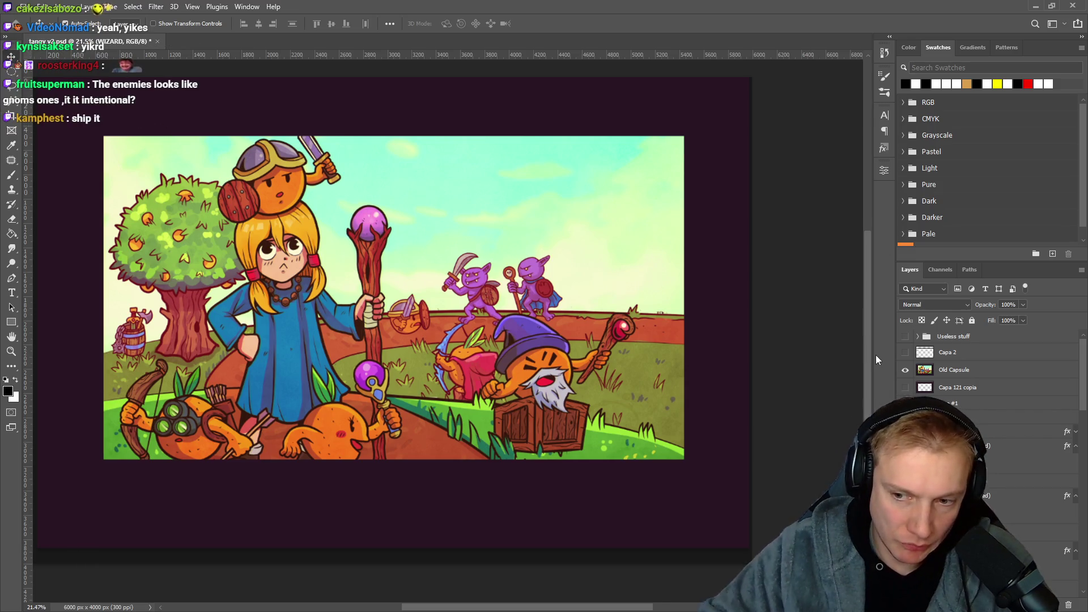
Hide the Old Capsule layer and lift the club-carrying goblin into the sky.
click(905, 370)
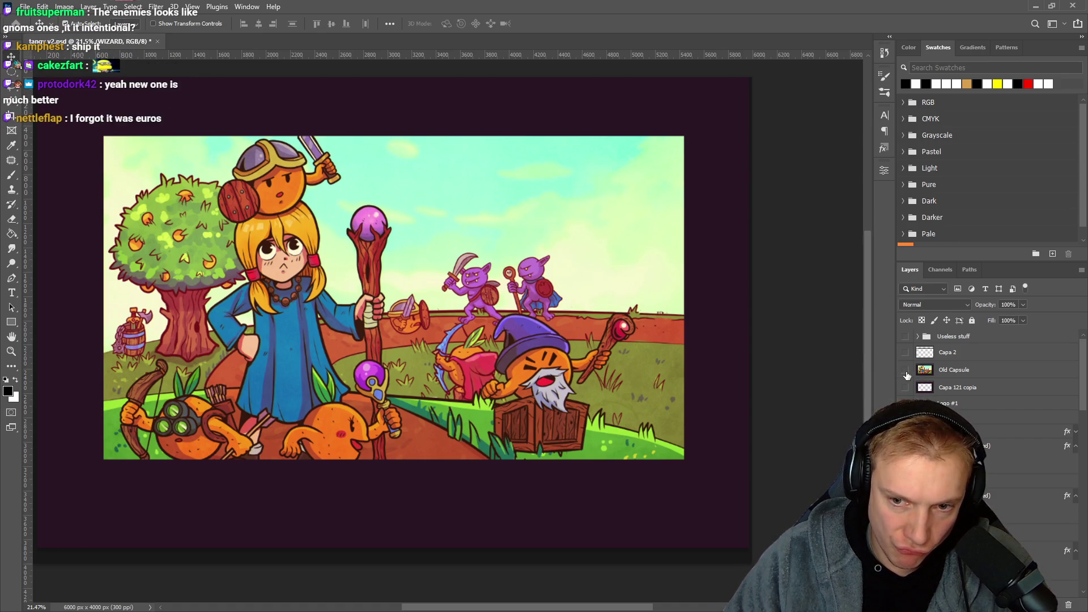
scroll(989, 403, down, 10)
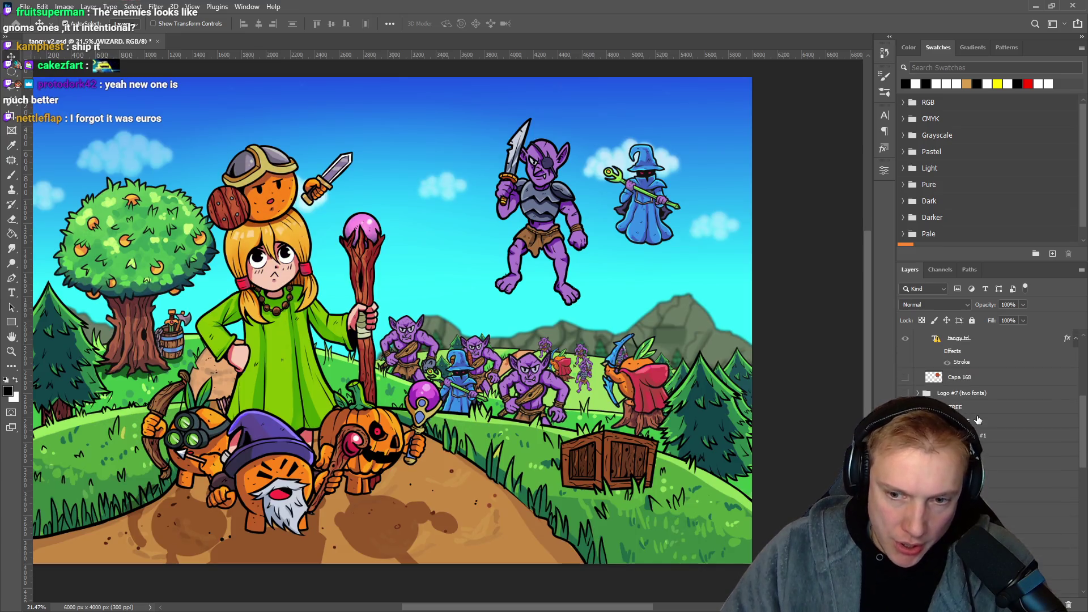
scroll(989, 403, down, 5)
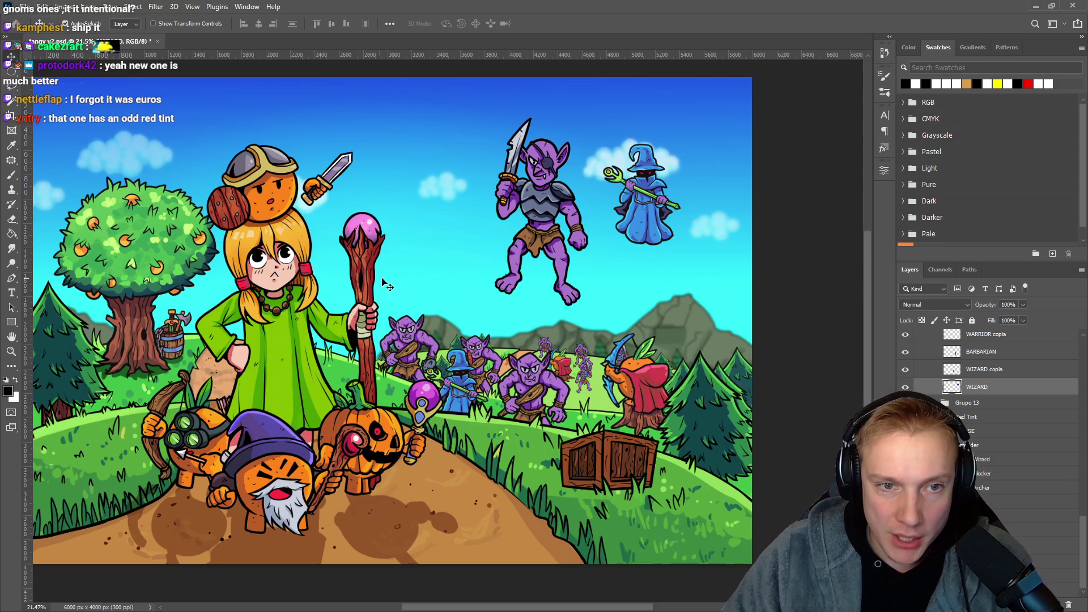
drag(527, 399, 425, 184)
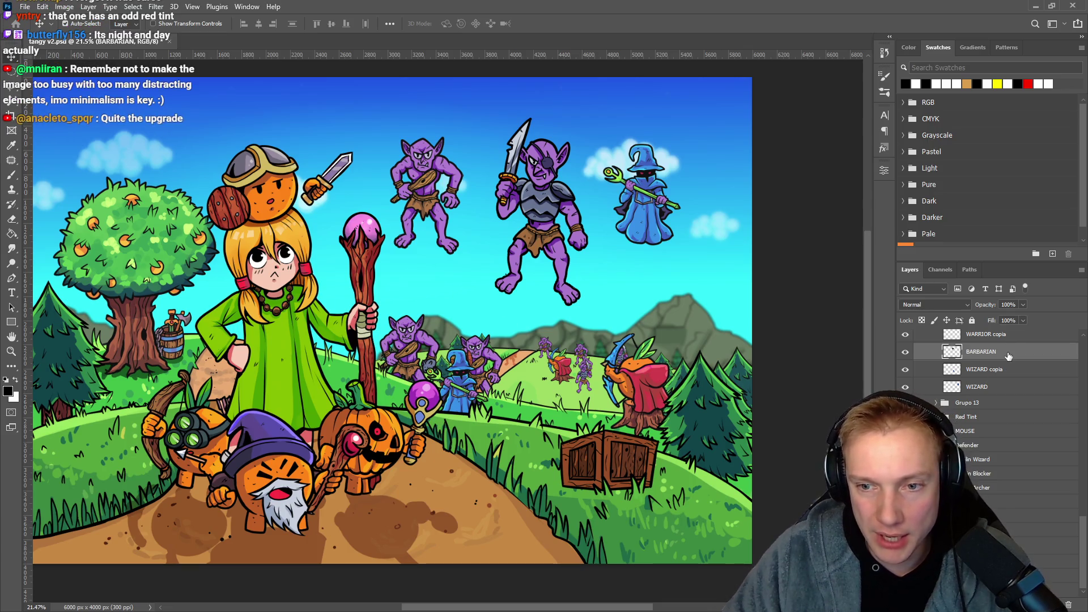
Rename the BARBARIAN layer to Goblin, nudge it into place, and export it as Goblin.png.
double_click(980, 352)
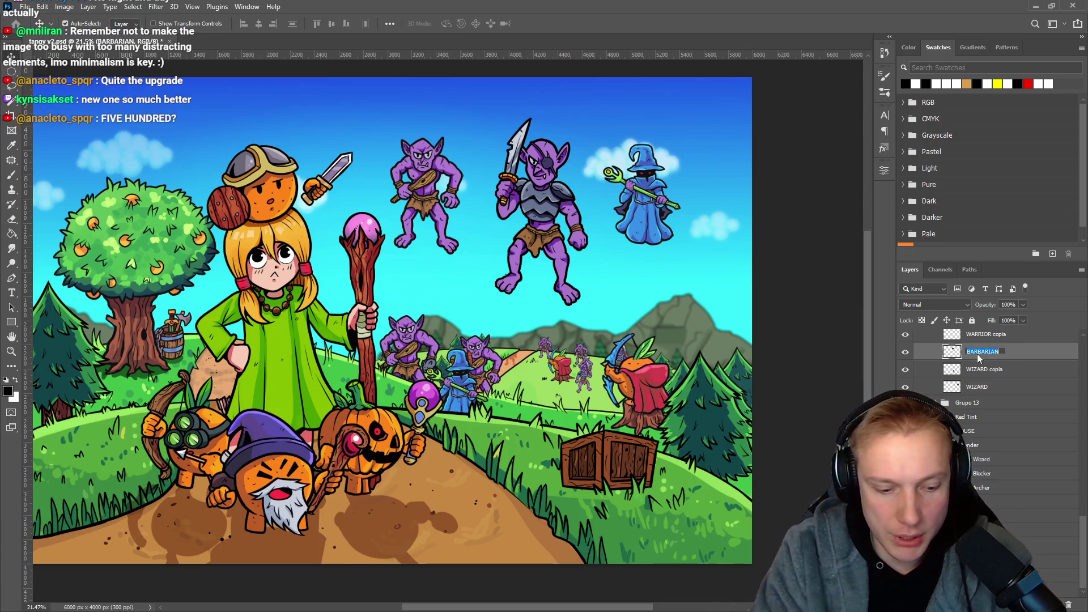
text(Goblin)
key(Return)
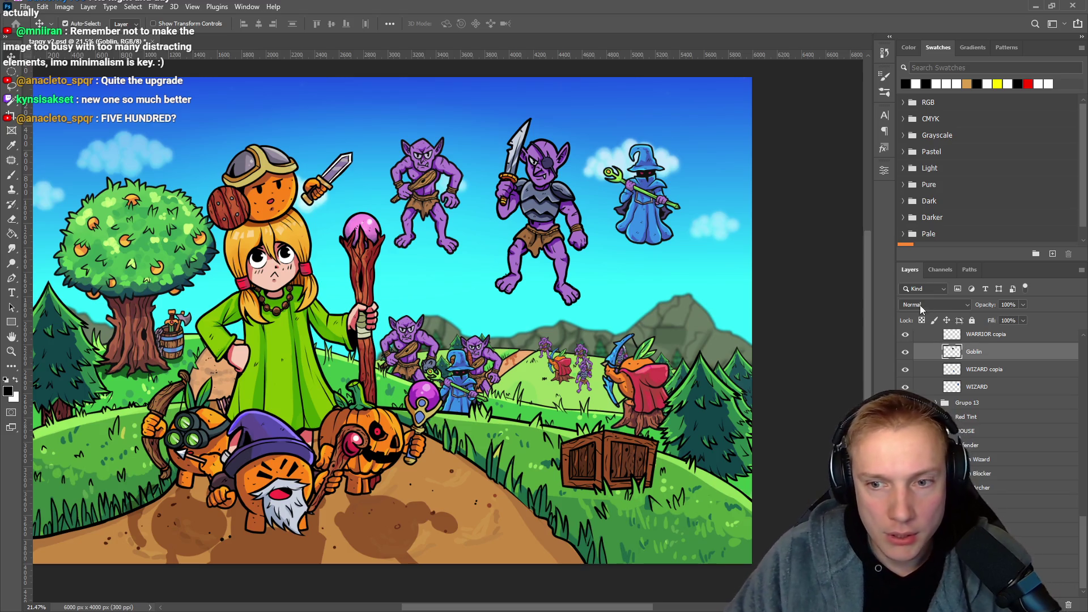
drag(430, 181, 433, 187)
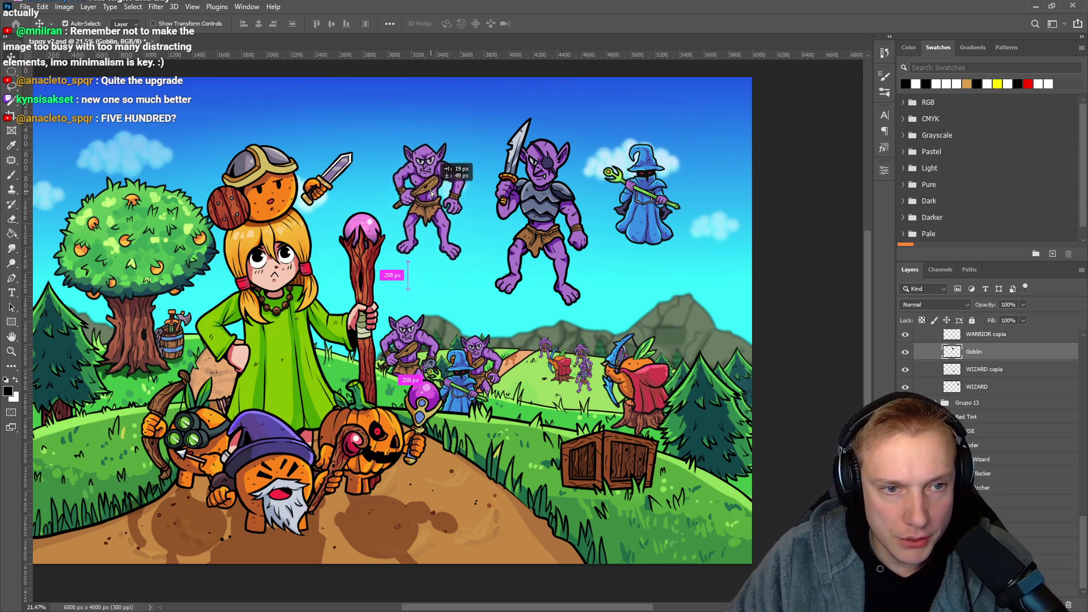
right_click(996, 353)
click(870, 229)
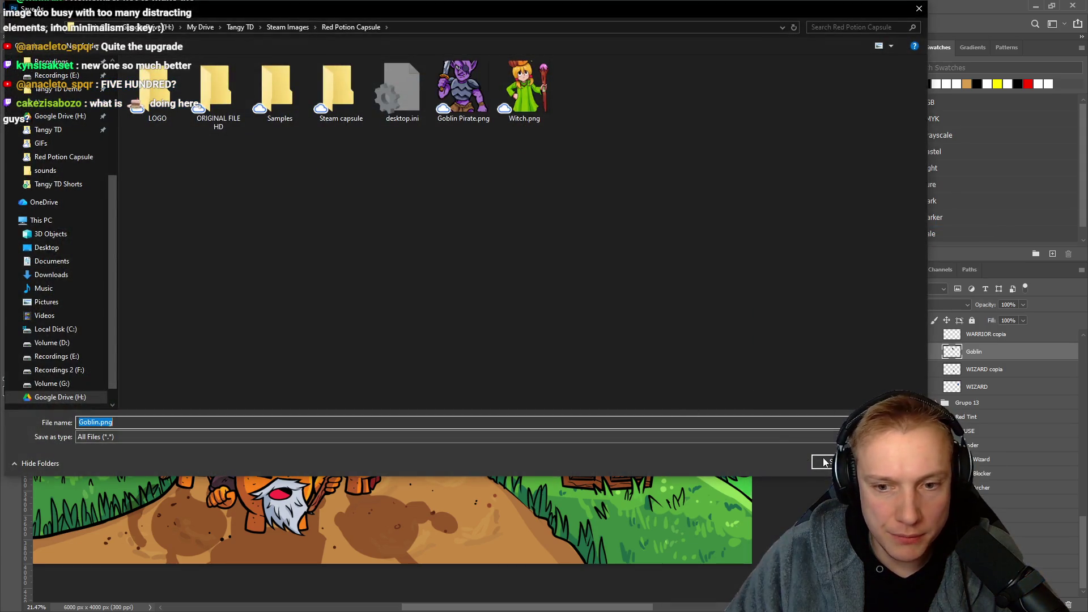
click(823, 460)
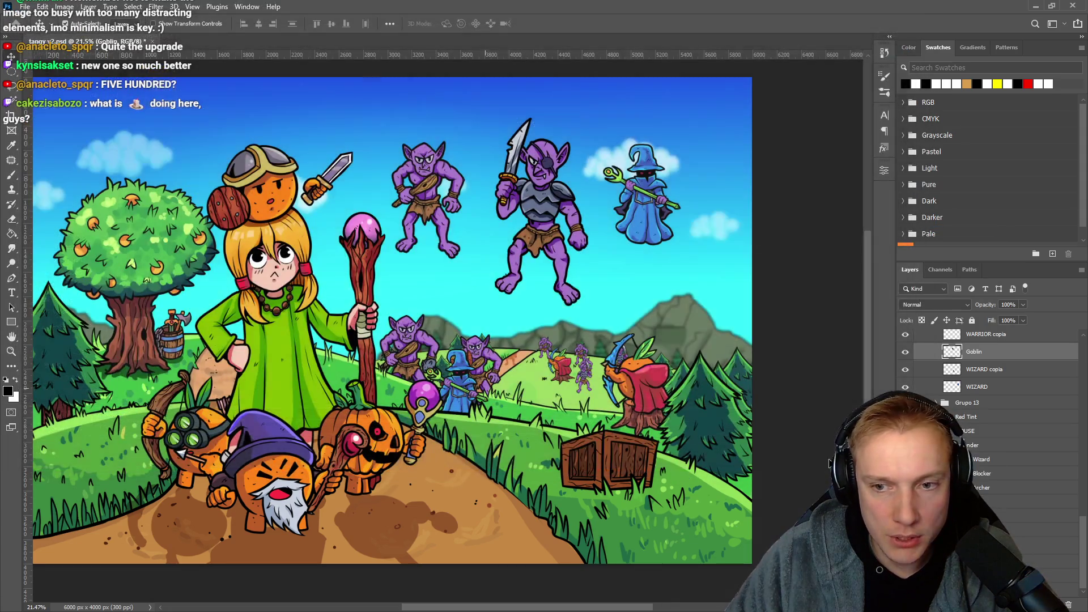
Nudge the blue wizard slightly lower and right and bring up the Goblin Wizard layer menu.
click(650, 234)
mouse_move(650, 234)
mouse_down()
mouse_move(652, 273)
mouse_move(658, 256)
mouse_up()
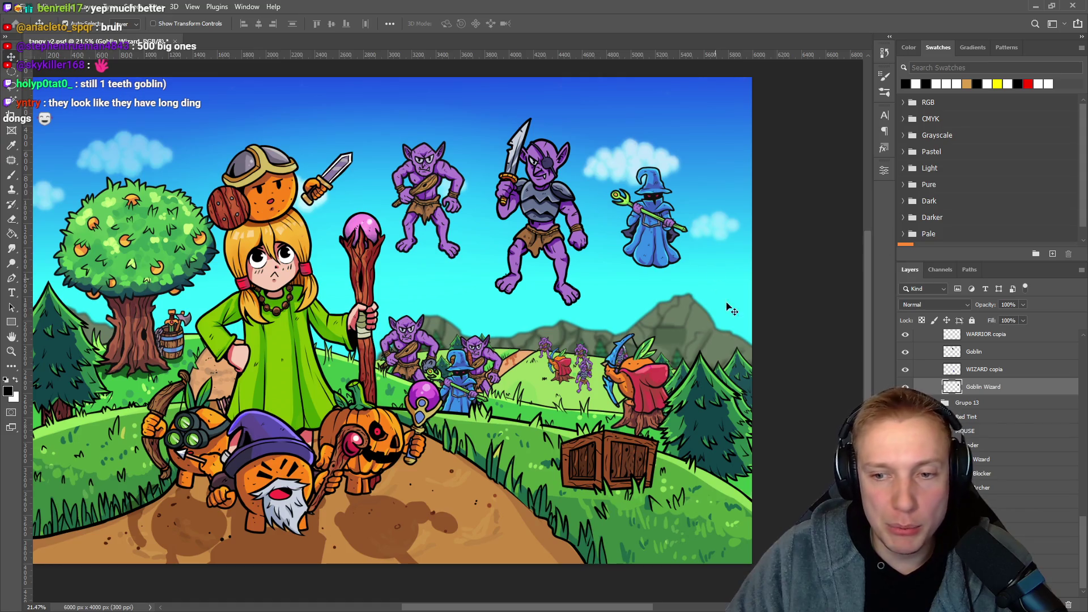
right_click(1015, 389)
Quick-export the Goblin Wizard layer as Goblin Wizard.png and recentre the artwork.
click(884, 229)
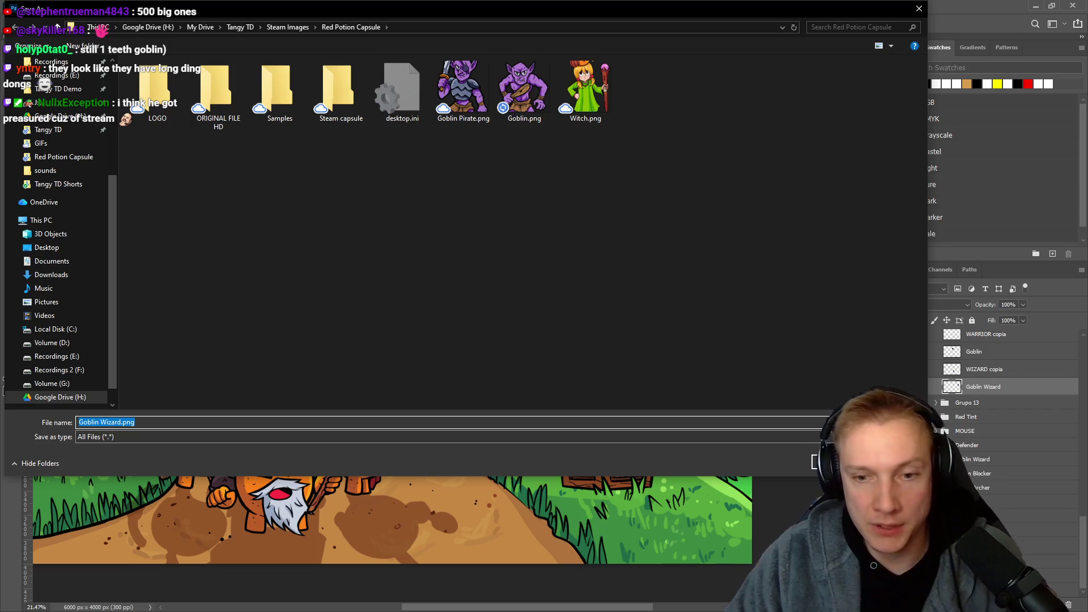
key(Return)
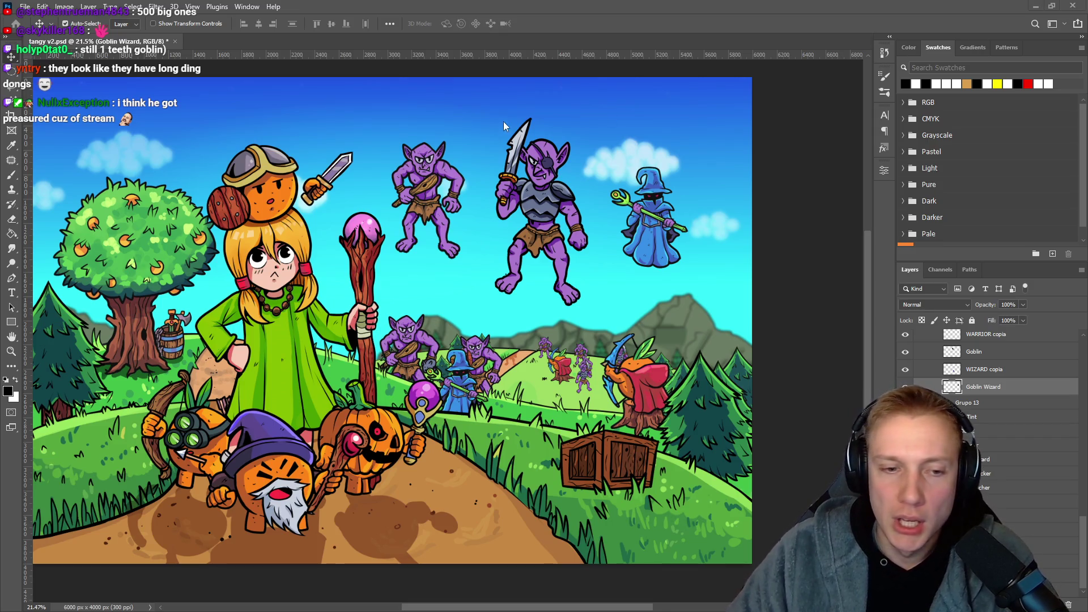
drag(459, 328, 515, 316)
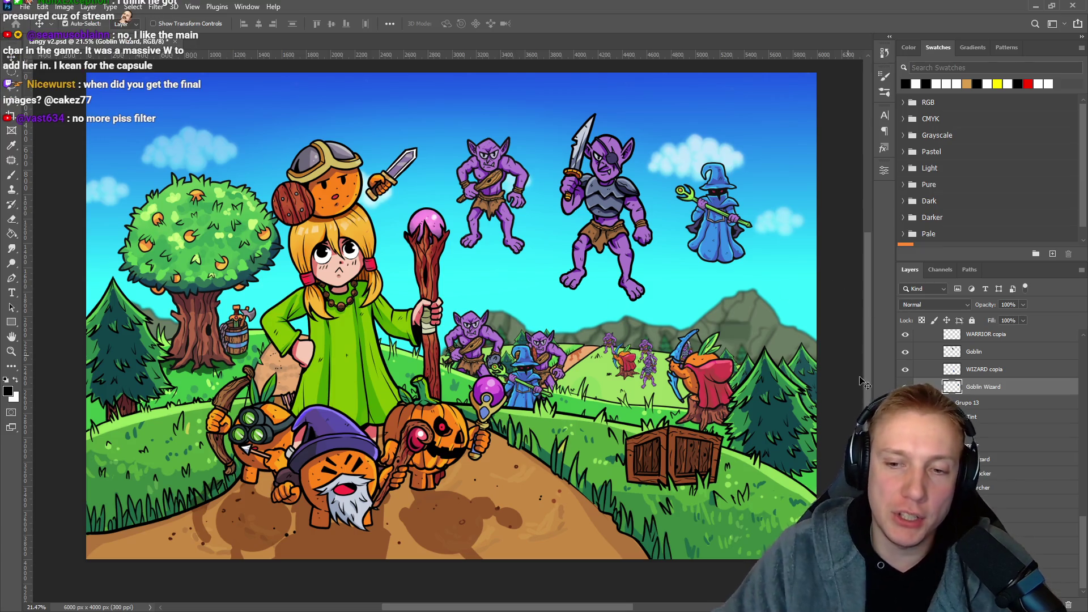
Expand the Useless stuff layer group and make it visible.
scroll(1042, 370, up, 5)
scroll(1042, 370, up, 5)
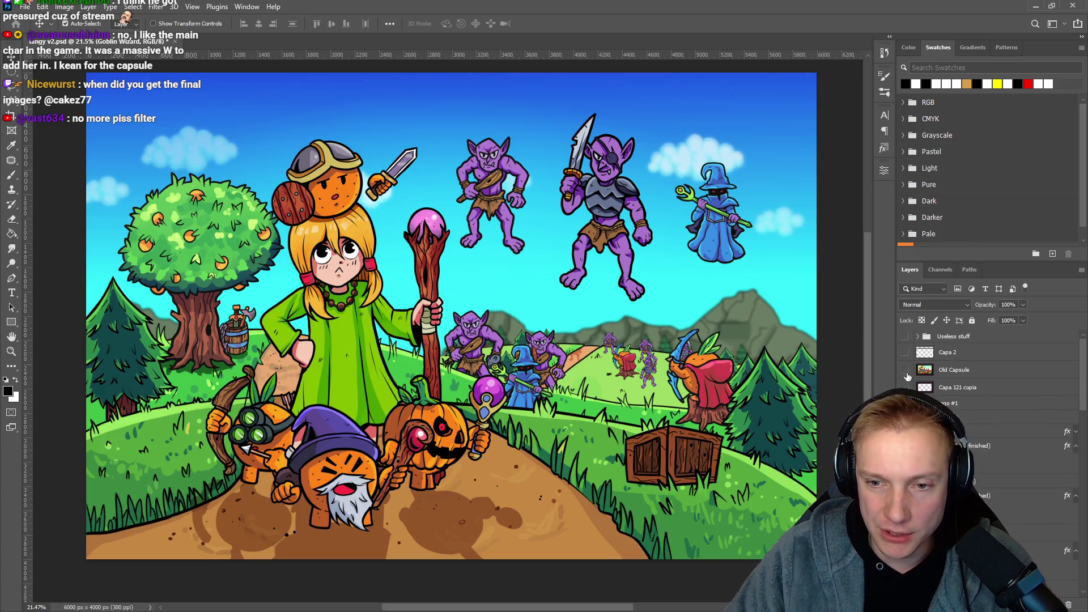
click(923, 337)
click(920, 337)
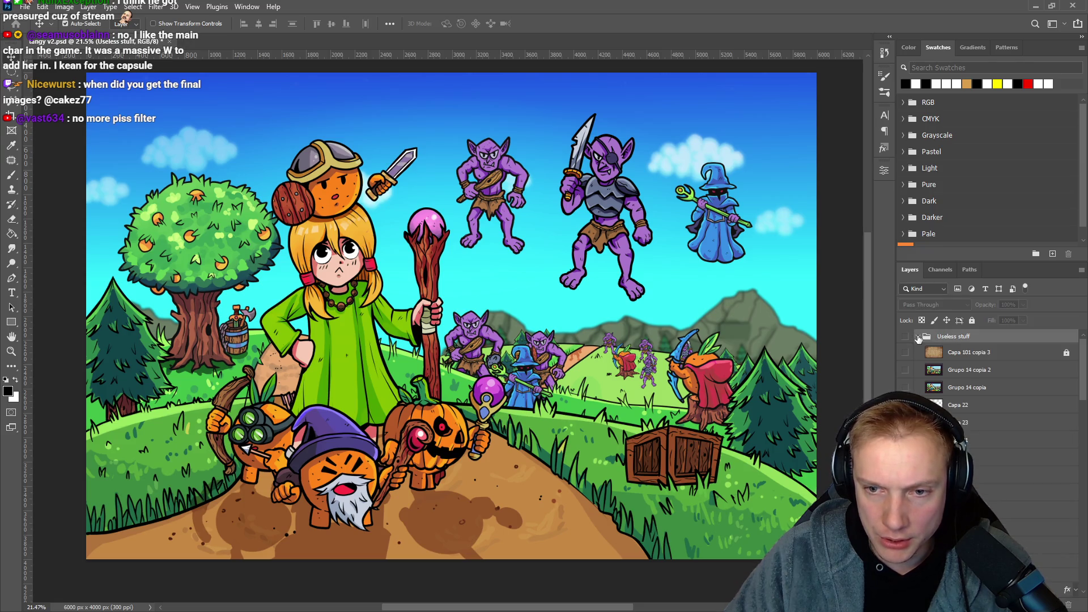
click(908, 354)
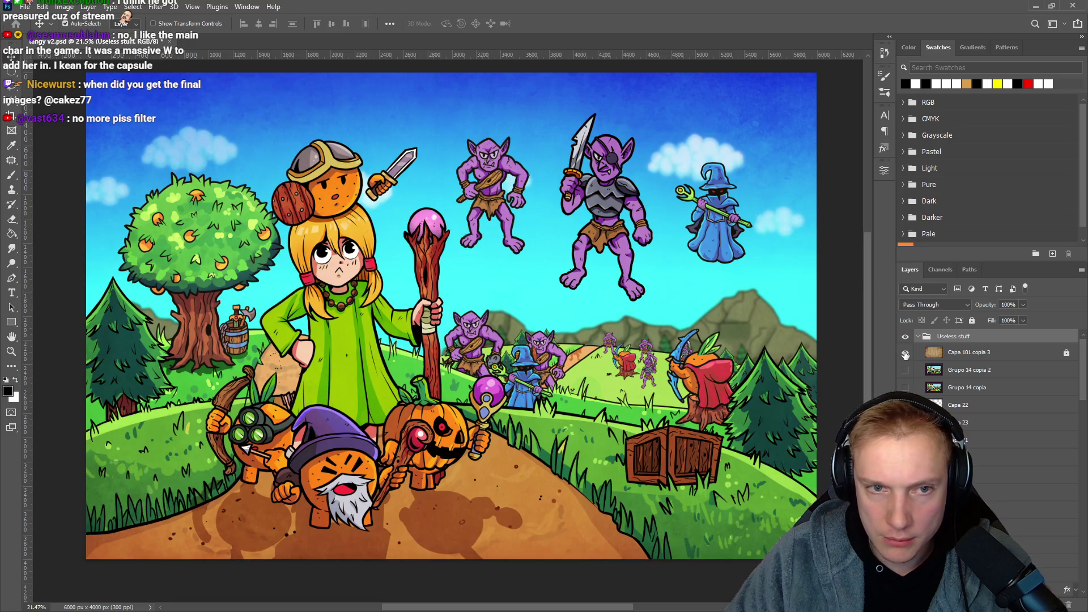
Compare the sky with and without the dark texture, keep it on, and return to Photopea.
click(906, 354)
click(905, 354)
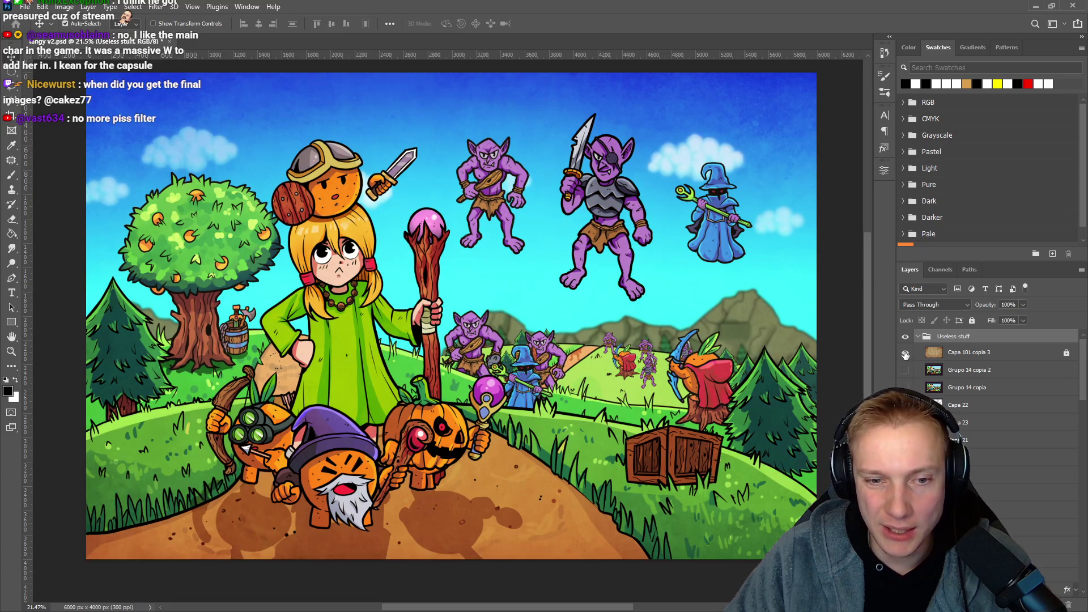
click(906, 354)
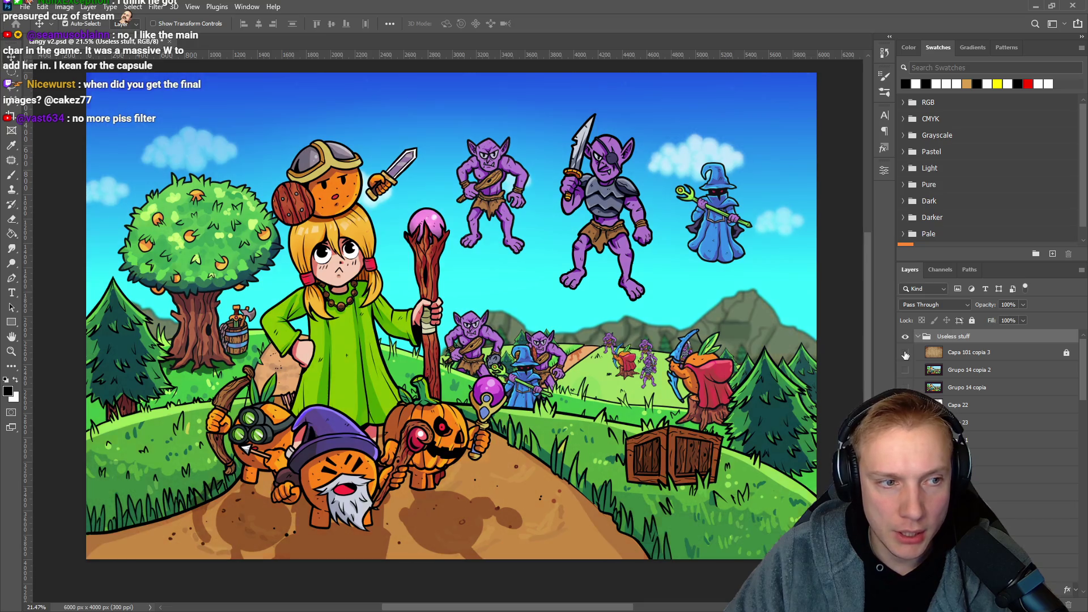
click(906, 353)
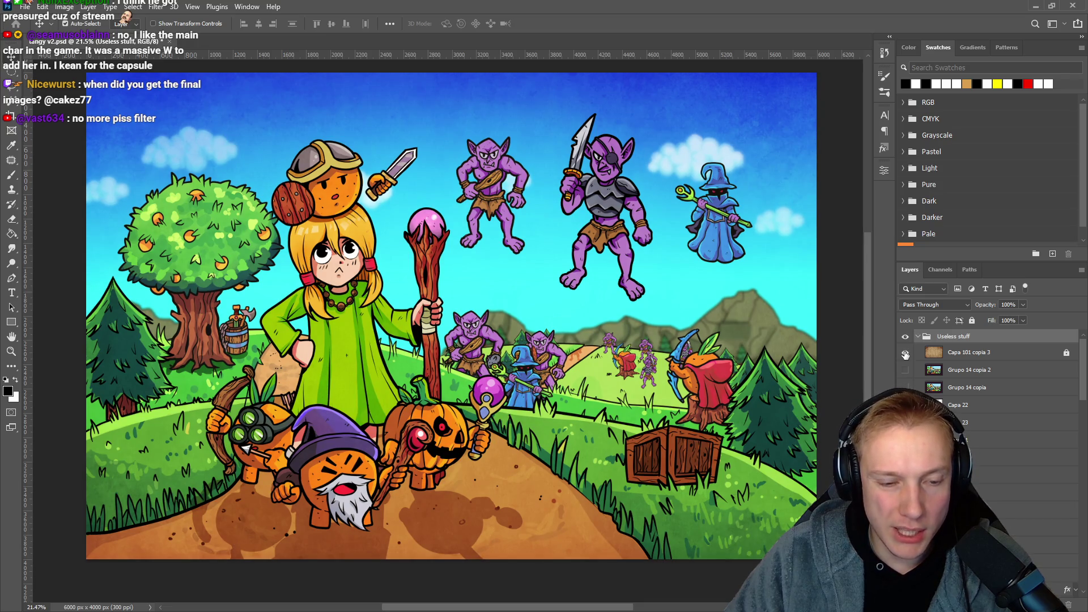
click(905, 354)
click(905, 354)
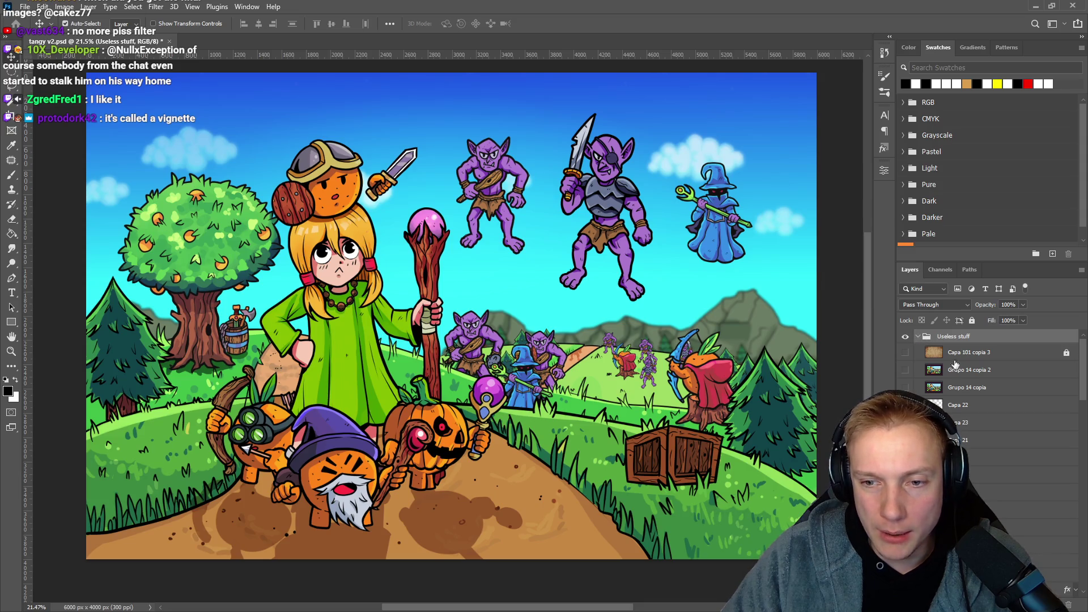
click(918, 338)
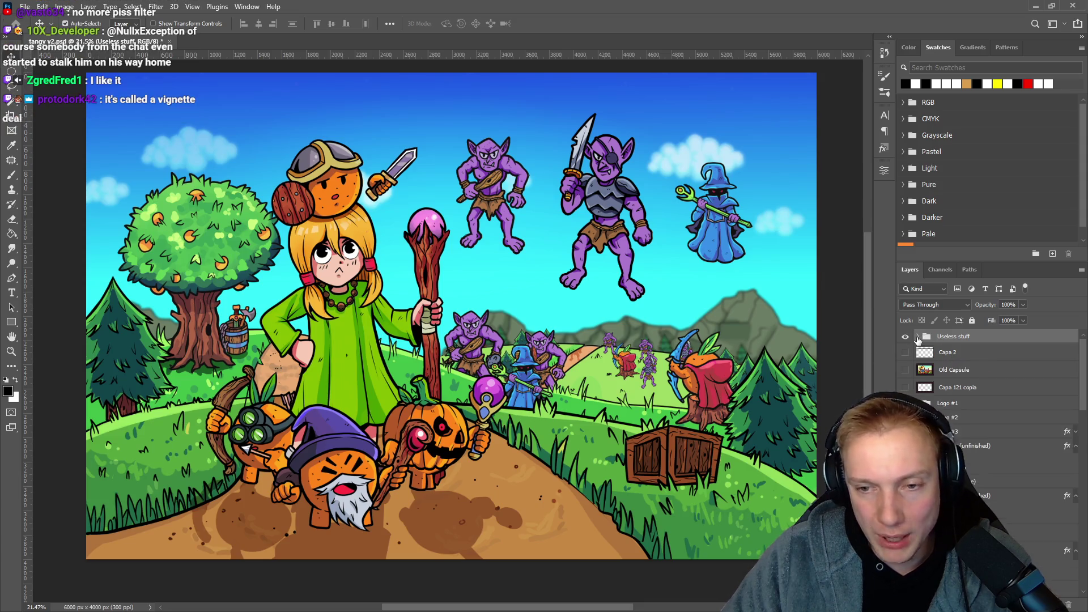
drag(499, 307, 491, 293)
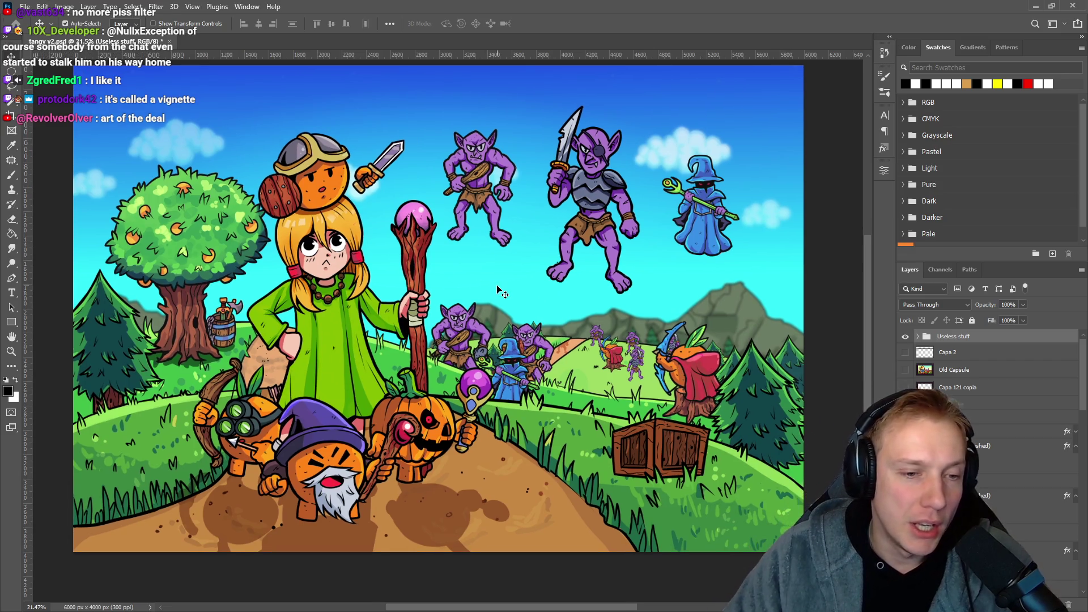
key(alt+Tab)
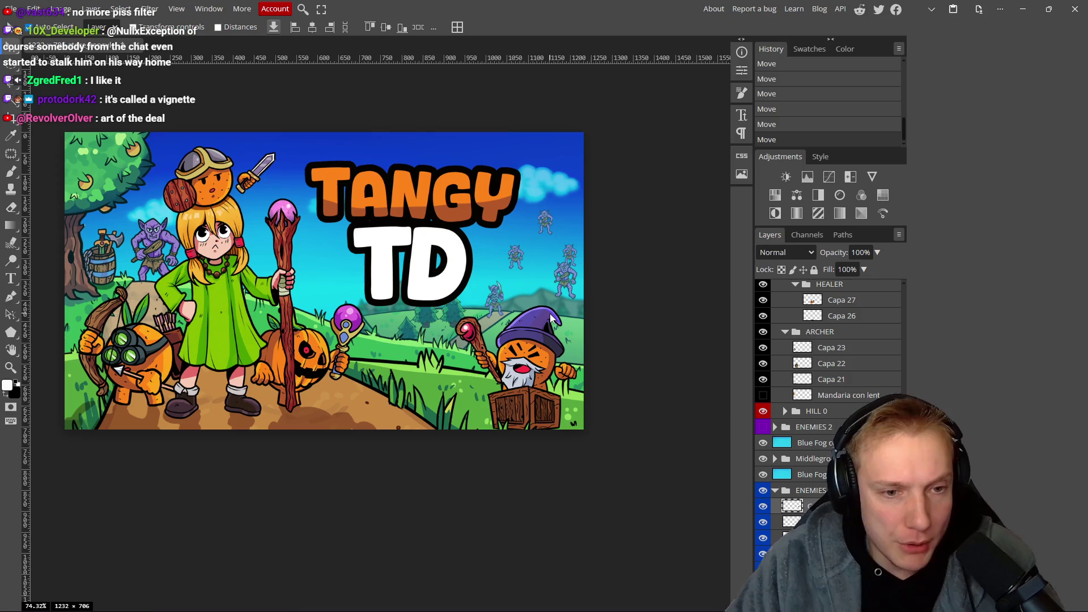
Delete the four small enemy sprites in the sky beside the TANGY TD title.
drag(495, 300, 495, 287)
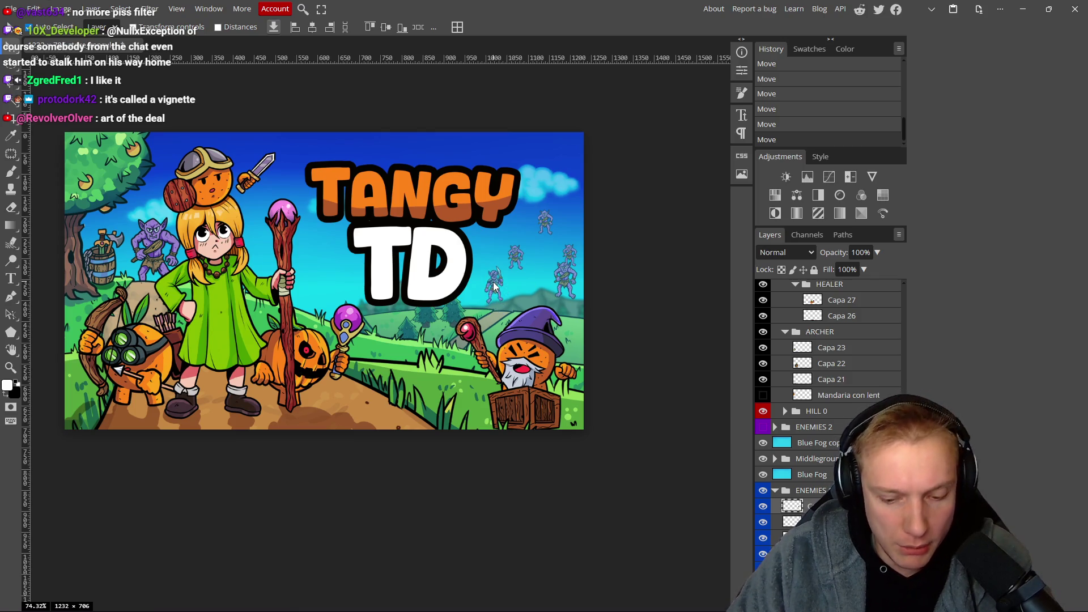
key(Delete)
click(515, 261)
key(Delete)
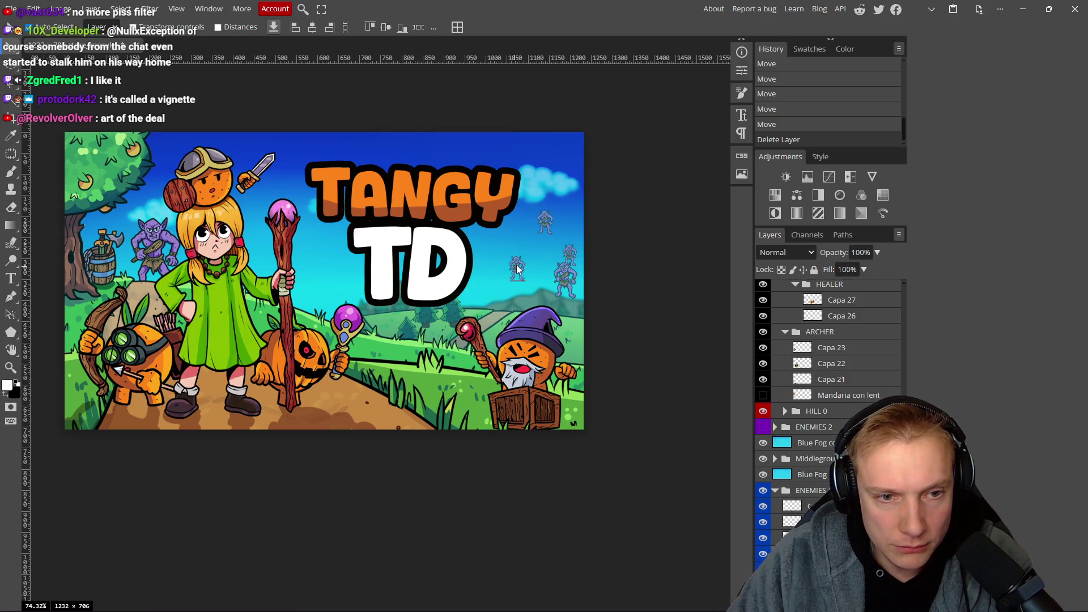
click(566, 277)
key(Delete)
key(Delete)
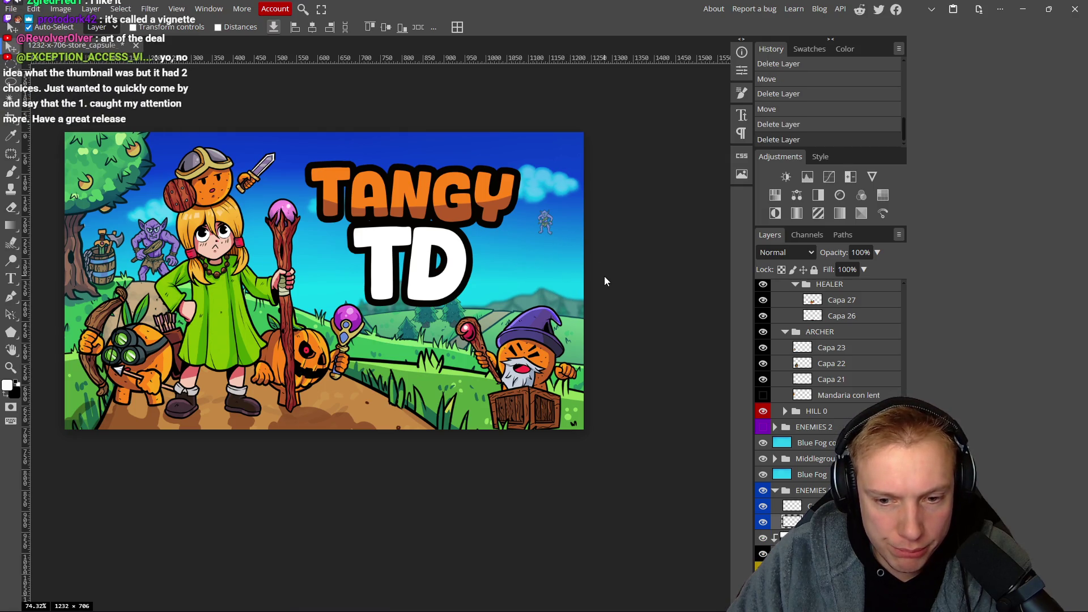
key(Delete)
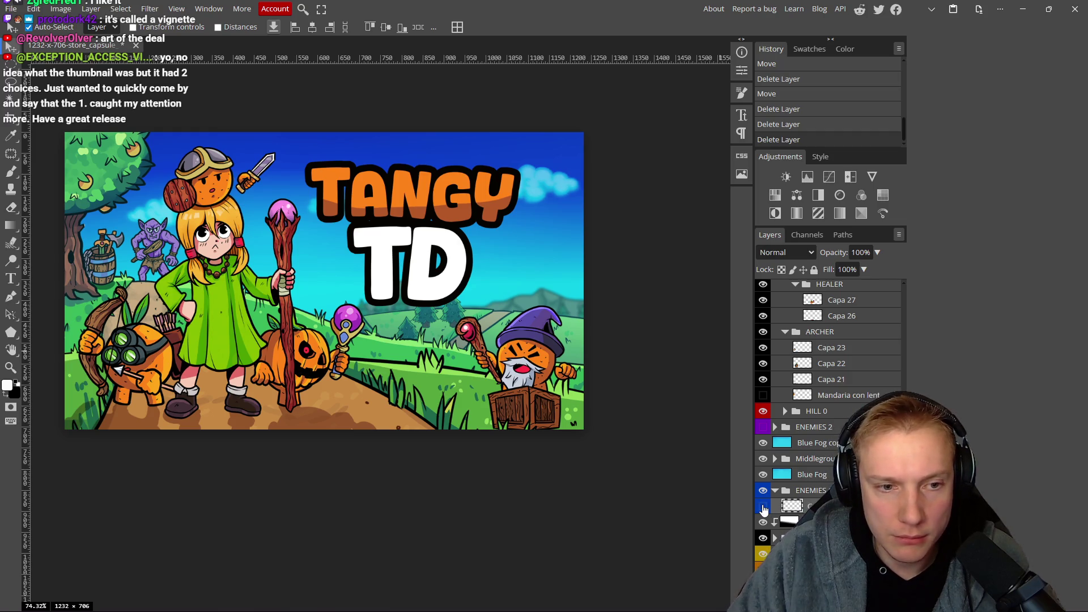
drag(410, 313, 421, 316)
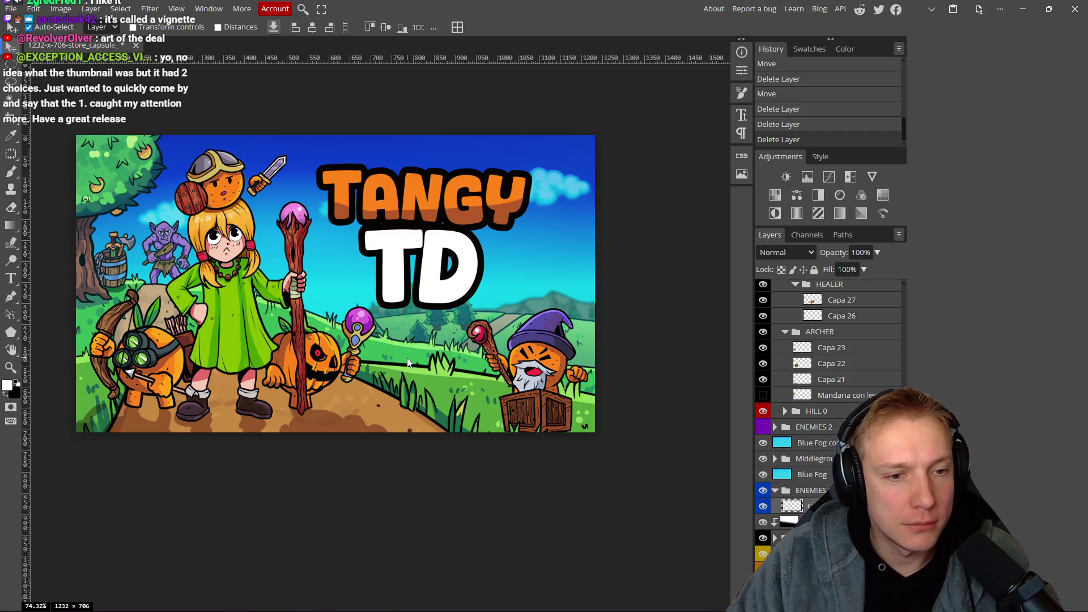
Undo the accidental shading move and lock the Linear Burn shading layer.
click(465, 314)
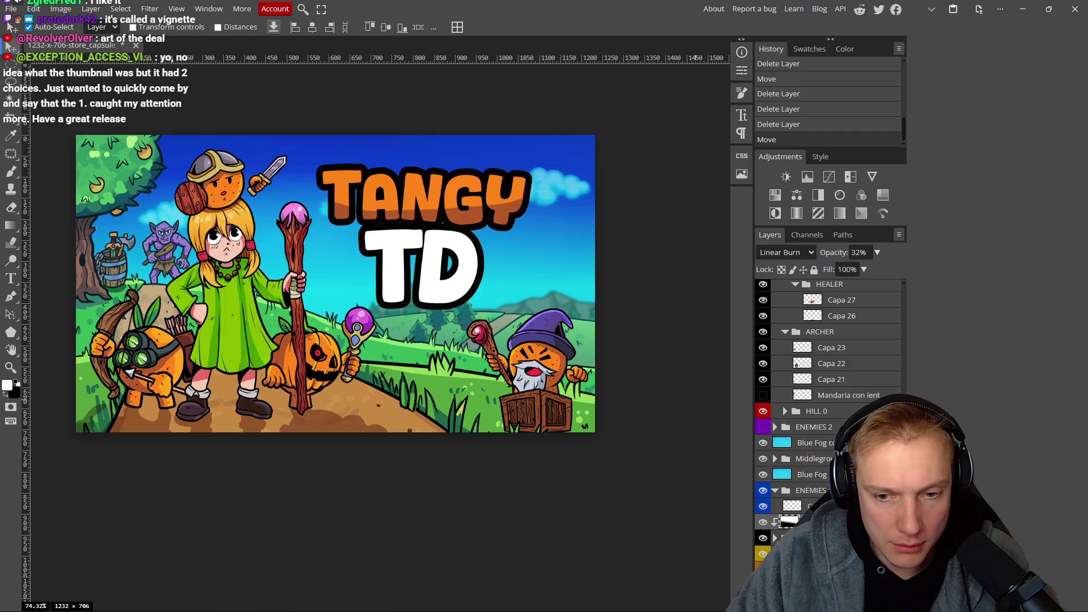
mouse_move(513, 294)
mouse_down()
mouse_move(569, 263)
mouse_move(554, 220)
mouse_move(552, 322)
mouse_move(553, 305)
mouse_up()
key(ctrl+z)
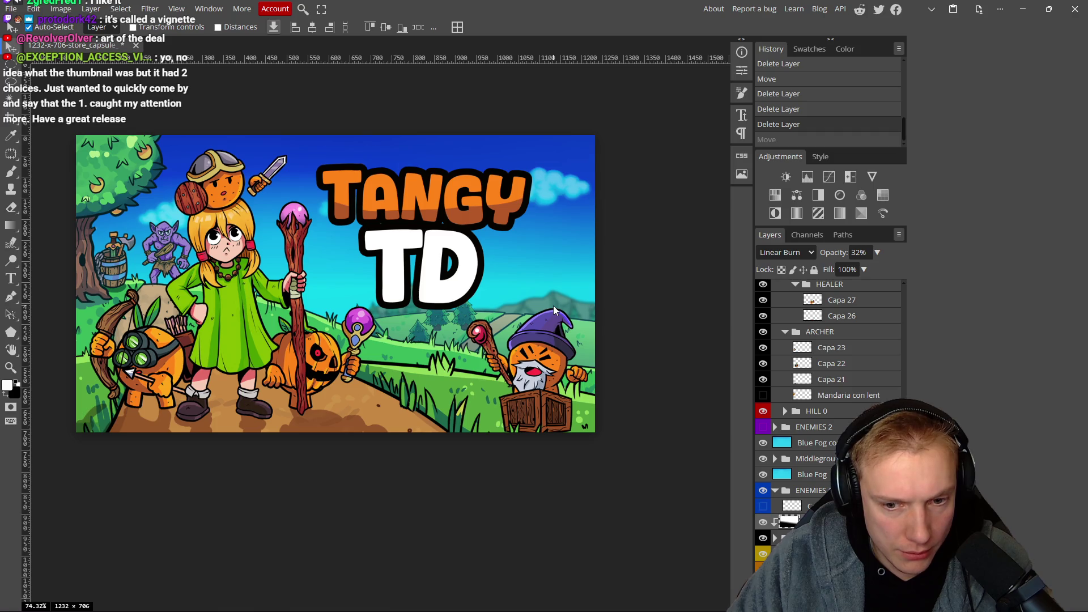
key(ctrl+z)
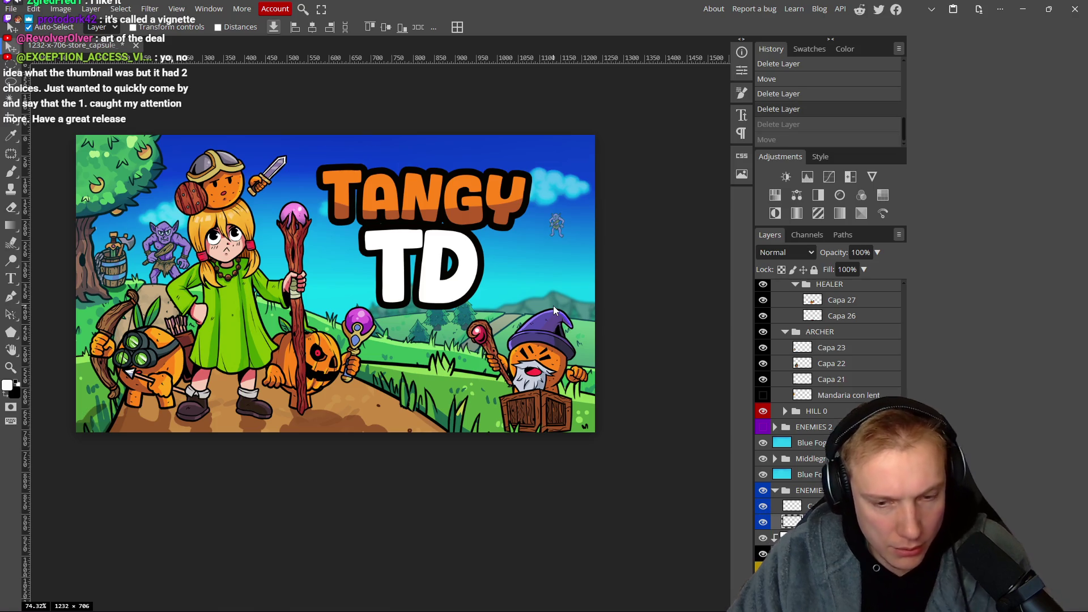
key(ctrl+shift+z)
click(804, 522)
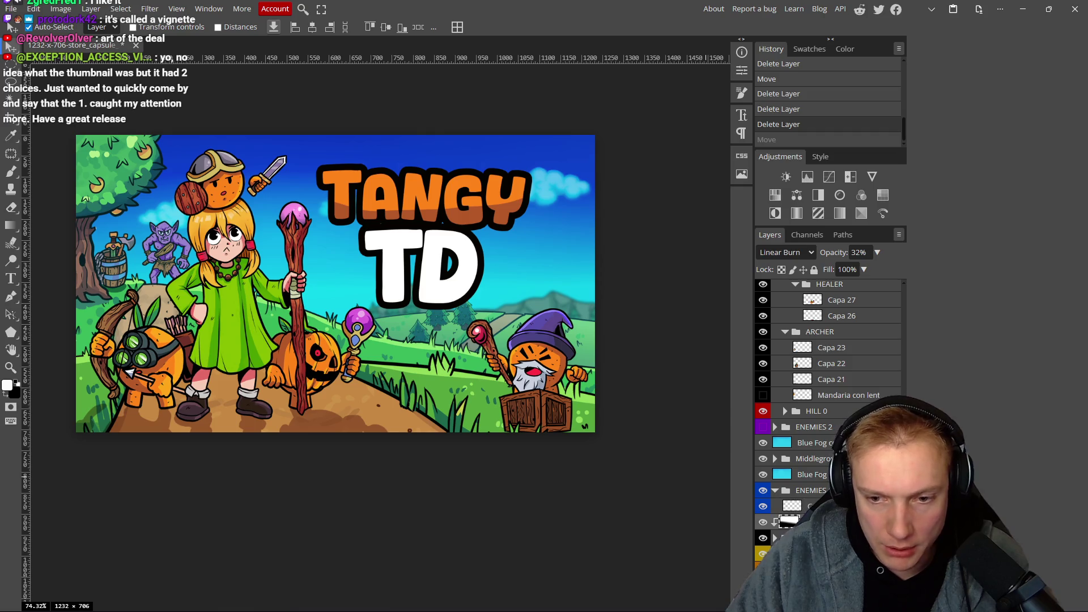
click(814, 270)
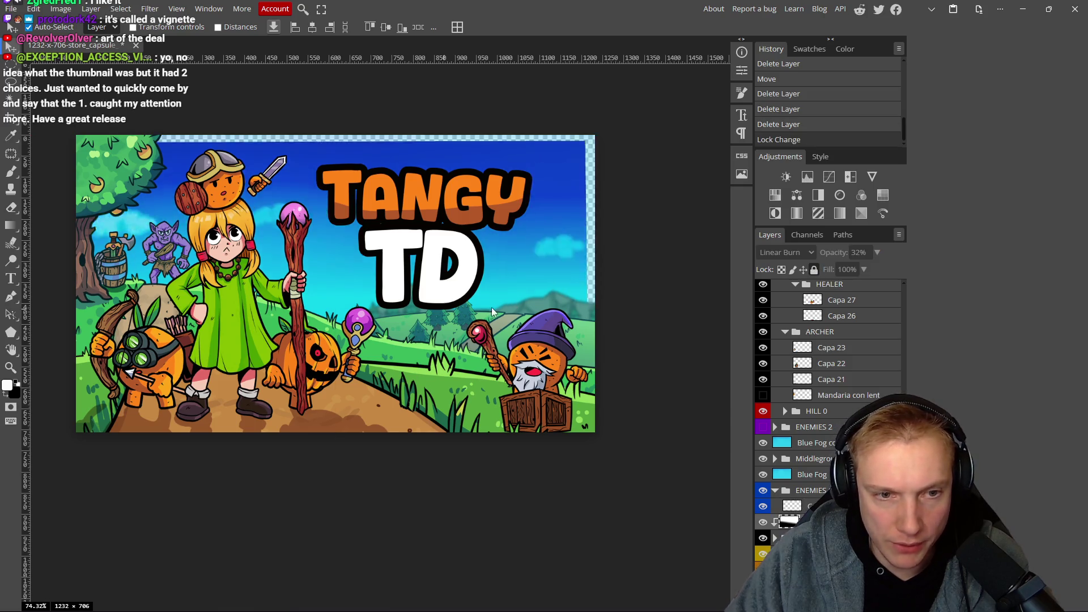
click(516, 296)
key(ctrl+z)
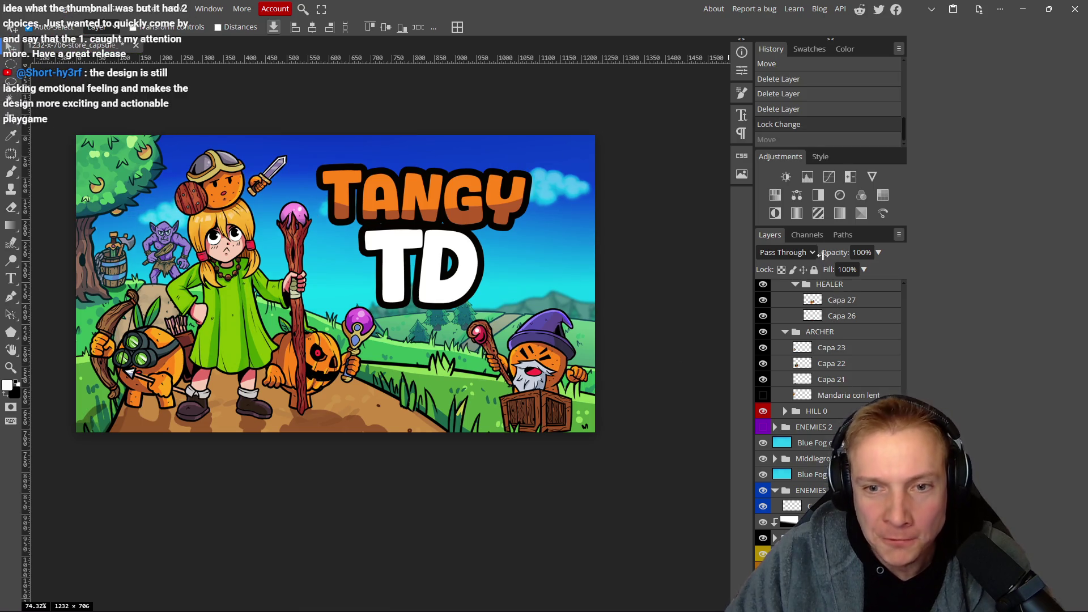
Lock the group, then duplicate BIG TREE and place the copy above Middleground at the right edge.
click(813, 270)
click(450, 309)
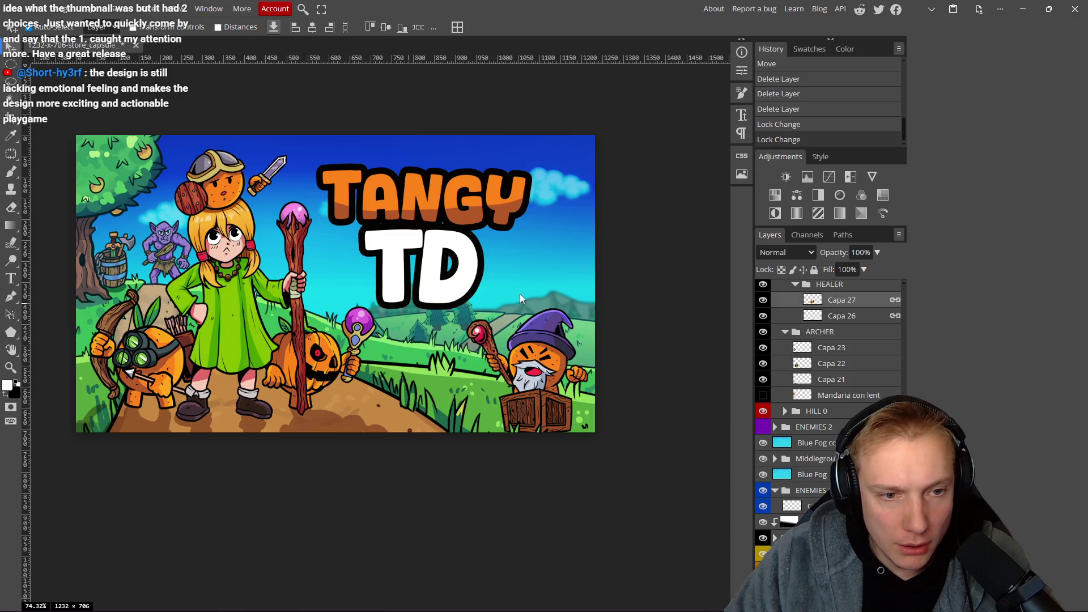
click(463, 309)
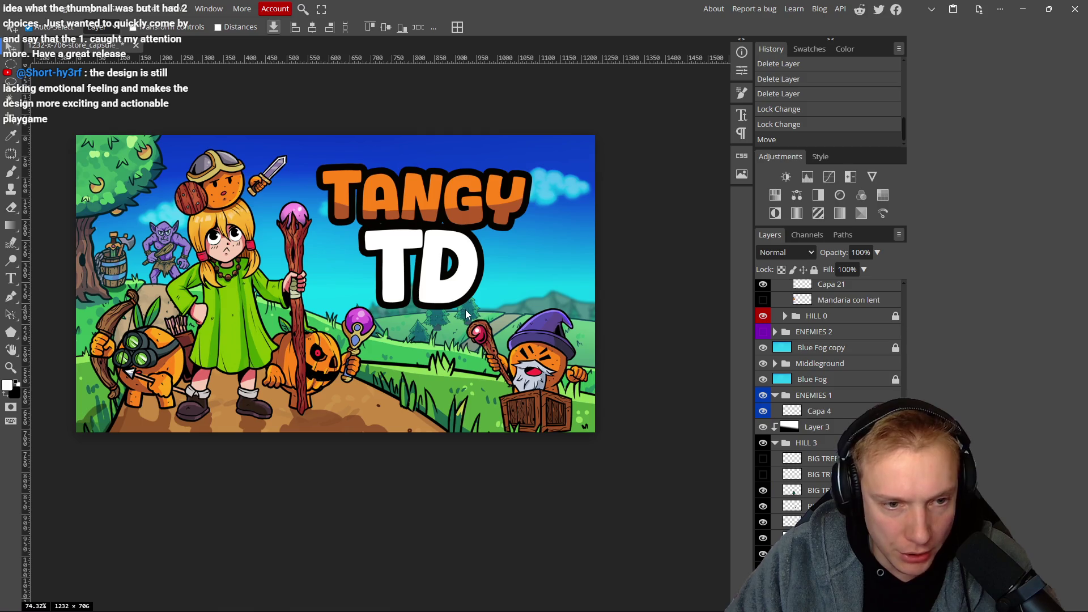
alt+click(587, 322)
mouse_move(407, 327)
mouse_down()
mouse_move(377, 332)
mouse_move(330, 214)
mouse_move(593, 301)
mouse_move(340, 212)
mouse_up()
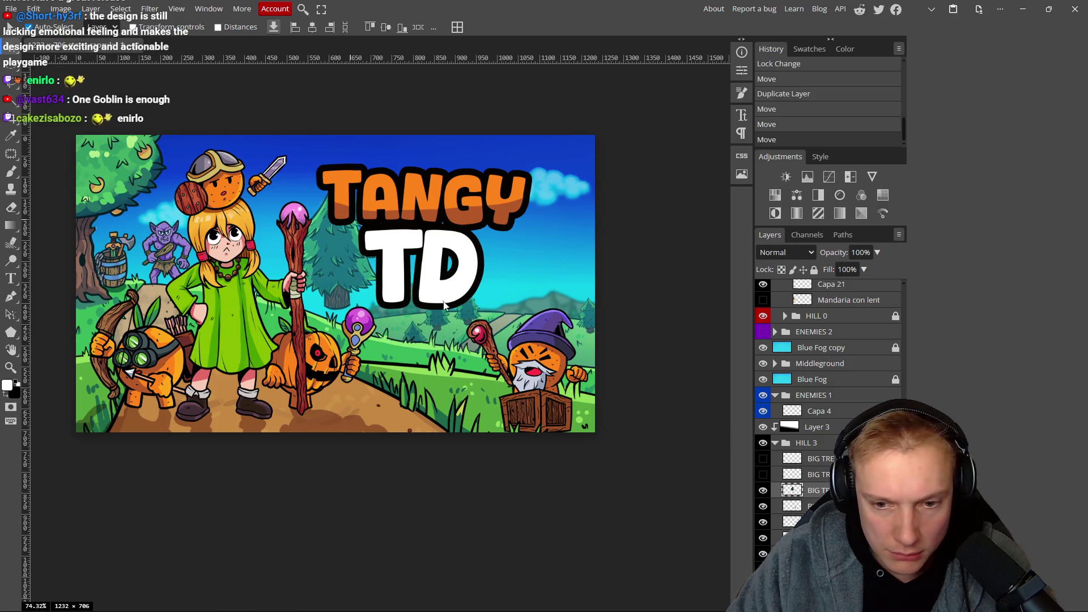
mouse_move(816, 491)
mouse_down()
mouse_move(833, 317)
mouse_move(833, 398)
mouse_move(834, 363)
mouse_up()
mouse_move(334, 266)
mouse_down()
mouse_move(577, 334)
mouse_move(585, 346)
mouse_move(587, 335)
mouse_move(589, 352)
mouse_up()
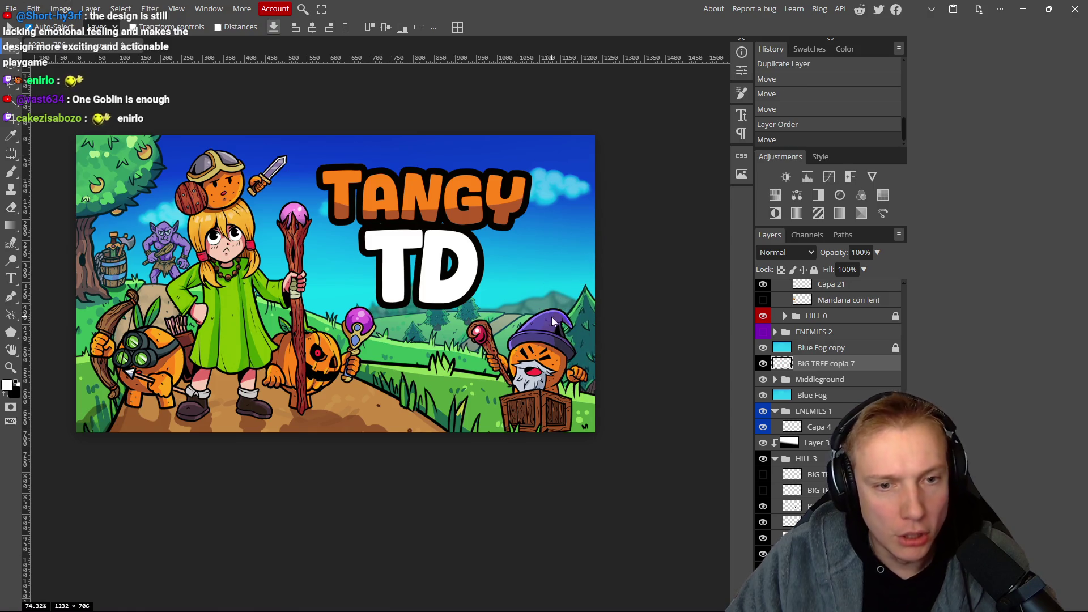
Nudge the right-edge pine tree and remove a stray copy placed at the left edge.
scroll(566, 315, down, 6)
scroll(587, 311, up, 4)
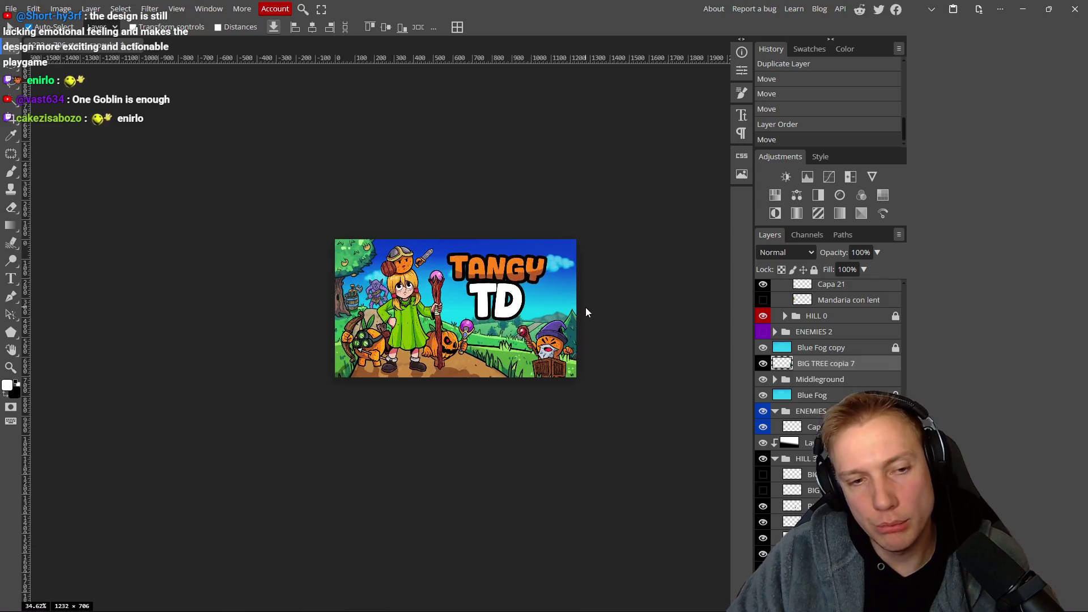
scroll(587, 316, up, 4)
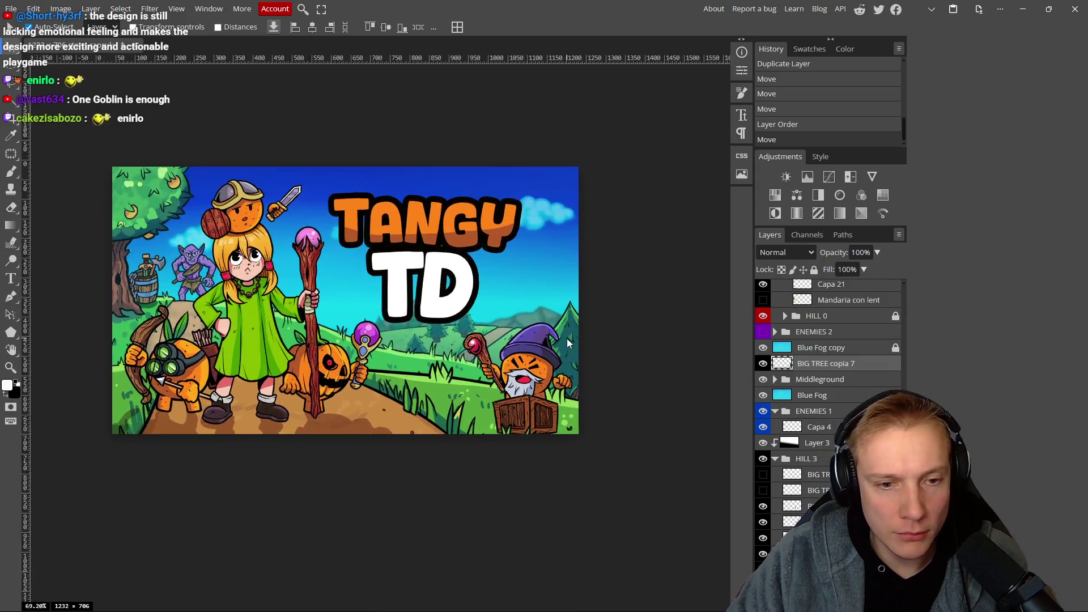
drag(563, 351, 569, 356)
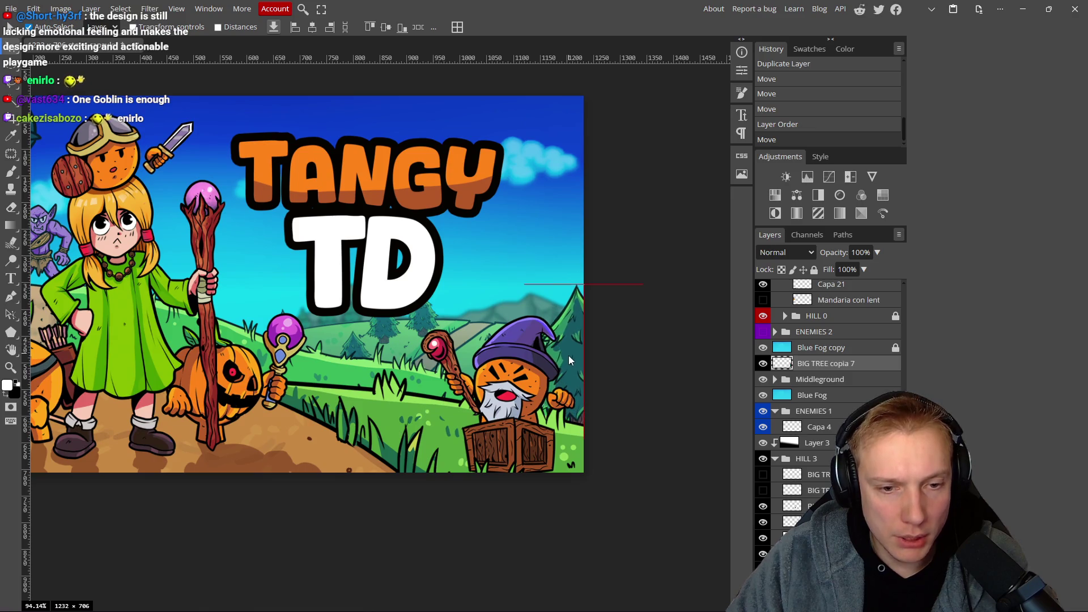
scroll(568, 356, down, 2)
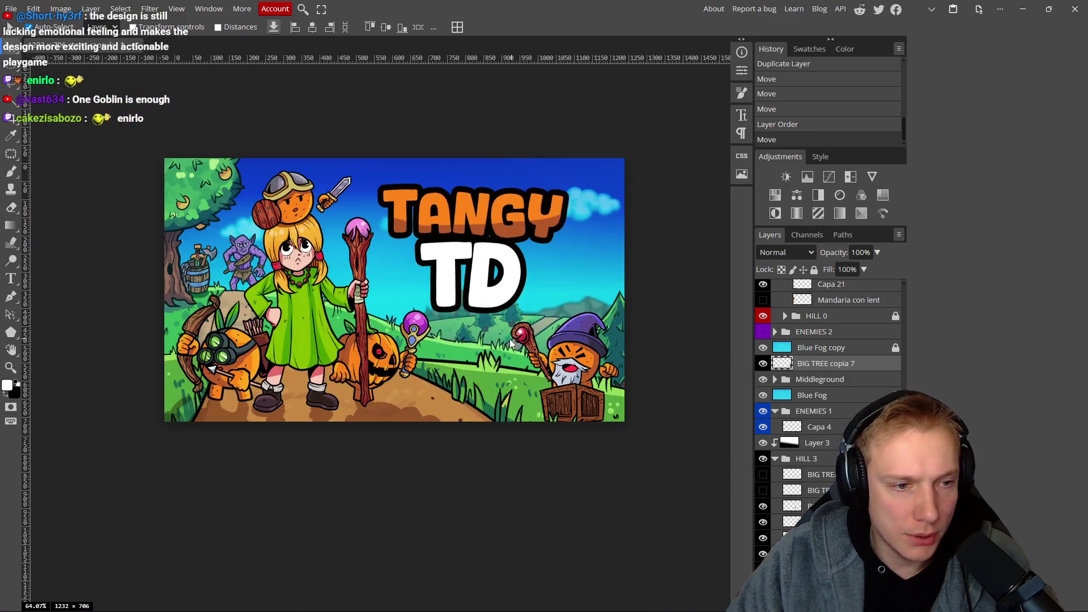
mouse_move(607, 335)
mouse_down()
mouse_move(183, 314)
mouse_move(179, 302)
mouse_move(162, 314)
mouse_move(206, 302)
mouse_move(204, 292)
mouse_up()
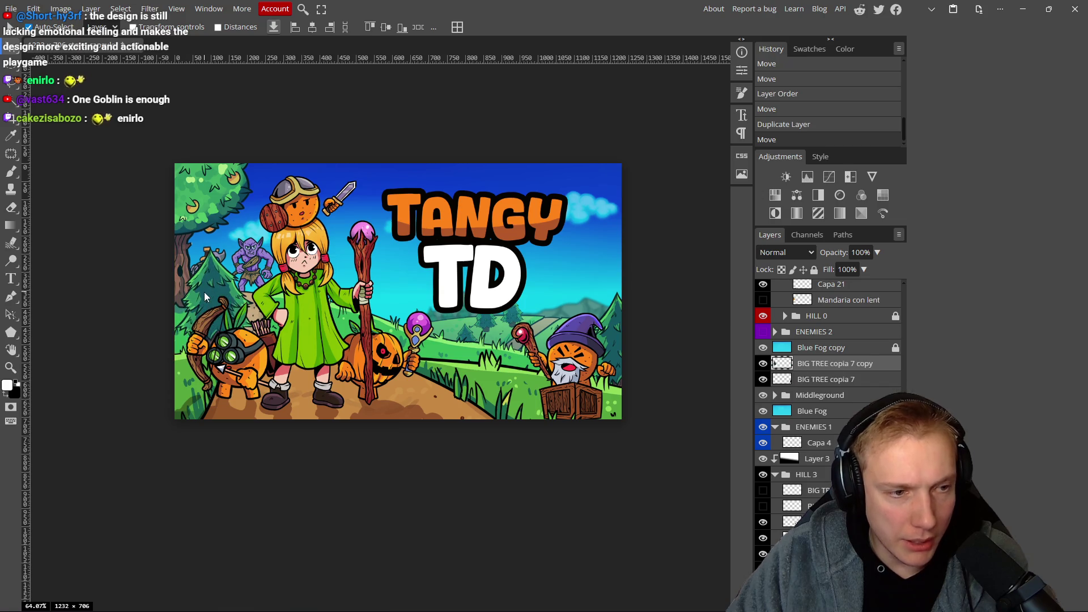
key(Delete)
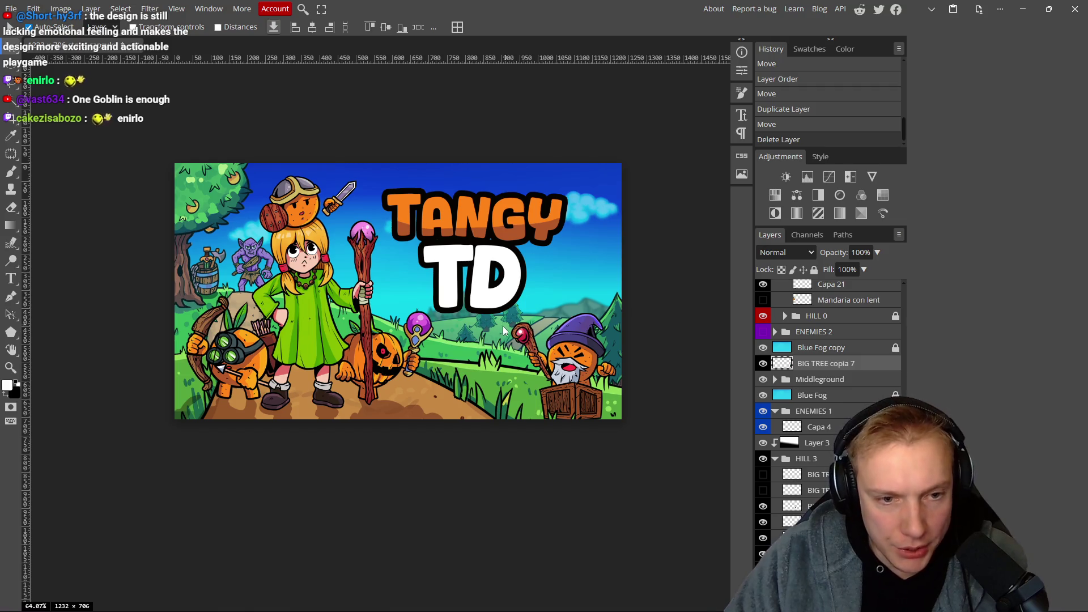
Raise the right-edge pine tree and scale it to about 74%, committing the transform.
scroll(581, 337, up, 3)
scroll(586, 346, right, 3)
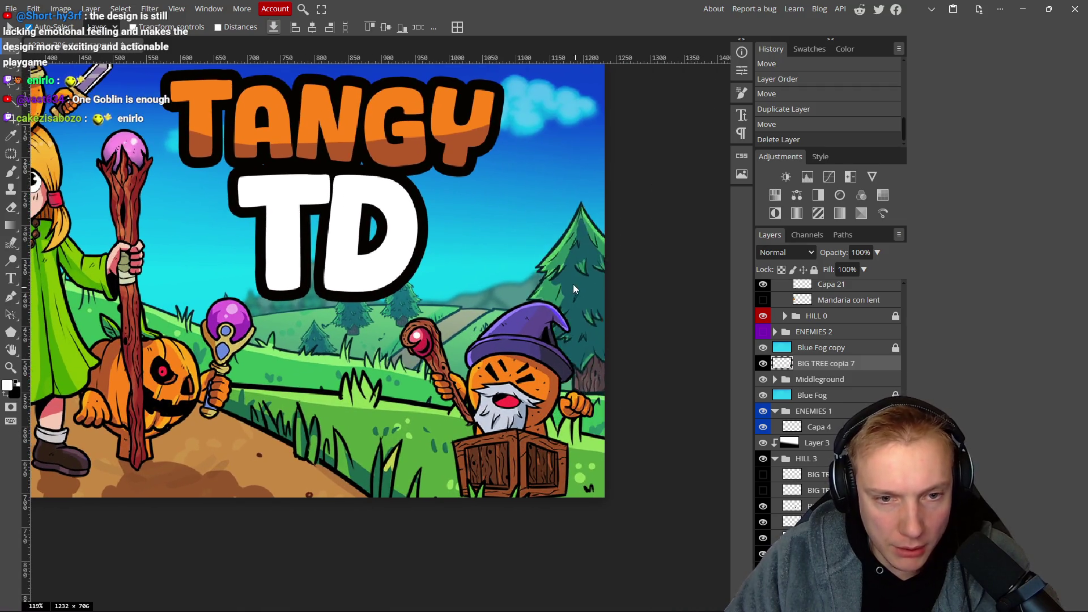
drag(588, 363, 584, 348)
key(ctrl+t)
mouse_move(521, 265)
mouse_down()
mouse_move(540, 315)
mouse_move(555, 311)
mouse_up()
drag(595, 386, 596, 373)
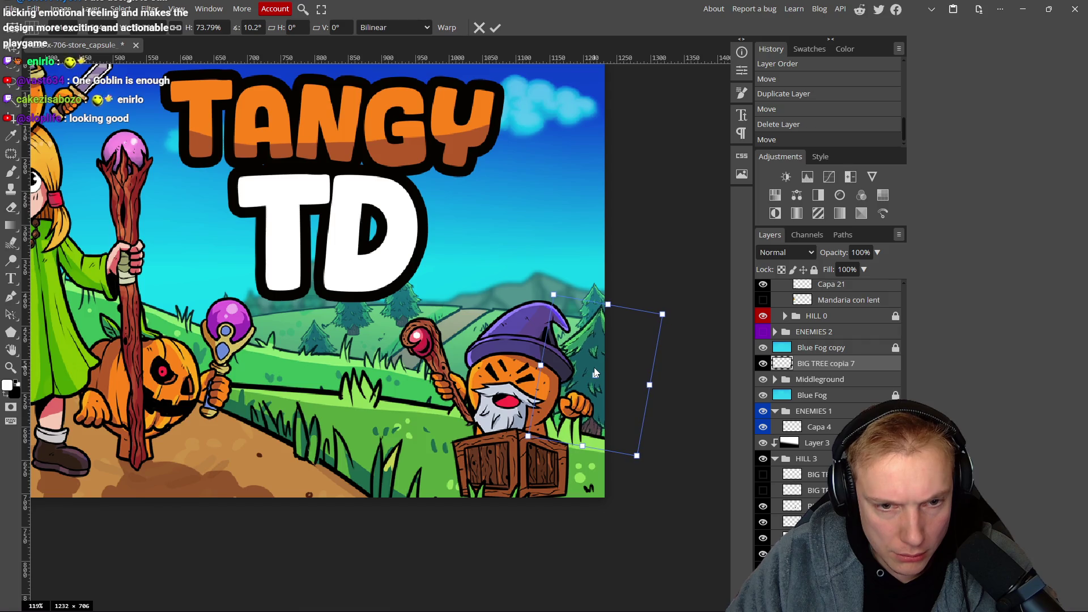
click(497, 32)
Pick the mountain artwork behind the hills and raise it upward.
scroll(519, 341, down, 5)
scroll(513, 344, up, 5)
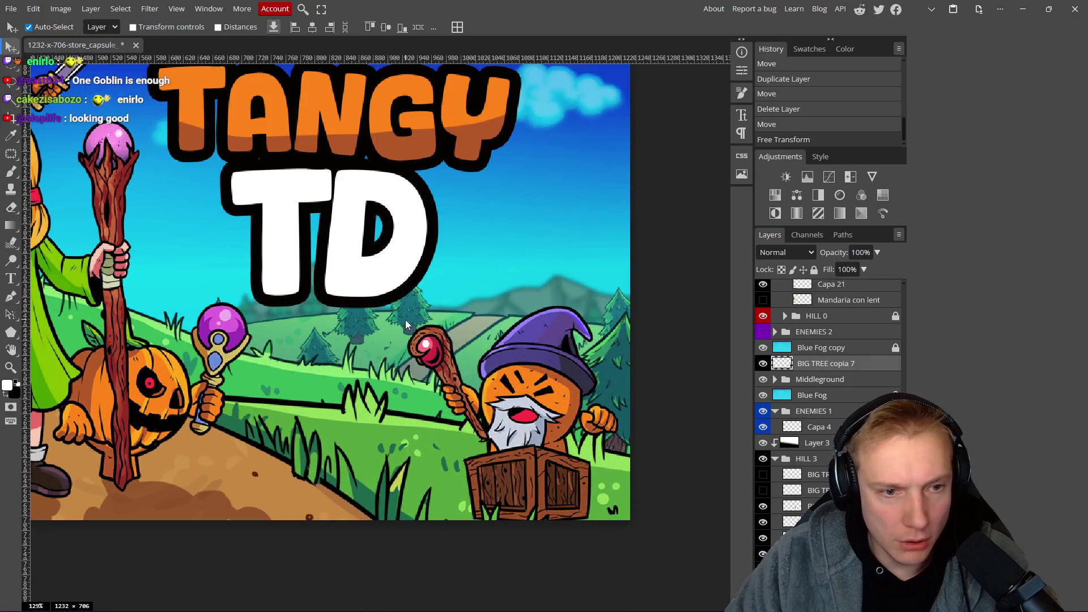
click(416, 311)
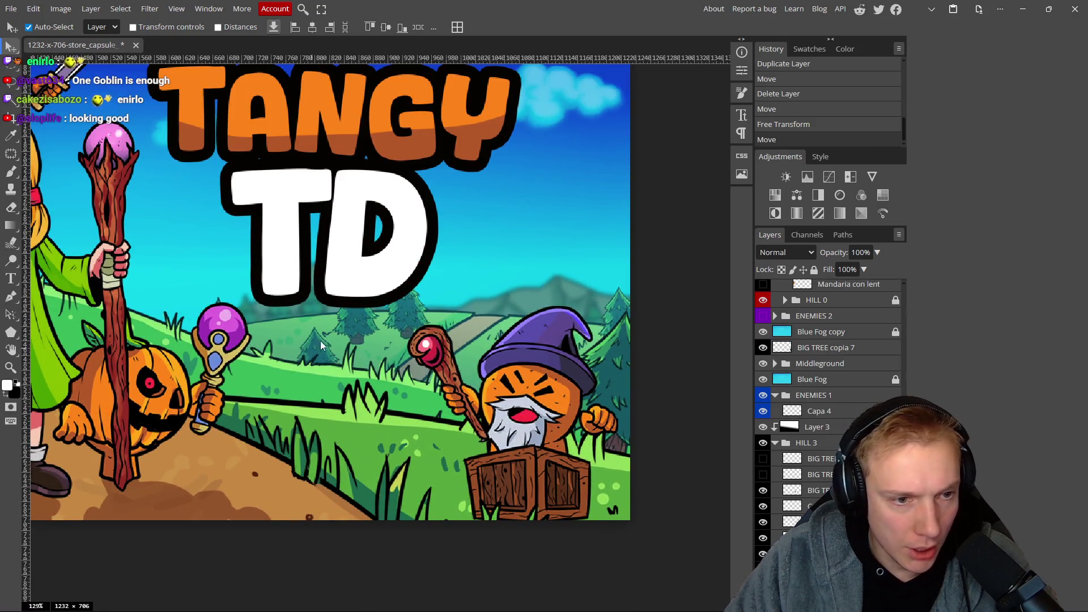
mouse_move(545, 301)
mouse_down()
mouse_move(539, 259)
mouse_move(513, 250)
mouse_move(512, 271)
mouse_move(535, 254)
mouse_move(542, 291)
mouse_move(546, 263)
mouse_up()
Shift the blurred mountains slightly right so they sit behind the TD title.
scroll(502, 261, down, 5)
scroll(502, 264, up, 8)
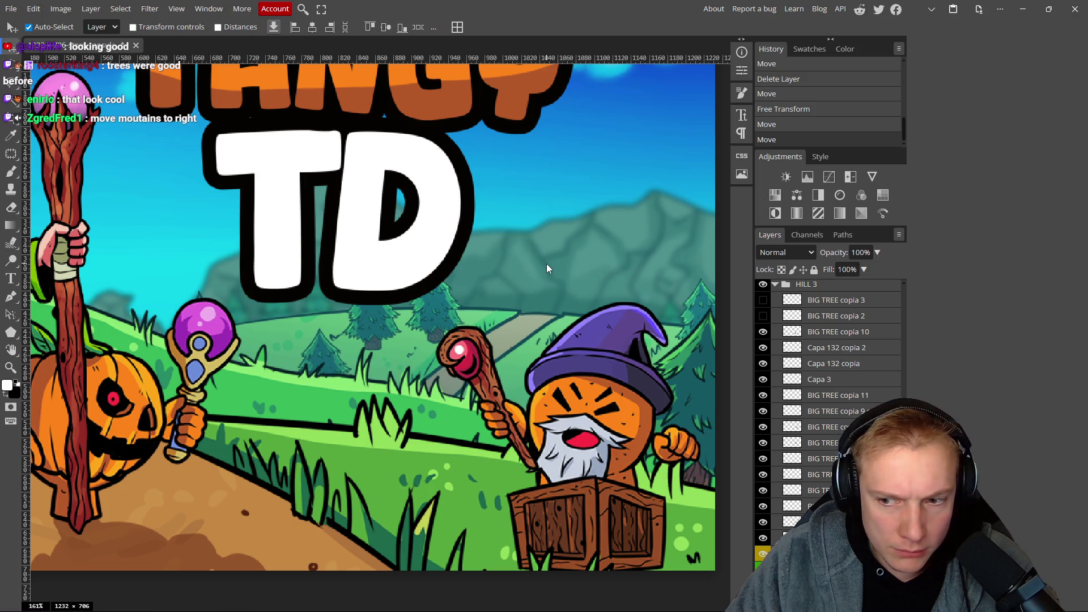
mouse_move(555, 268)
mouse_down()
mouse_move(544, 272)
mouse_move(619, 270)
mouse_move(600, 262)
mouse_move(627, 254)
mouse_move(584, 256)
mouse_move(598, 264)
mouse_move(543, 257)
mouse_move(584, 264)
mouse_up()
Zoom out to check the composition and move a pine tree left beneath the TD letters.
scroll(627, 254, down, 5)
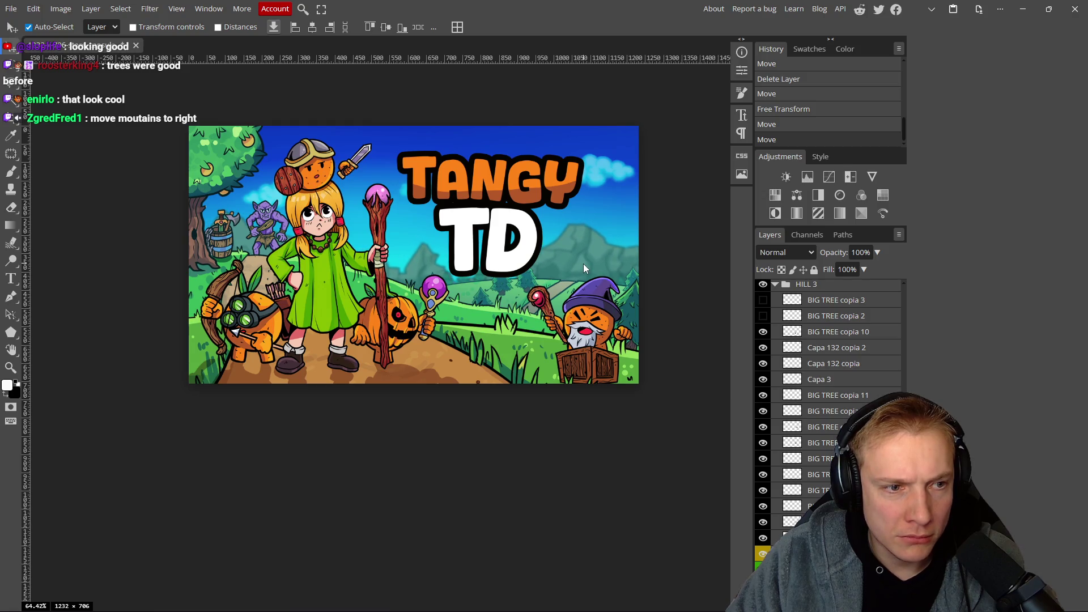
scroll(566, 259, down, 1)
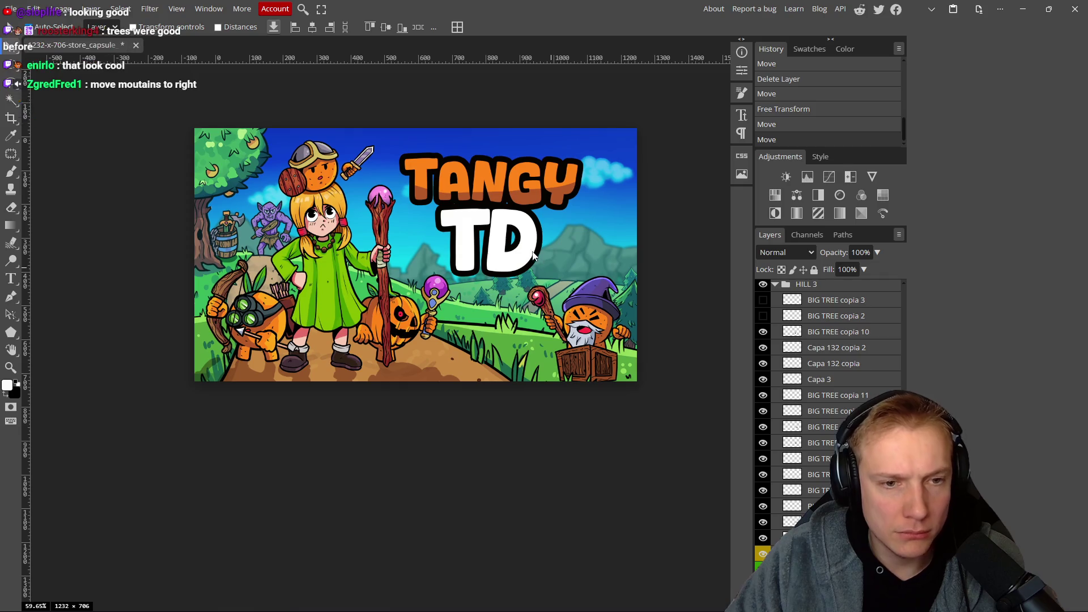
scroll(558, 249, down, 5)
scroll(491, 223, down, 3)
scroll(489, 218, down, 2)
scroll(487, 212, up, 1)
scroll(487, 210, down, 1)
scroll(483, 195, up, 3)
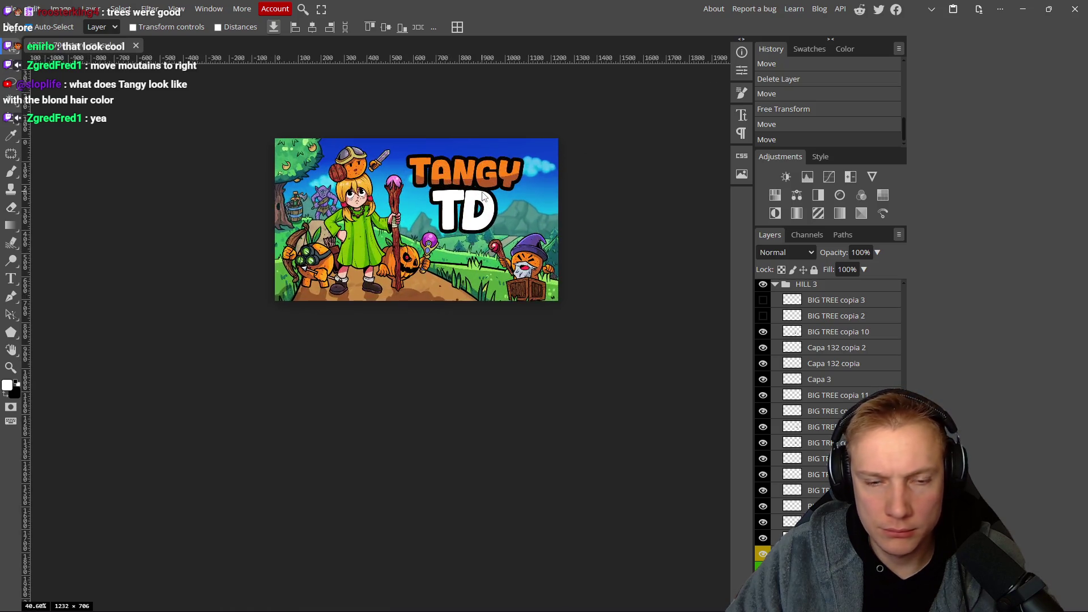
scroll(485, 199, up, 4)
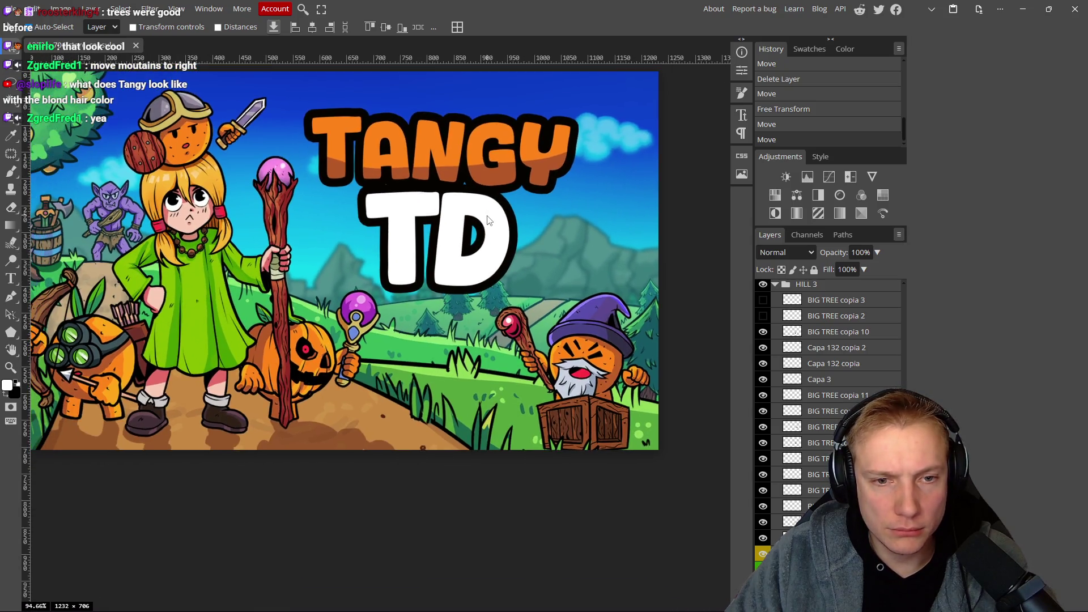
scroll(489, 219, up, 3)
mouse_move(436, 382)
mouse_down()
mouse_move(341, 381)
mouse_move(283, 403)
mouse_up()
Rearrange the small pine trees beneath the TD title and keep a duplicate of the moved group.
mouse_move(491, 380)
mouse_down()
mouse_move(344, 363)
mouse_move(318, 415)
mouse_move(317, 397)
mouse_move(348, 370)
mouse_move(390, 391)
mouse_up()
mouse_move(304, 400)
mouse_down()
mouse_move(315, 383)
mouse_move(267, 403)
mouse_move(414, 387)
mouse_move(307, 373)
mouse_move(321, 389)
mouse_move(295, 399)
mouse_move(364, 412)
mouse_up()
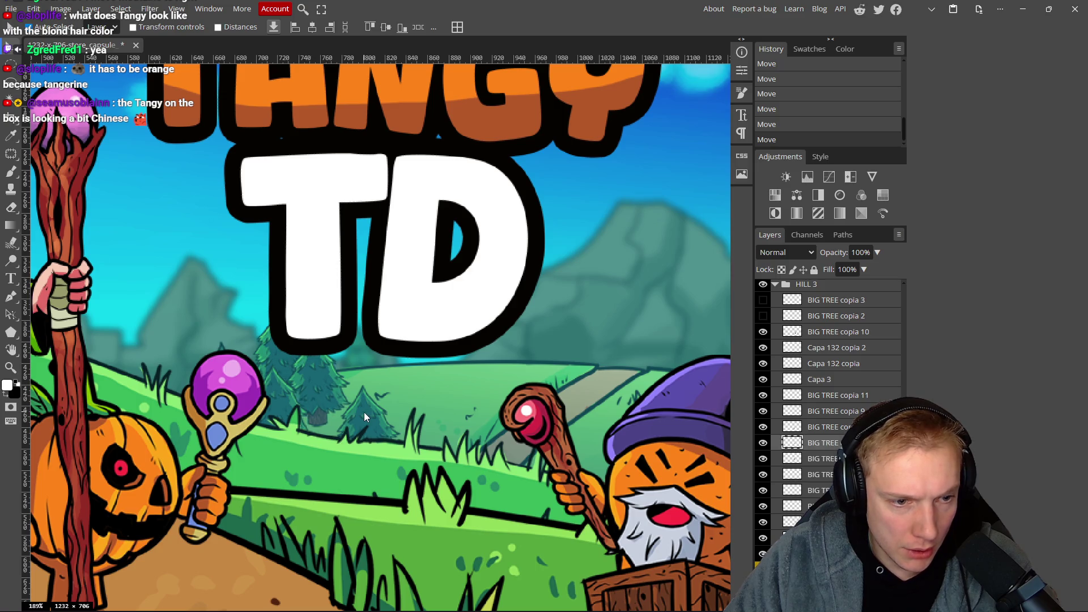
click(340, 406)
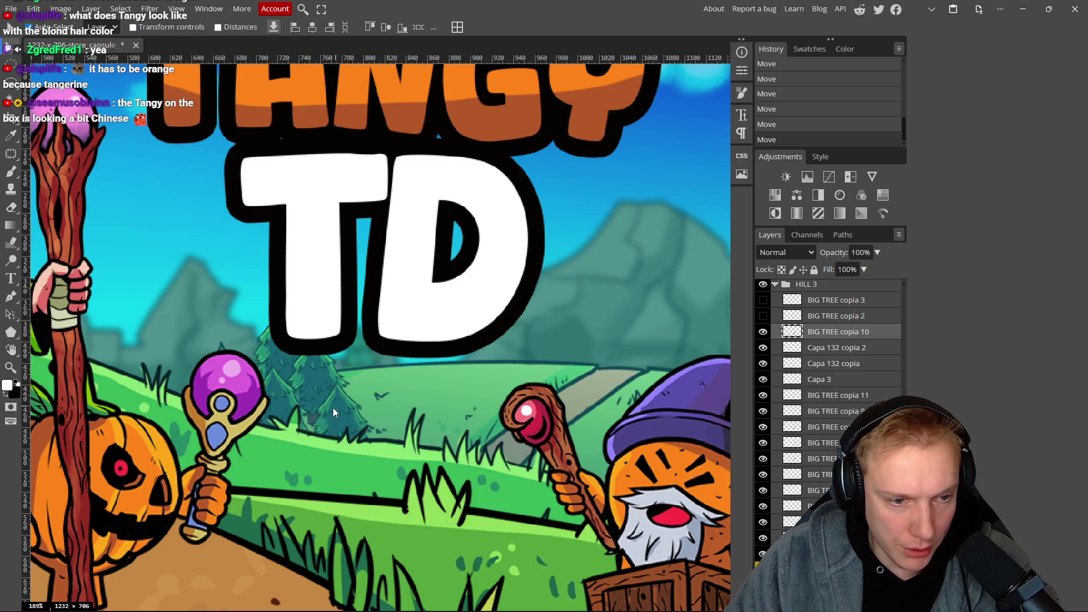
scroll(425, 391, down, 10)
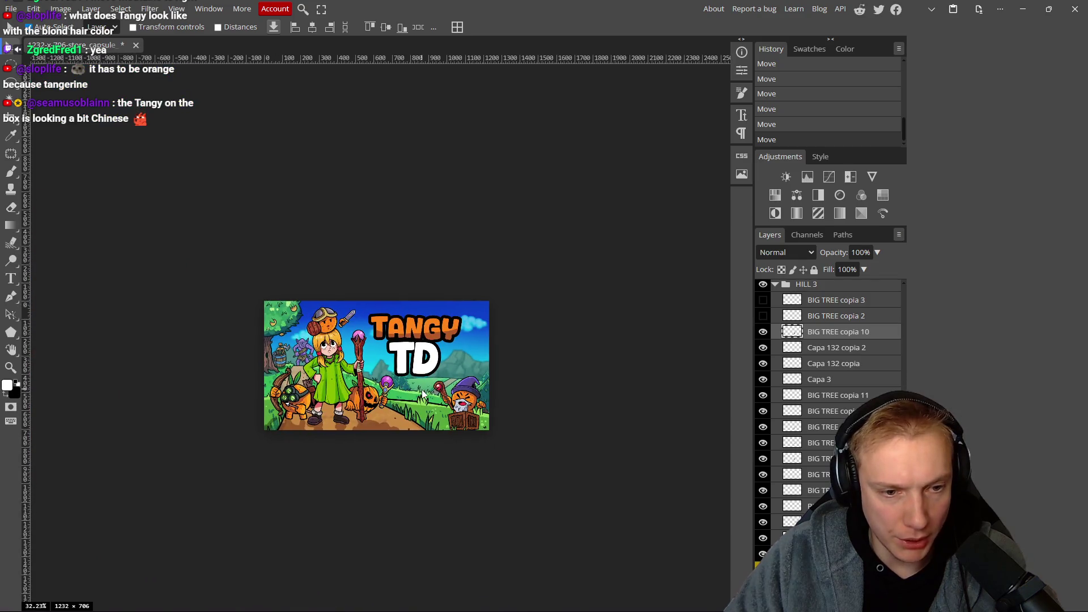
scroll(406, 389, up, 10)
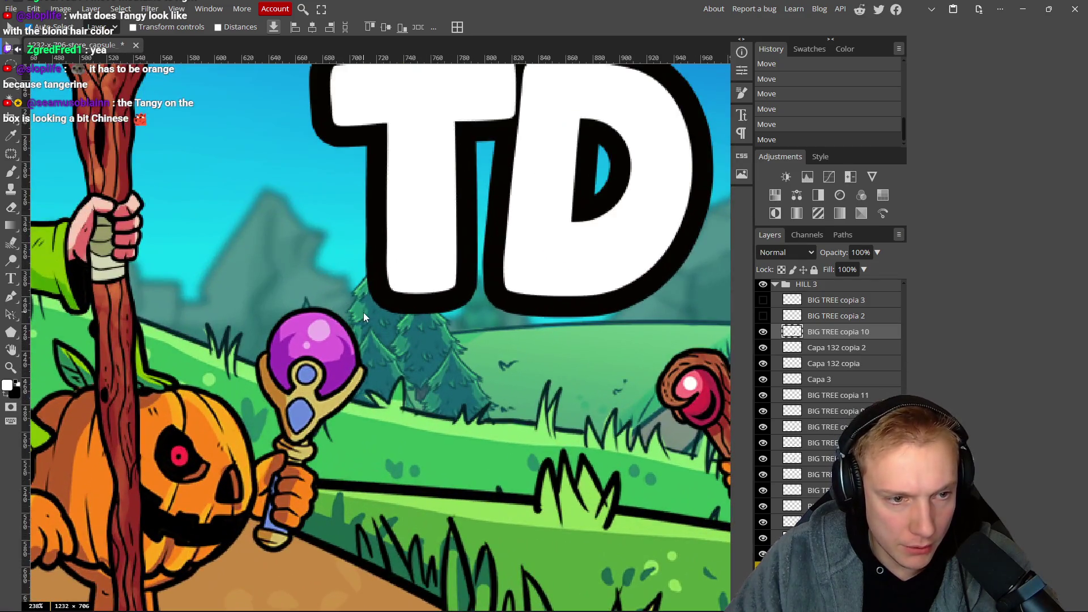
mouse_move(363, 316)
mouse_down()
mouse_move(343, 355)
mouse_move(325, 348)
mouse_move(306, 361)
mouse_move(265, 339)
mouse_move(244, 364)
mouse_move(256, 345)
mouse_move(321, 327)
mouse_up()
key(ctrl+0)
Shift the mountain range left and lower, fine-tuning its final position.
scroll(476, 354, down, 10)
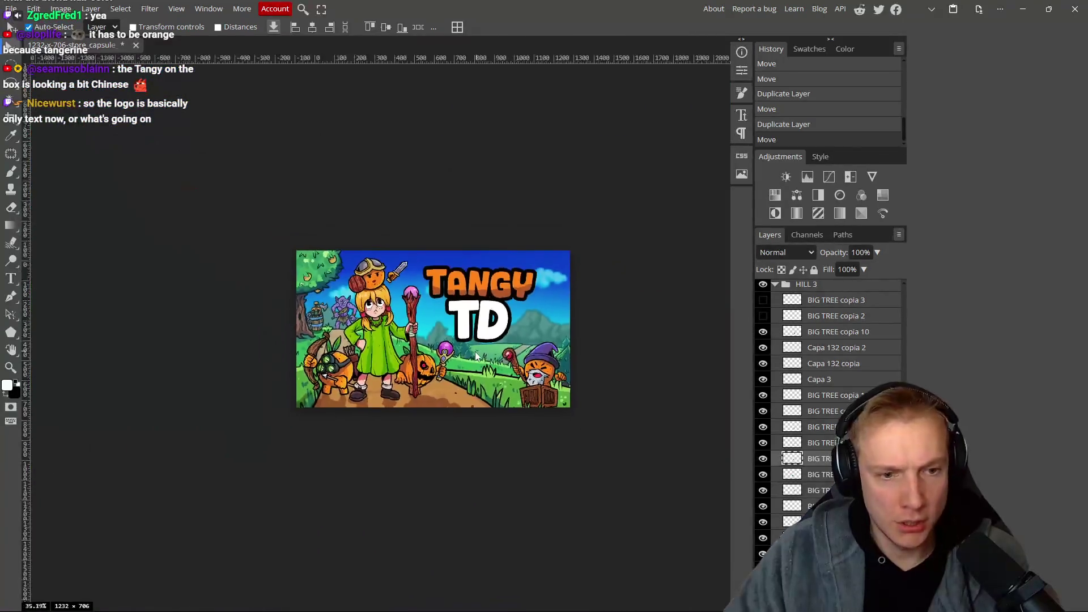
scroll(504, 371, up, 5)
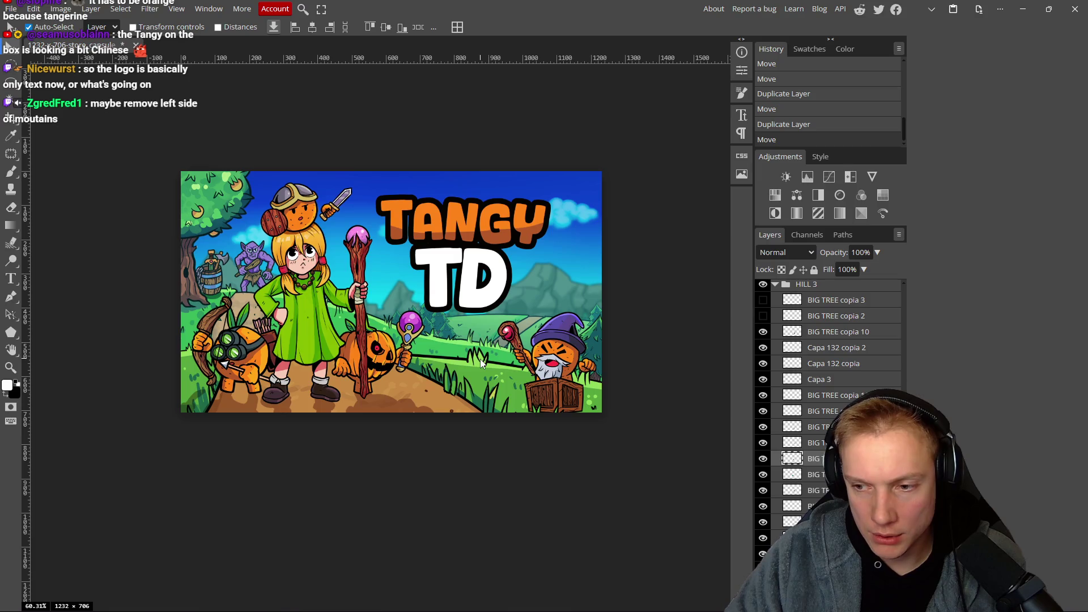
scroll(481, 363, down, 3)
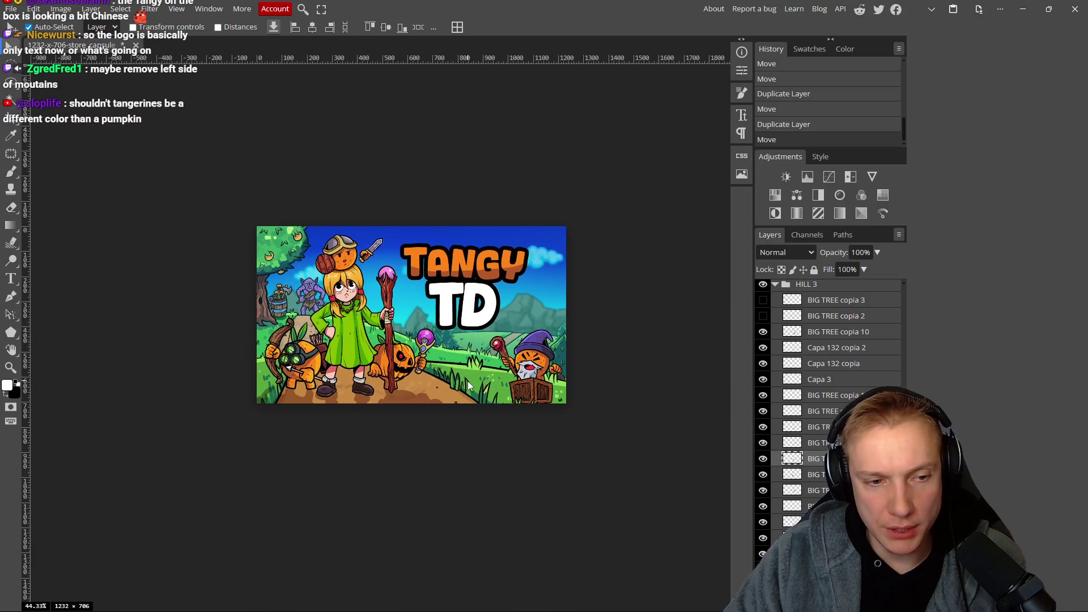
scroll(468, 381, up, 2)
scroll(466, 373, up, 2)
scroll(487, 380, down, 6)
scroll(497, 373, up, 5)
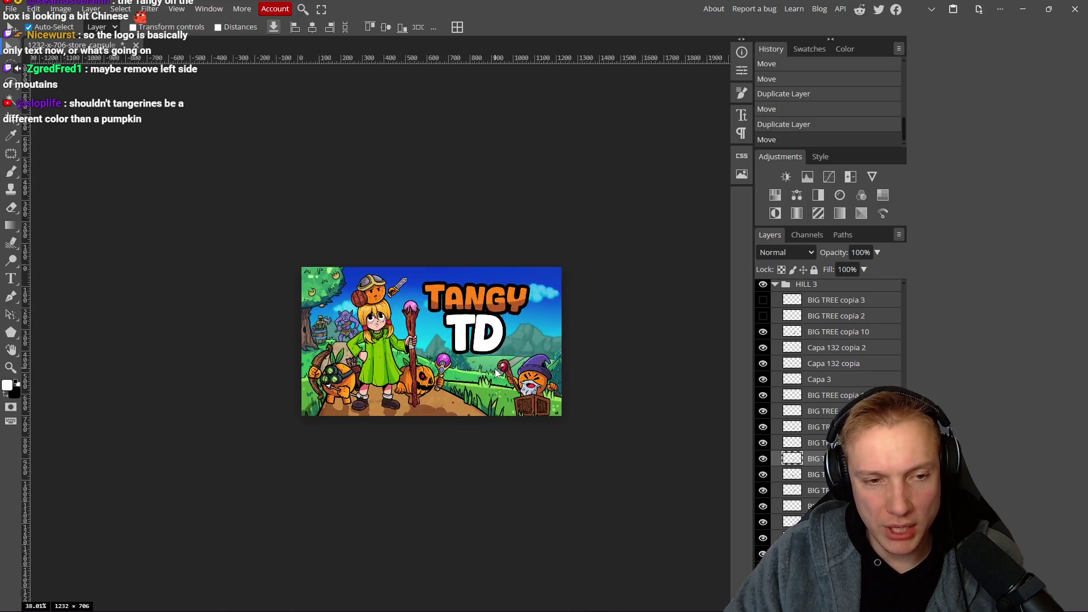
scroll(457, 399, up, 2)
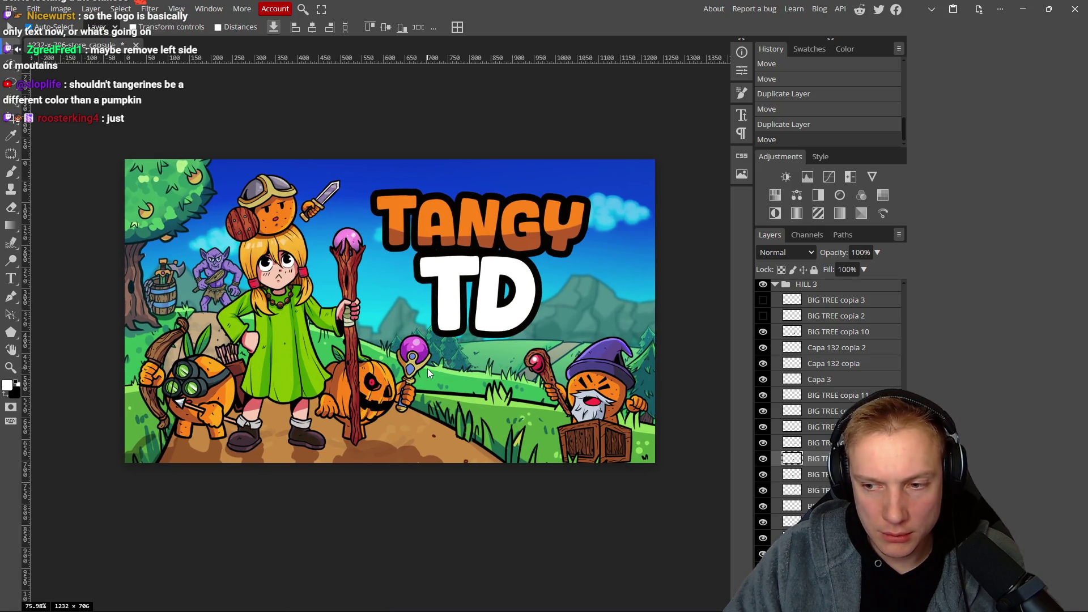
drag(603, 315, 503, 323)
scroll(504, 321, down, 5)
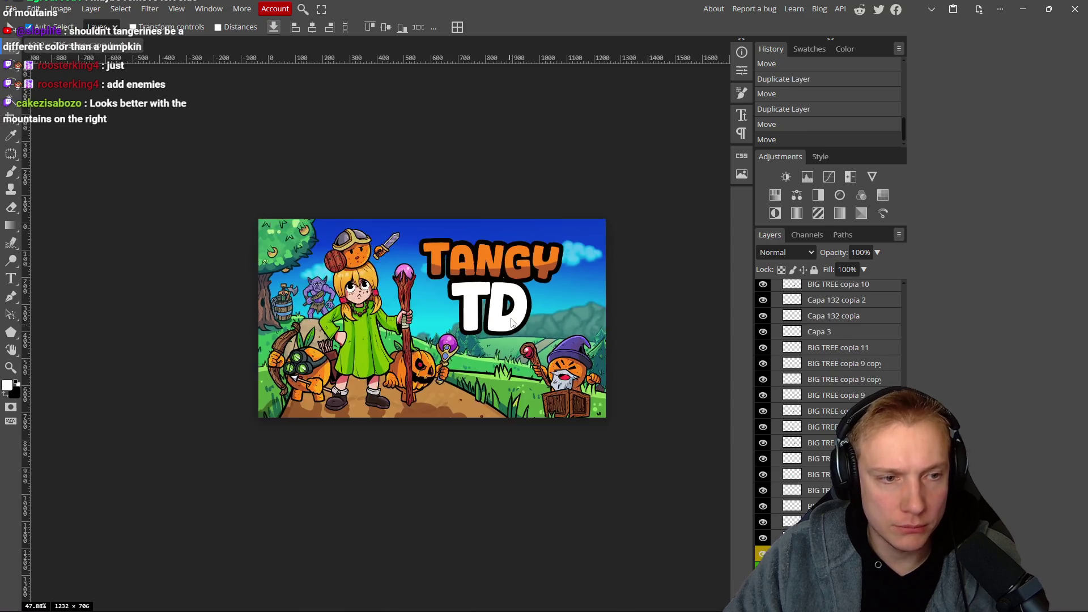
scroll(513, 296, up, 7)
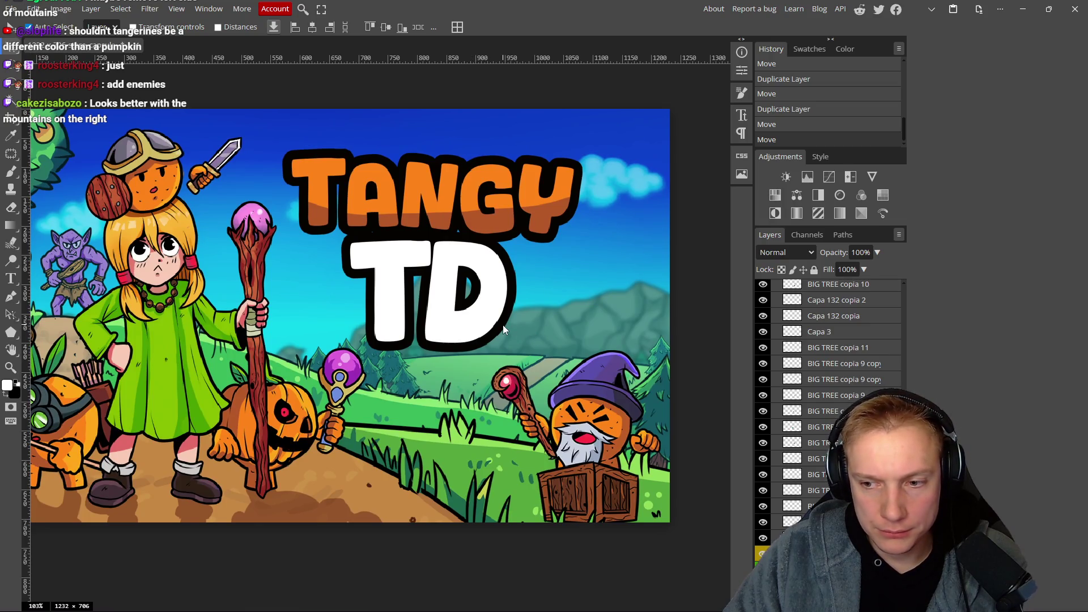
scroll(510, 329, down, 2)
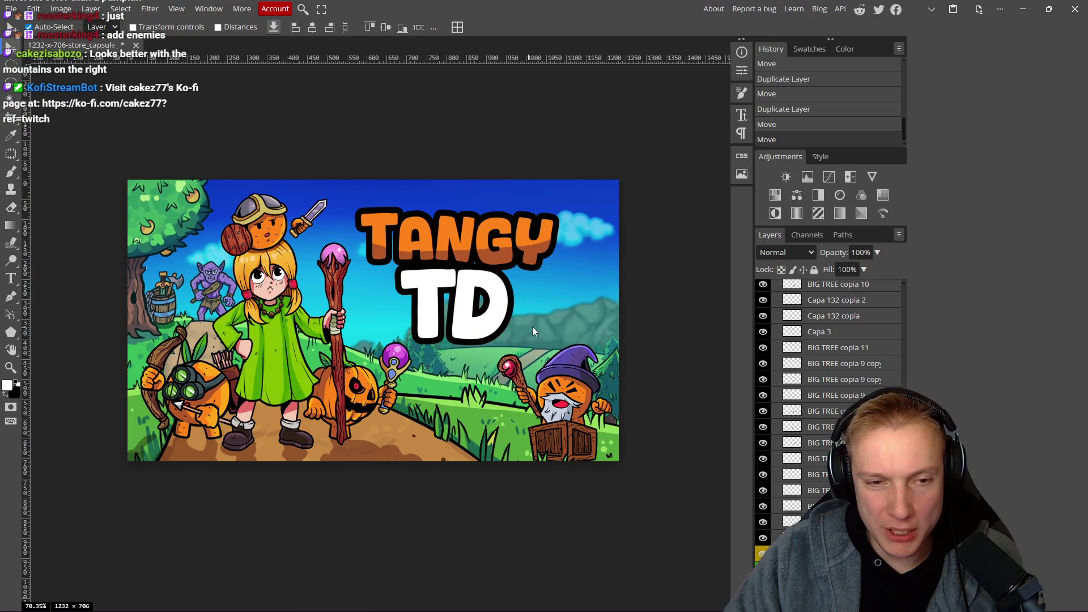
mouse_move(611, 321)
mouse_down()
mouse_move(495, 336)
mouse_move(564, 315)
mouse_move(611, 329)
mouse_move(714, 316)
mouse_move(407, 333)
mouse_move(539, 325)
mouse_move(527, 334)
mouse_up()
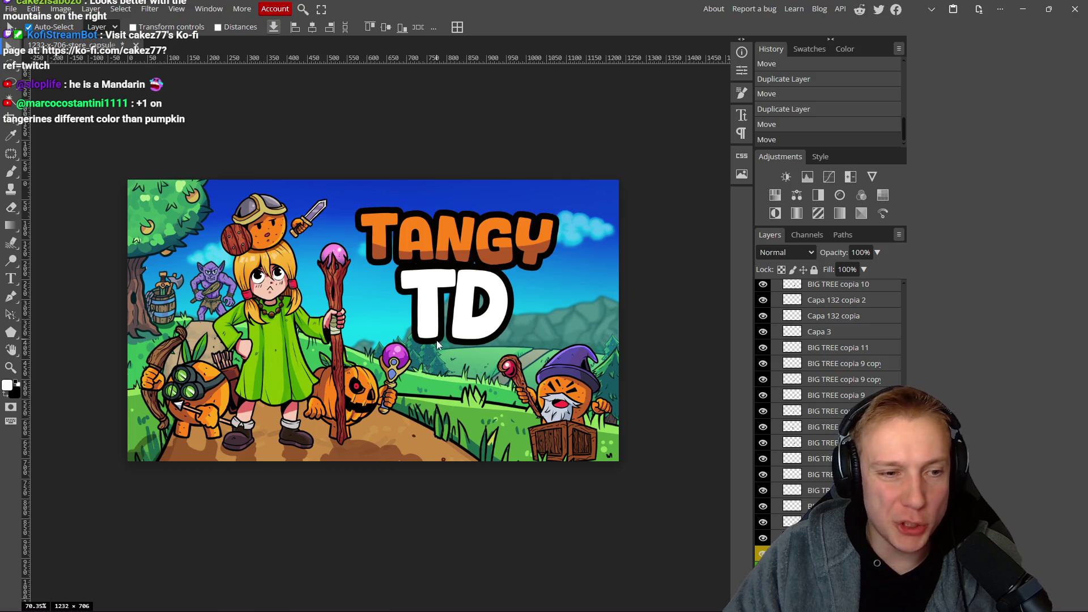
drag(561, 326, 559, 324)
scroll(828, 397, down, 2)
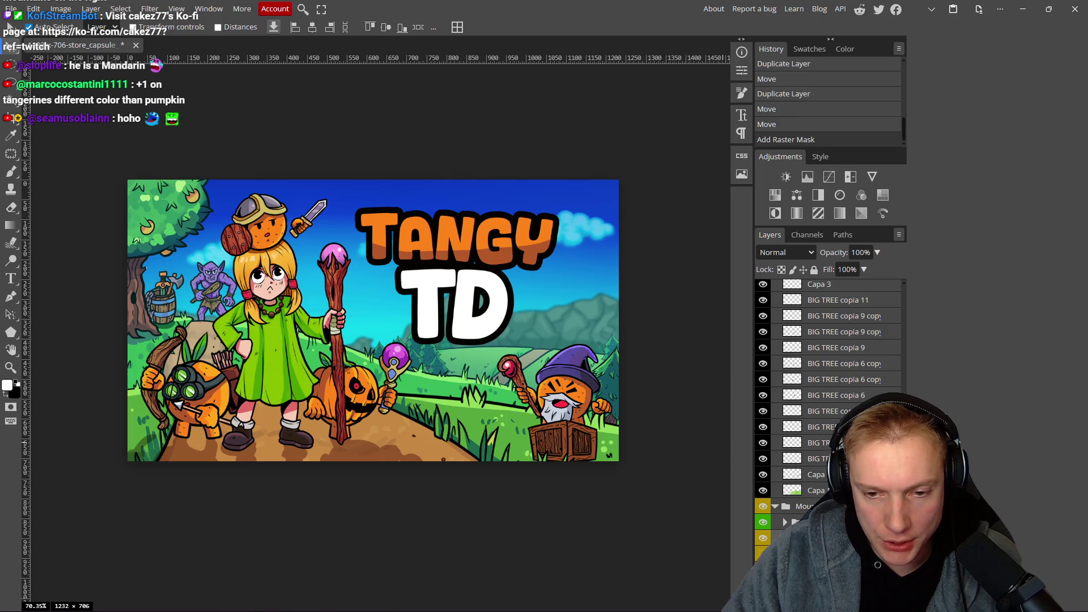
key(e)
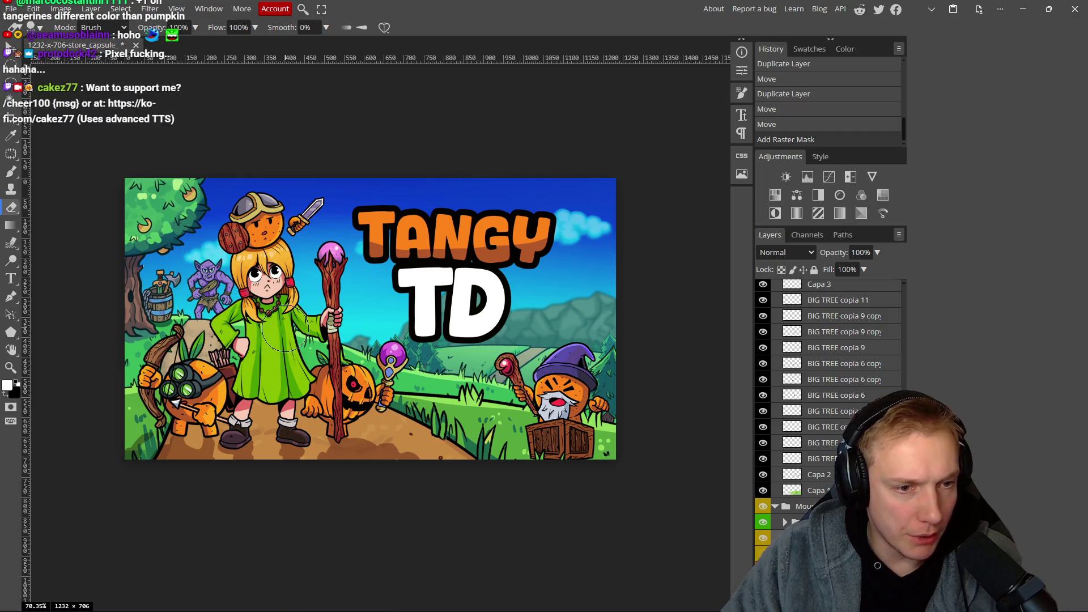
drag(170, 462, 238, 439)
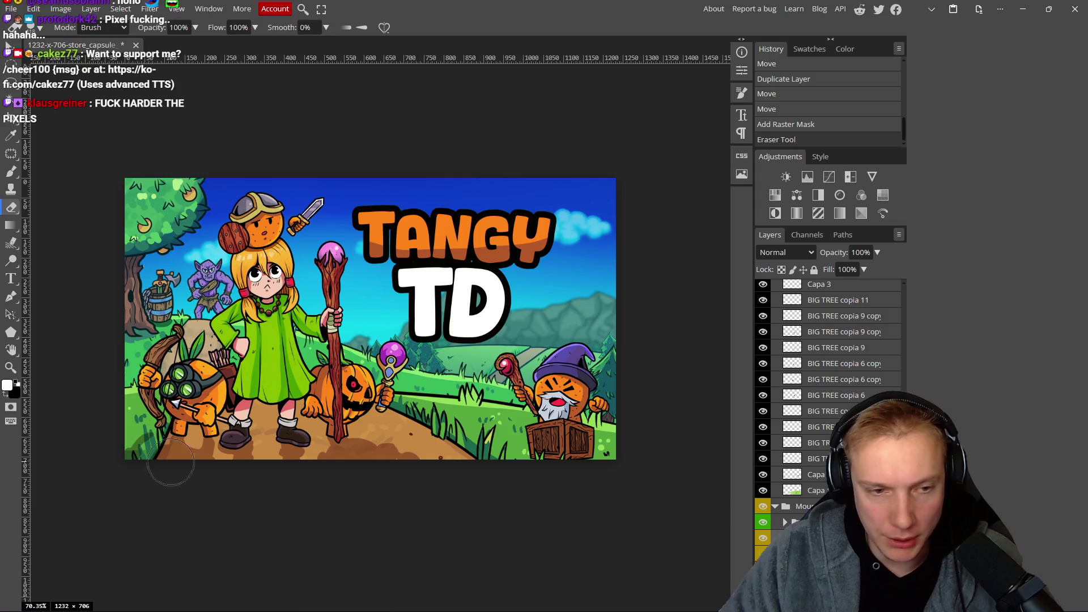
key(b)
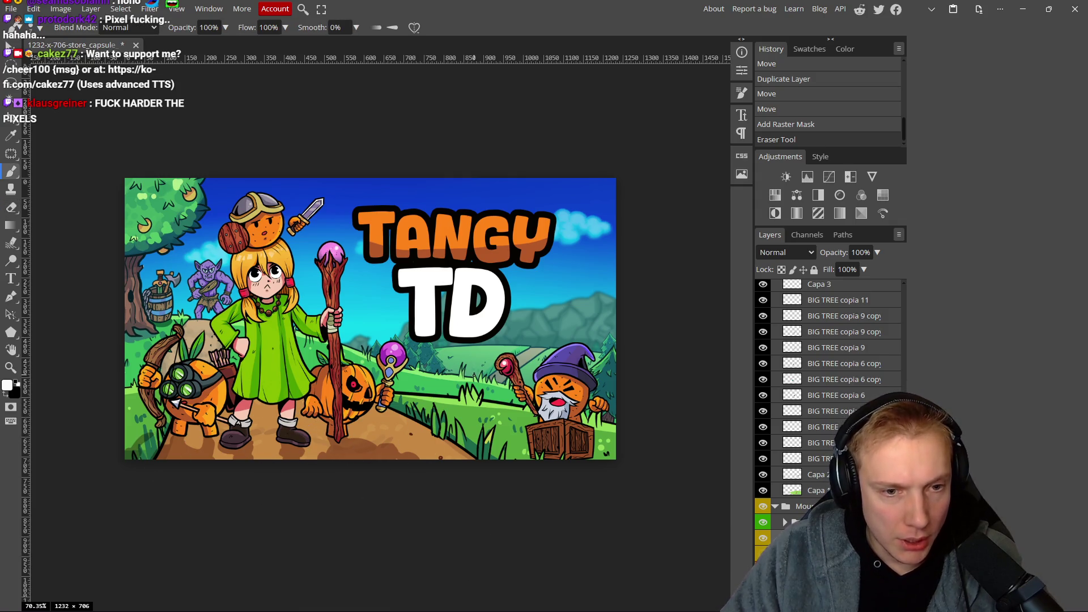
scroll(476, 357, down, 3)
scroll(480, 356, up, 5)
scroll(806, 509, up, 10)
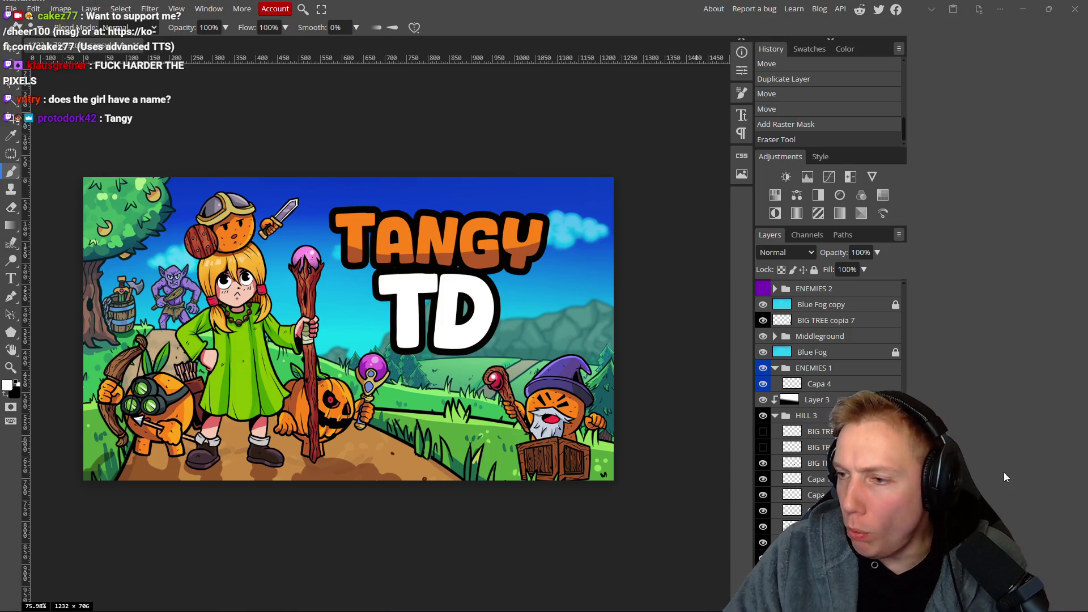
key(alt+Tab)
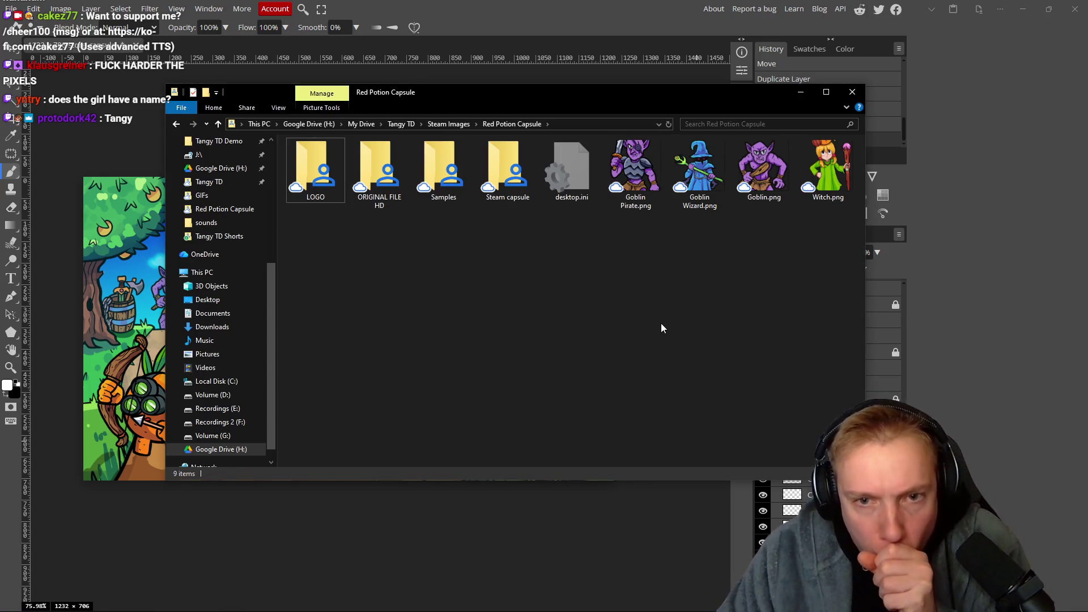
Move the Red Potion Capsule folder window aside and collapse the HILL 3 layer group.
mouse_move(630, 94)
mouse_down()
mouse_move(804, 239)
mouse_move(834, 343)
mouse_move(835, 421)
mouse_move(818, 448)
mouse_move(748, 336)
mouse_move(426, 114)
mouse_move(405, 113)
mouse_up()
scroll(828, 385, down, 5)
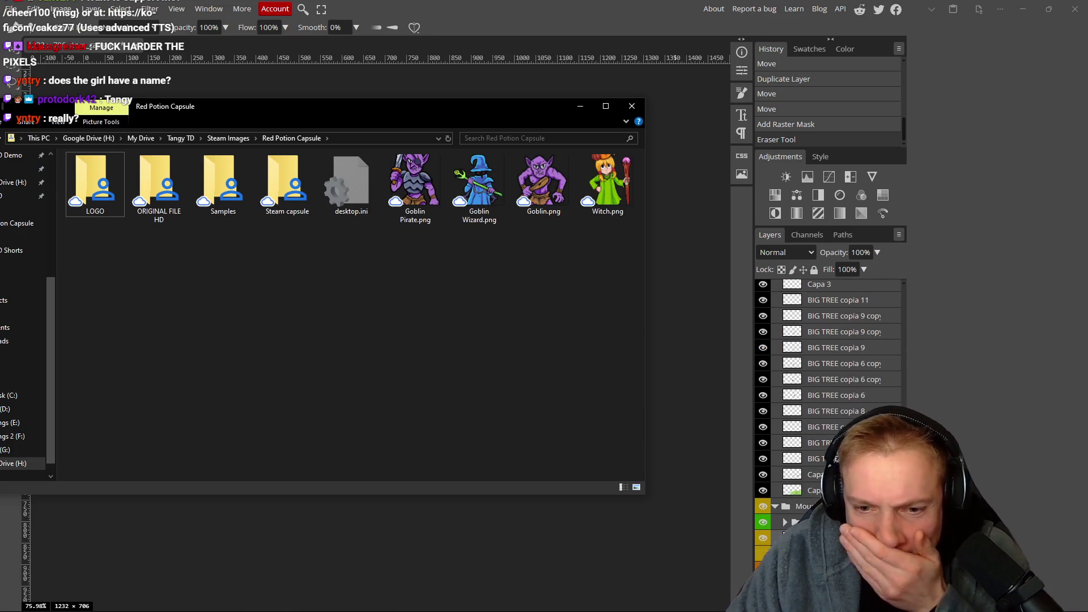
scroll(827, 385, up, 3)
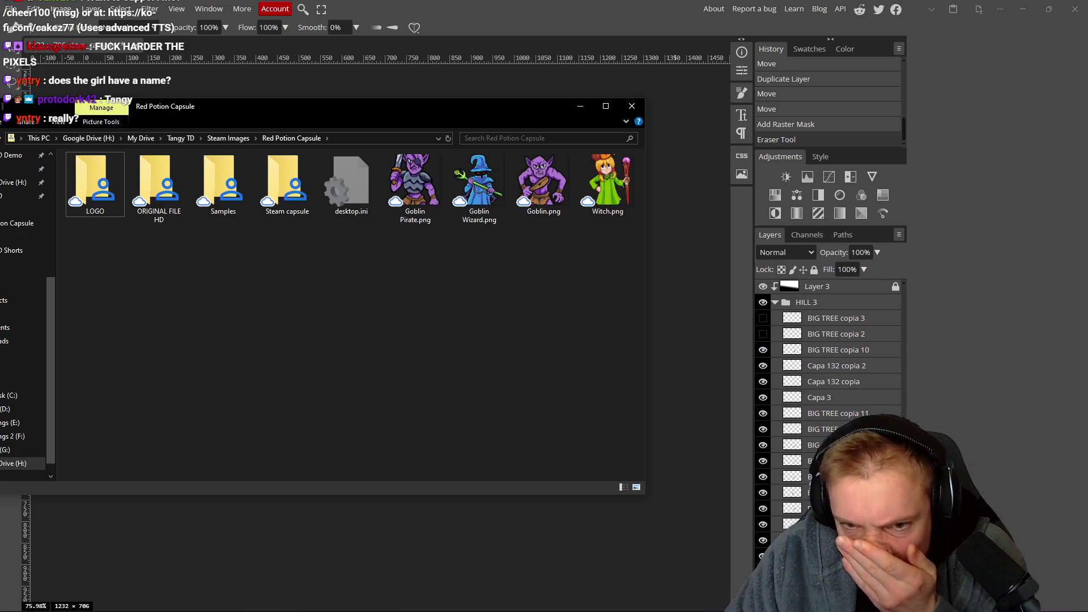
scroll(777, 363, up, 2)
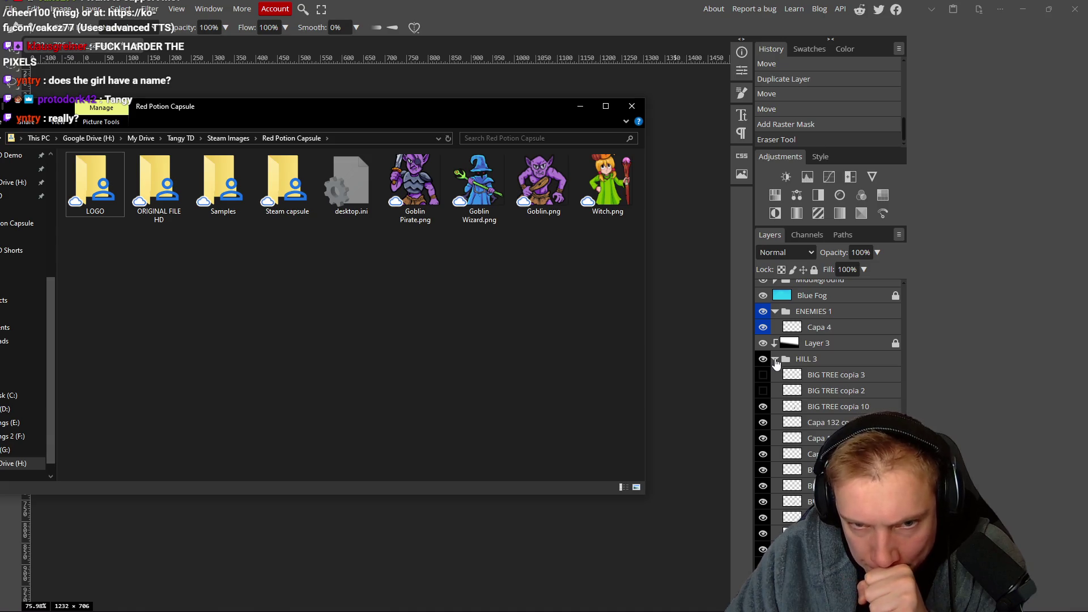
click(776, 361)
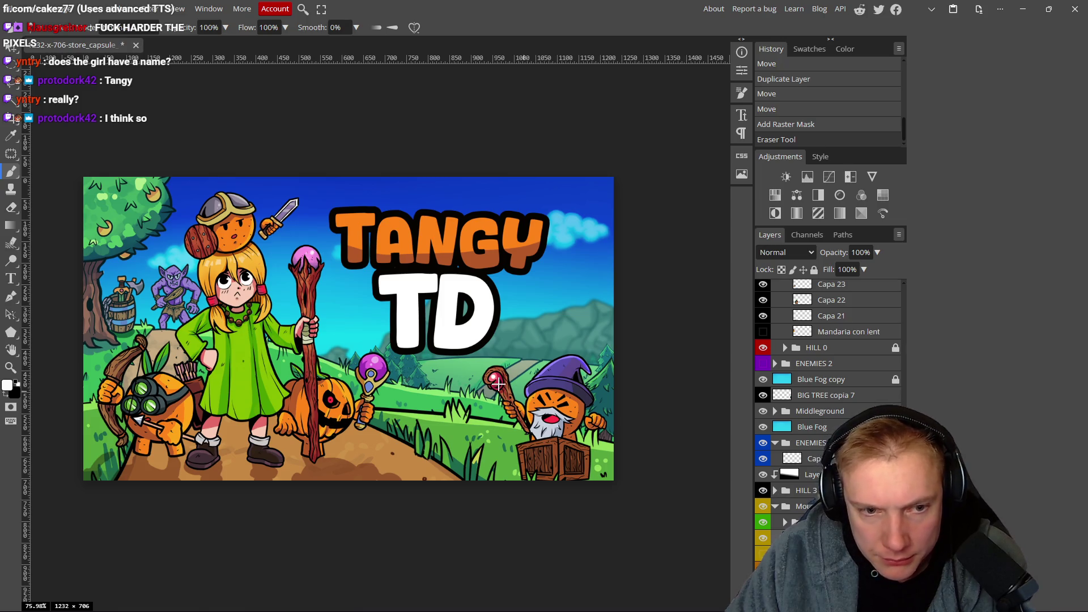
Link the HILL 3 group with the lowest hill layer.
key(v)
mouse_move(467, 373)
mouse_down()
mouse_move(496, 342)
mouse_move(505, 285)
mouse_move(460, 337)
mouse_up()
key(ctrl+z)
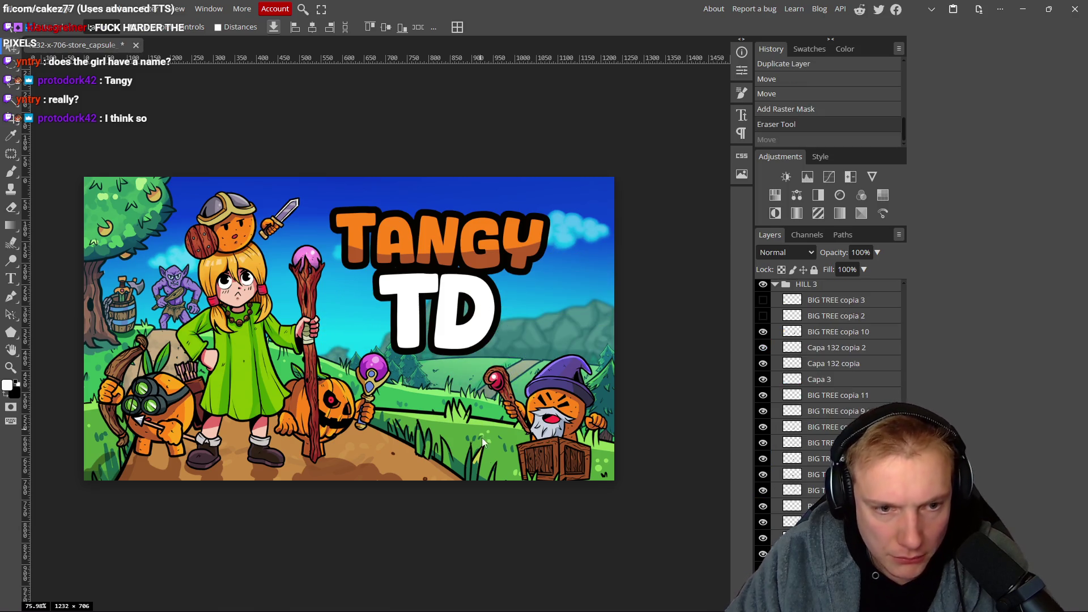
scroll(828, 425, down, 2)
scroll(827, 425, up, 3)
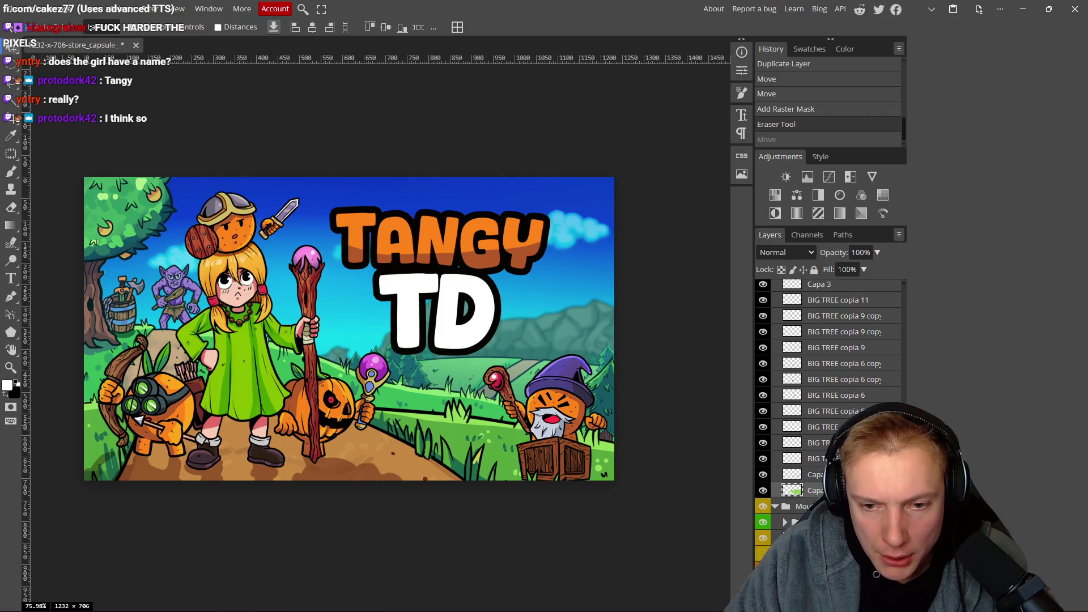
scroll(796, 356, up, 2)
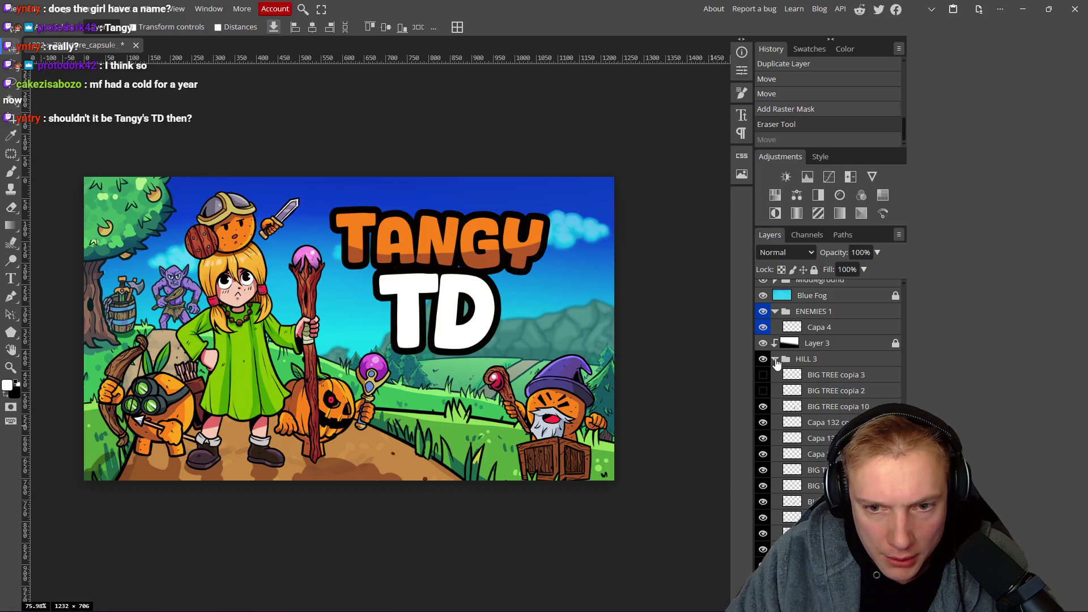
click(776, 359)
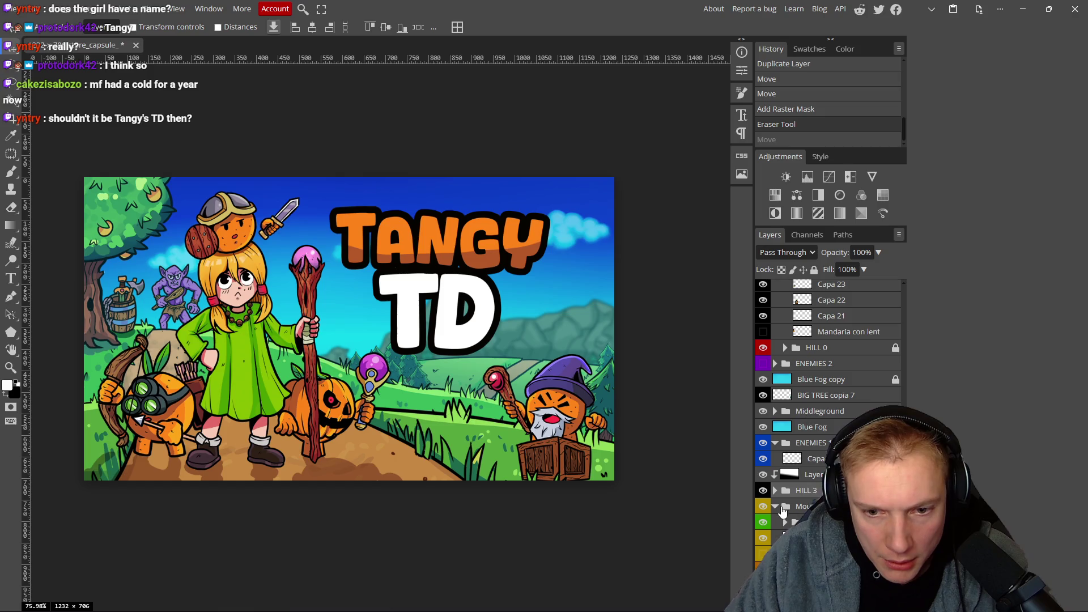
scroll(829, 396, down, 5)
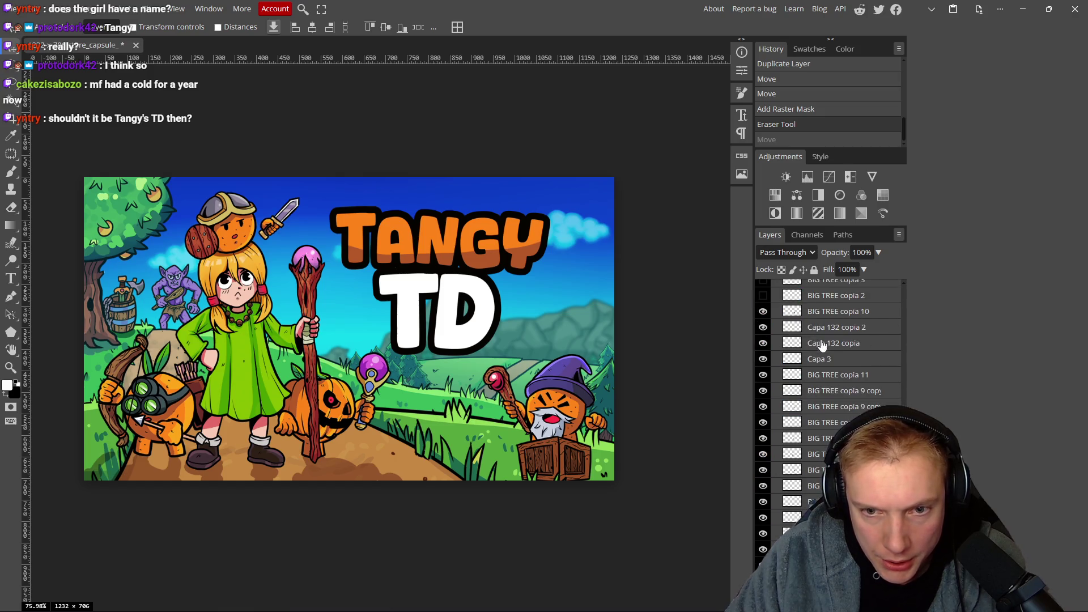
scroll(831, 395, down, 3)
click(805, 491)
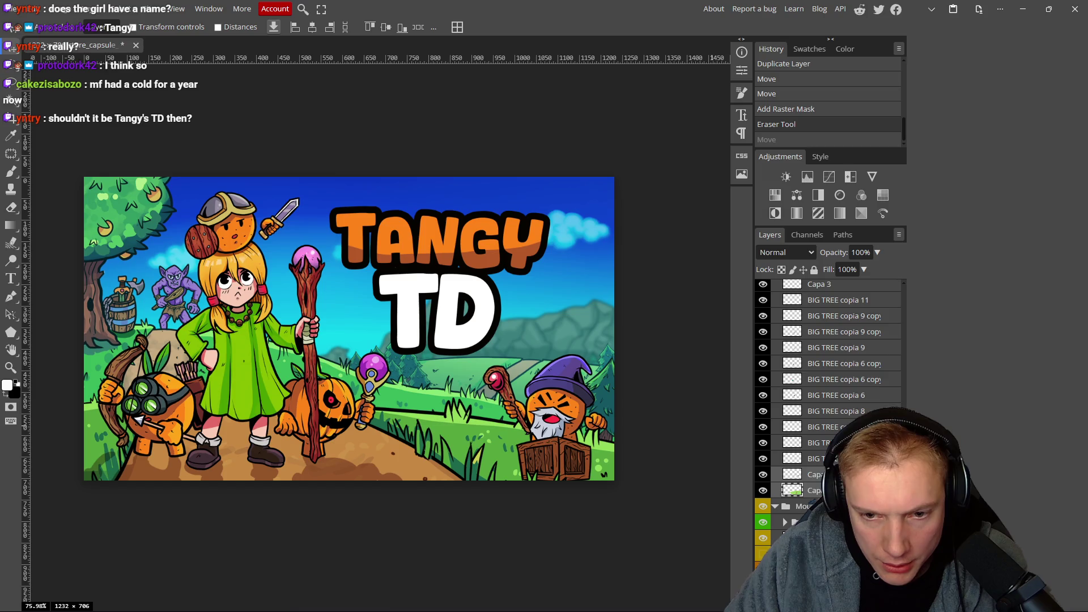
click(764, 604)
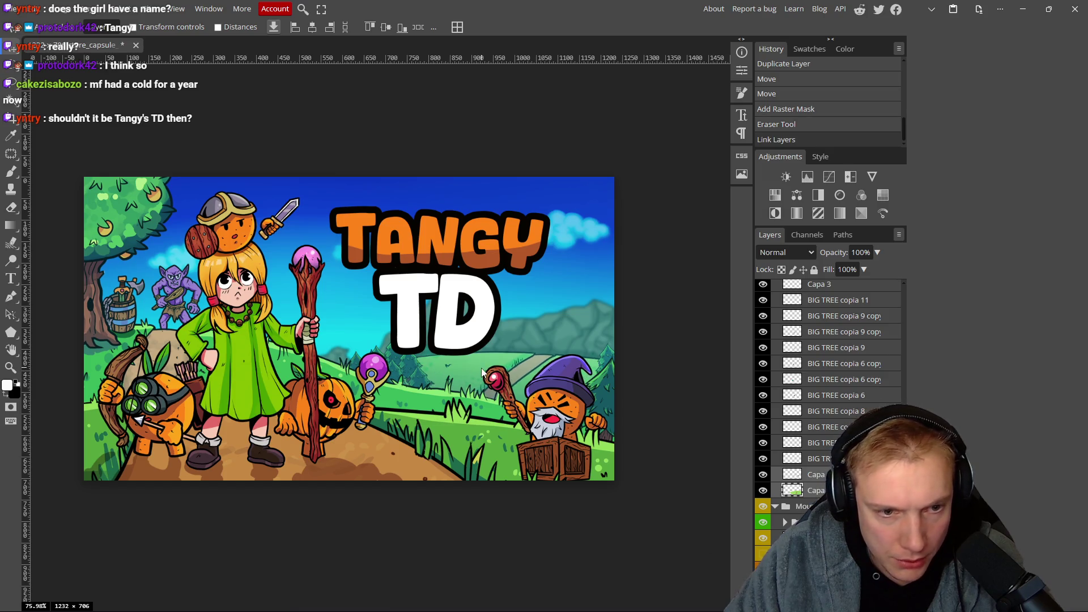
Raise the linked green hills and dirt path about 55 px over the mountains.
mouse_move(485, 346)
mouse_down()
mouse_move(484, 316)
mouse_move(460, 371)
mouse_move(468, 380)
mouse_up()
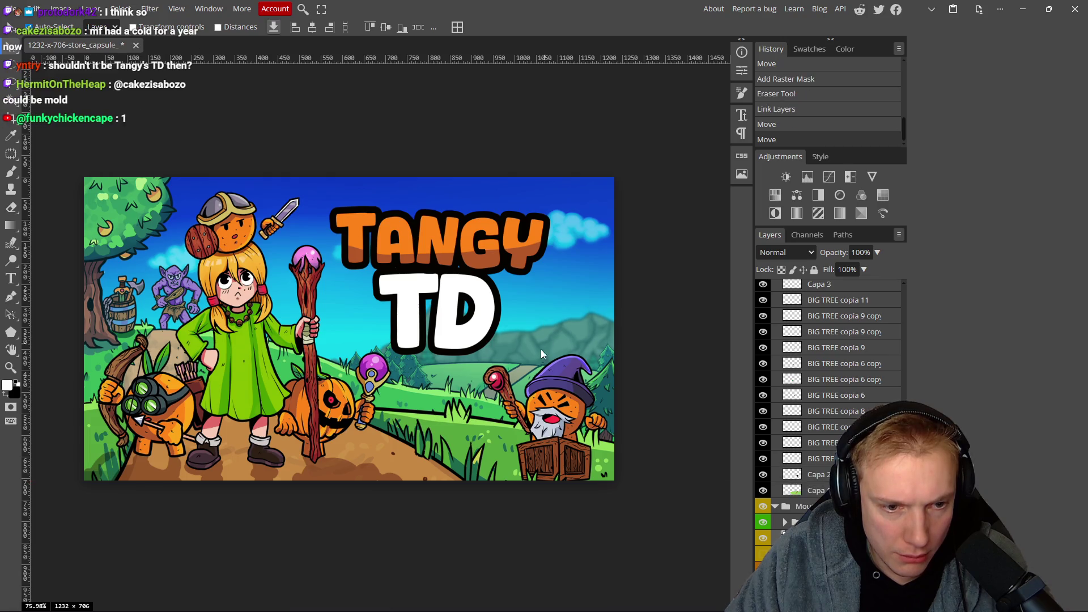
scroll(544, 343, down, 3)
scroll(576, 375, down, 4)
scroll(574, 368, up, 7)
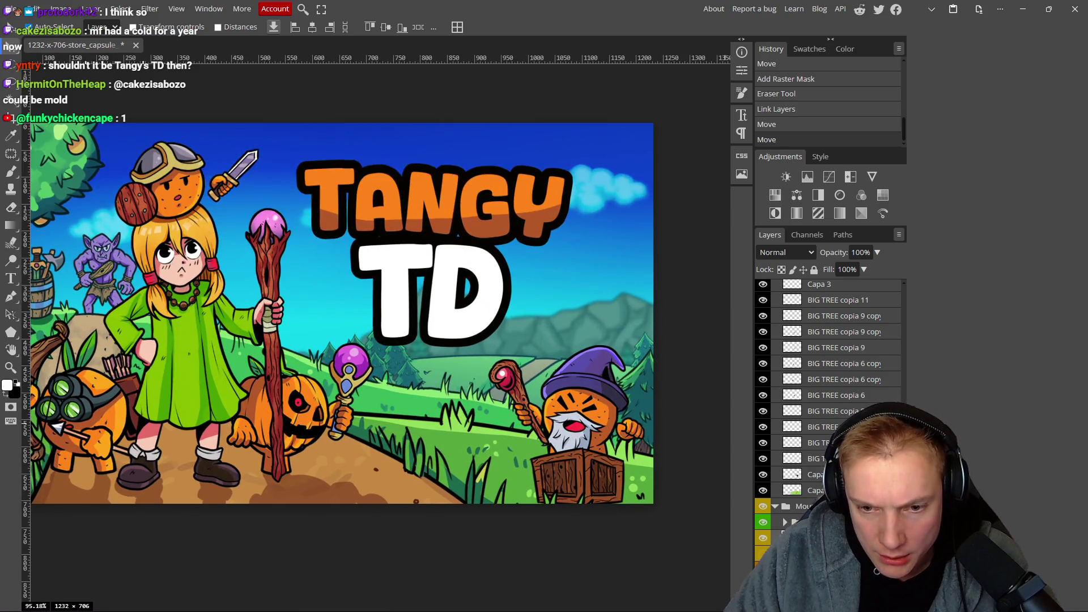
Reroll the build offers four times and upgrade the orange tower into a pumpkin tower.
click(475, 370)
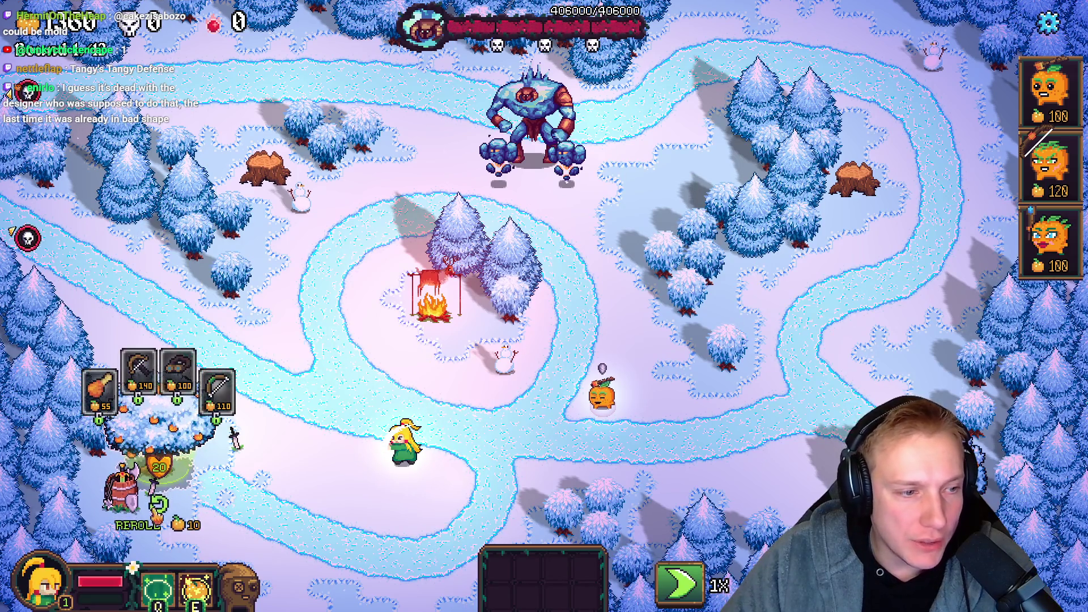
click(159, 515)
click(160, 514)
click(162, 514)
click(162, 513)
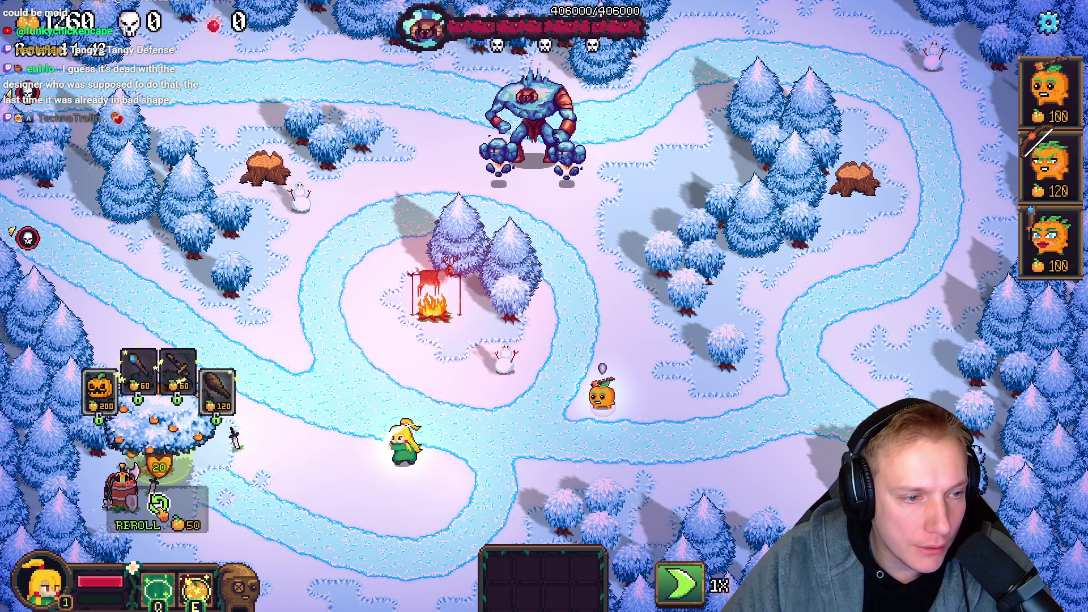
drag(99, 388, 602, 397)
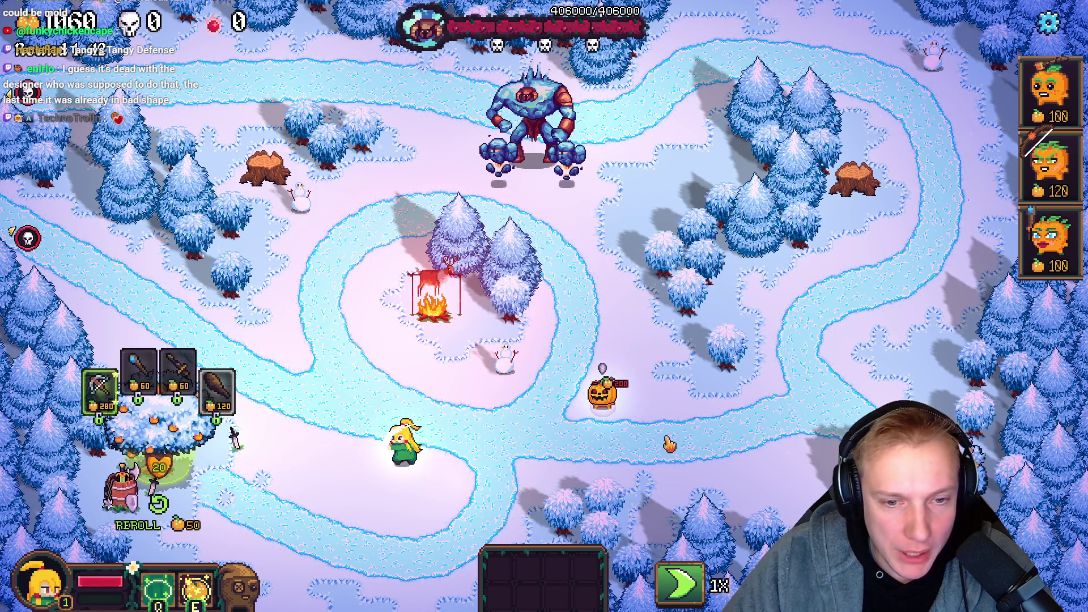
Walk the hero right and back left, then start a new Firefox tab.
click(457, 468)
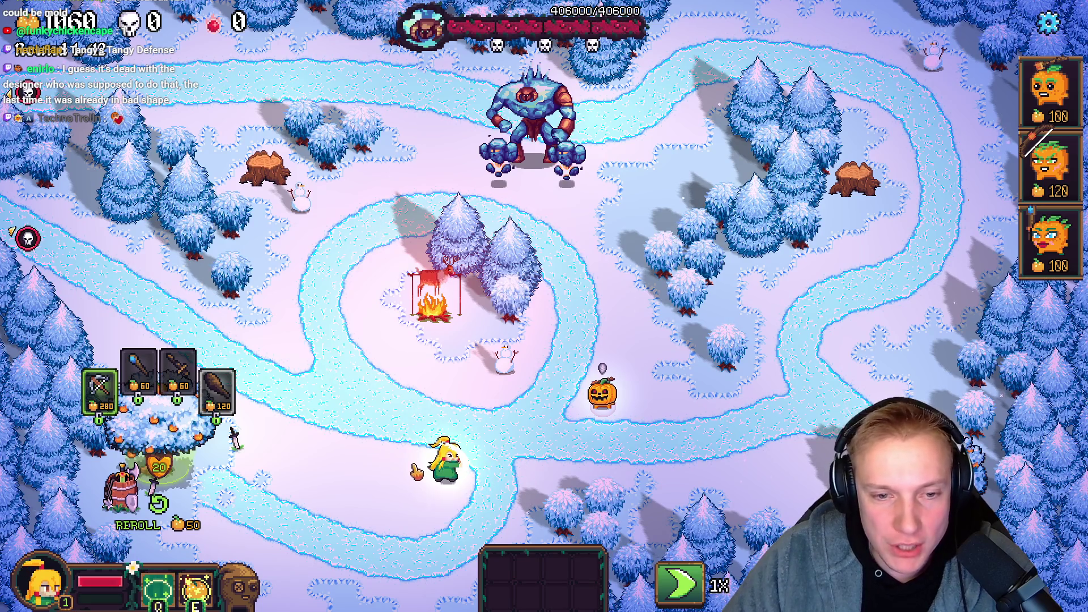
click(416, 472)
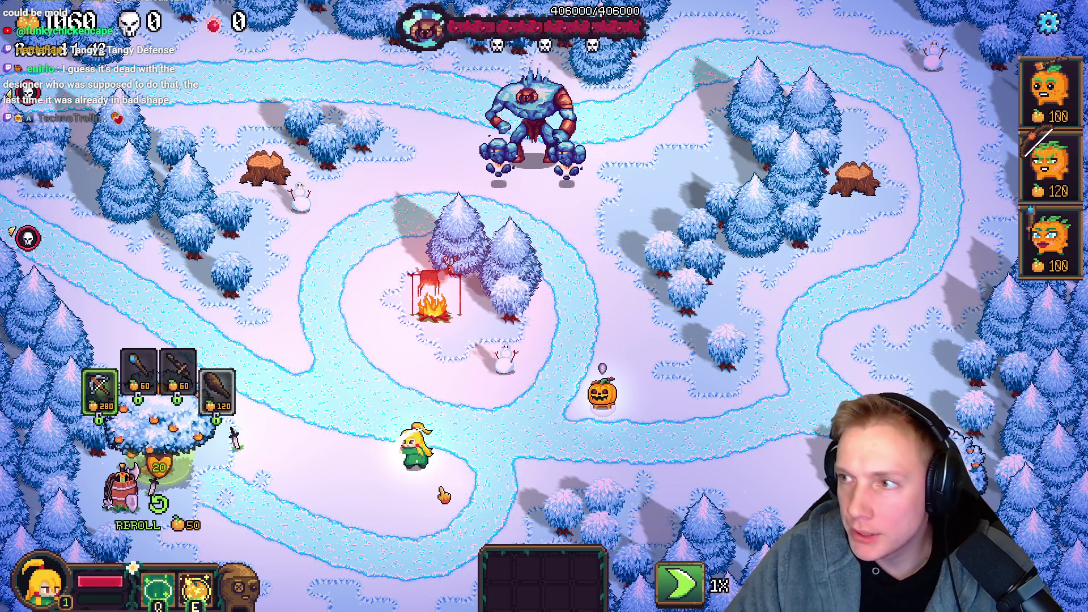
key(alt+Tab)
key(ctrl+t)
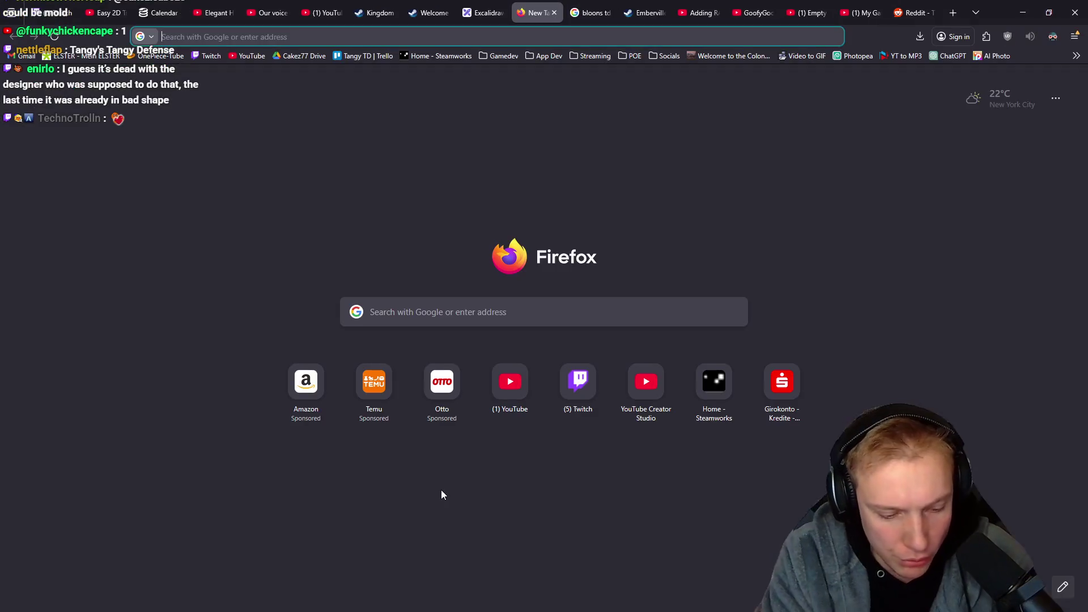
Search Google for 'pumpkin' and 'orange', showing image results for orange.
text(pumpkin)
key(Return)
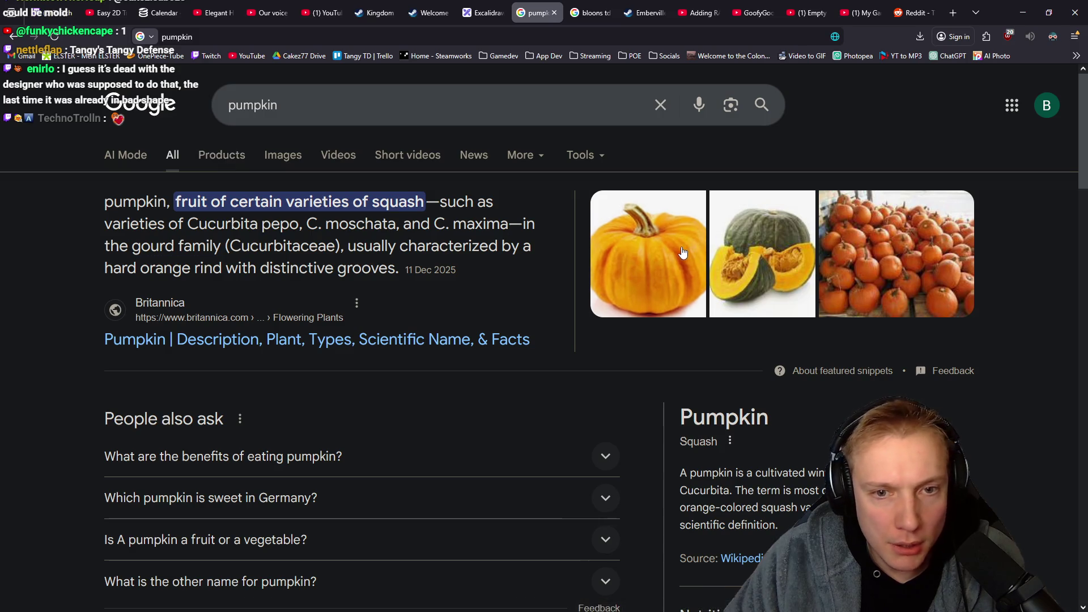
key(ctrl+t)
text(orange)
key(Return)
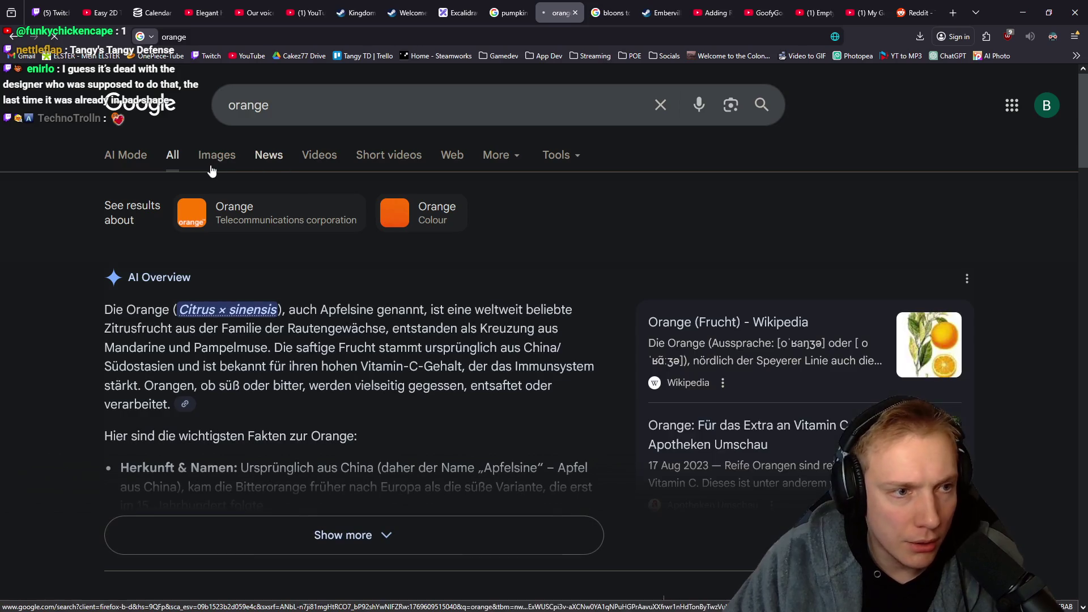
click(212, 167)
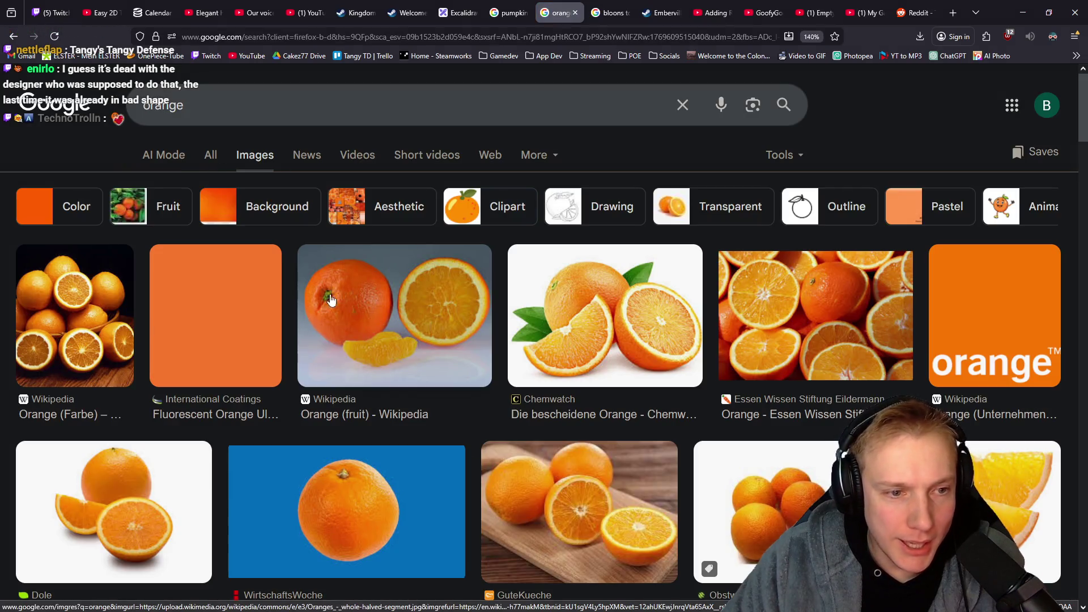
Compare the pumpkin and orange results, close both tabs, and return to Photopea.
click(508, 13)
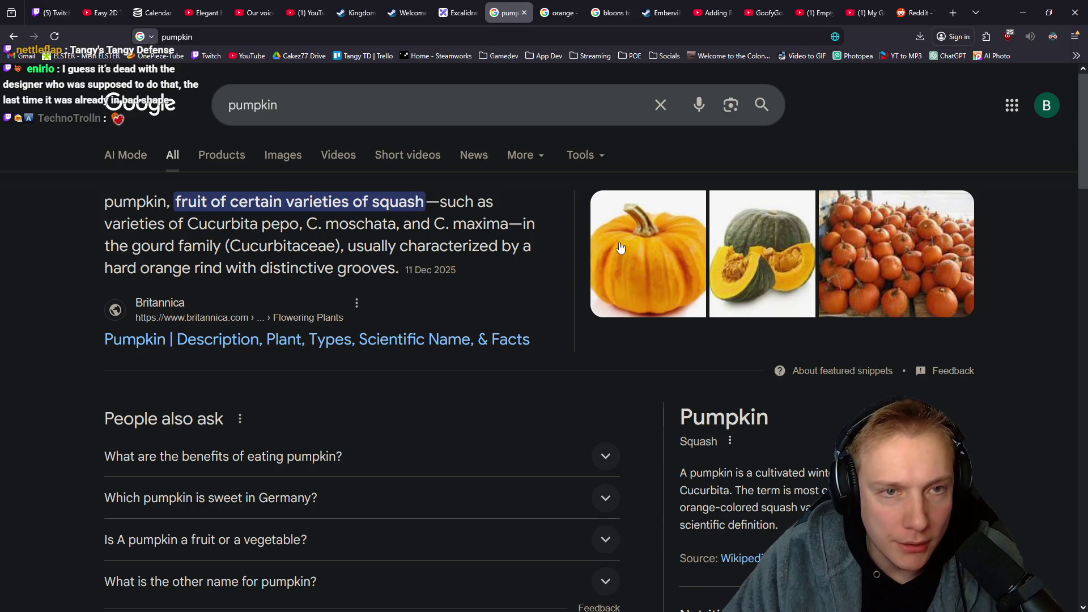
click(567, 9)
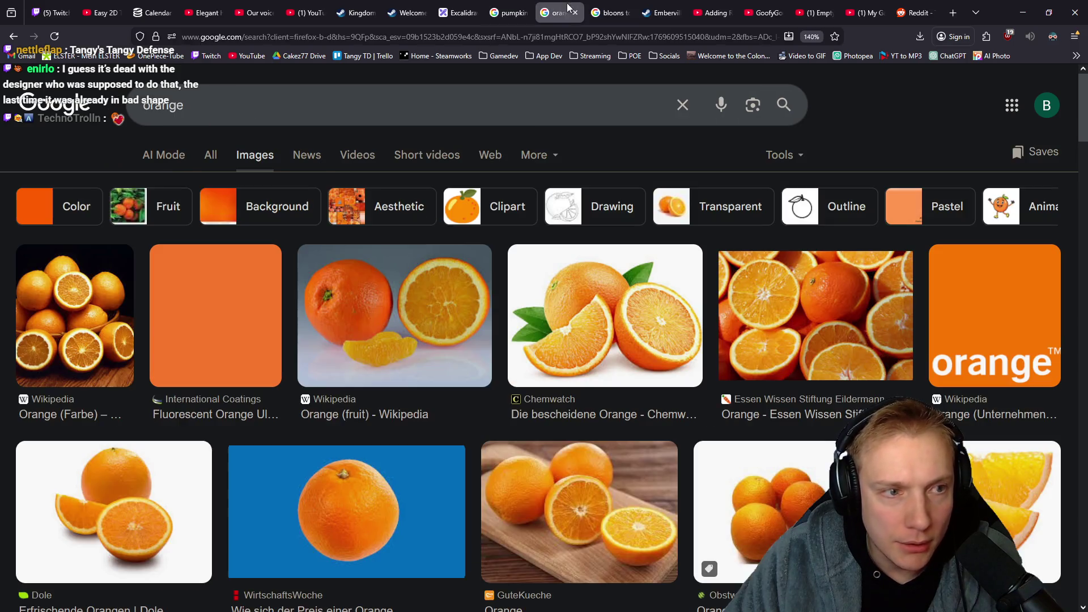
click(522, 12)
click(522, 12)
key(alt+Tab)
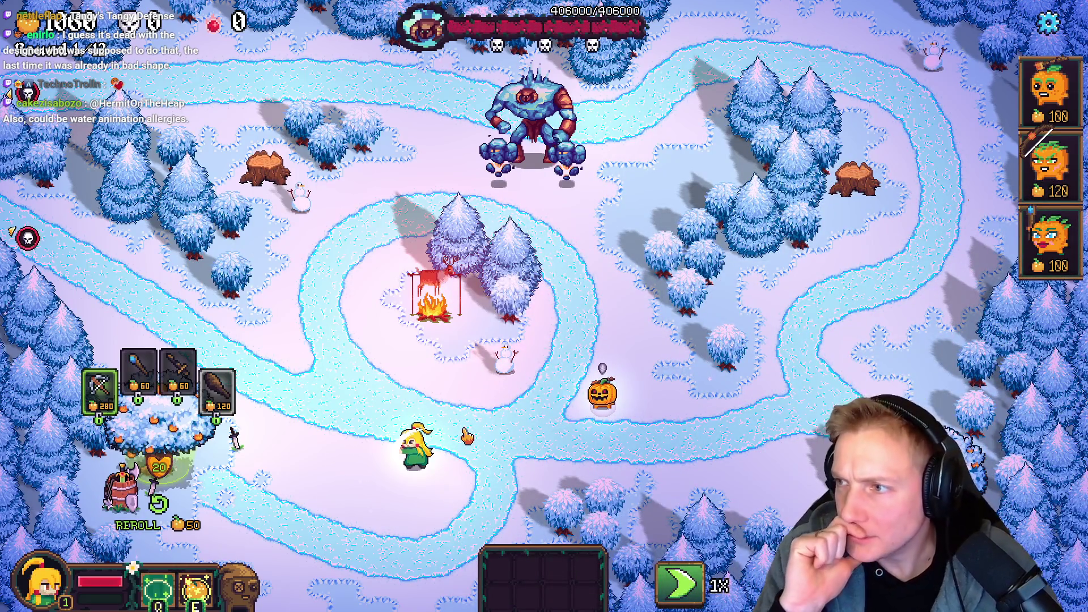
key(alt+Tab)
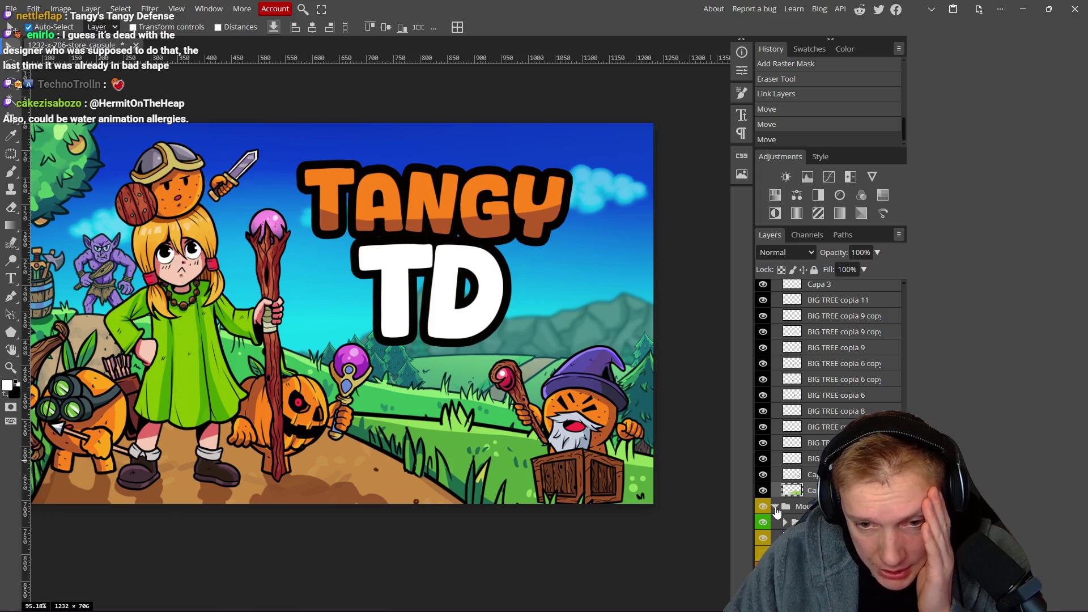
Lock the selected layer group, select another layer, and collapse the HILL 3 folder.
scroll(777, 512, up, 1)
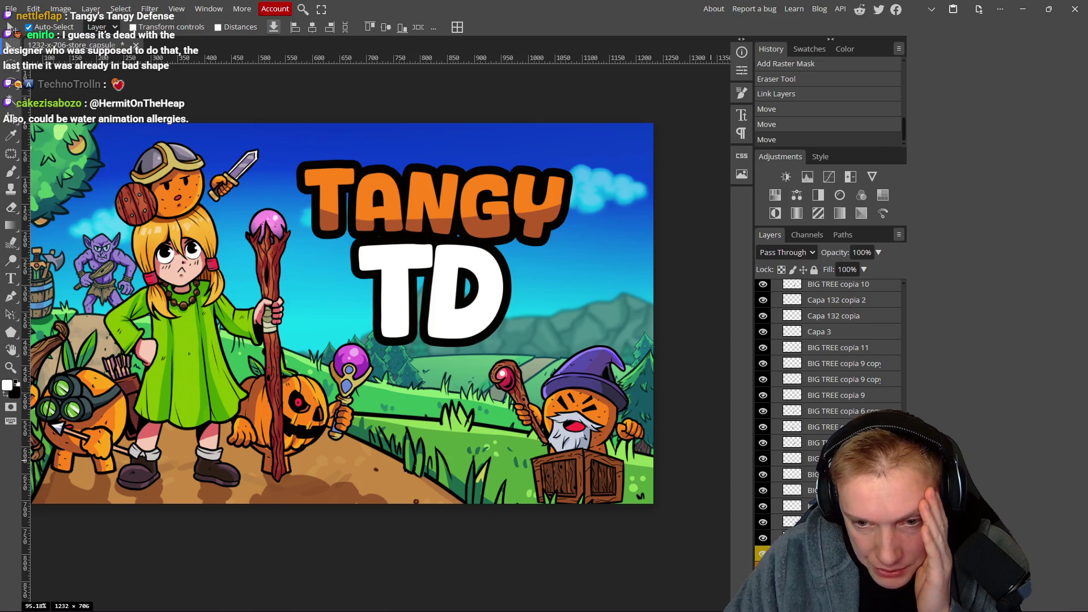
click(815, 270)
click(552, 333)
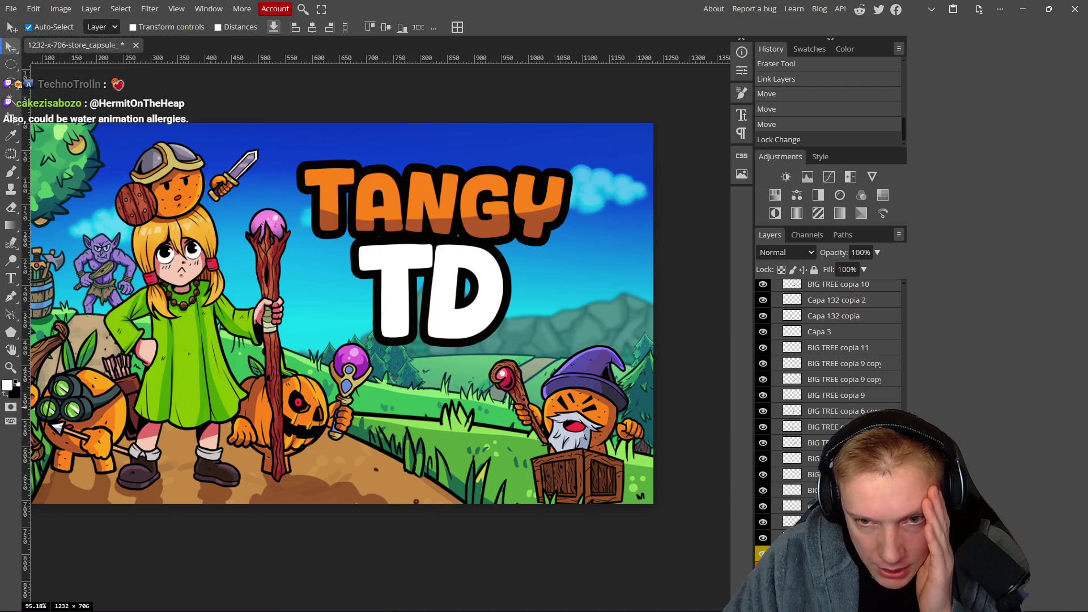
scroll(777, 411, up, 3)
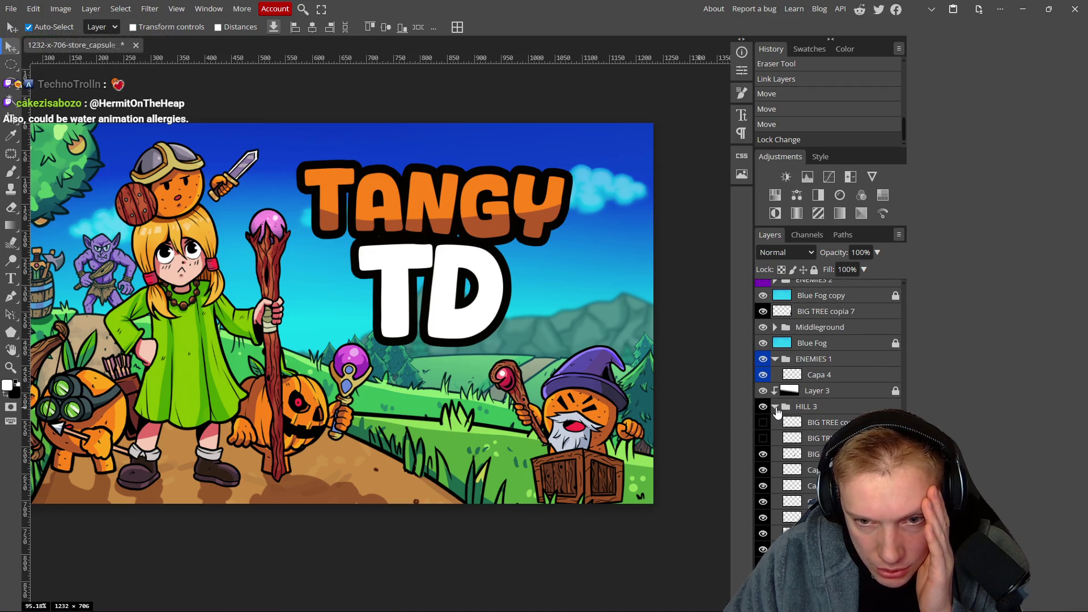
click(775, 407)
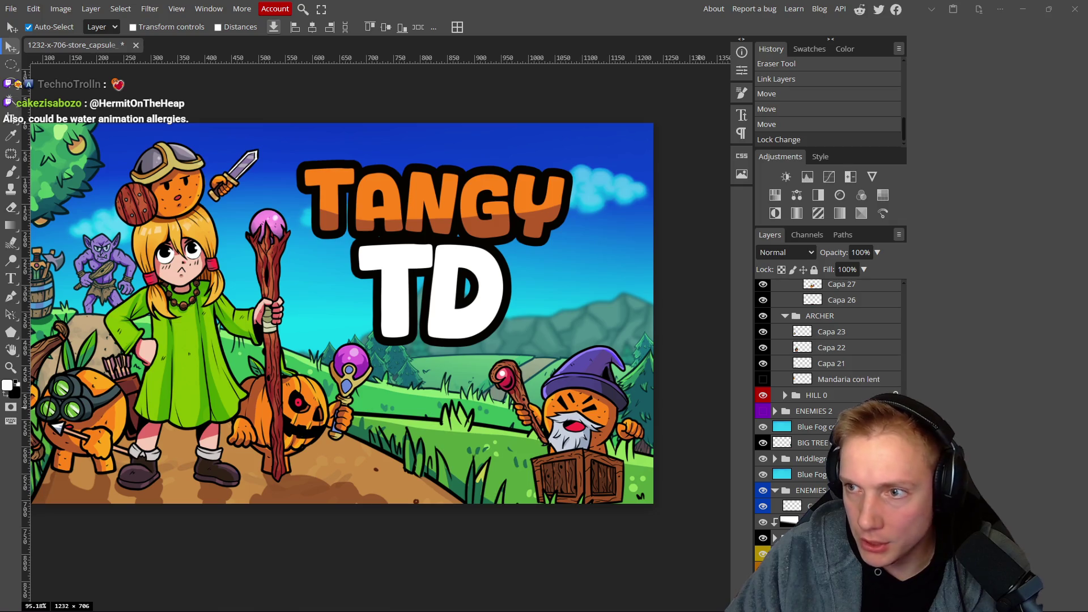
click(822, 488)
Rename the ENEMIES group and nest the chosen layers in a new named group.
double_click(816, 491)
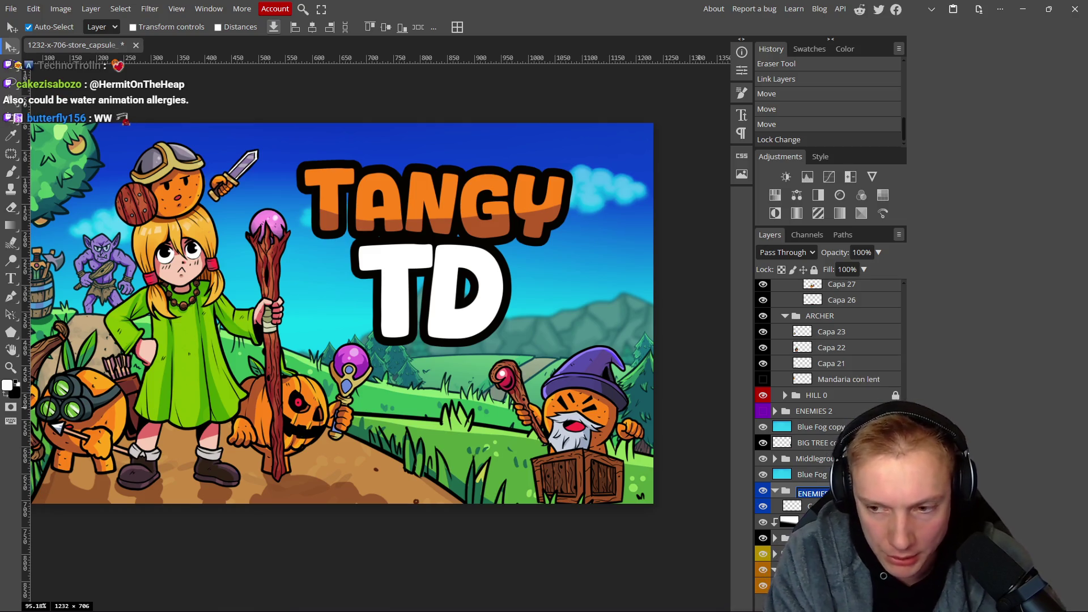
key(Return)
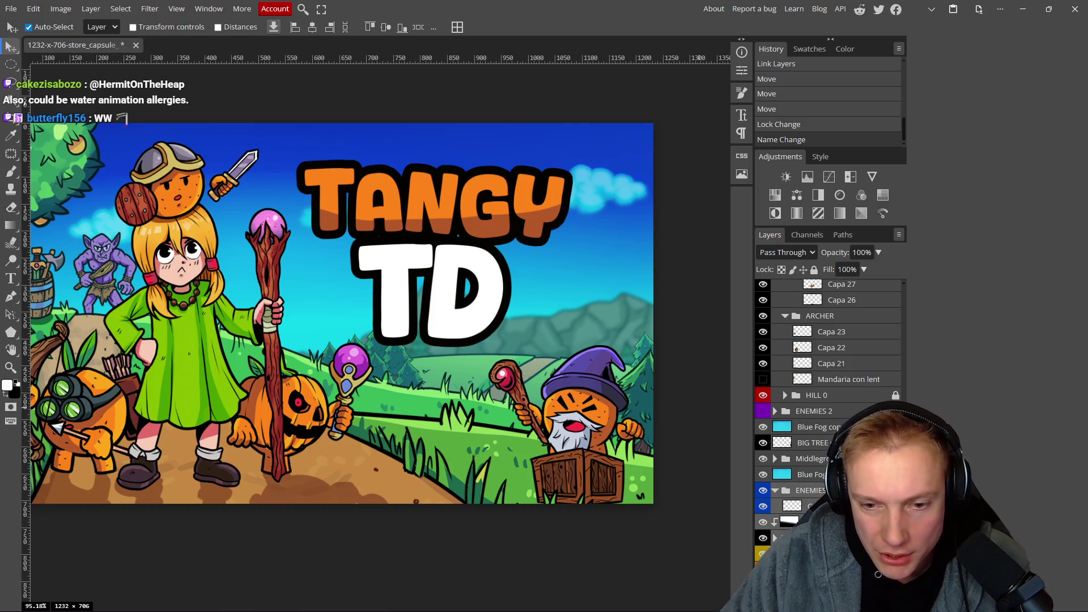
key(ctrl+g)
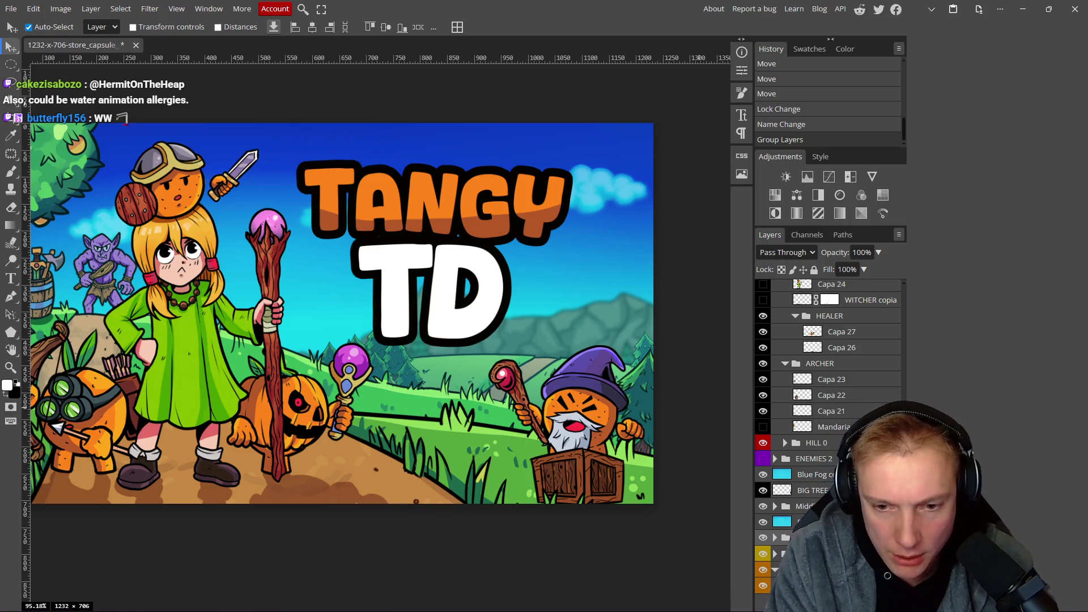
key(Return)
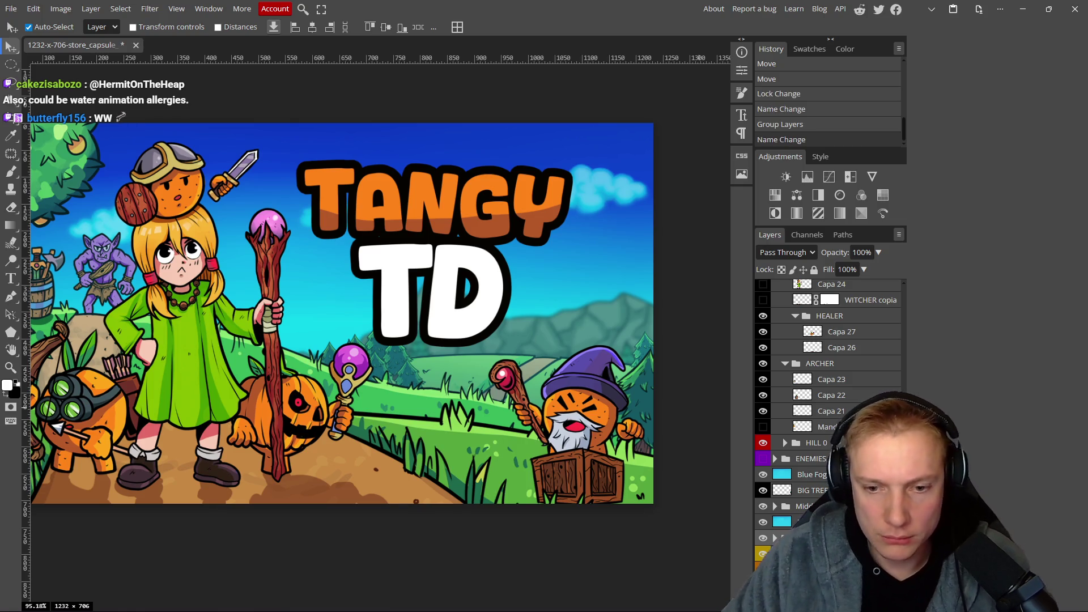
Place Goblin.png onto the capsule canvas and commit its size and placement.
scroll(823, 492, down, 2)
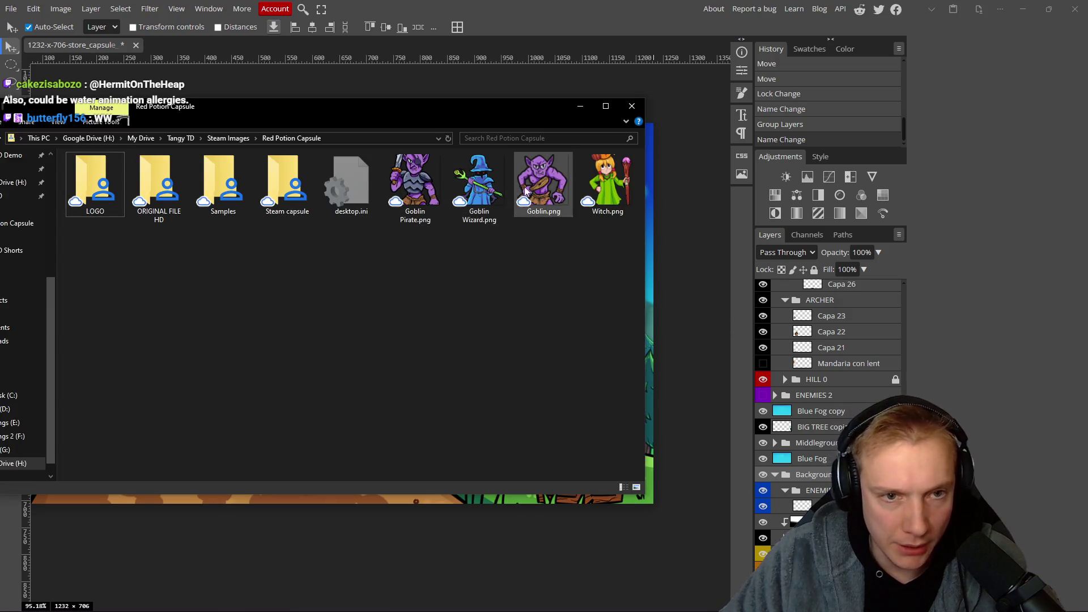
drag(816, 470, 386, 463)
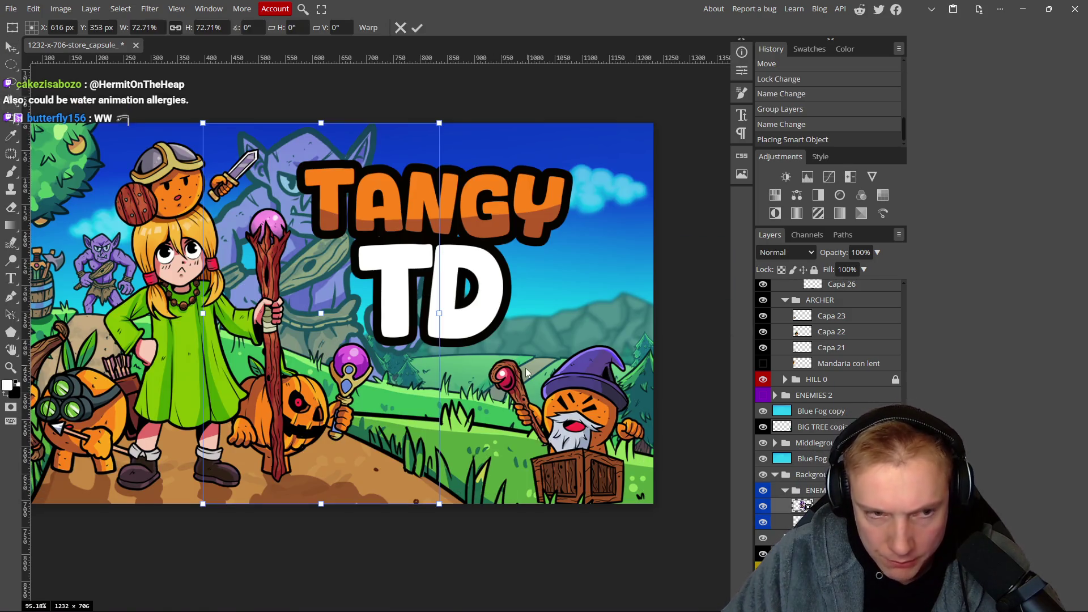
key(alt+Tab)
key(alt+Tab)
mouse_move(340, 297)
mouse_down()
mouse_move(567, 294)
mouse_move(448, 269)
mouse_move(347, 279)
mouse_up()
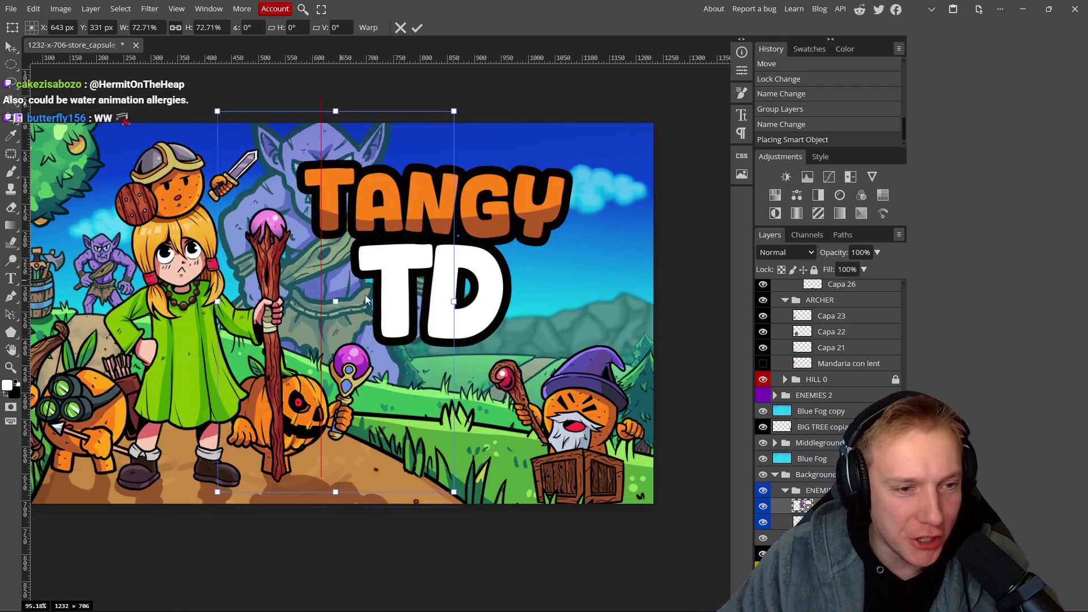
scroll(327, 328, down, 2)
scroll(327, 328, up, 1)
mouse_move(329, 326)
mouse_down()
mouse_move(409, 316)
mouse_move(391, 308)
mouse_move(609, 331)
mouse_up()
drag(587, 423, 410, 417)
key(Return)
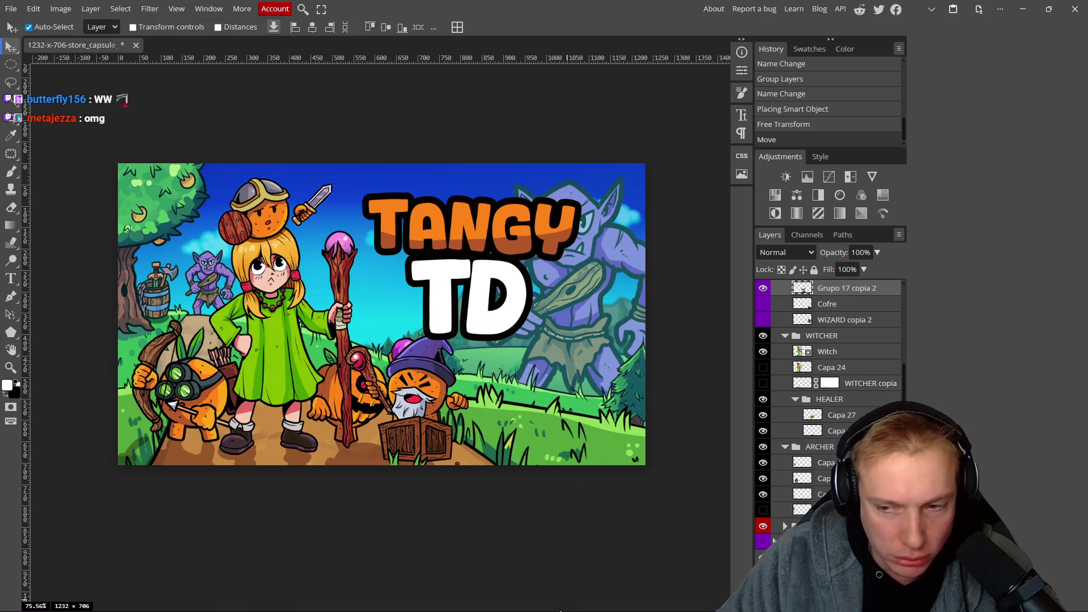
Move the purple goblin right of the TD title and send it behind the mountains.
key(ctrl+z)
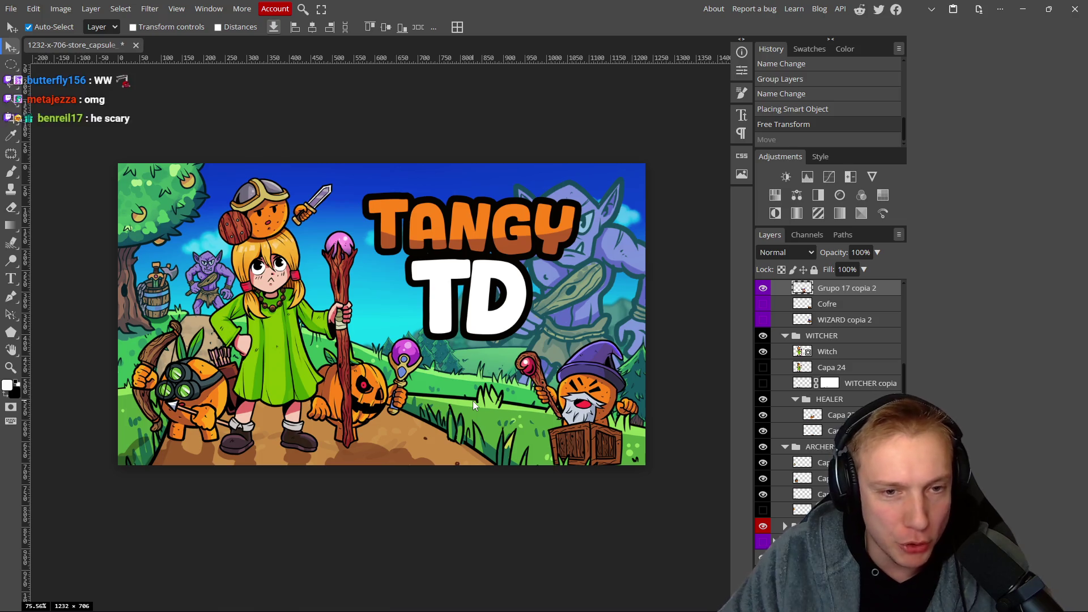
mouse_move(472, 400)
mouse_down()
mouse_move(492, 289)
mouse_move(364, 267)
mouse_move(387, 279)
mouse_up()
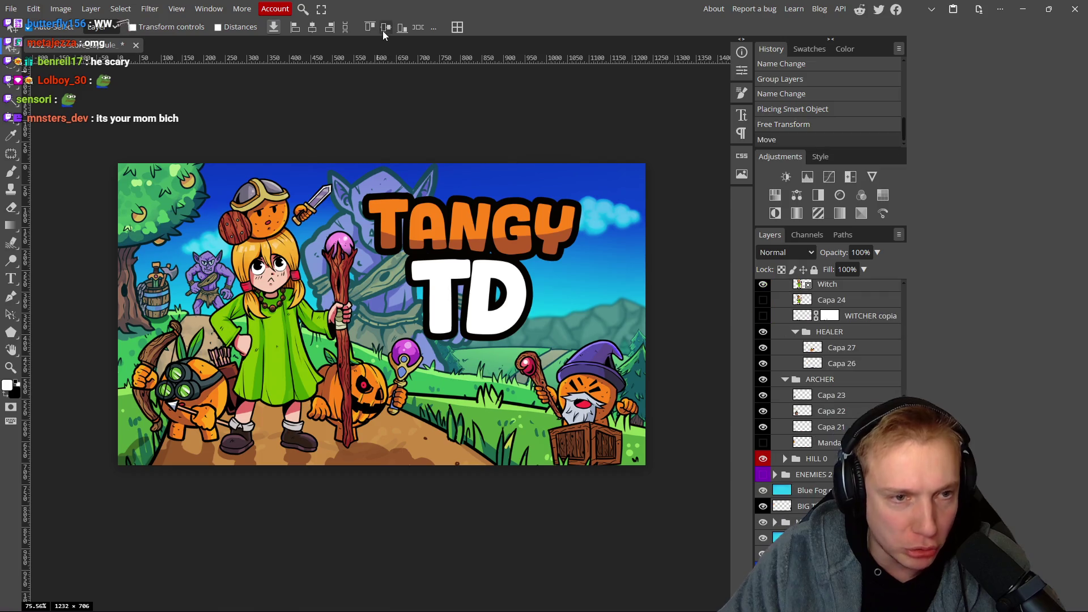
drag(363, 400, 509, 403)
key(ctrl+z)
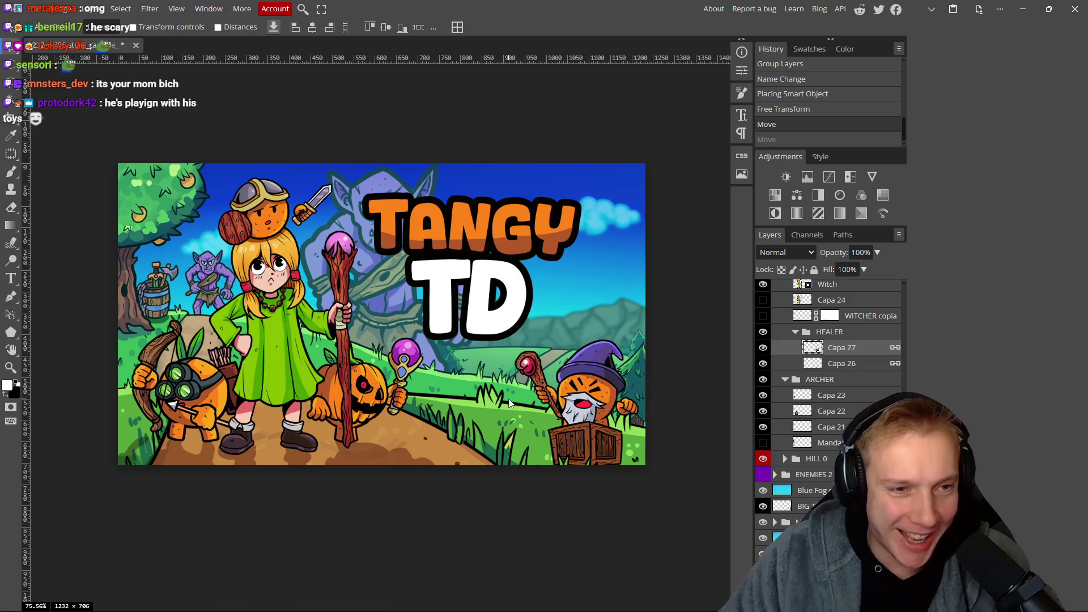
mouse_move(389, 256)
mouse_down()
mouse_move(558, 256)
mouse_move(510, 267)
mouse_move(545, 272)
mouse_move(570, 309)
mouse_move(579, 284)
mouse_move(587, 297)
mouse_up()
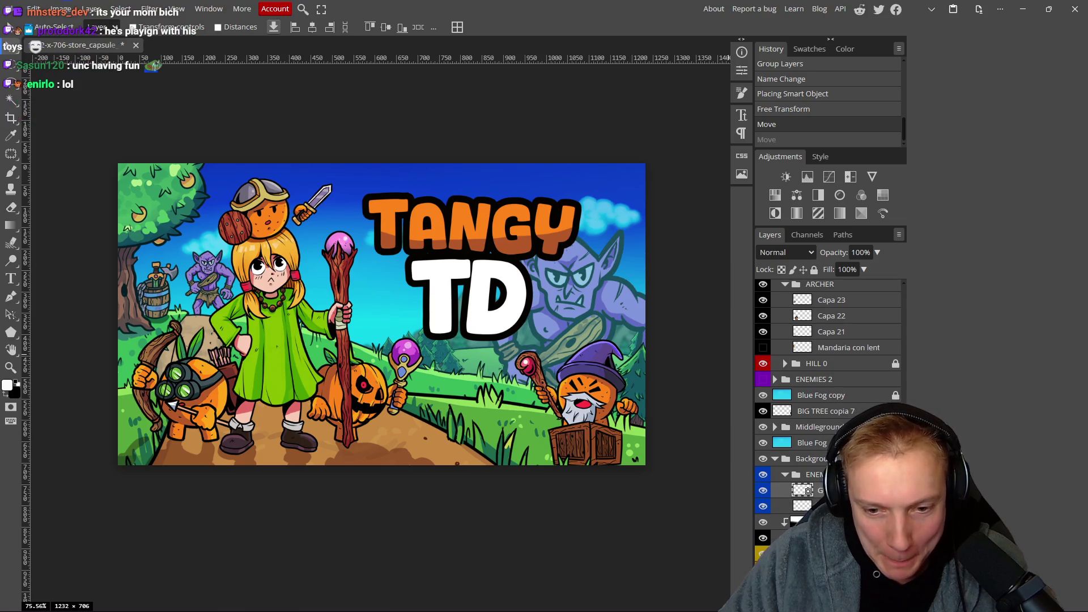
key(ctrl+bracketleft)
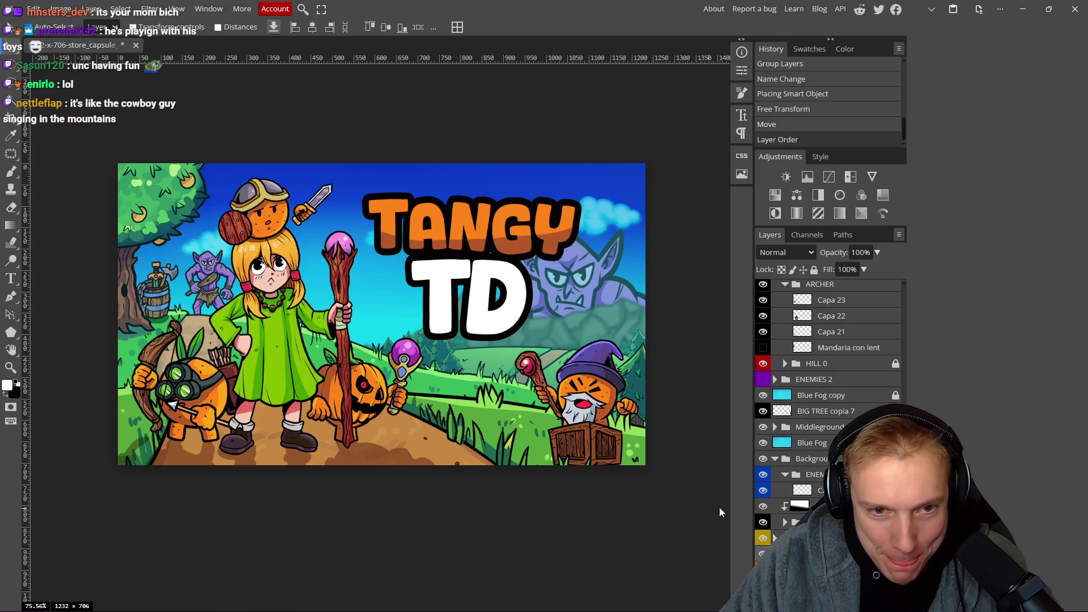
mouse_move(579, 282)
mouse_down()
mouse_move(569, 280)
mouse_move(580, 280)
mouse_up()
drag(497, 241, 473, 235)
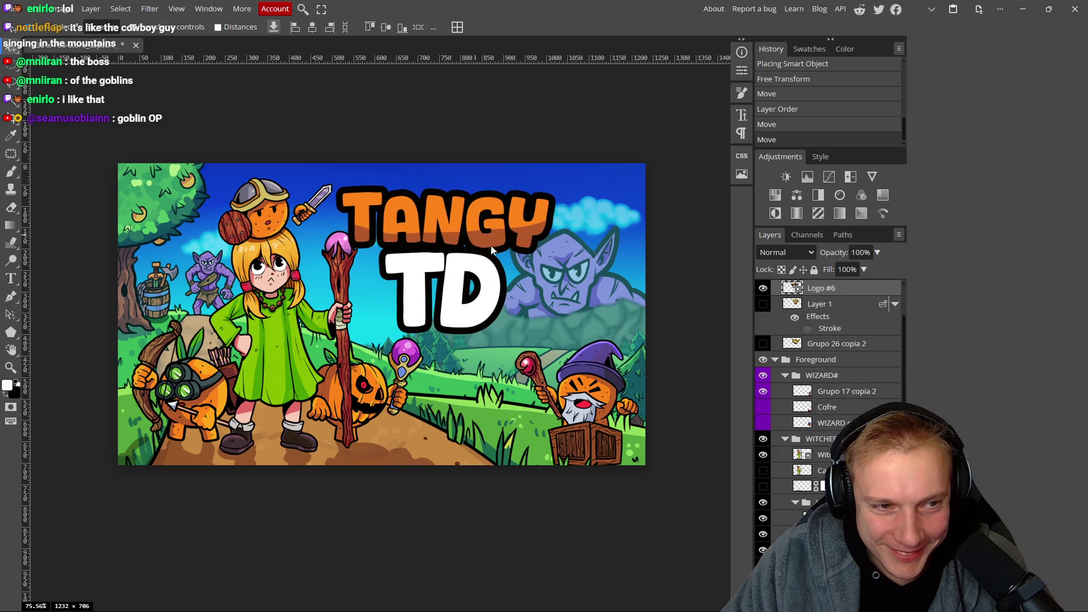
Shift the green-dress witch slightly left and settle the goblin in its final position.
drag(286, 324, 274, 325)
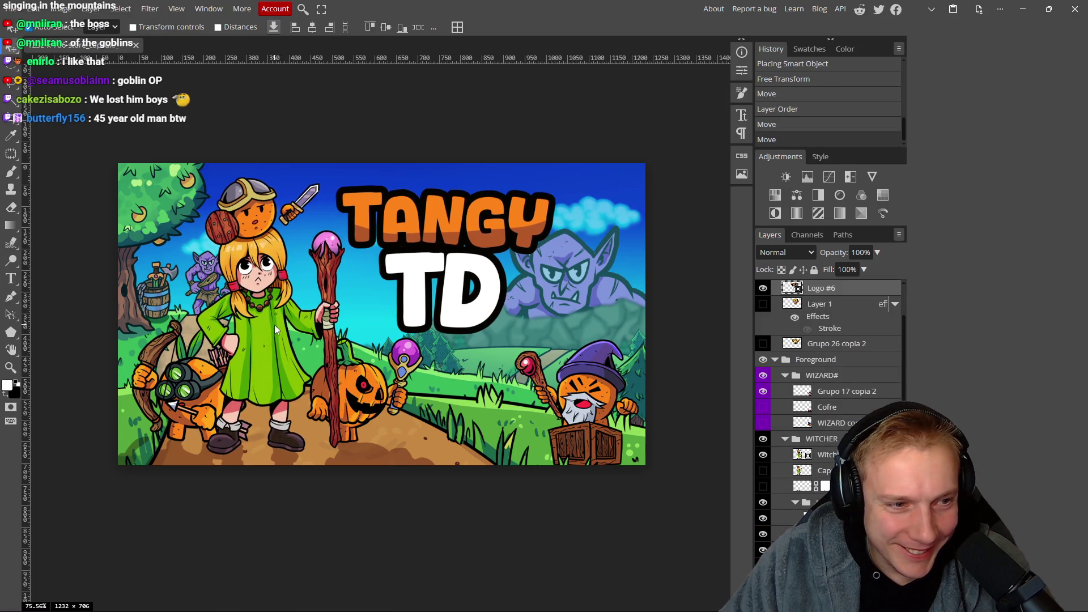
drag(570, 283, 576, 280)
scroll(605, 283, down, 6)
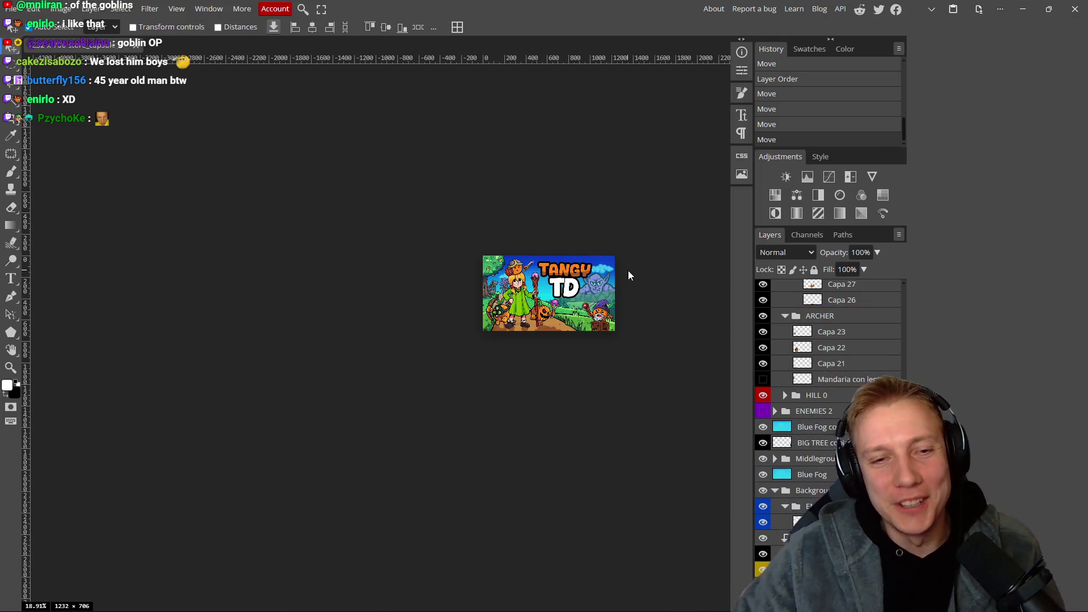
scroll(587, 299, up, 4)
scroll(590, 299, up, 1)
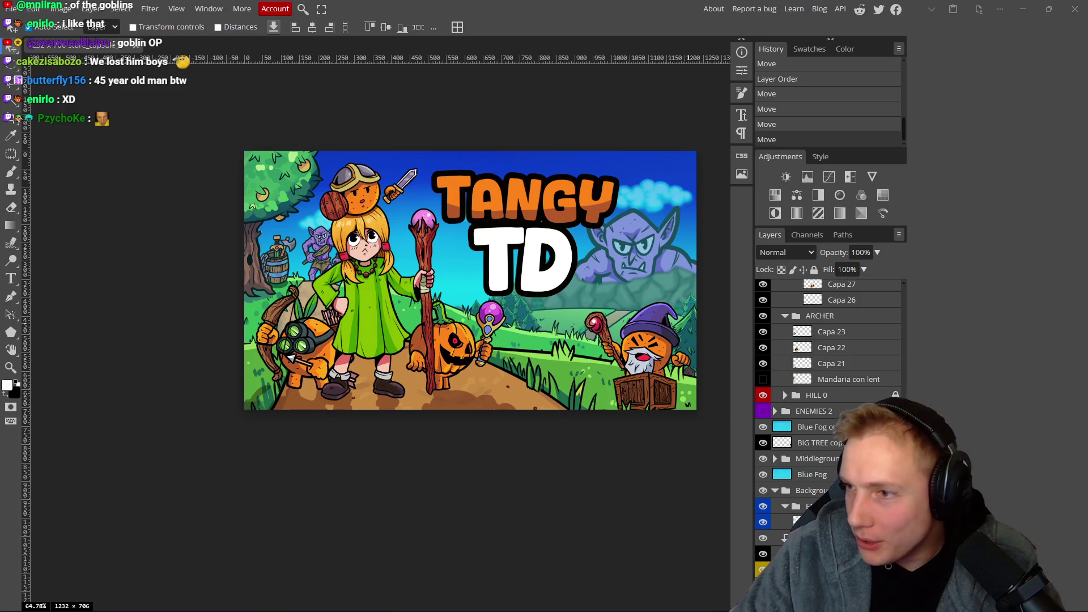
key(alt+Tab)
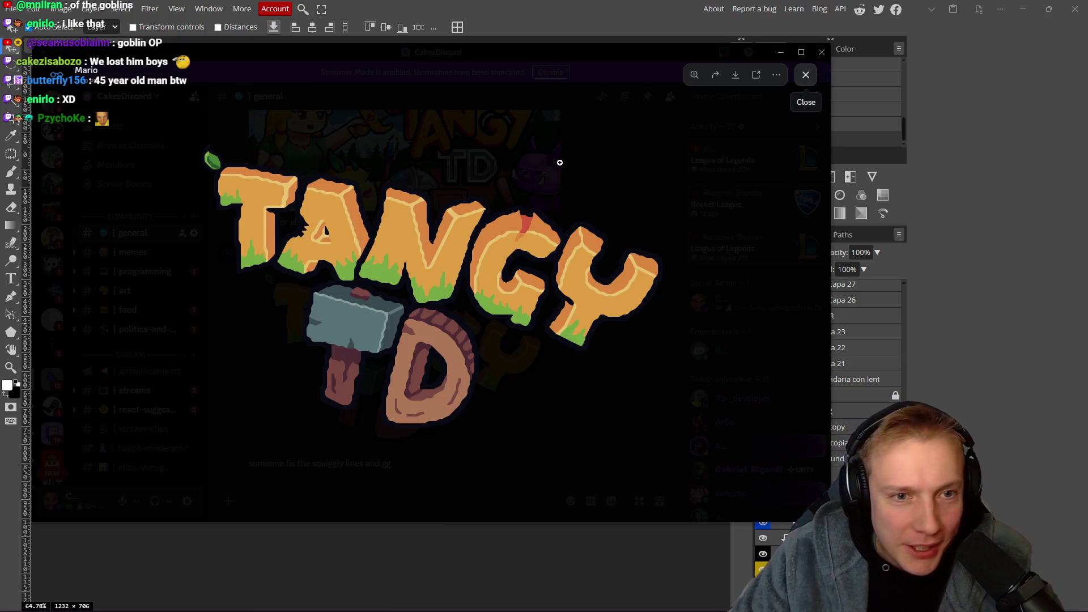
Enlarge the Tangy TD fan art in Discord and inspect its title lettering.
click(617, 139)
scroll(495, 282, up, 3)
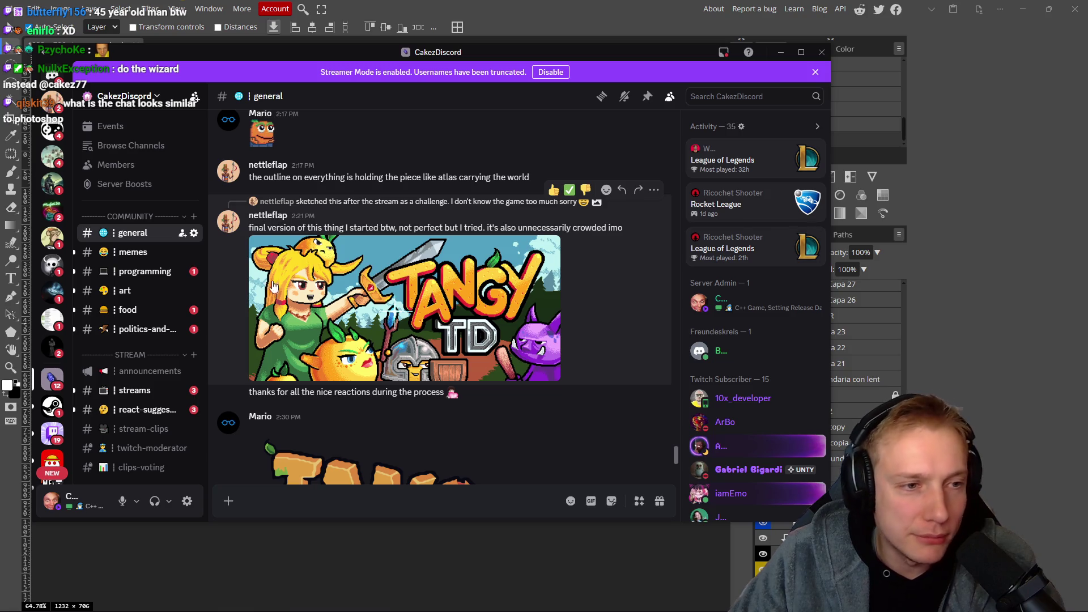
click(445, 334)
click(499, 282)
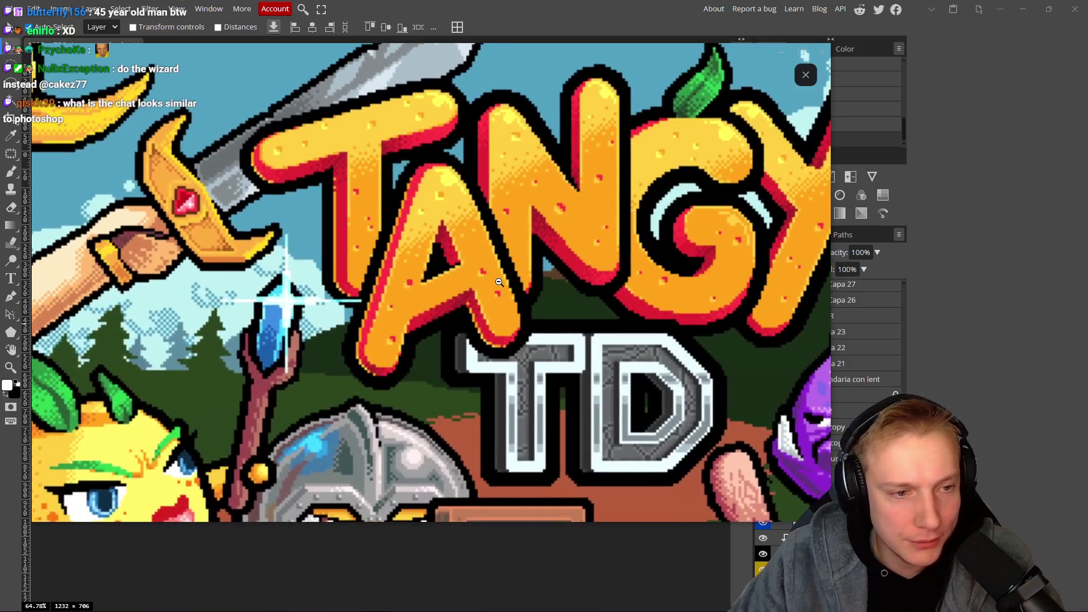
click(499, 283)
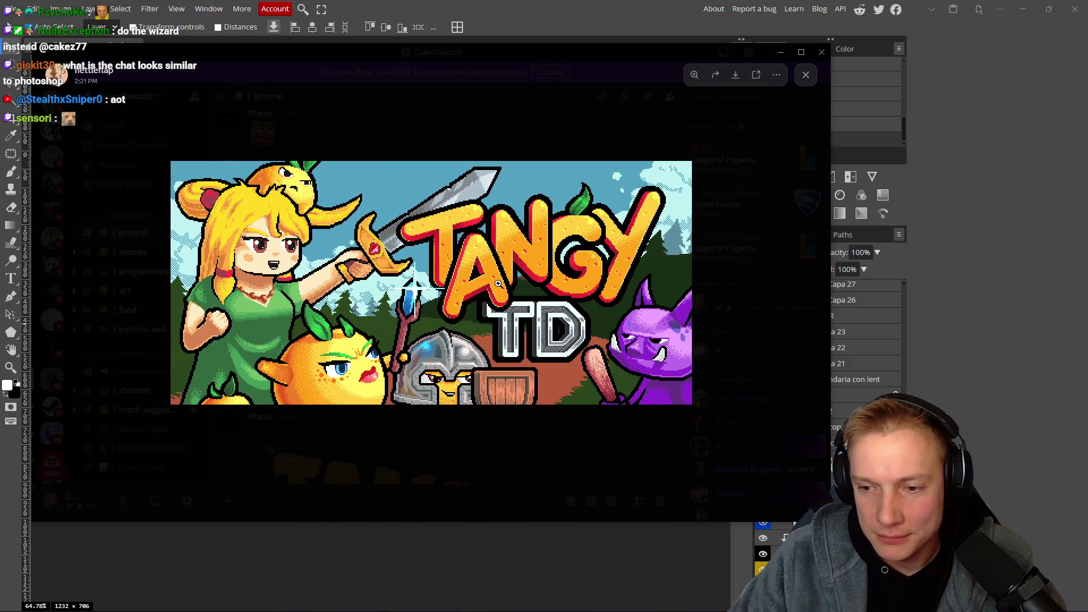
click(805, 75)
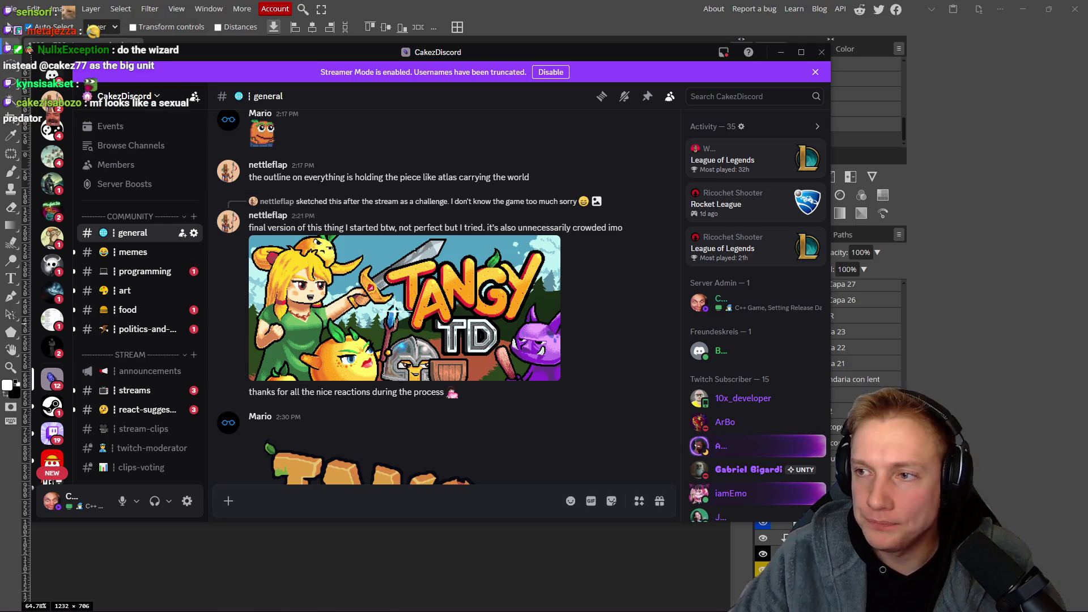
key(alt+Tab)
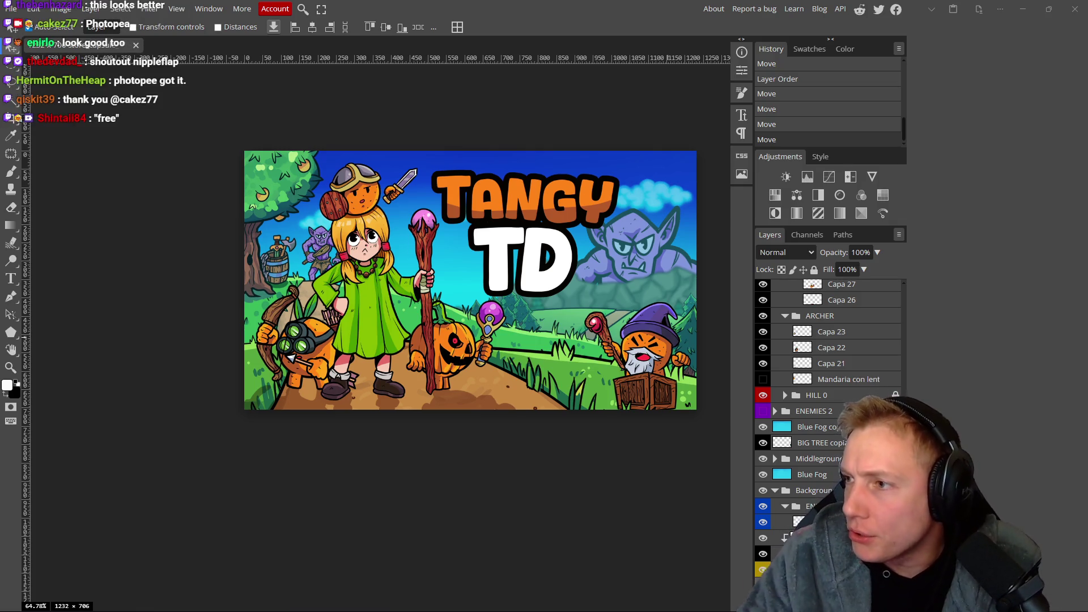
Open the hooded ghost image in Discord and copy it.
key(alt+Tab)
scroll(478, 278, down, 5)
click(328, 309)
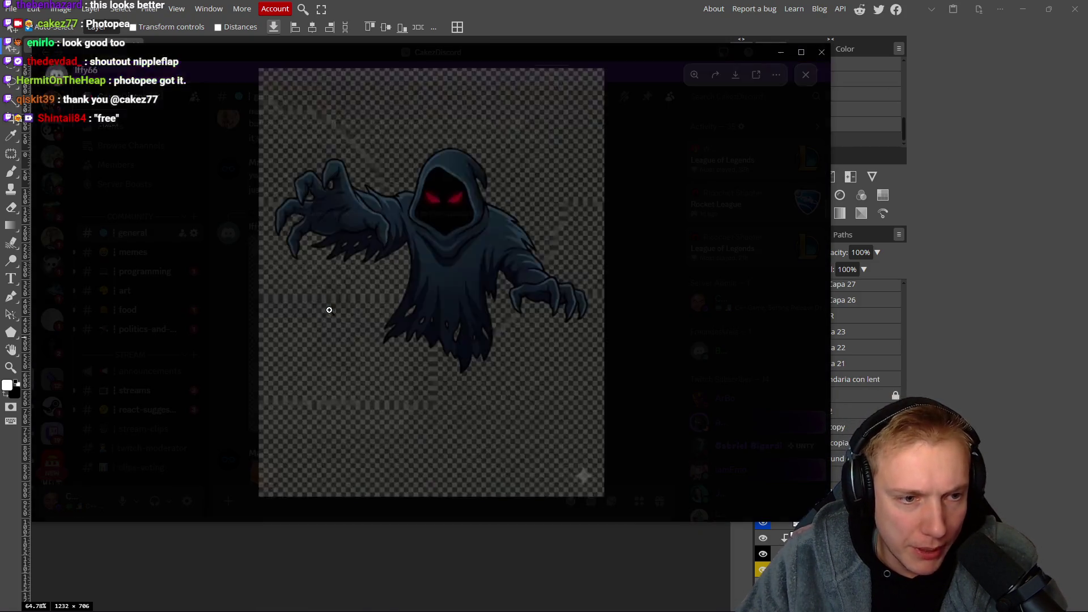
click(460, 228)
click(456, 232)
right_click(443, 240)
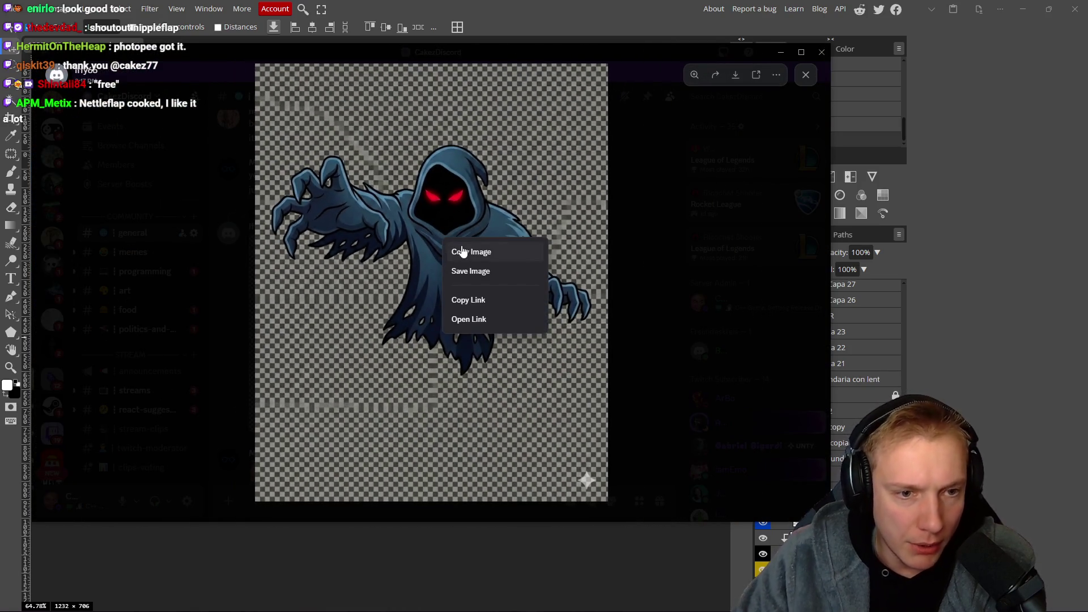
click(461, 245)
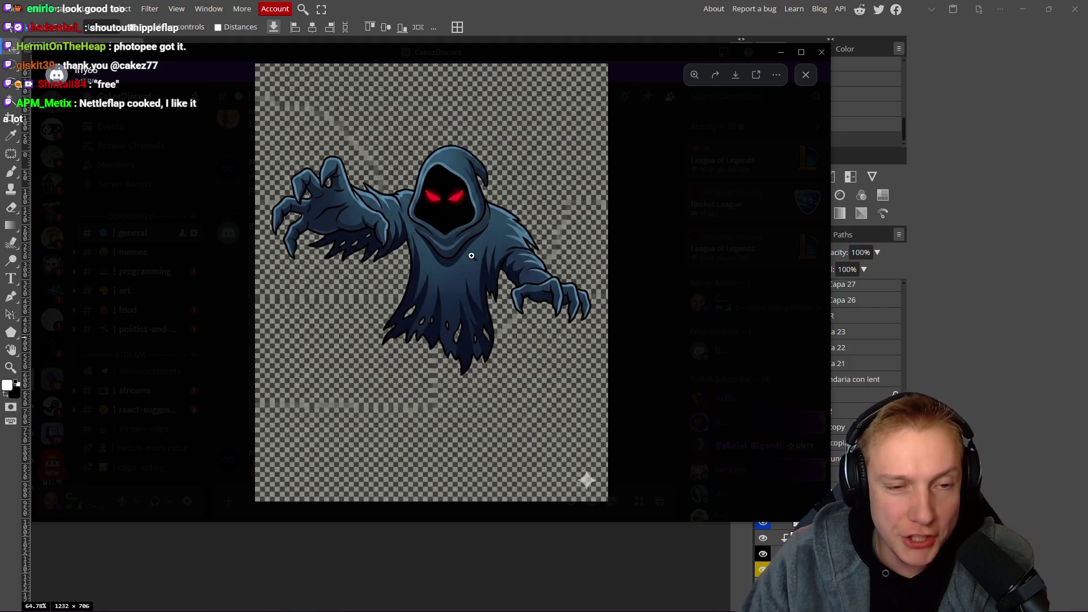
key(alt+Tab)
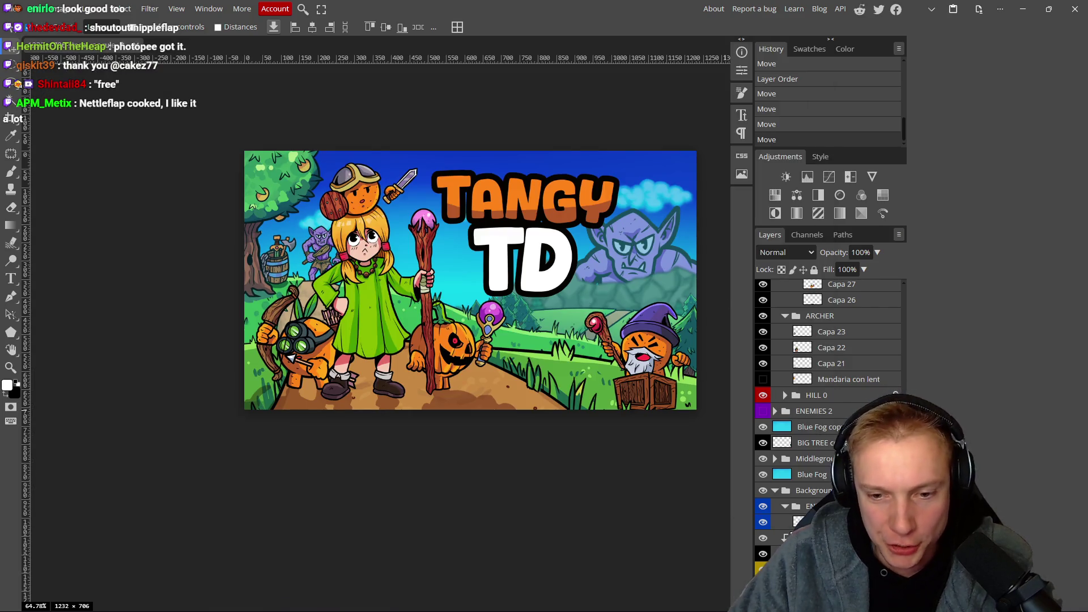
Re-copy the hooded ghost from Discord and paste it into the capsule art.
scroll(827, 397, down, 2)
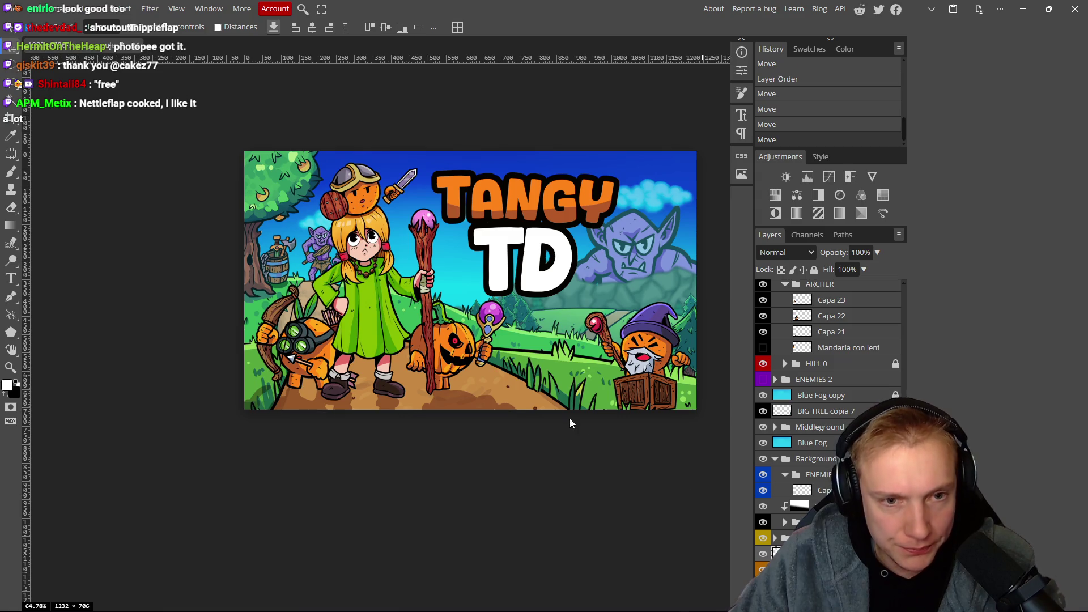
key(ctrl+v)
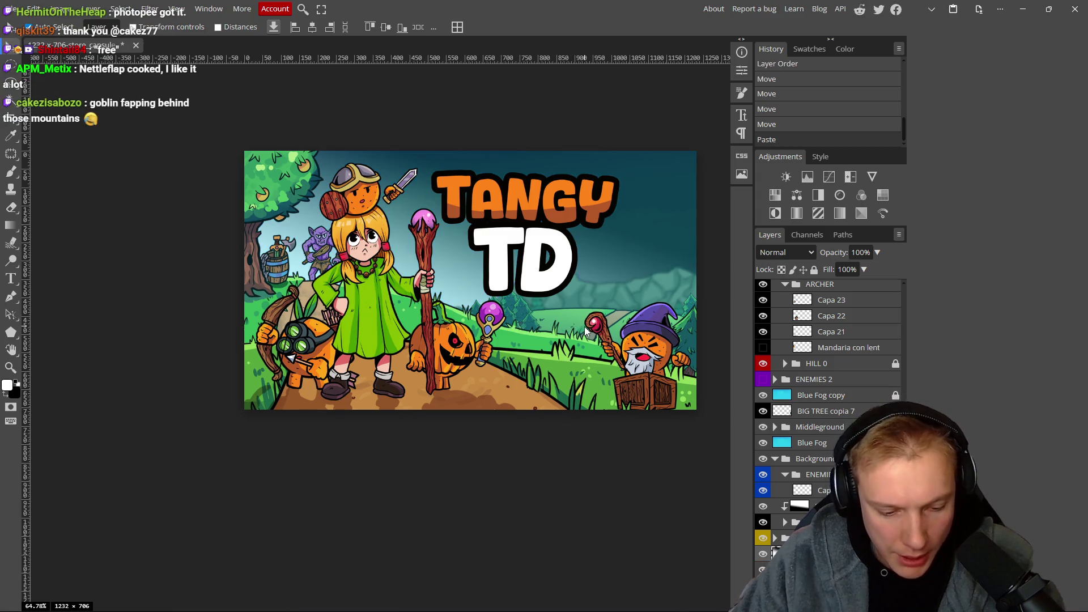
key(ctrl+z)
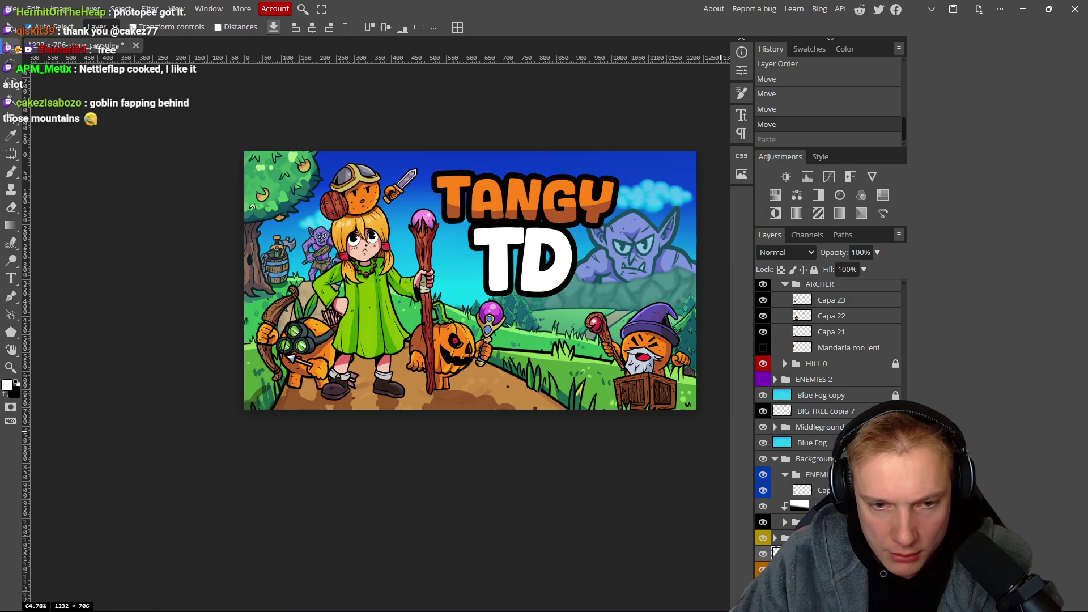
key(alt+Tab)
right_click(432, 234)
click(457, 247)
key(alt+Tab)
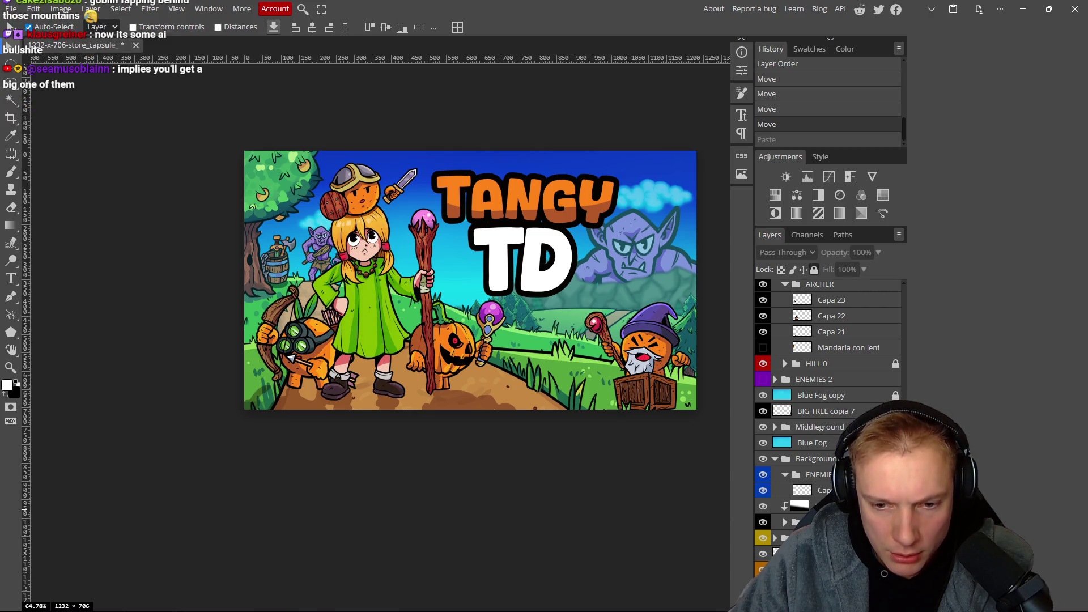
key(ctrl+v)
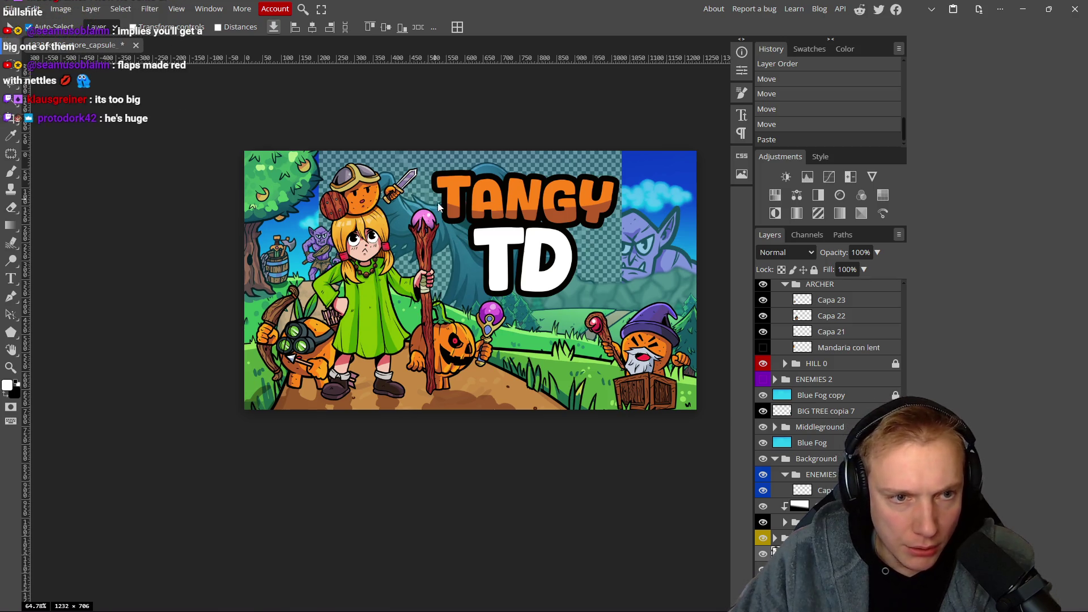
Lower the Tangy TD title, nudge the ghost up-right, and open the New Project dialog.
mouse_move(522, 209)
mouse_down()
mouse_move(573, 267)
mouse_move(526, 209)
mouse_up()
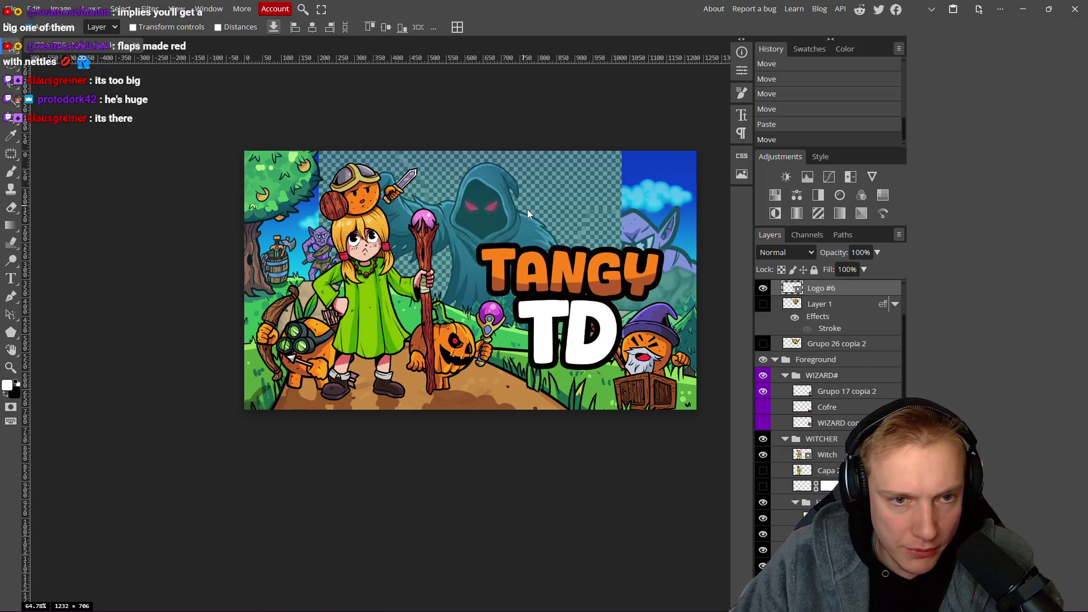
scroll(549, 213, up, 3)
scroll(549, 216, down, 2)
scroll(831, 462, down, 5)
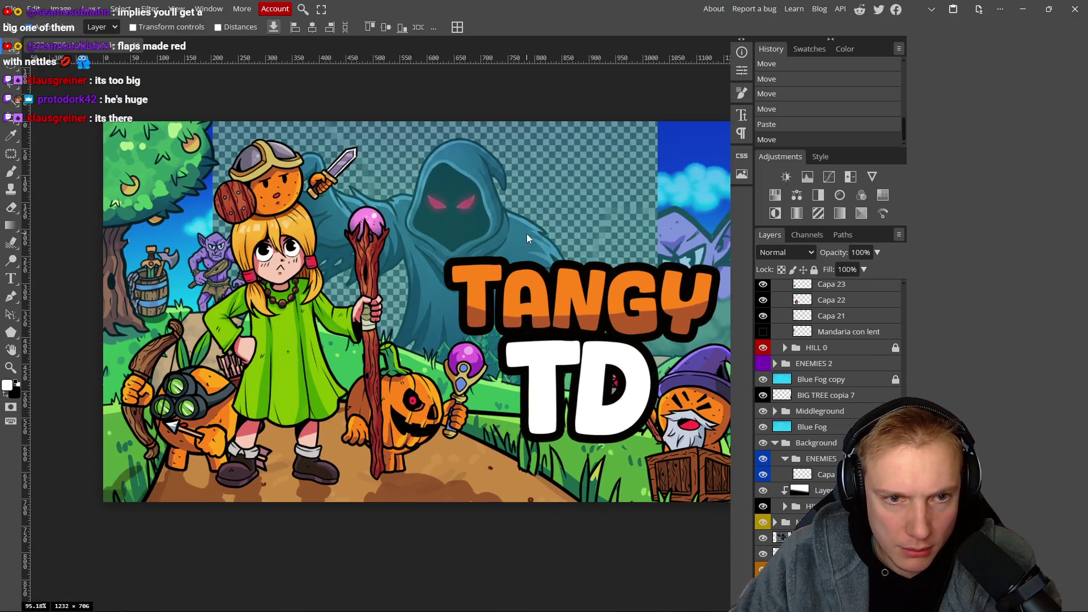
mouse_move(485, 217)
mouse_down()
mouse_move(526, 196)
mouse_move(494, 207)
mouse_up()
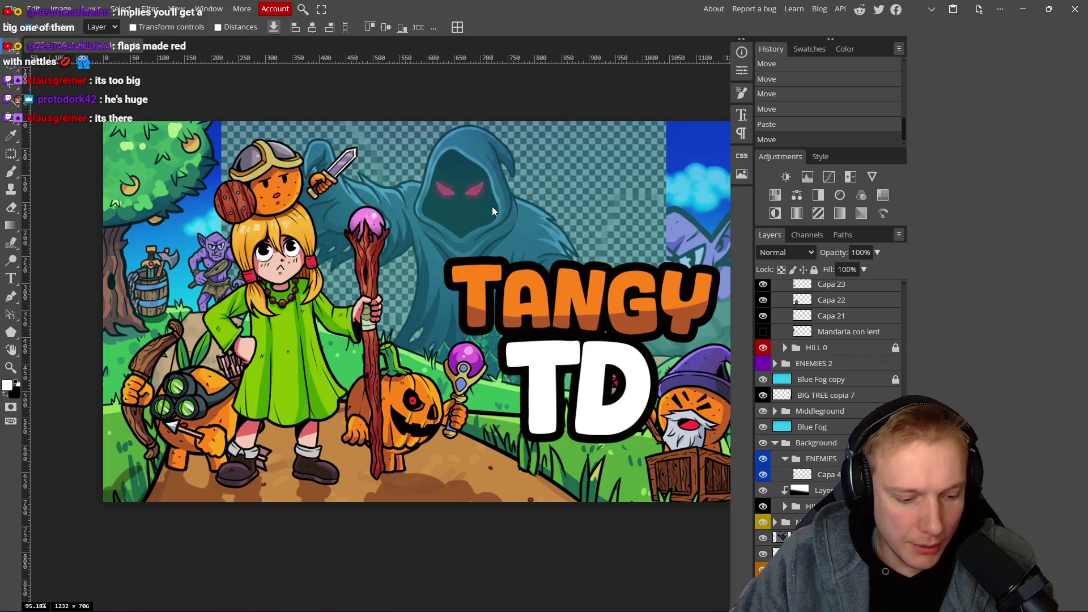
key(ctrl+alt+n)
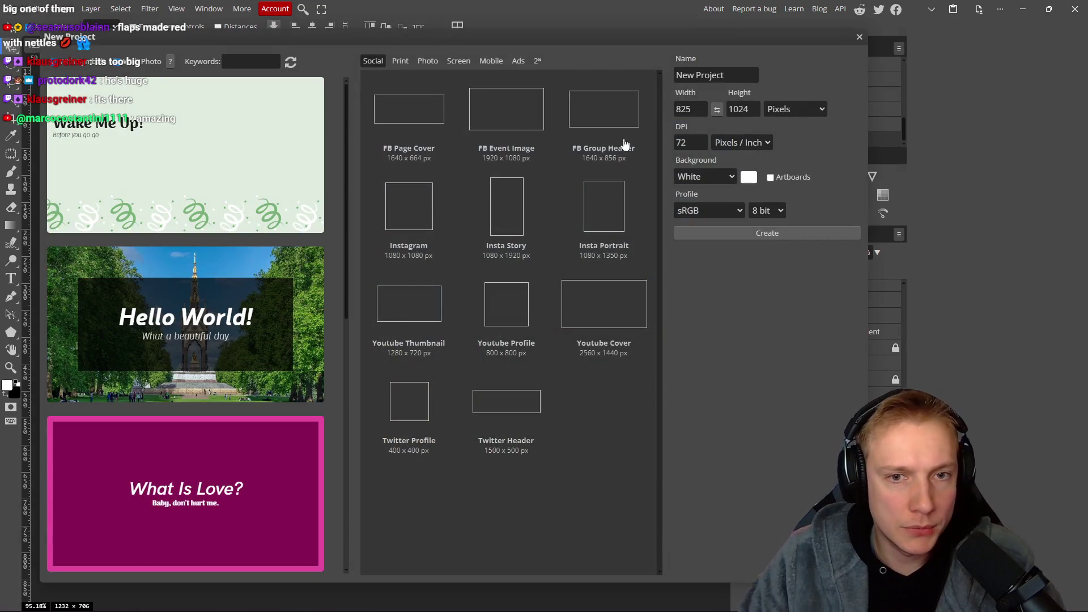
Create a 2560×1440 YouTube Cover document and paste the hooded ghost into it.
click(600, 313)
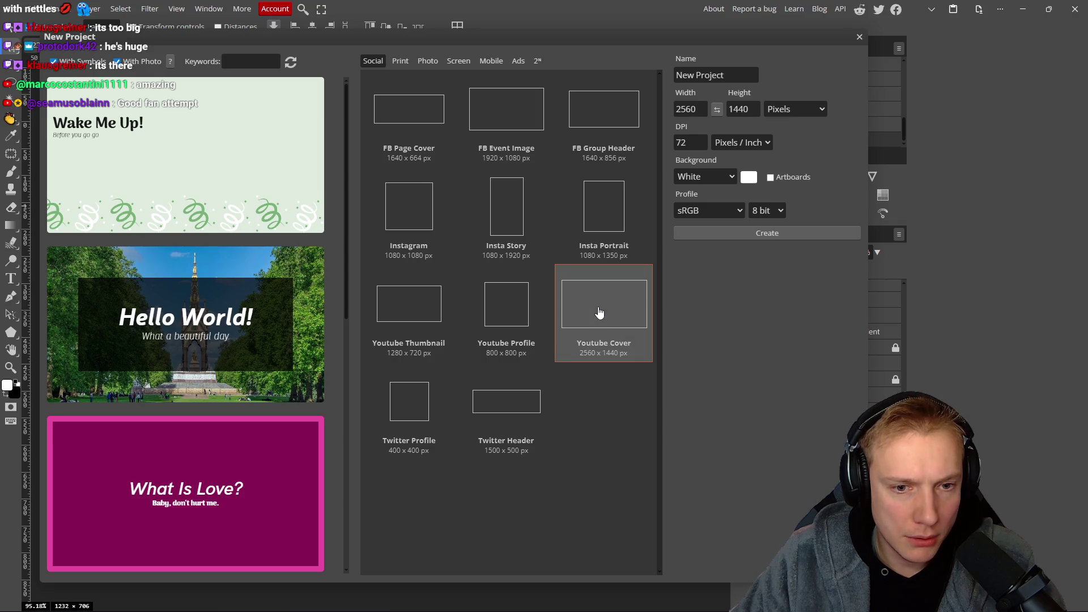
double_click(599, 312)
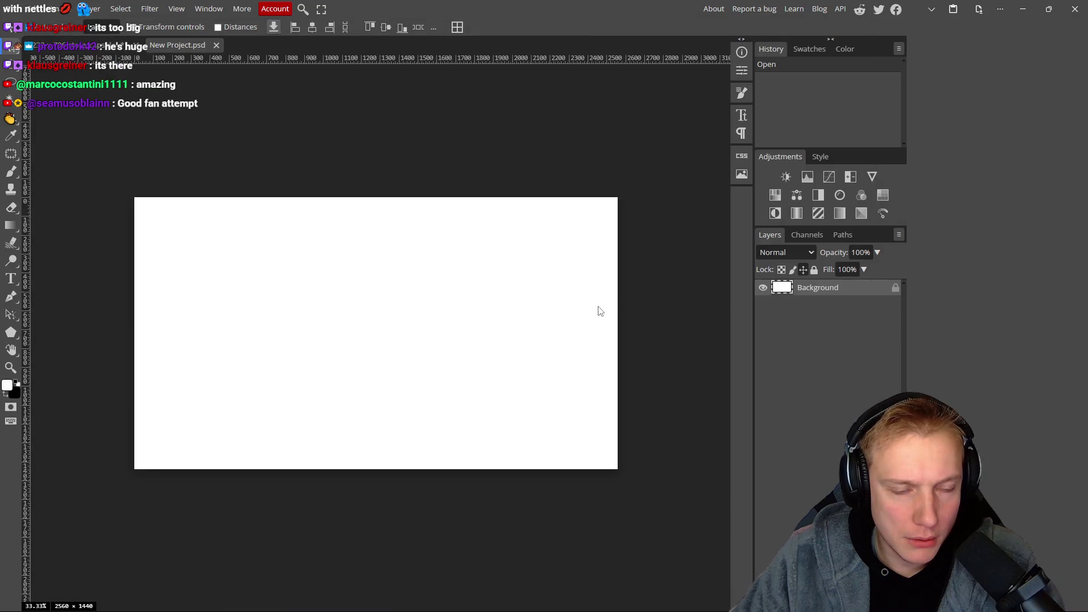
key(ctrl+v)
scroll(398, 315, up, 5)
Magic Wand the checkerboard around the ghost and set the tolerance to 73.
key(w)
click(458, 270)
click(461, 265)
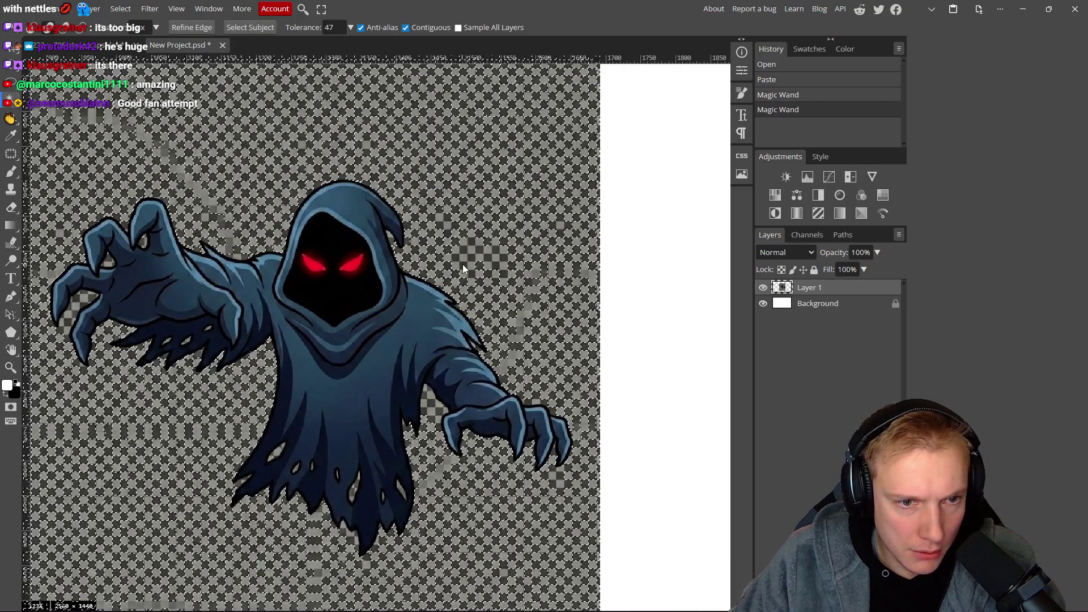
double_click(331, 27)
text(73)
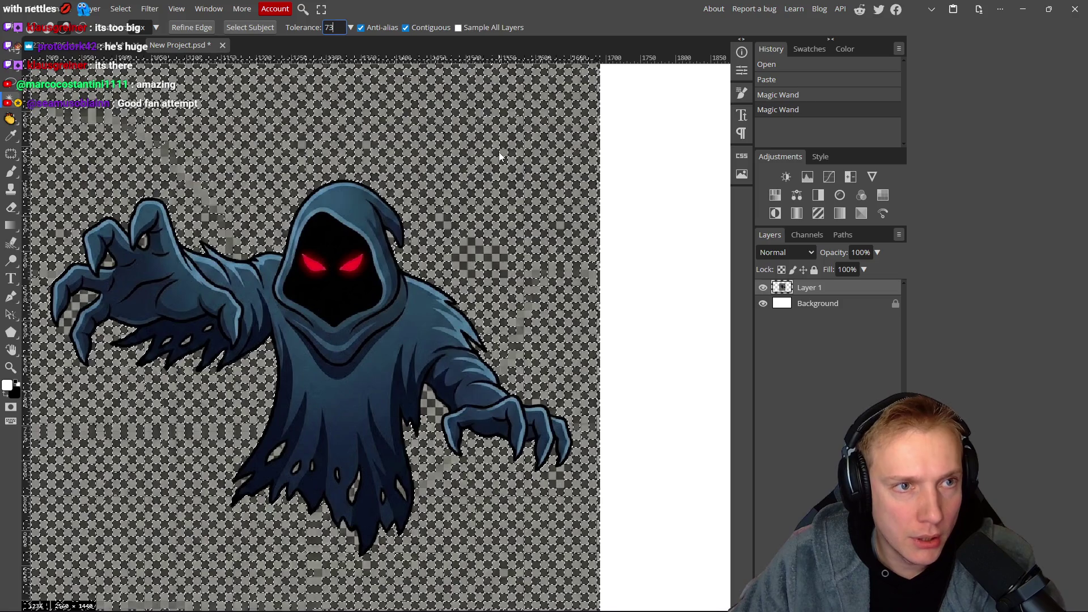
scroll(488, 151, right, 1)
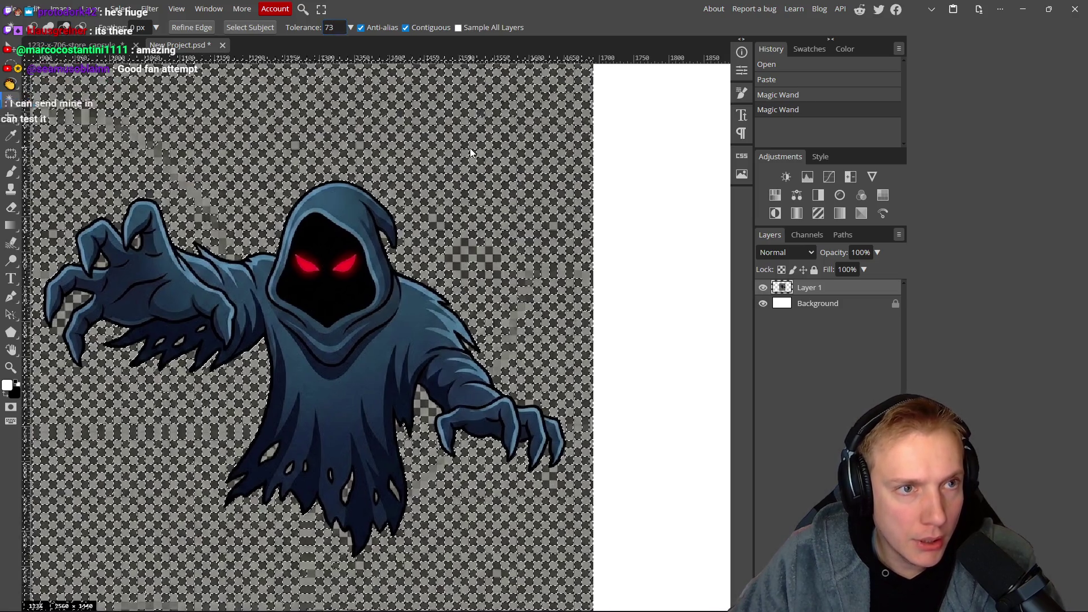
Reselect the checkerboard background with Contiguous off so every square is caught.
key(ctrl+d)
click(406, 28)
text(11)
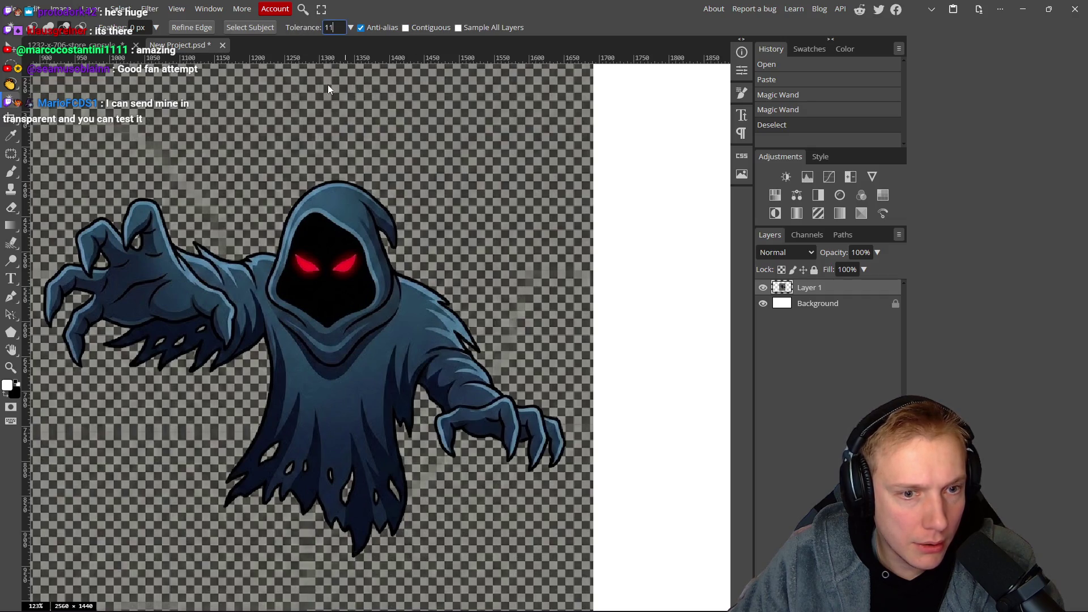
click(481, 288)
click(481, 281)
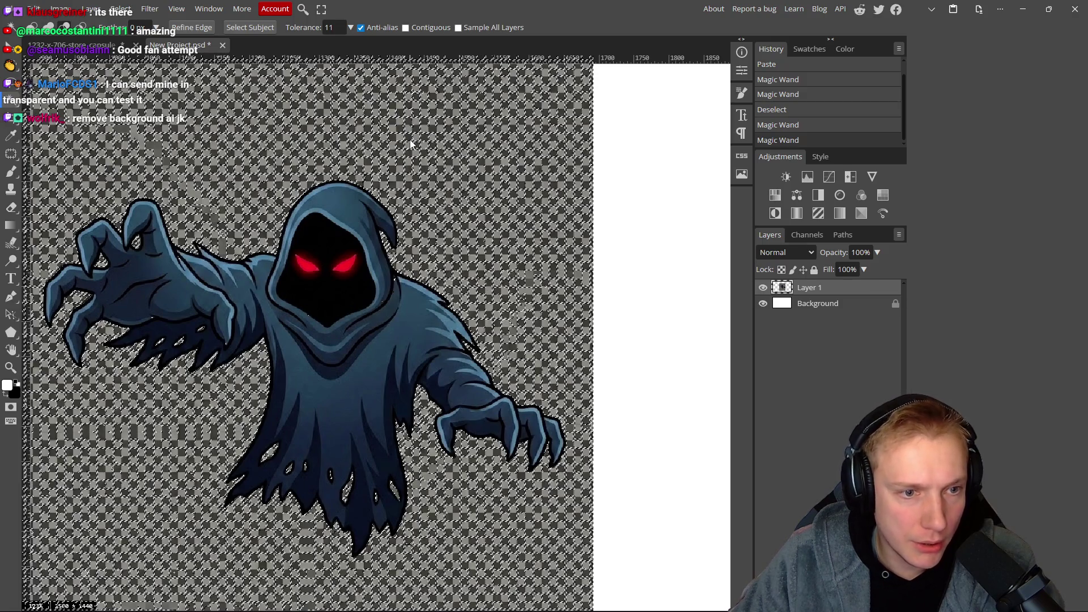
scroll(397, 177, up, 6)
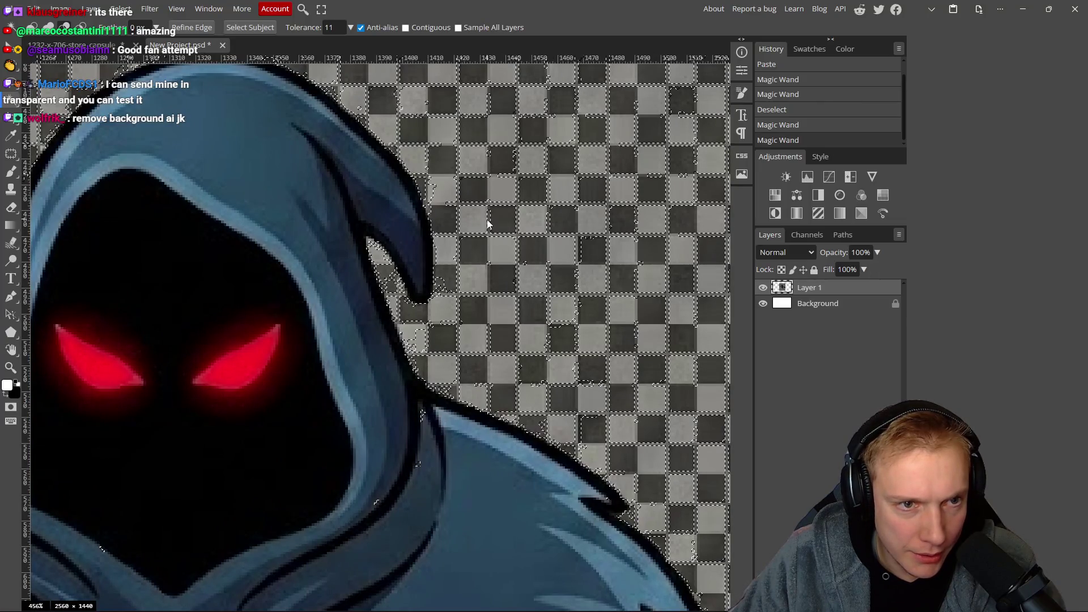
scroll(450, 196, up, 3)
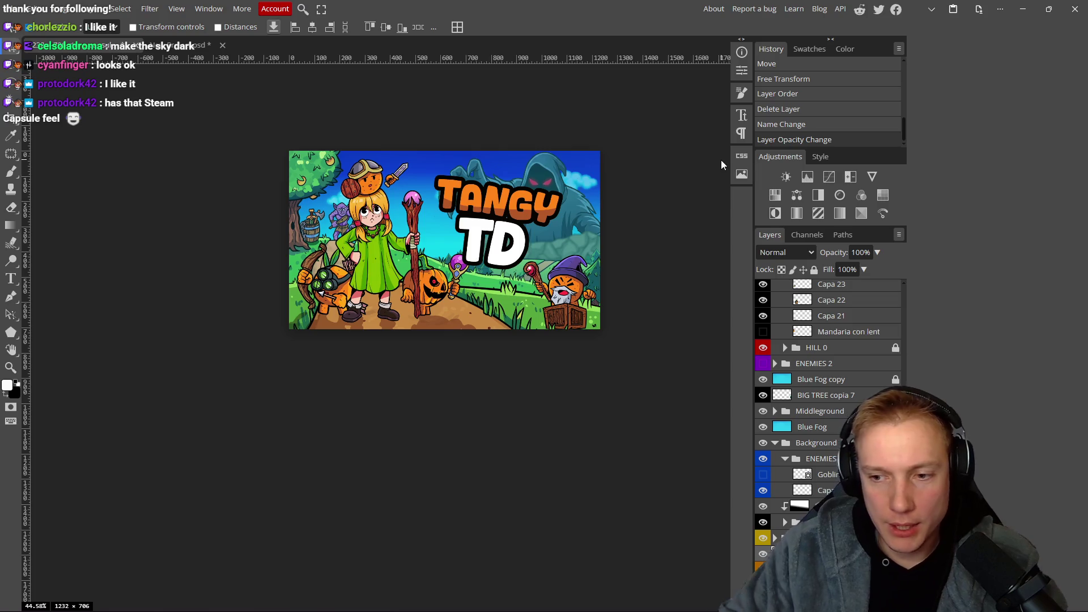
drag(459, 280, 439, 282)
scroll(439, 282, down, 3)
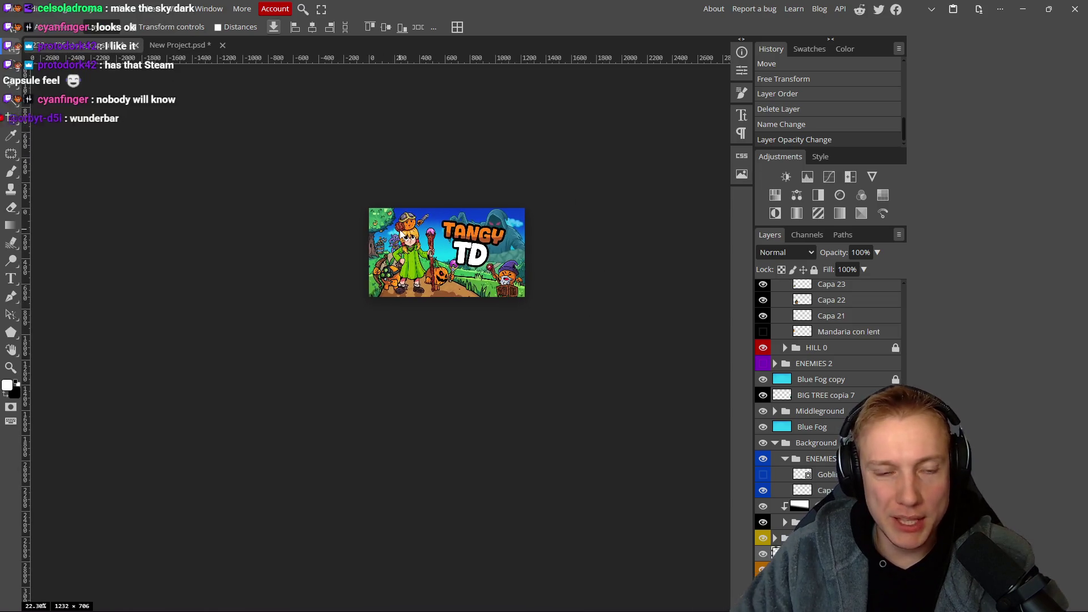
scroll(396, 217, up, 1)
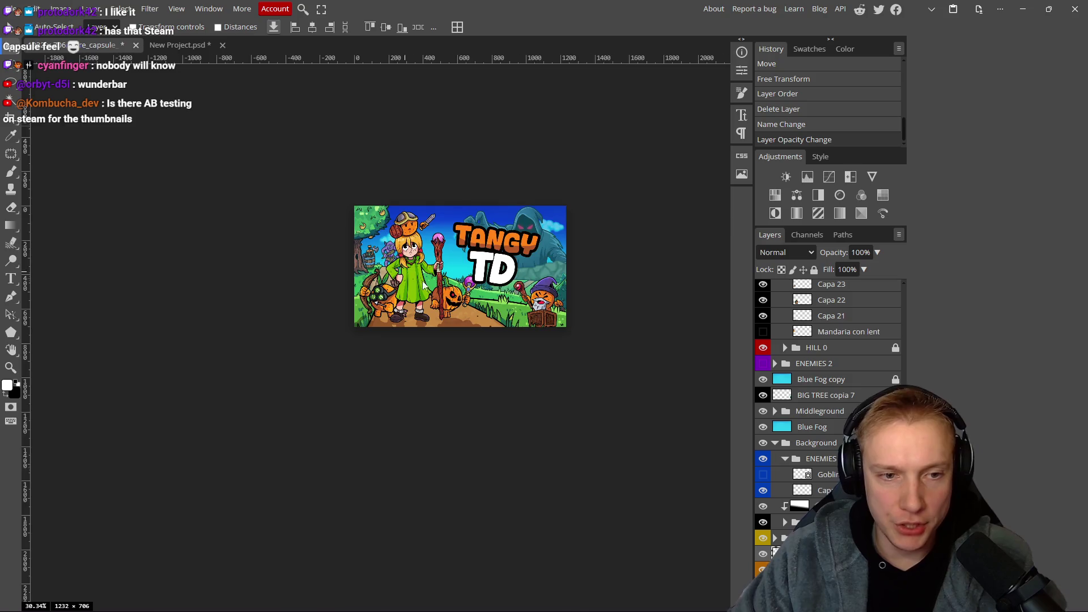
scroll(416, 284, up, 2)
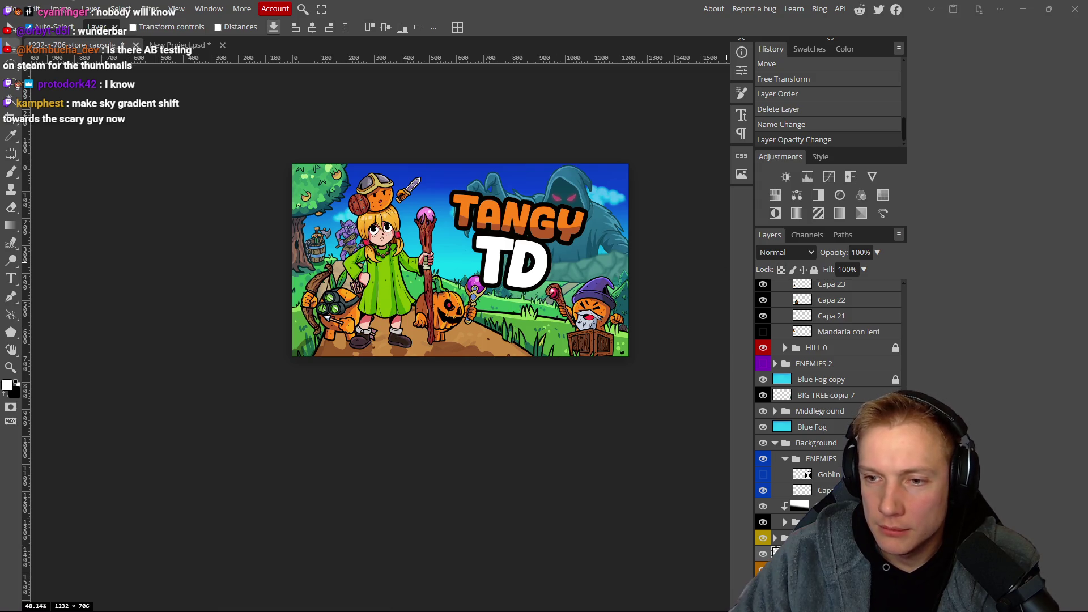
Scroll the 'How one new image increased sales by 20x' article to the Imagine Earth capsule image.
key(alt+Tab)
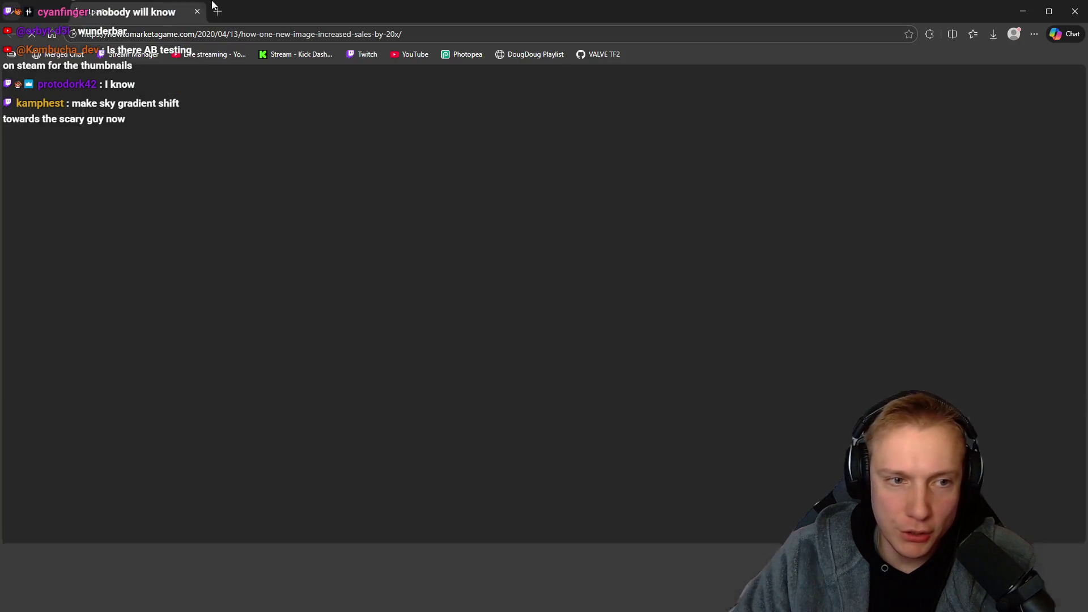
scroll(368, 204, down, 5)
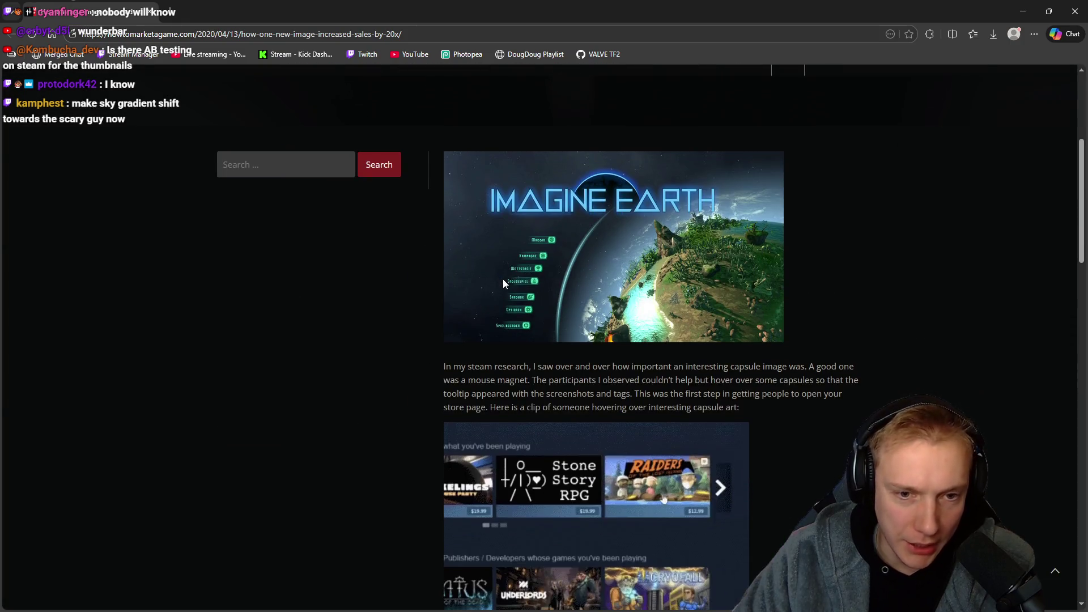
scroll(369, 335, down, 3)
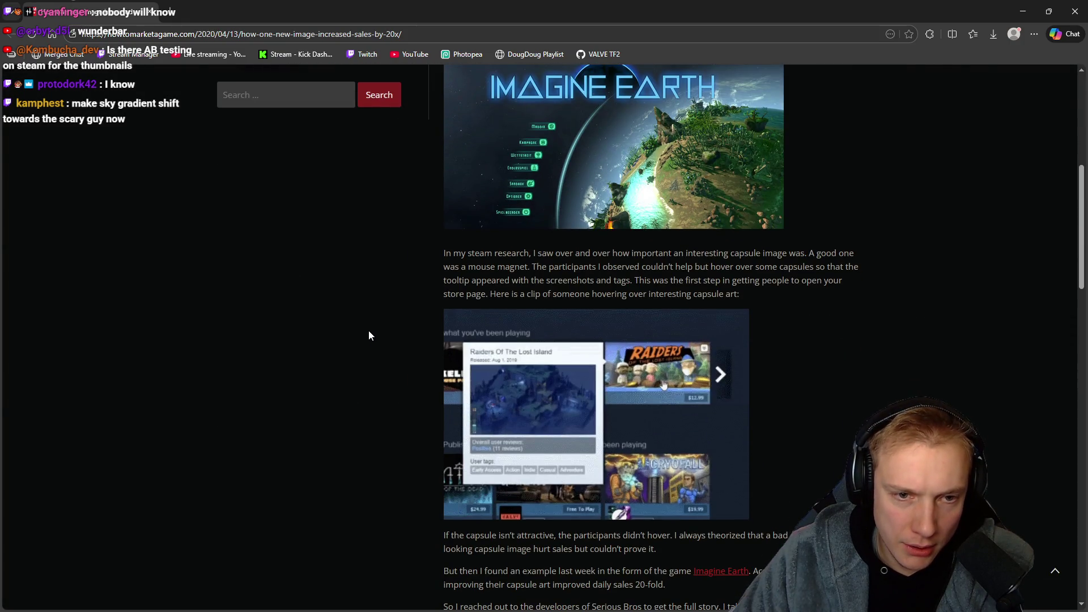
scroll(369, 334, down, 10)
scroll(374, 331, down, 4)
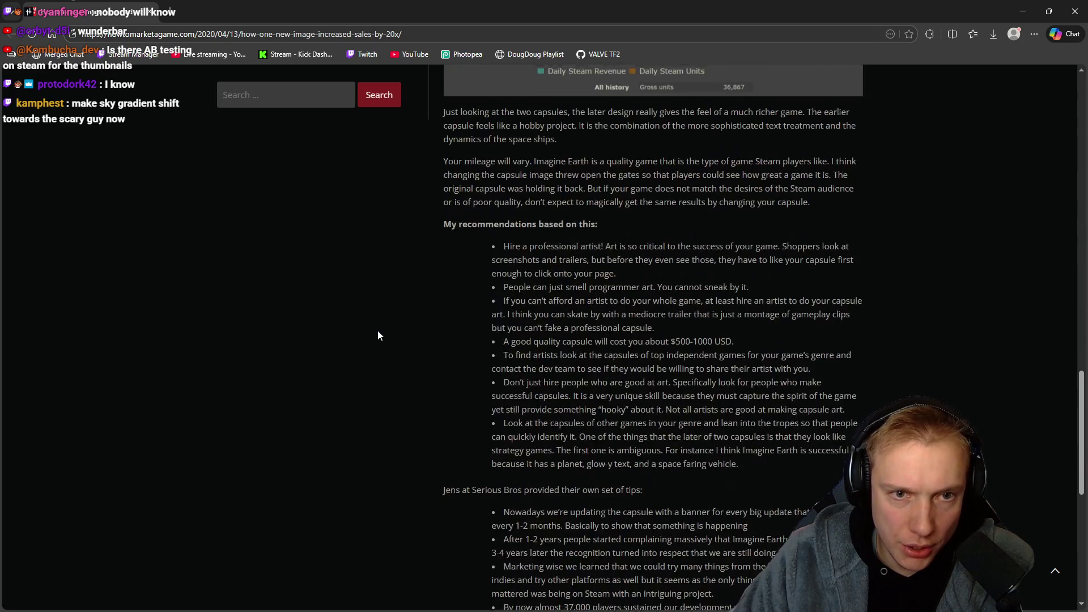
scroll(408, 318, up, 4)
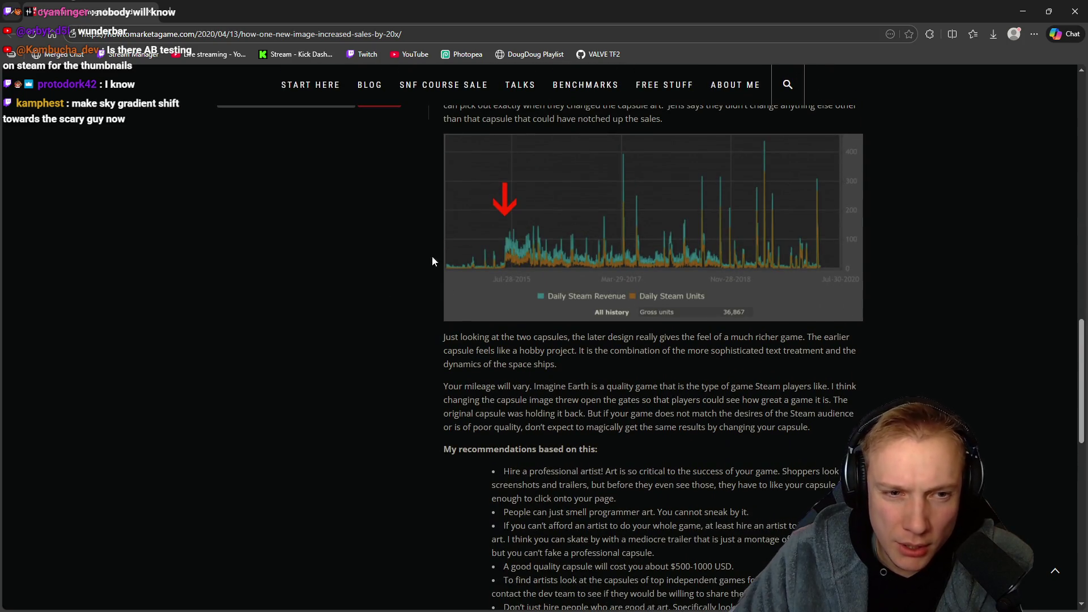
scroll(348, 289, down, 9)
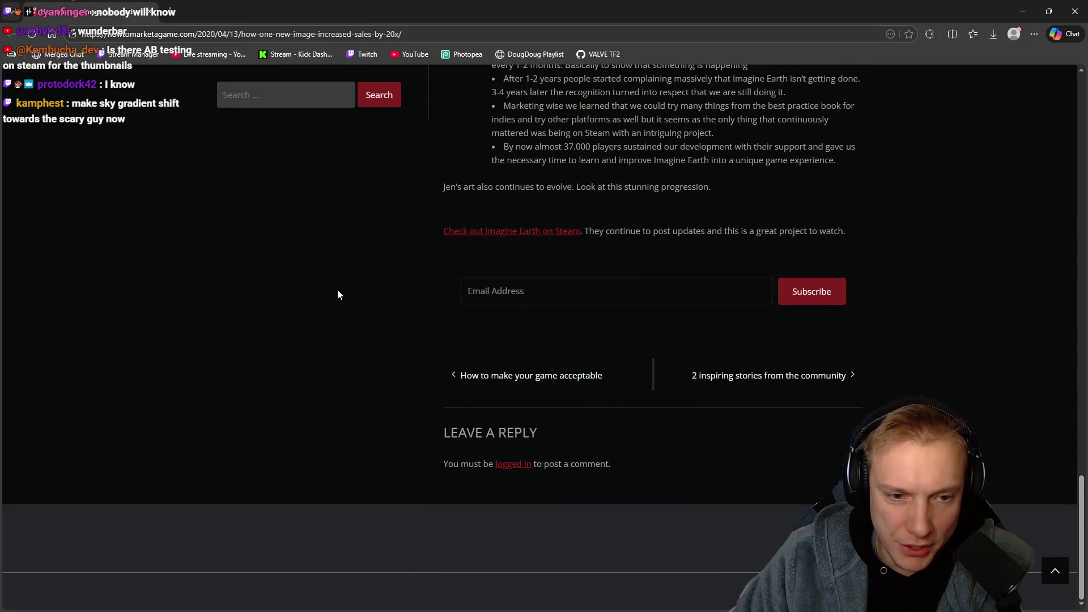
scroll(339, 292, up, 7)
scroll(340, 294, up, 15)
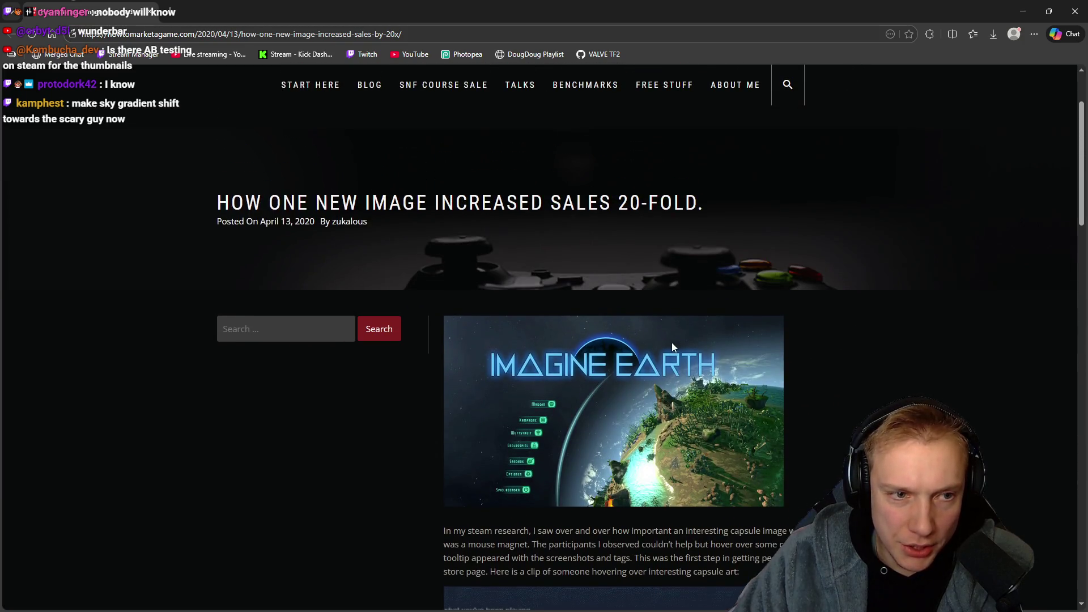
scroll(674, 347, up, 5)
scroll(672, 345, down, 2)
scroll(657, 332, down, 2)
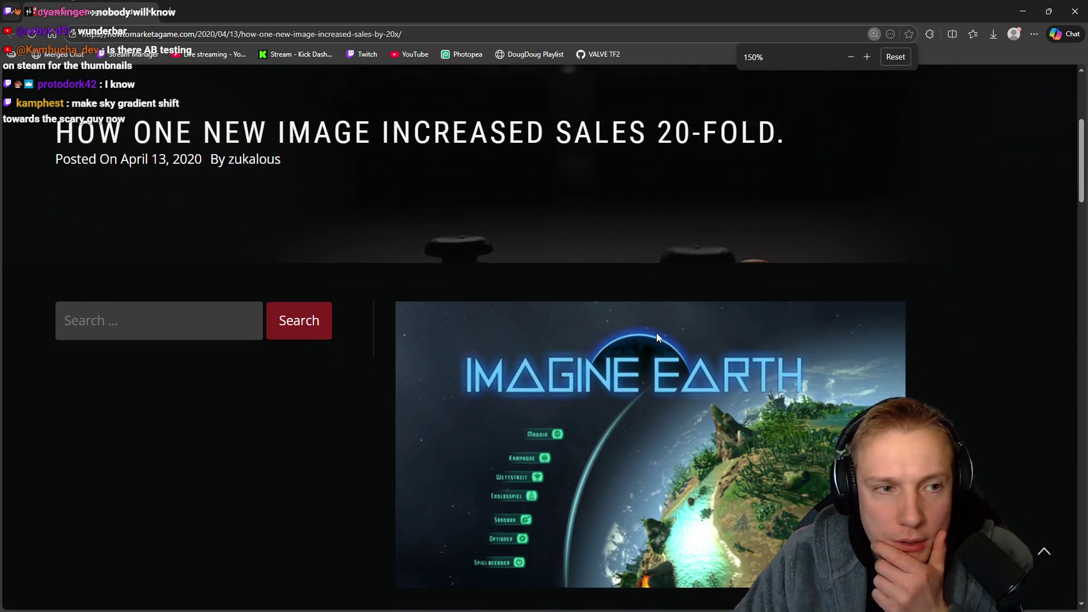
mouse_move(59, 126)
mouse_down()
mouse_move(454, 165)
mouse_move(651, 132)
mouse_move(823, 133)
mouse_up()
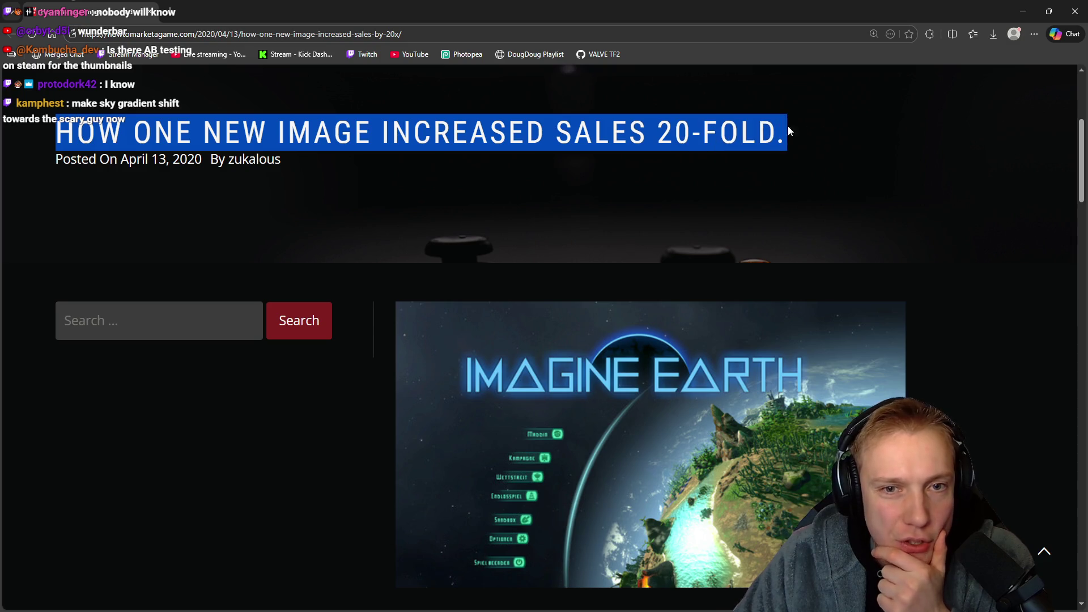
drag(659, 126, 785, 131)
scroll(799, 141, down, 2)
scroll(799, 140, down, 3)
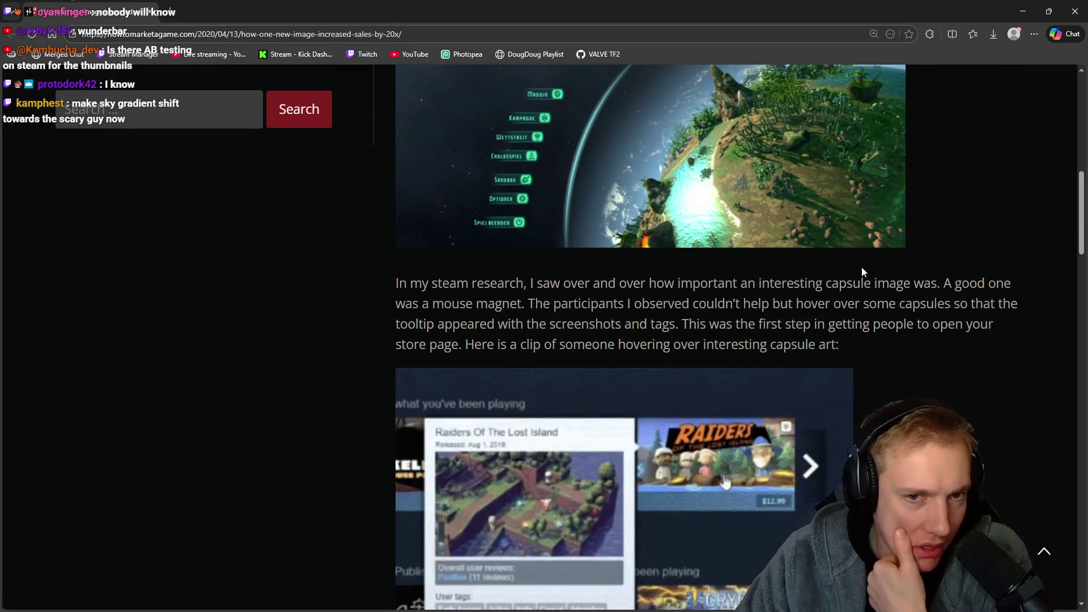
scroll(849, 287, up, 4)
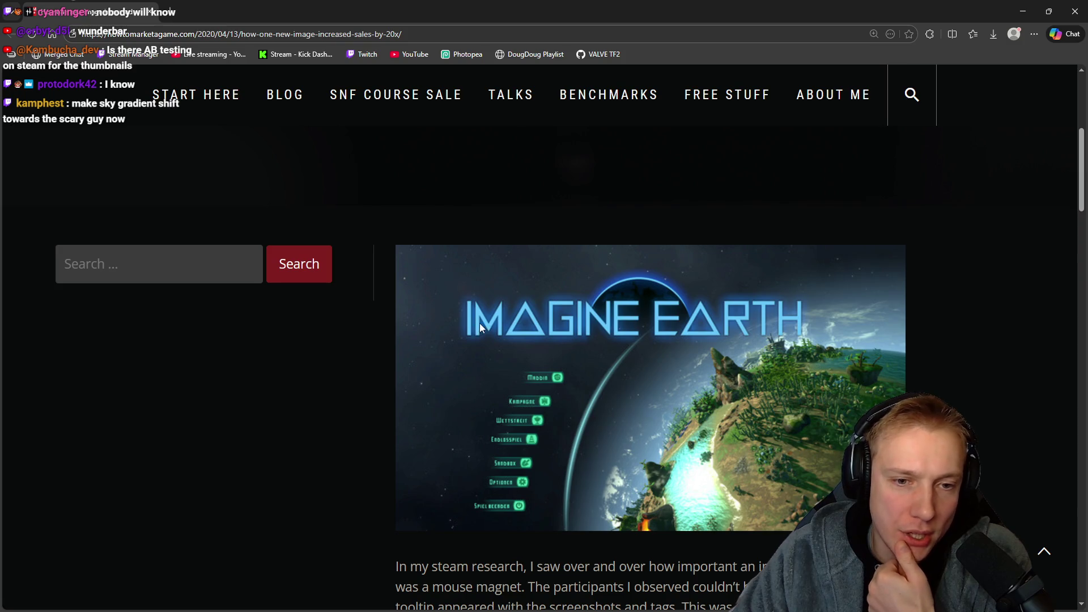
Search Google for 'imagine earth' in a new tab.
click(170, 12)
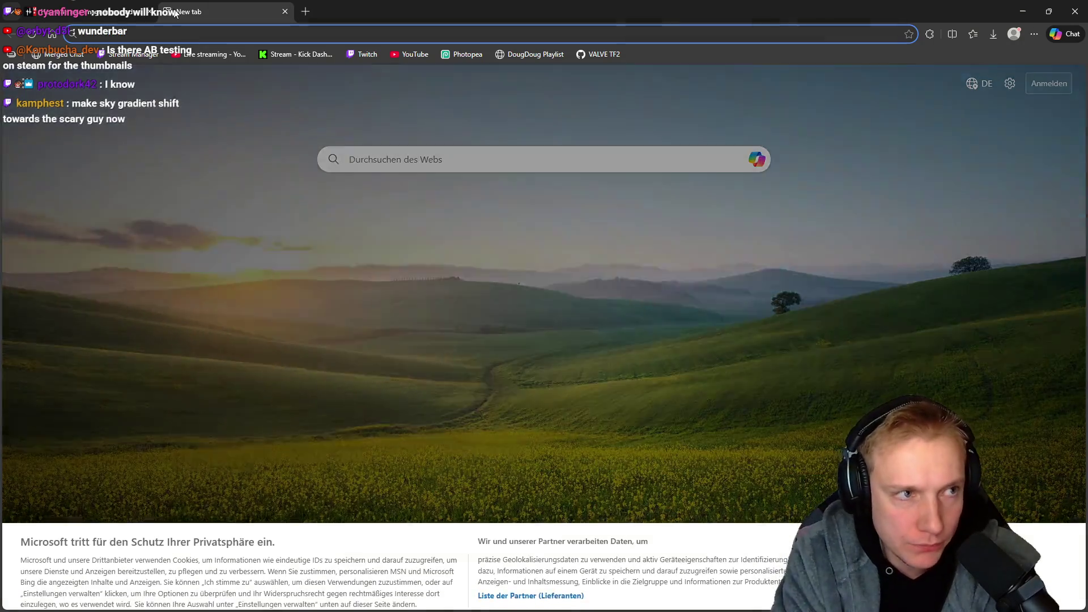
text(imagine earth)
key(Return)
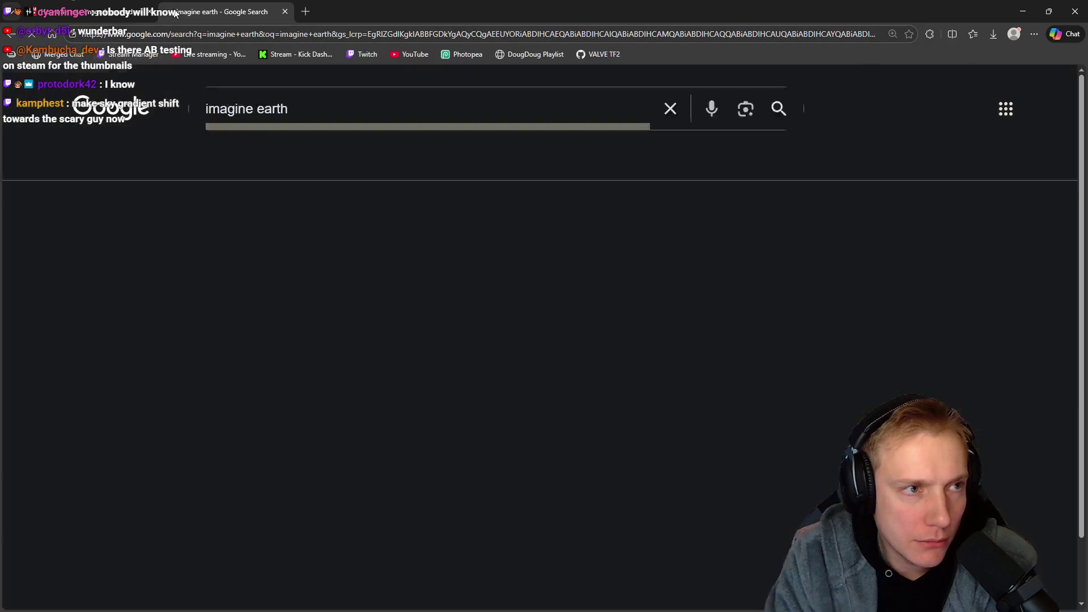
scroll(187, 369, down, 3)
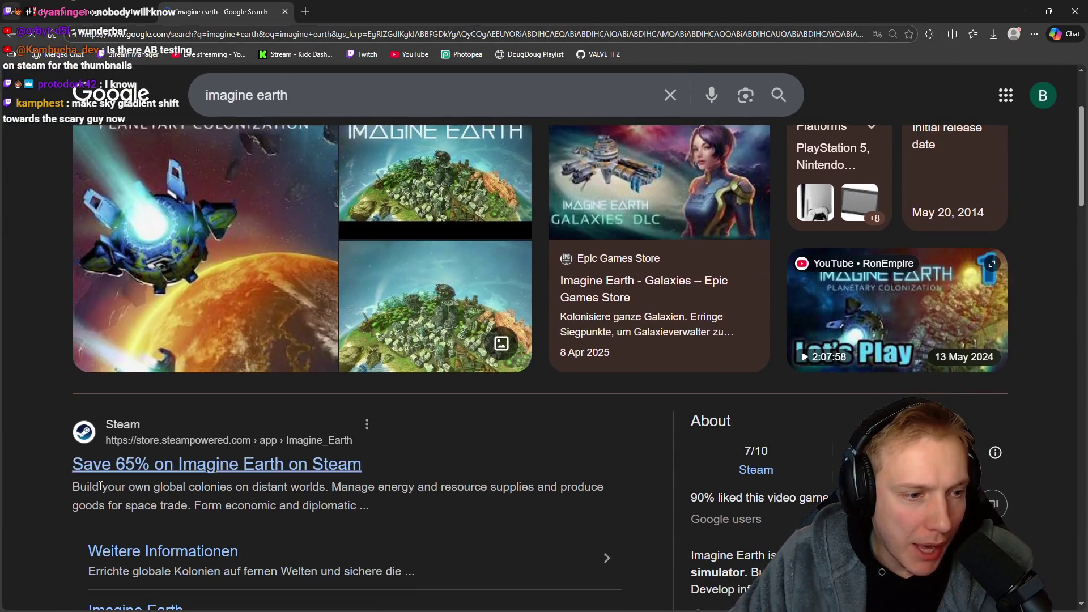
Open Imagine Earth's Steam store page and go to its SteamDB charts.
click(176, 471)
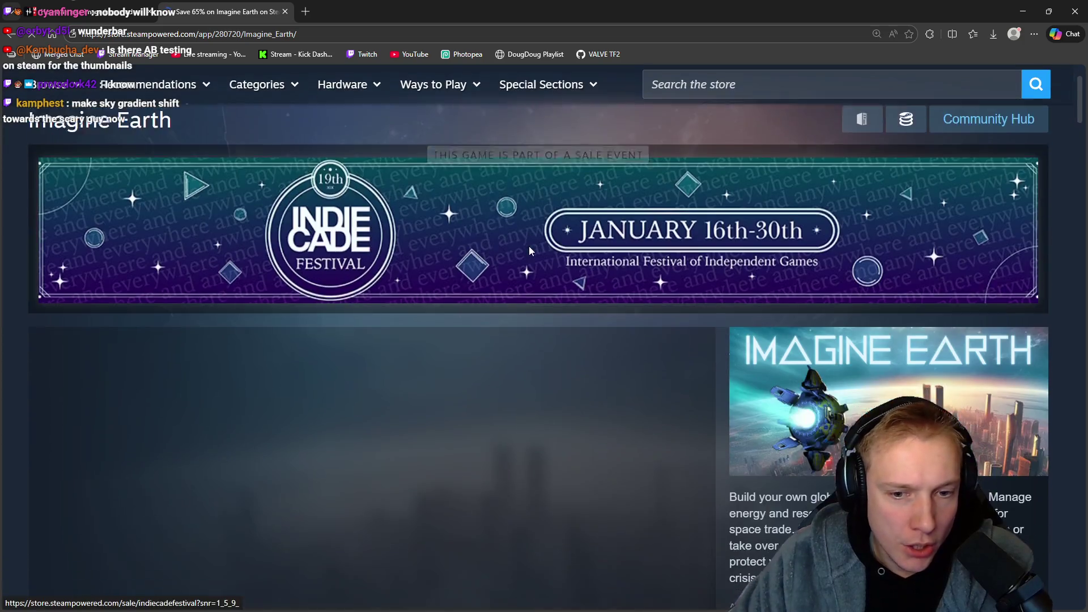
scroll(529, 246, down, 5)
scroll(572, 249, down, 5)
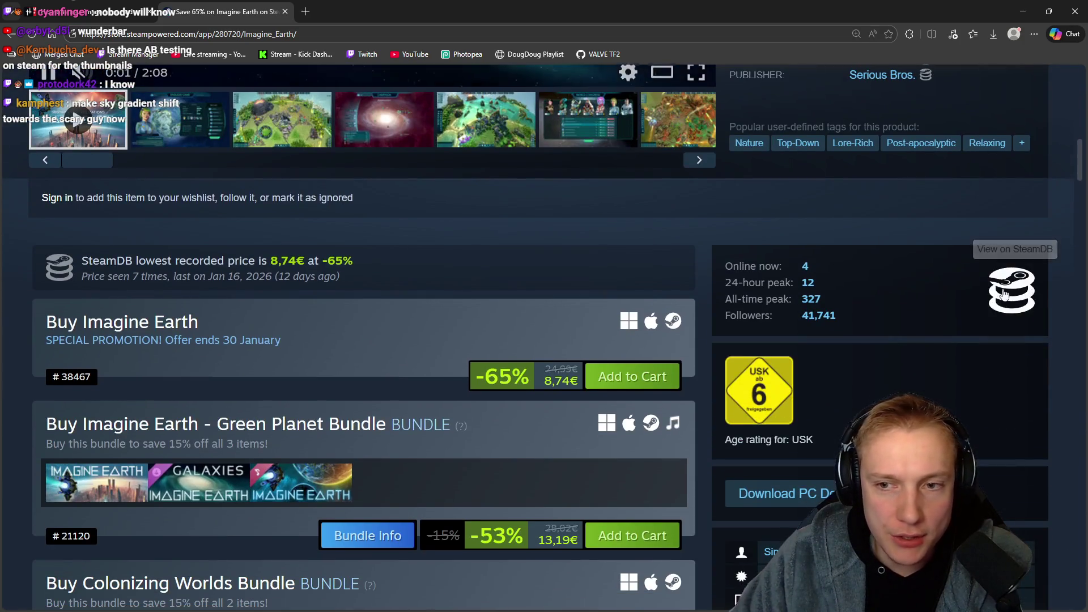
click(1028, 299)
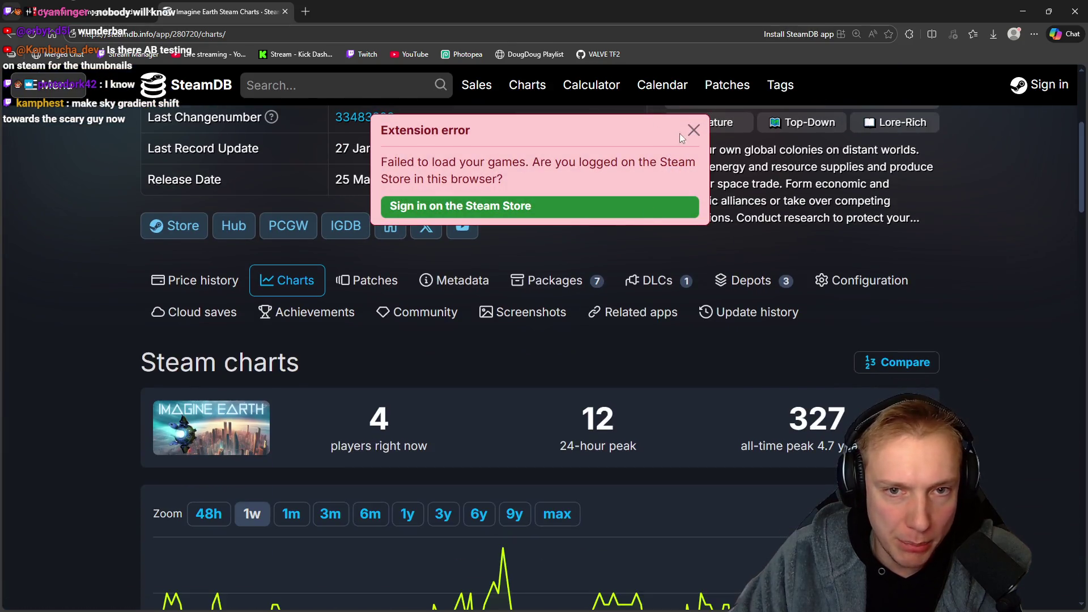
Dismiss the extension error, show the chart's max history, and check the article's graph.
click(693, 131)
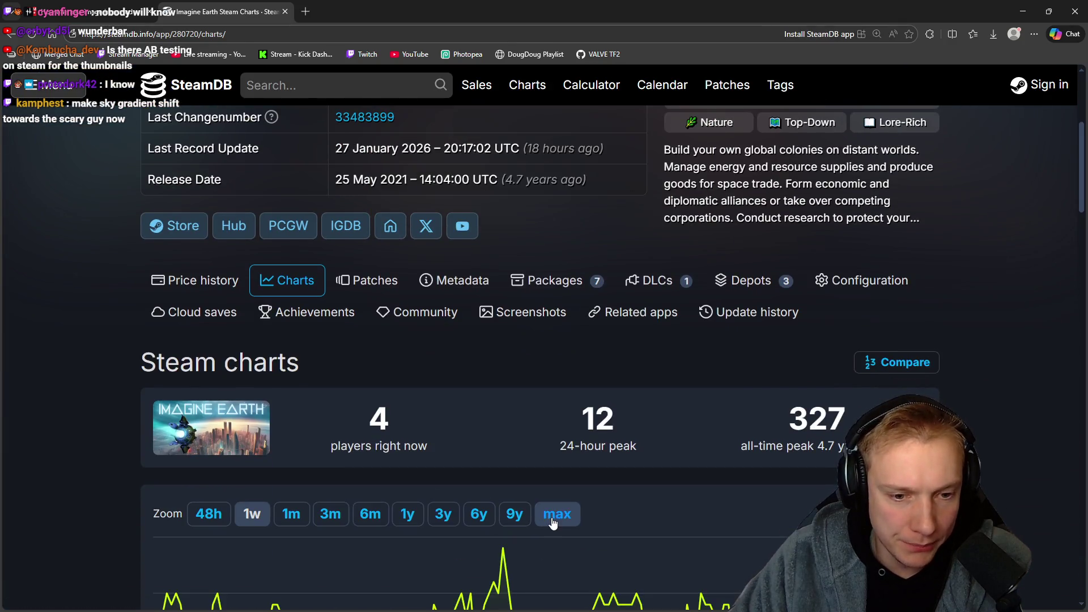
click(557, 513)
scroll(567, 397, down, 4)
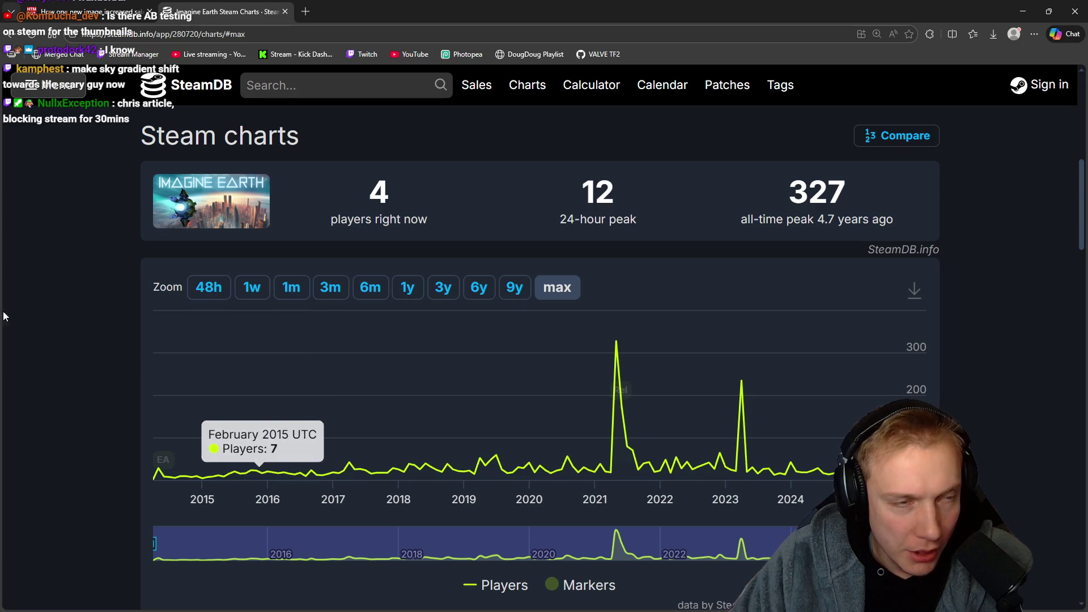
click(102, 12)
scroll(537, 328, down, 6)
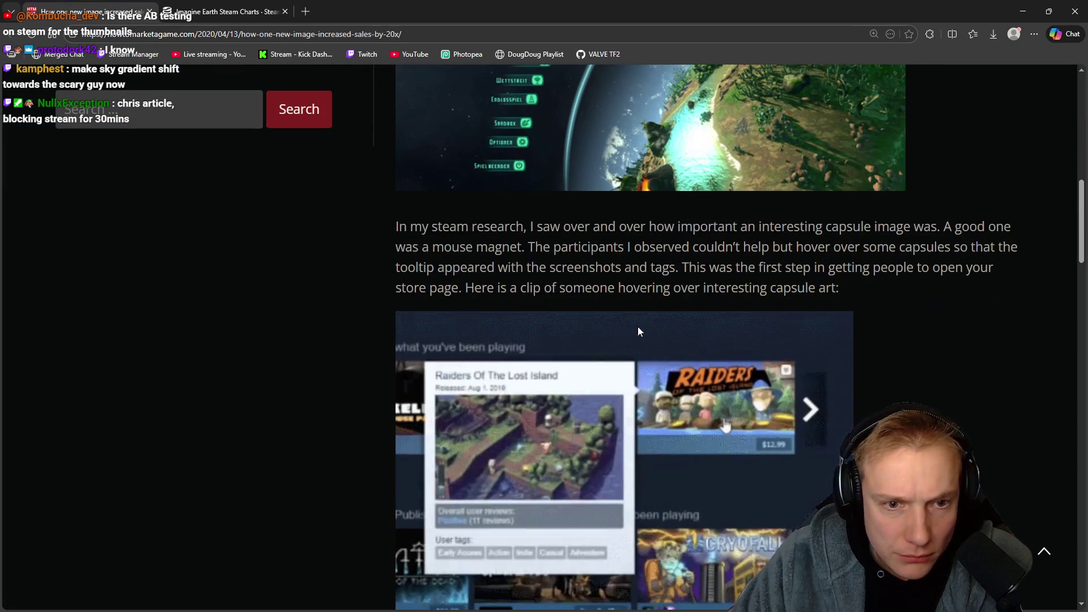
scroll(897, 305, down, 15)
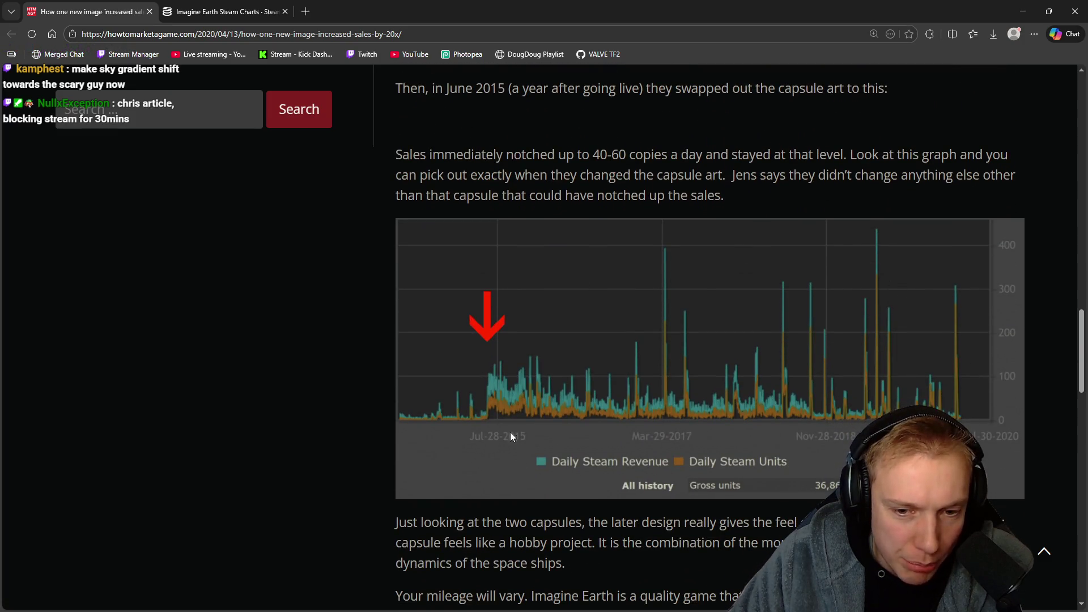
click(173, 7)
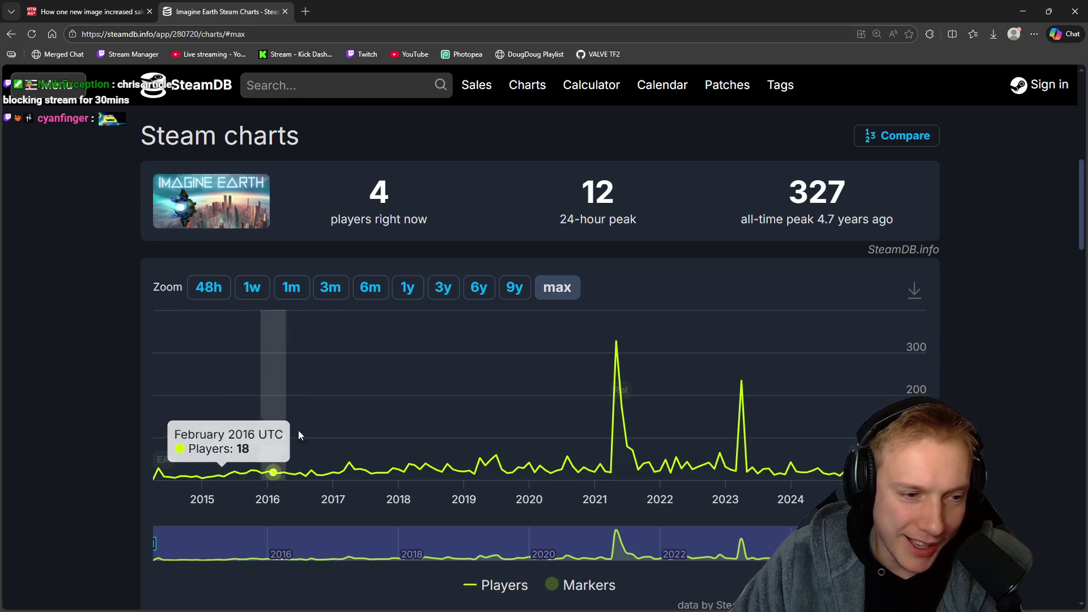
Narrow the player chart to July 2014 through mid 2016 around June 2015.
drag(304, 462, 201, 442)
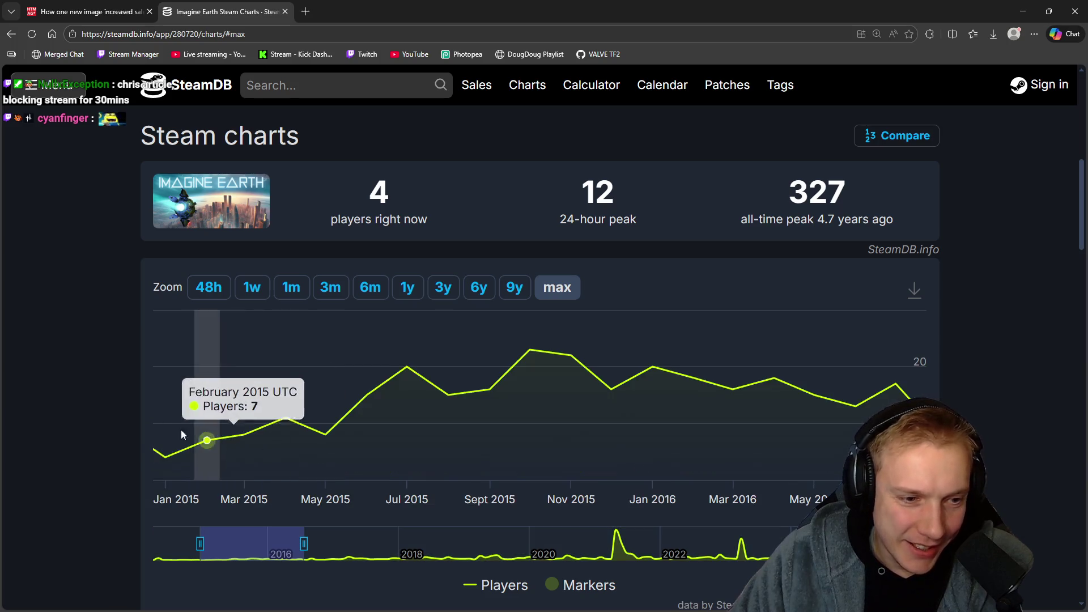
drag(200, 544, 165, 544)
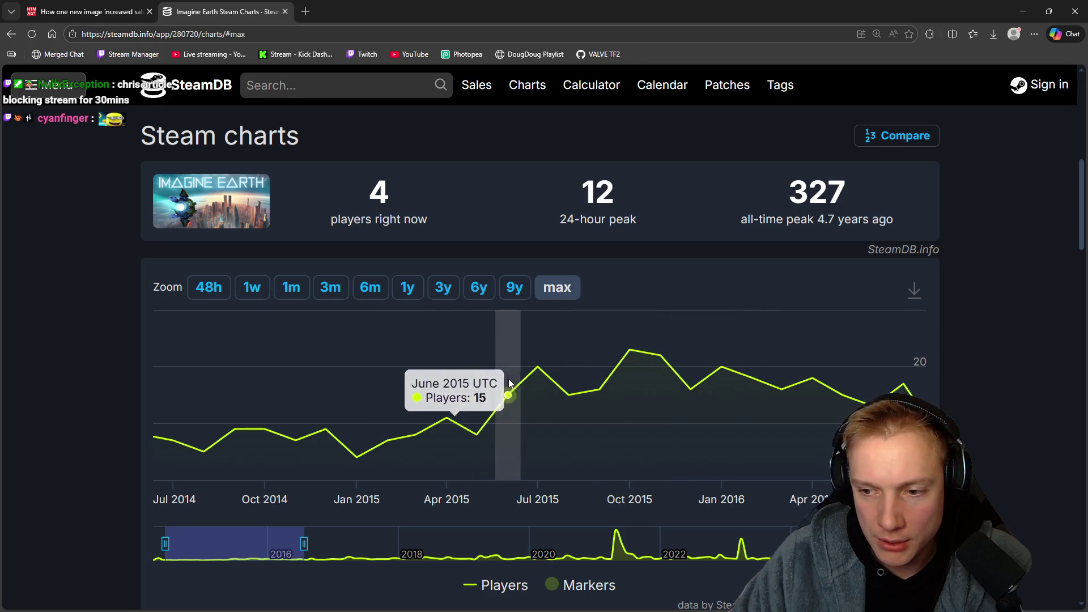
scroll(608, 381, down, 7)
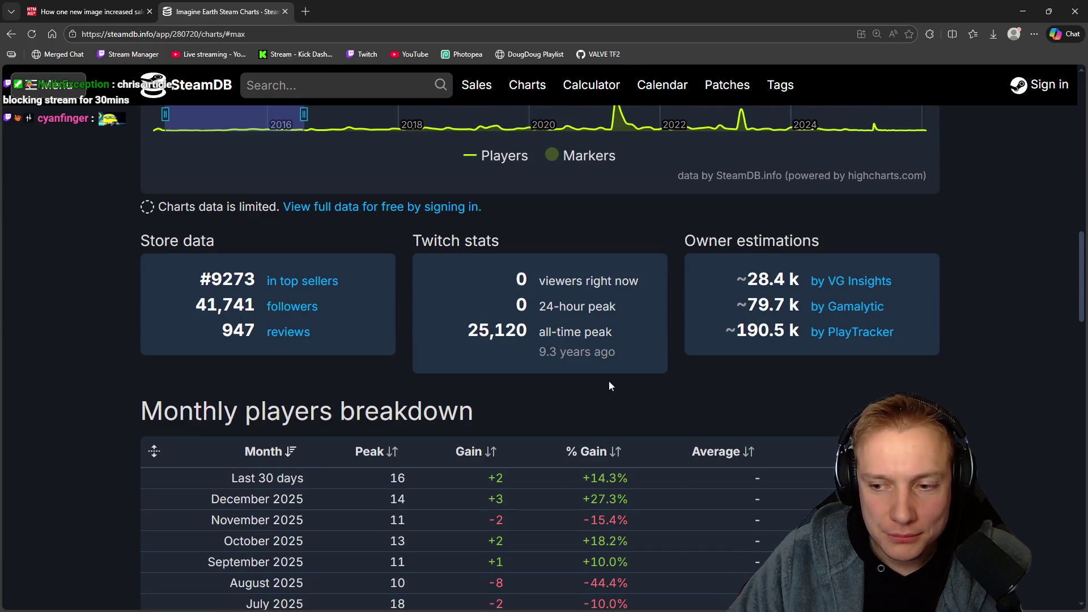
scroll(608, 381, up, 4)
scroll(611, 387, up, 3)
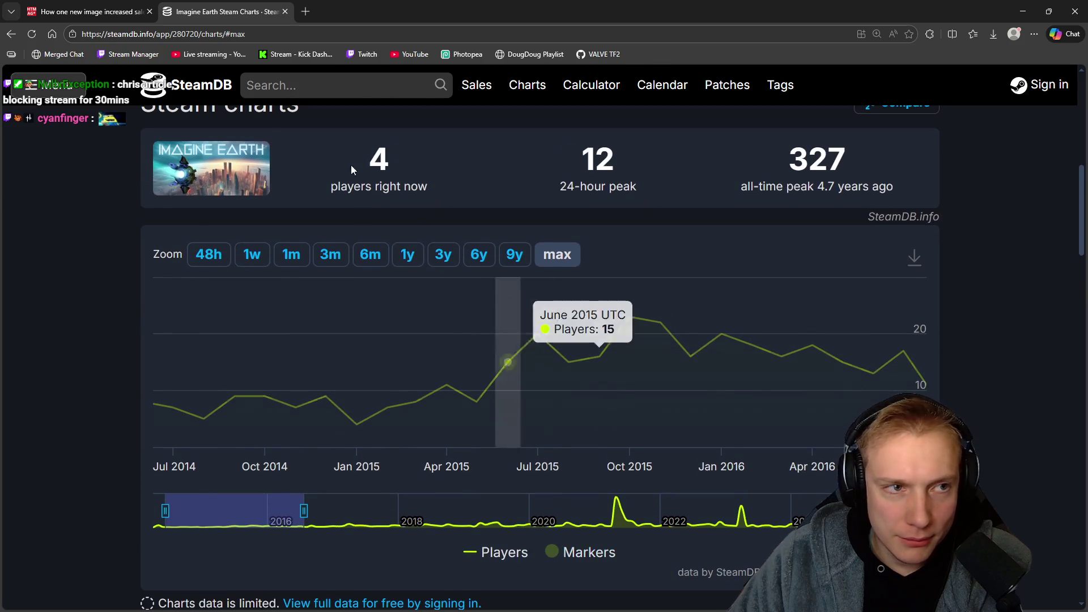
Compare the narrowed chart with the article's sales graph, then open the patch history.
key(ctrl+shift+Tab)
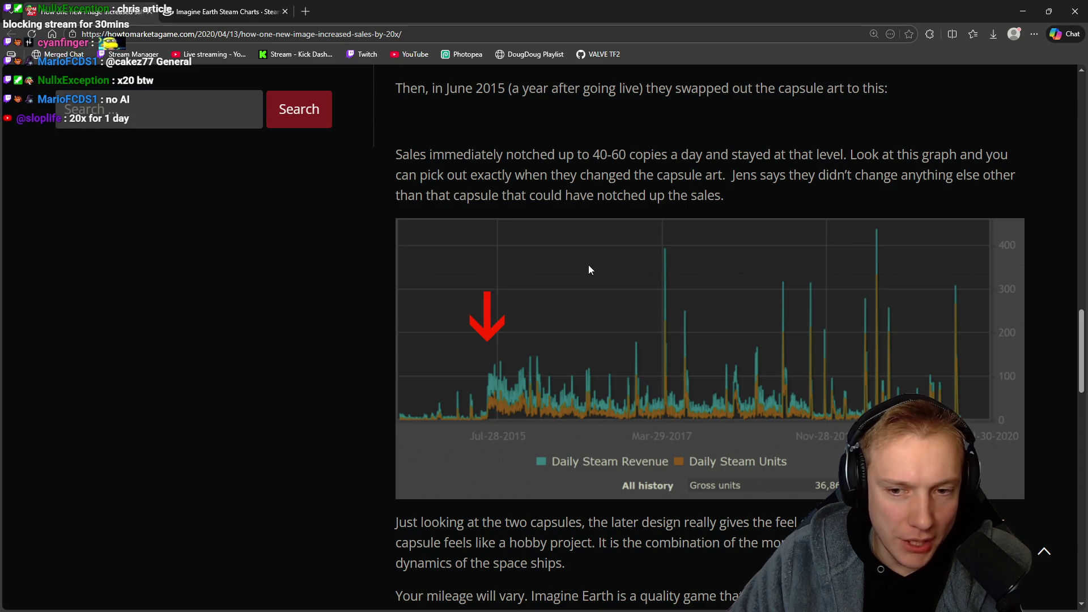
click(261, 11)
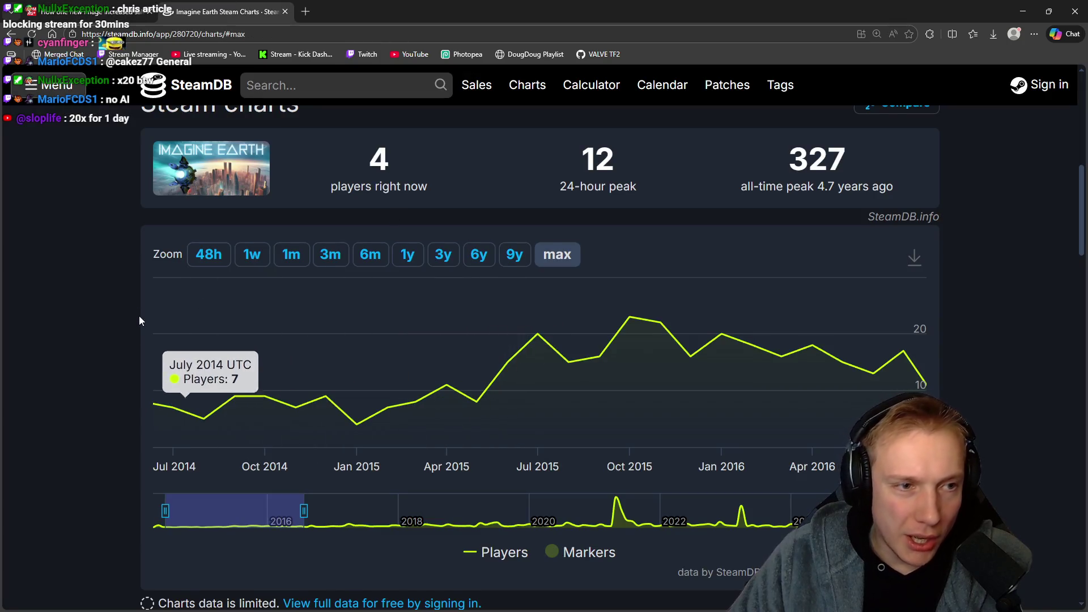
scroll(140, 315, up, 5)
scroll(135, 329, down, 1)
click(368, 245)
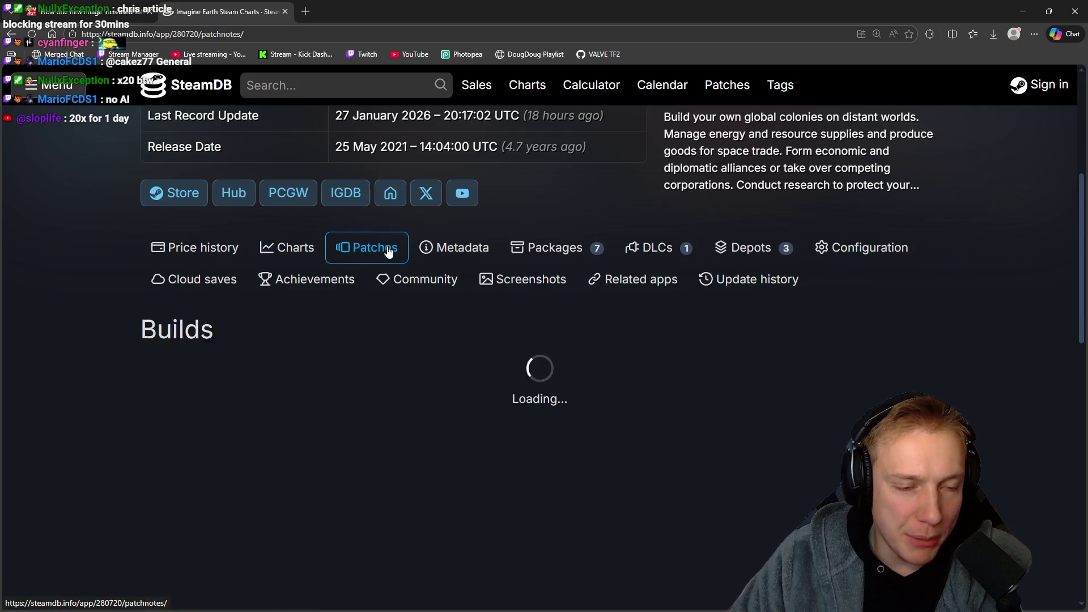
Scan Imagine Earth's Builds list back to August 2023, then move the browser aside to reveal Photopea.
click(89, 8)
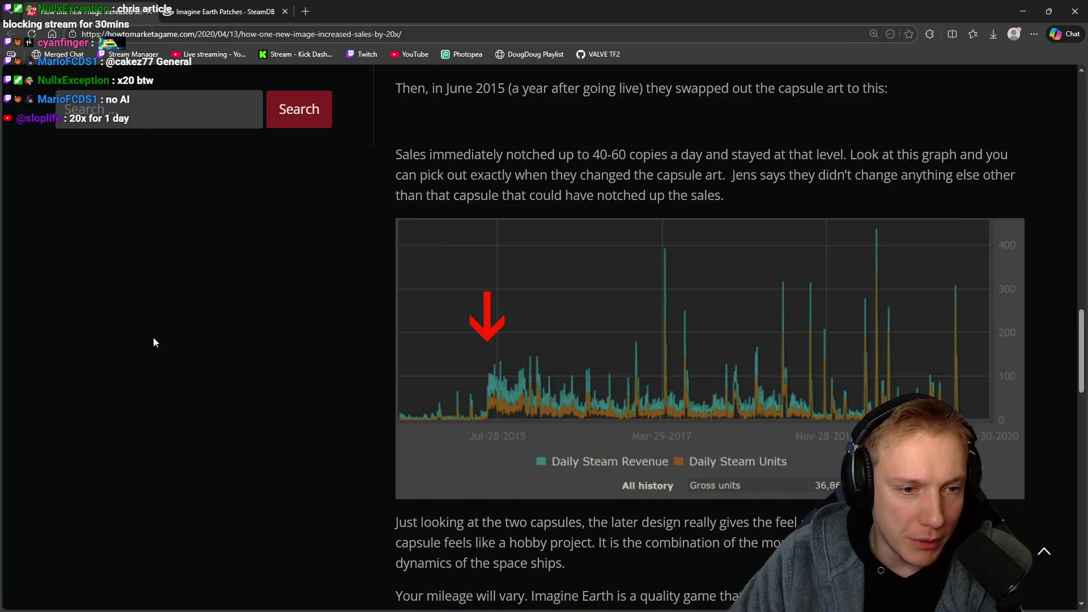
click(238, 11)
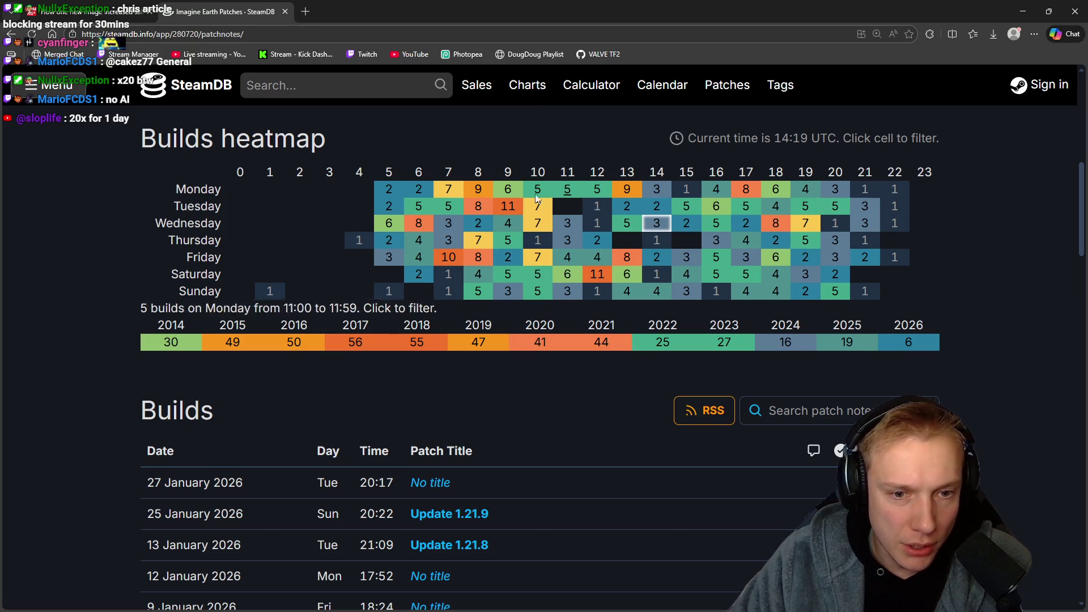
scroll(514, 340, down, 10)
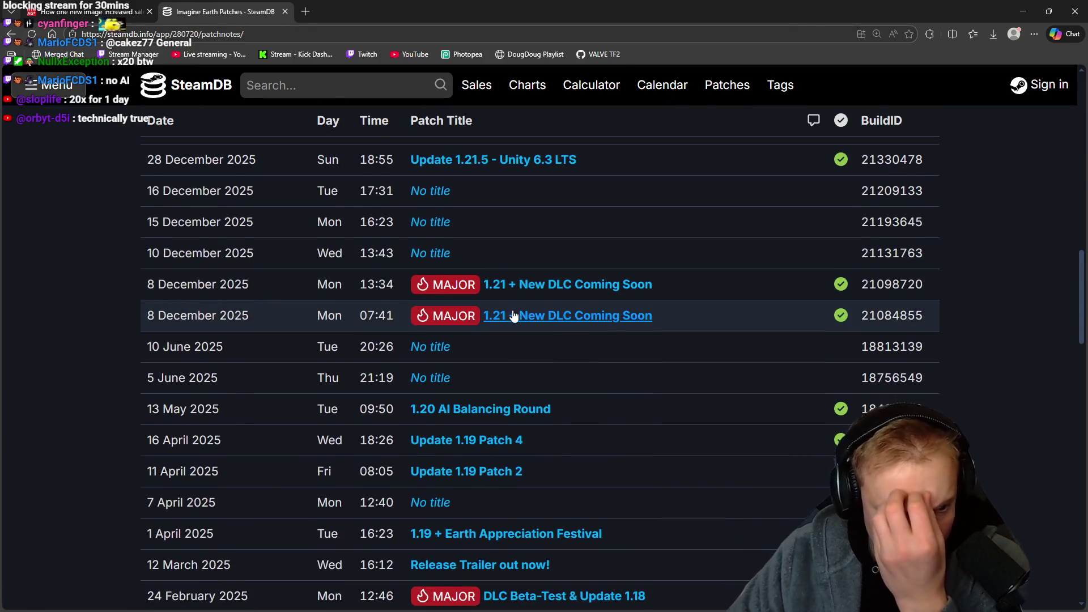
scroll(517, 307, down, 15)
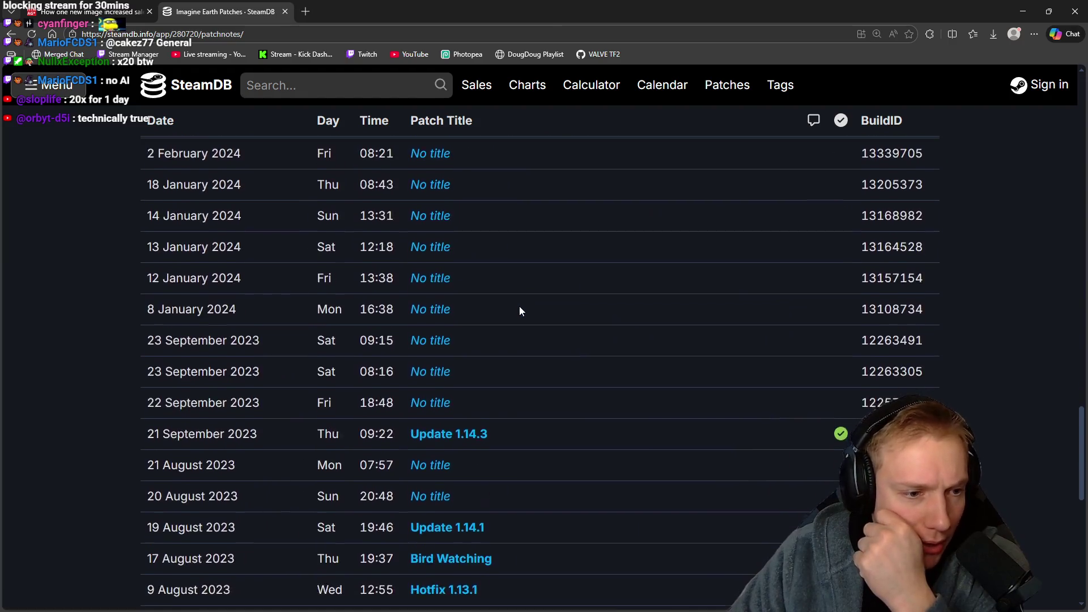
scroll(519, 305, up, 2)
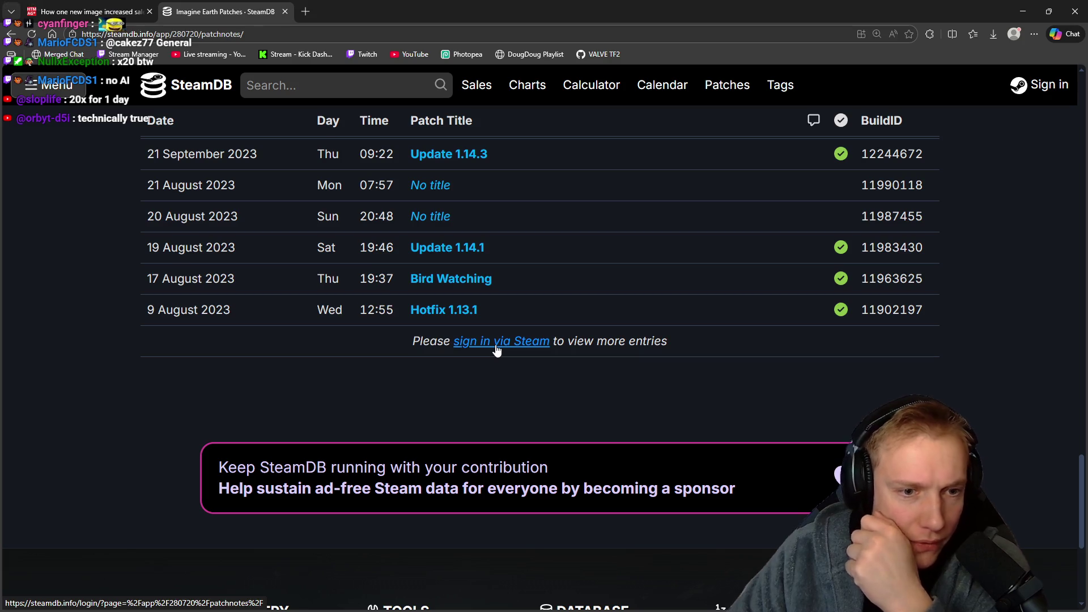
mouse_move(495, 5)
mouse_down()
mouse_move(988, 297)
mouse_move(1087, 340)
mouse_up()
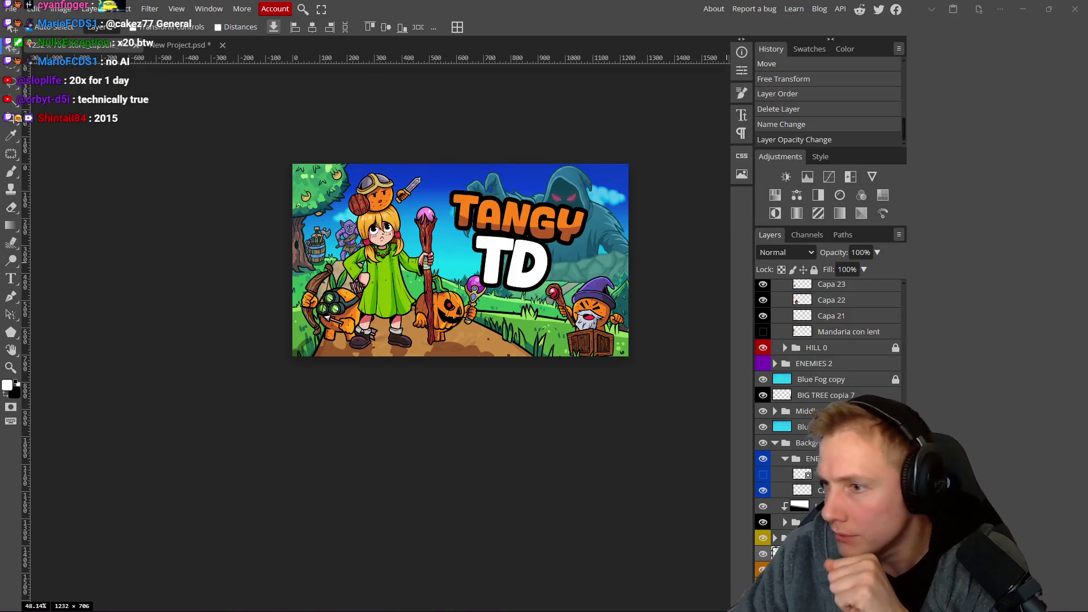
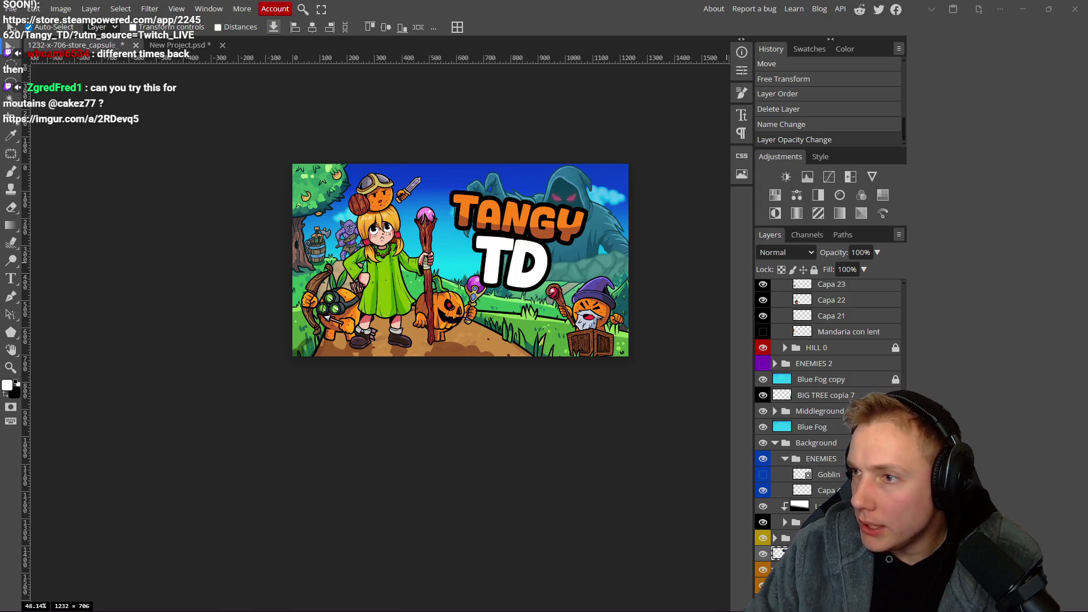
Google 'imagine earth steam db' and open the SteamDB Imagine Earth price history result.
key(alt+Tab)
scroll(515, 371, up, 5)
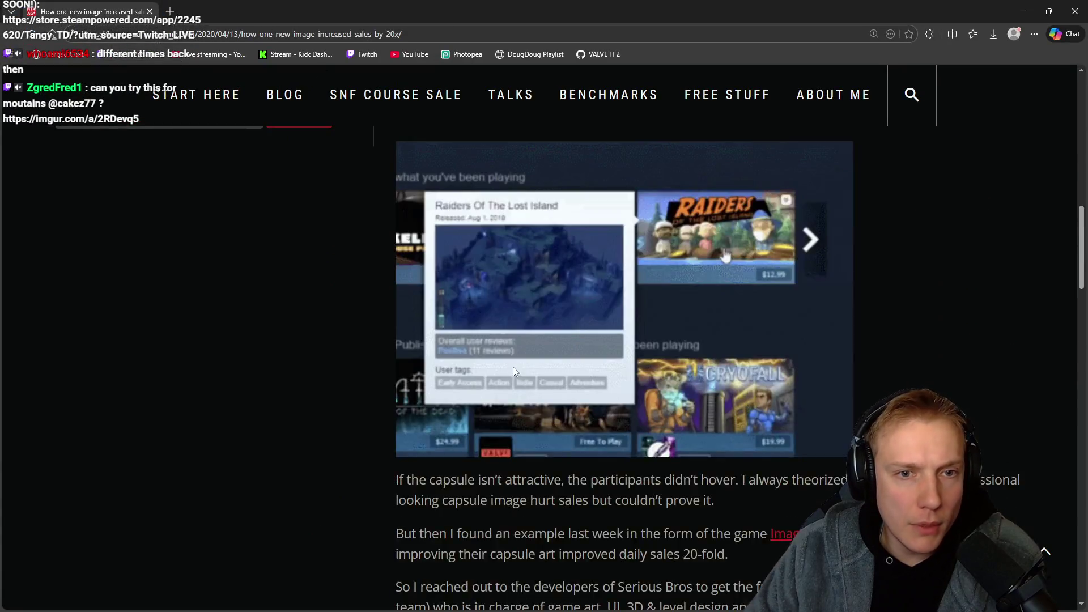
scroll(513, 368, up, 8)
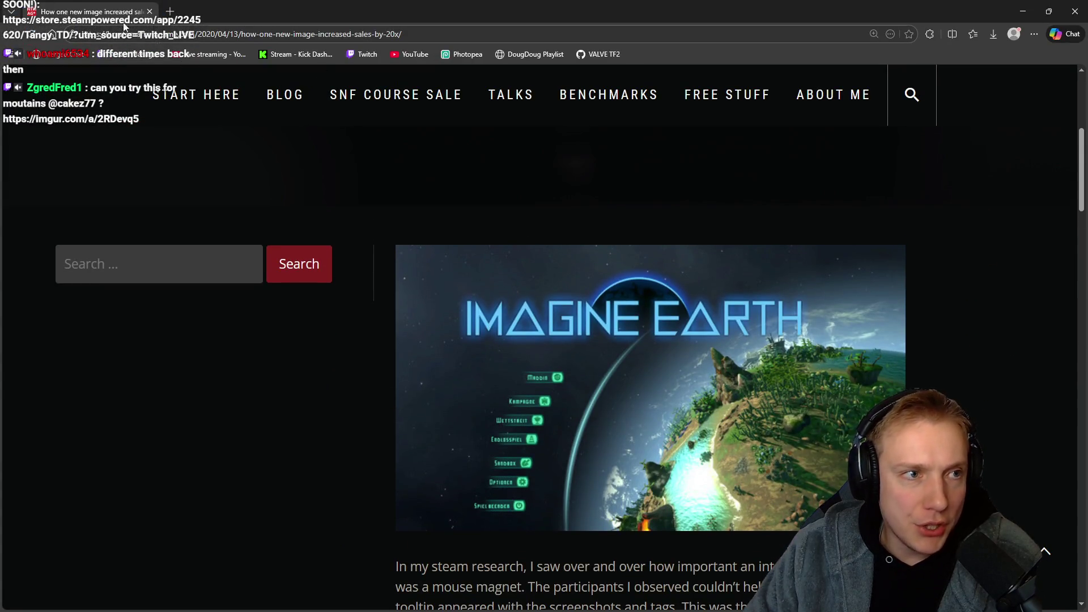
click(170, 12)
text(imageinte)
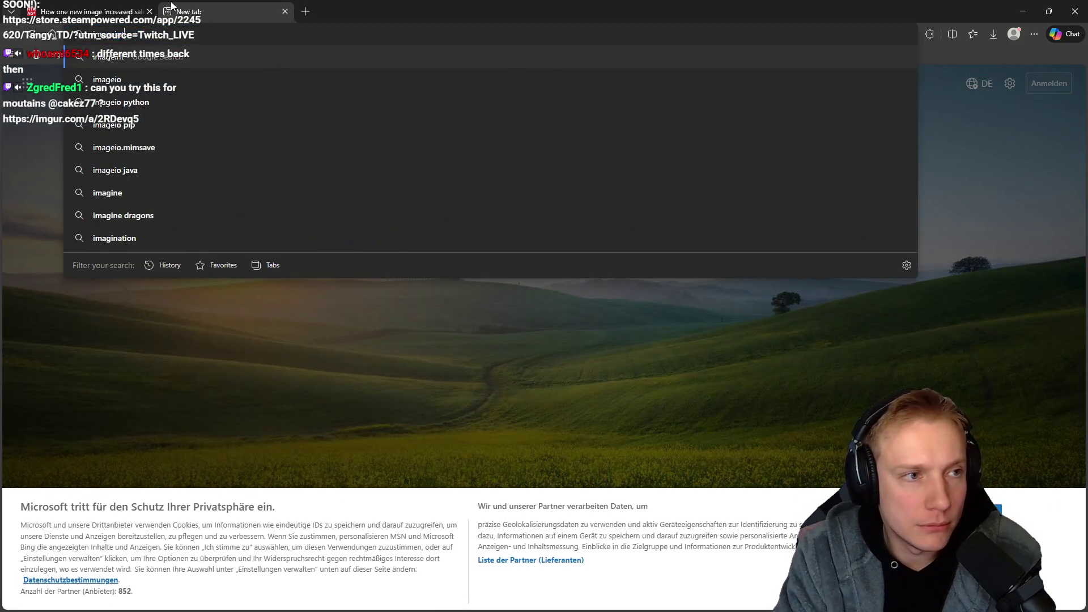
key(BackSpace)
key(BackSpace)
key(BackSpace)
text(ine earth)
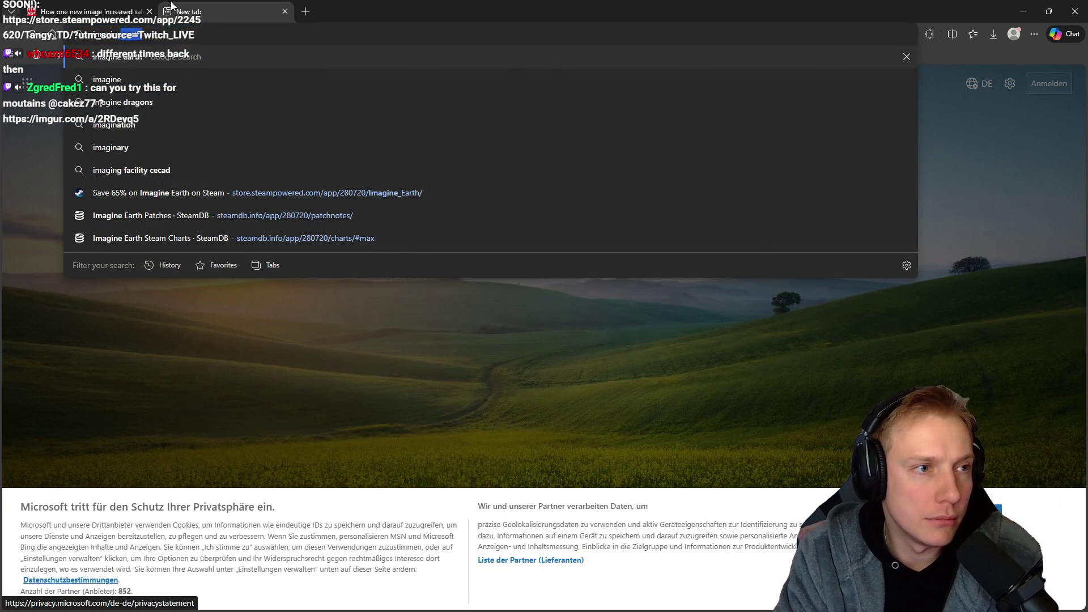
text( s)
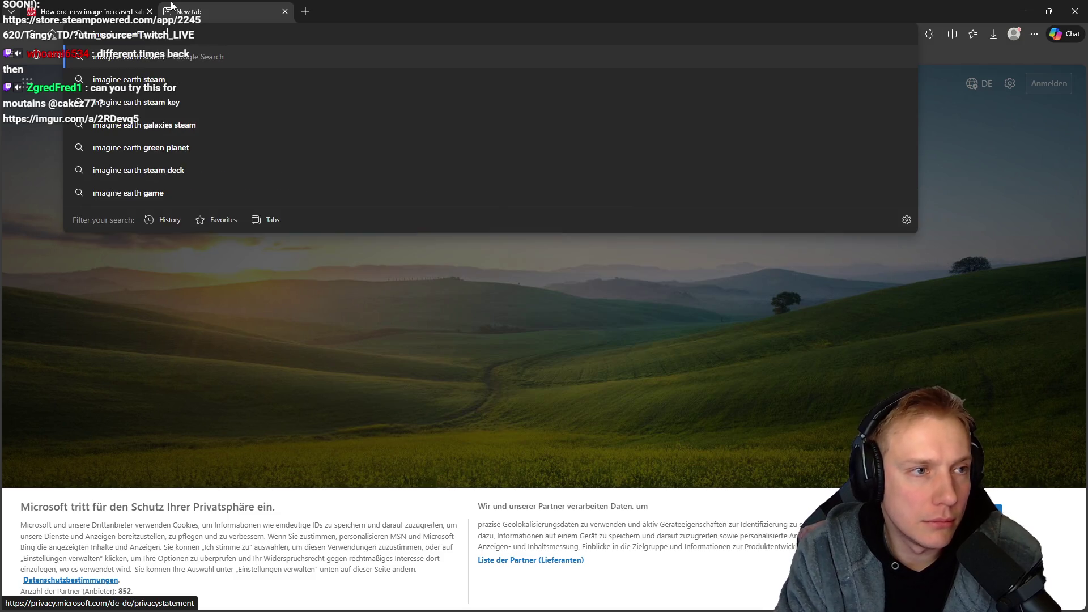
text(team db)
key(Return)
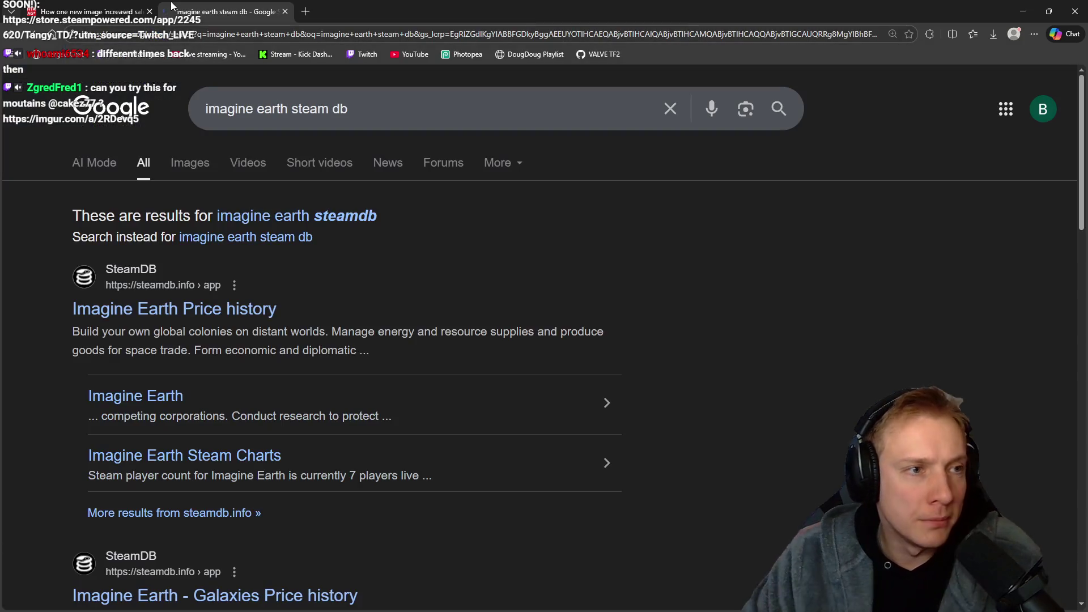
click(153, 309)
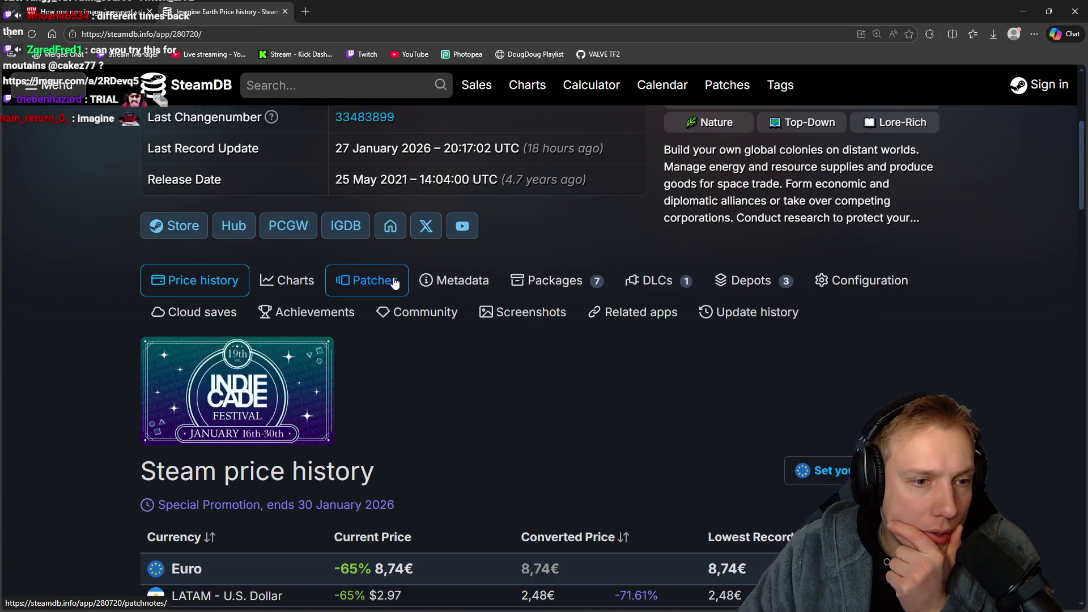
Show Imagine Earth's Patches tab on SteamDB and scroll through its Builds list.
click(383, 282)
scroll(381, 280, down, 20)
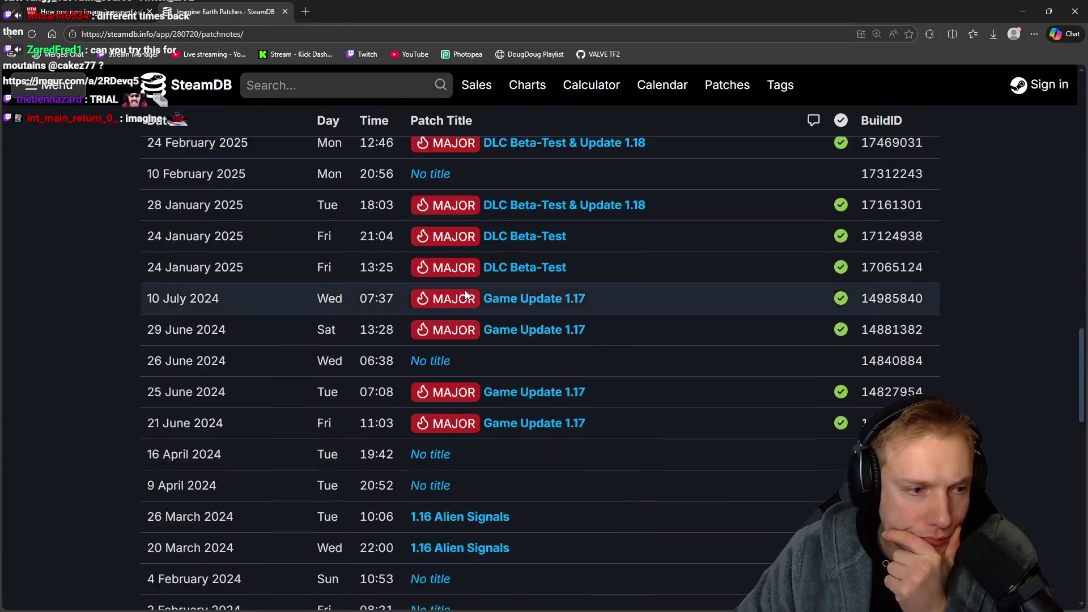
scroll(469, 292, down, 5)
scroll(441, 358, up, 1)
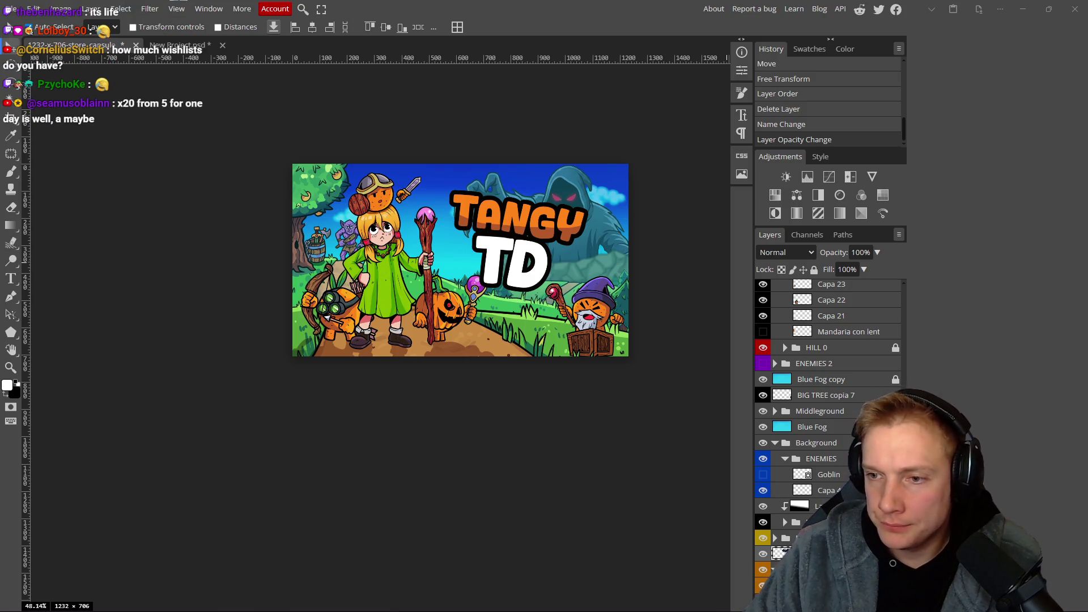
Go from the Imagine Earth Steam store page to its SteamDB price history.
key(alt+Tab)
click(74, 286)
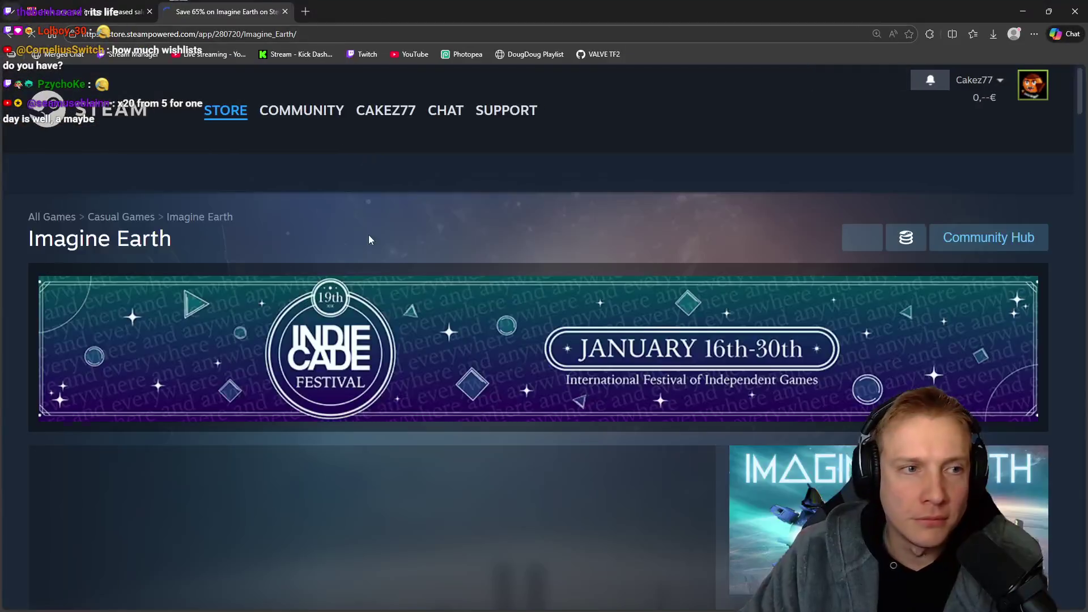
scroll(786, 235, down, 5)
scroll(786, 234, down, 5)
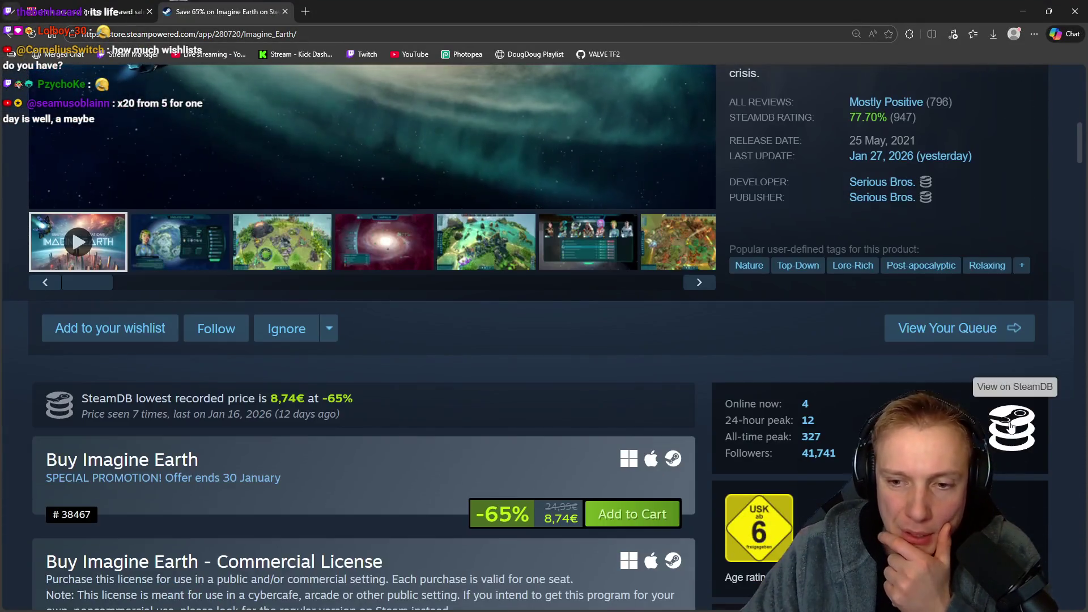
click(1006, 418)
scroll(474, 313, down, 7)
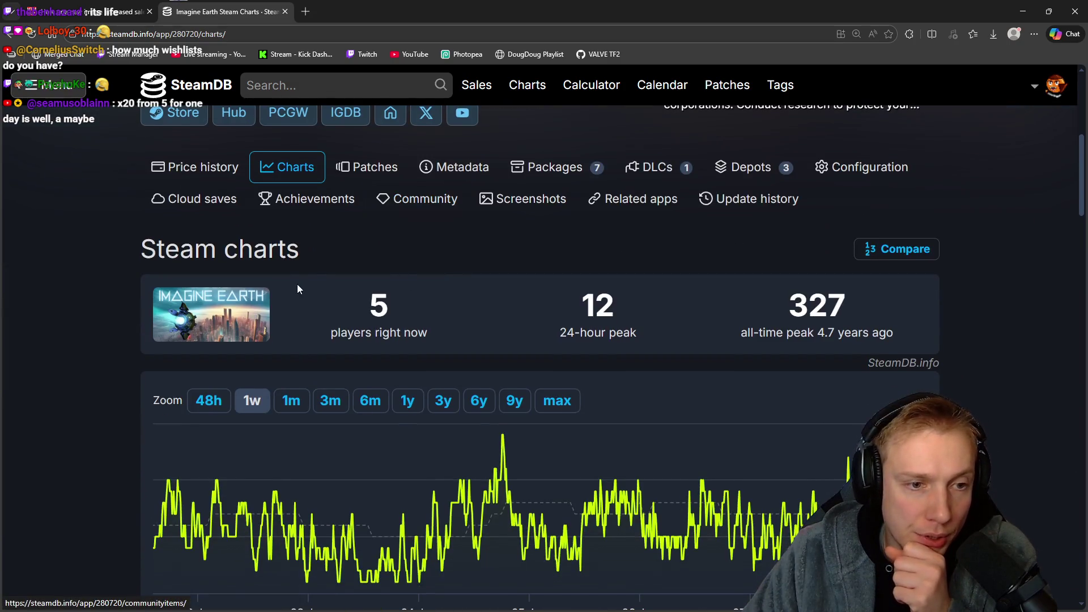
scroll(304, 237, up, 1)
click(195, 225)
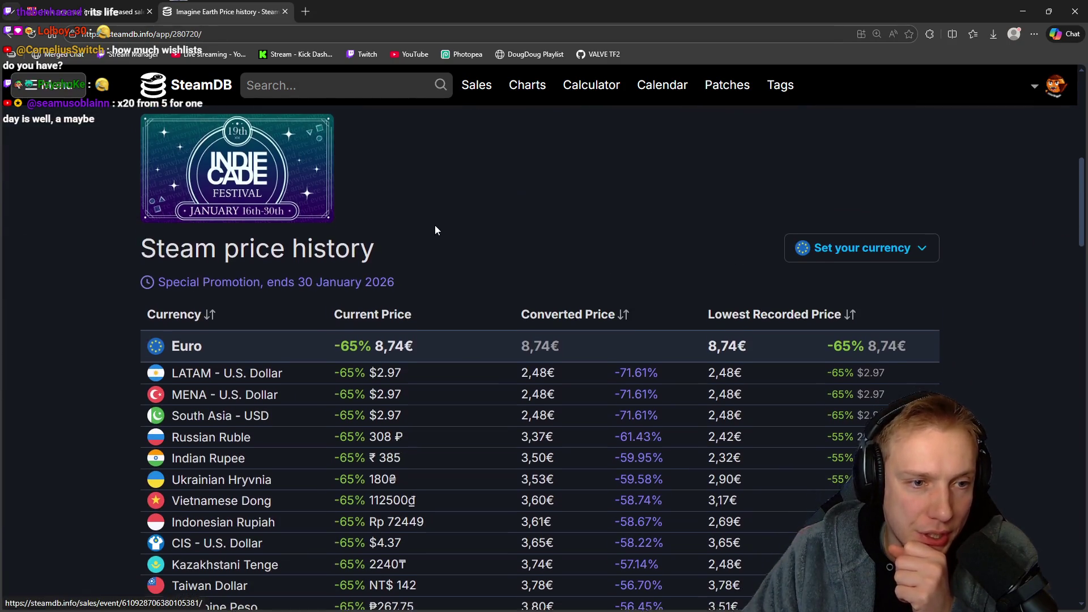
Open the Patches list and scroll back through the builds to mid-2015.
click(381, 219)
scroll(407, 257, down, 15)
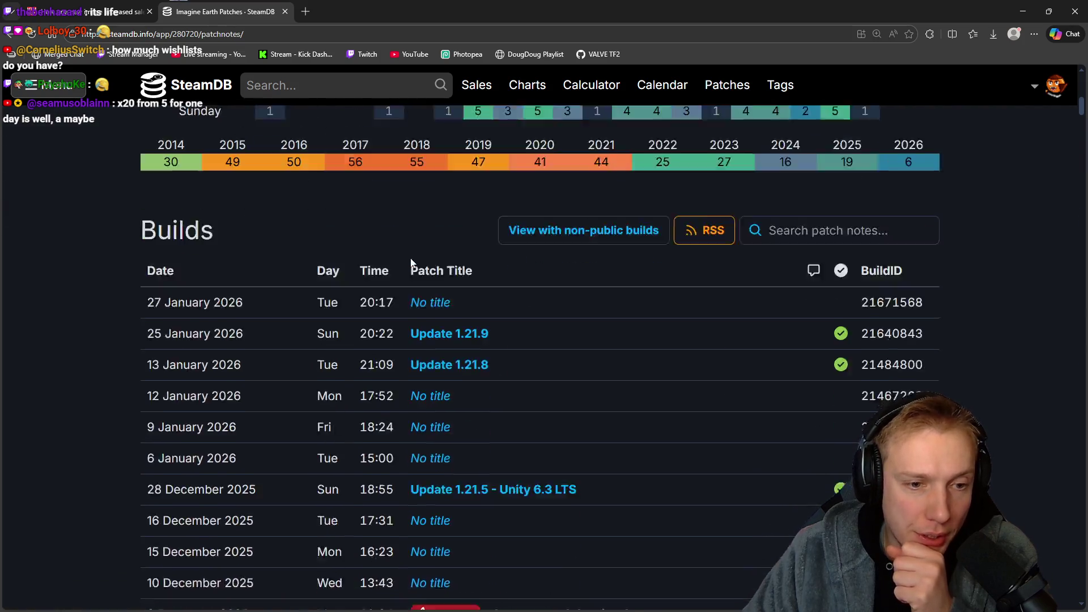
scroll(462, 274, down, 20)
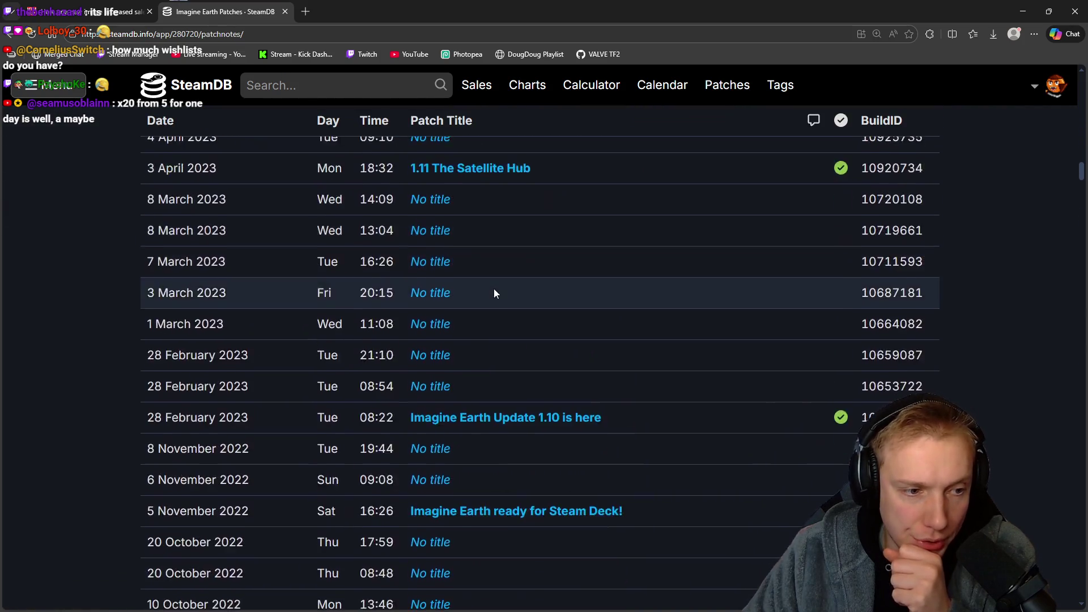
scroll(493, 309, down, 20)
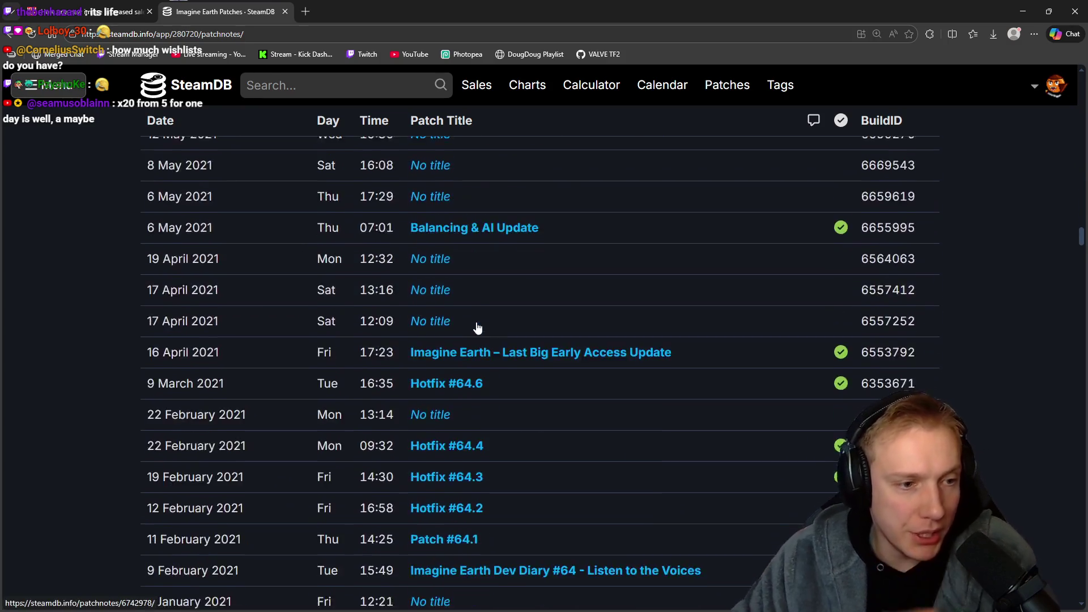
scroll(478, 328, down, 20)
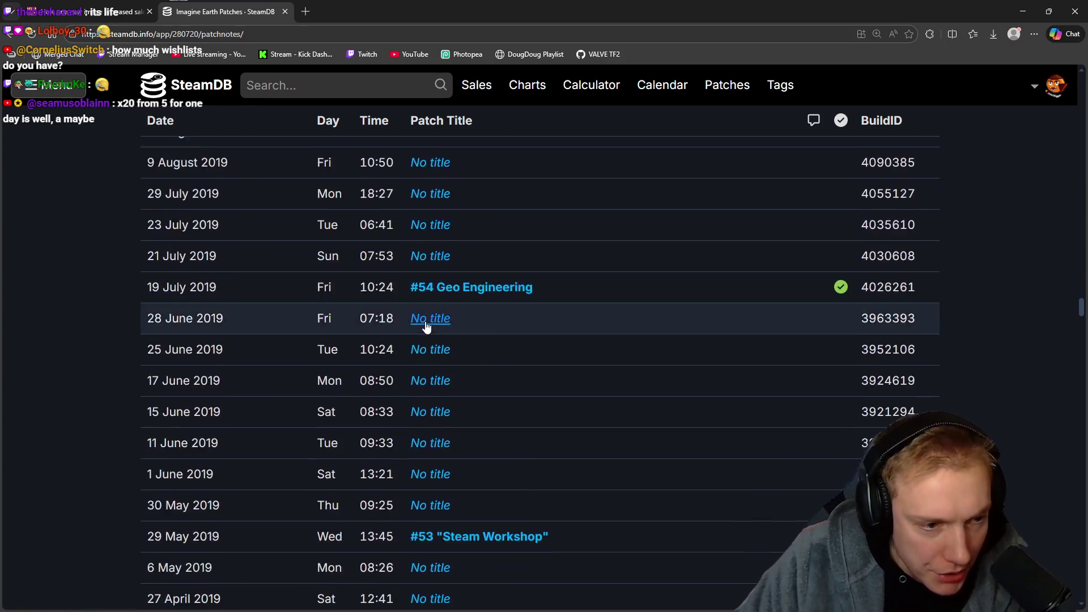
scroll(484, 369, down, 20)
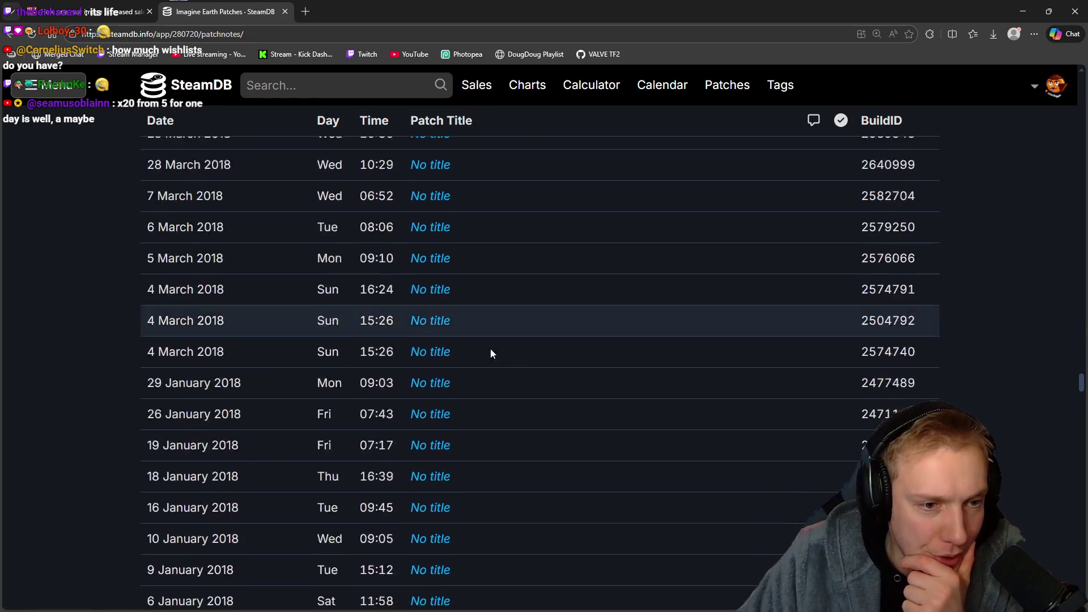
scroll(500, 333, down, 20)
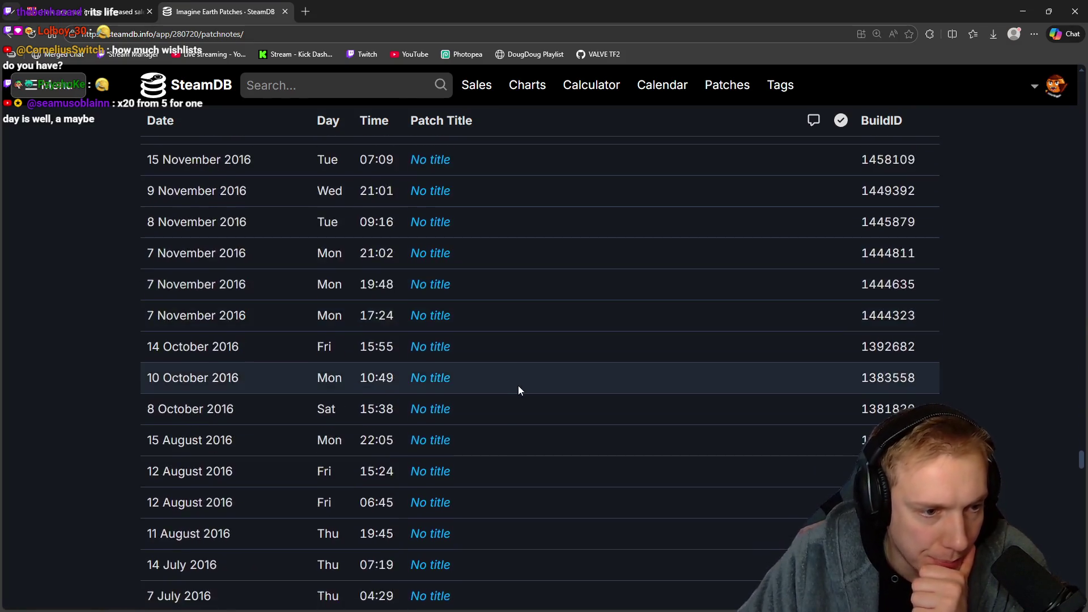
scroll(548, 384, down, 8)
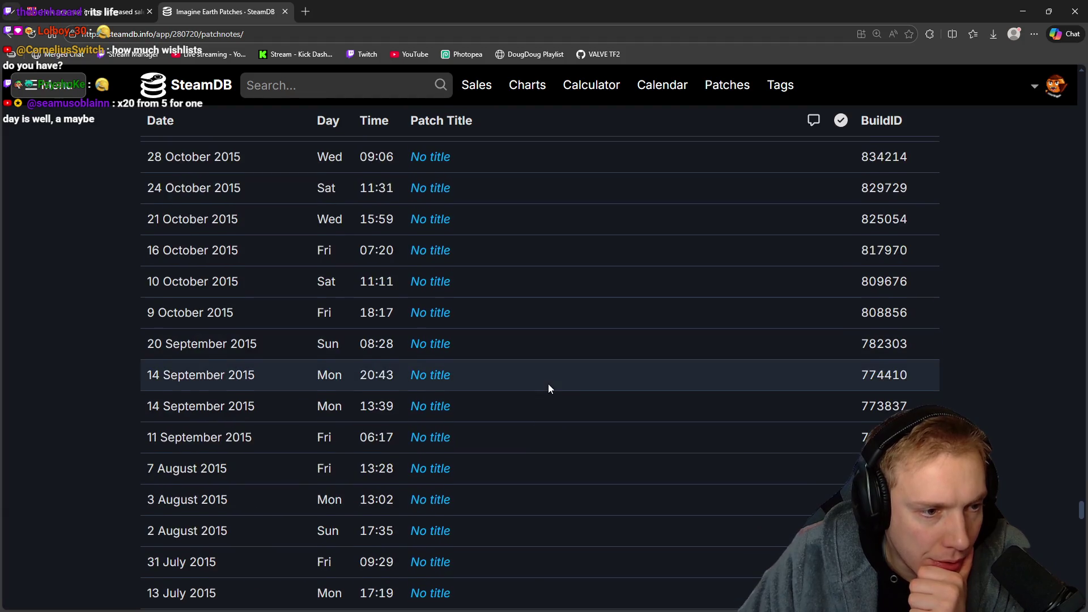
scroll(549, 383, down, 6)
scroll(548, 379, down, 7)
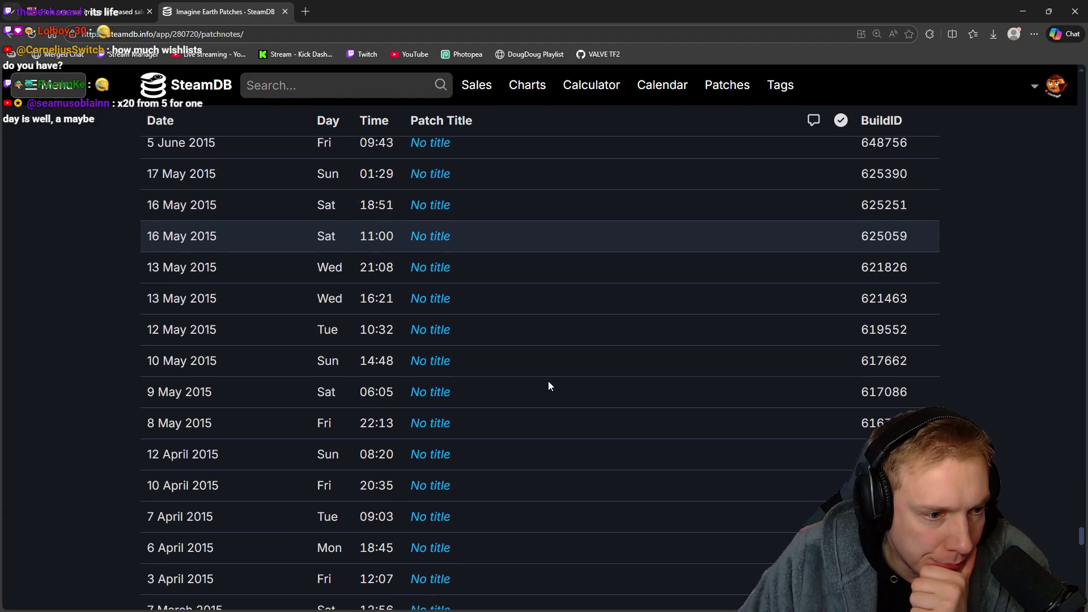
scroll(549, 381, up, 5)
scroll(549, 384, up, 3)
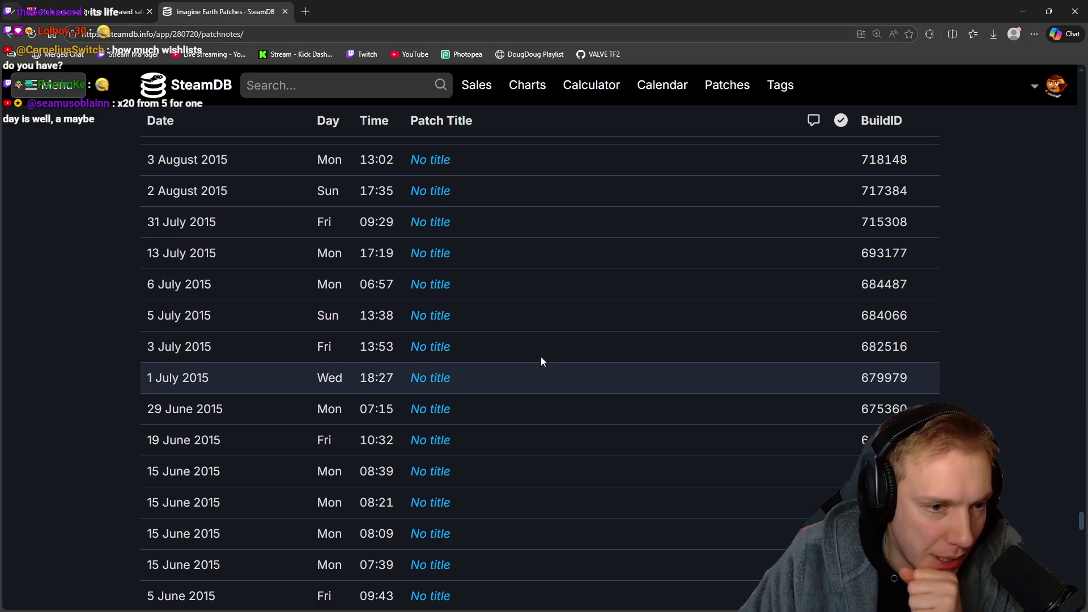
scroll(453, 391, down, 13)
scroll(476, 422, down, 16)
scroll(476, 423, up, 8)
scroll(476, 423, up, 17)
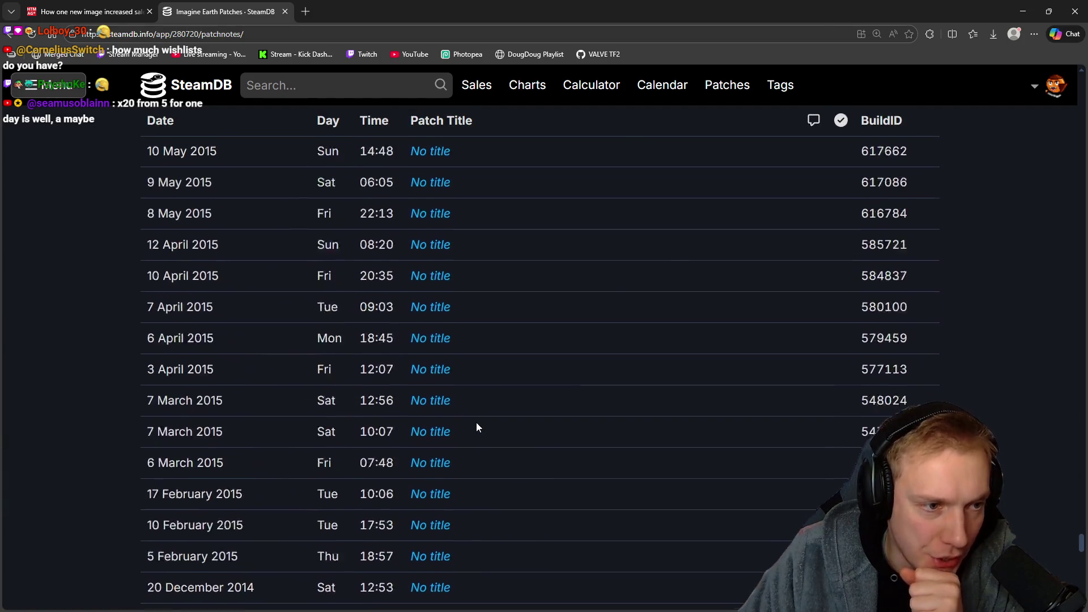
scroll(476, 423, up, 5)
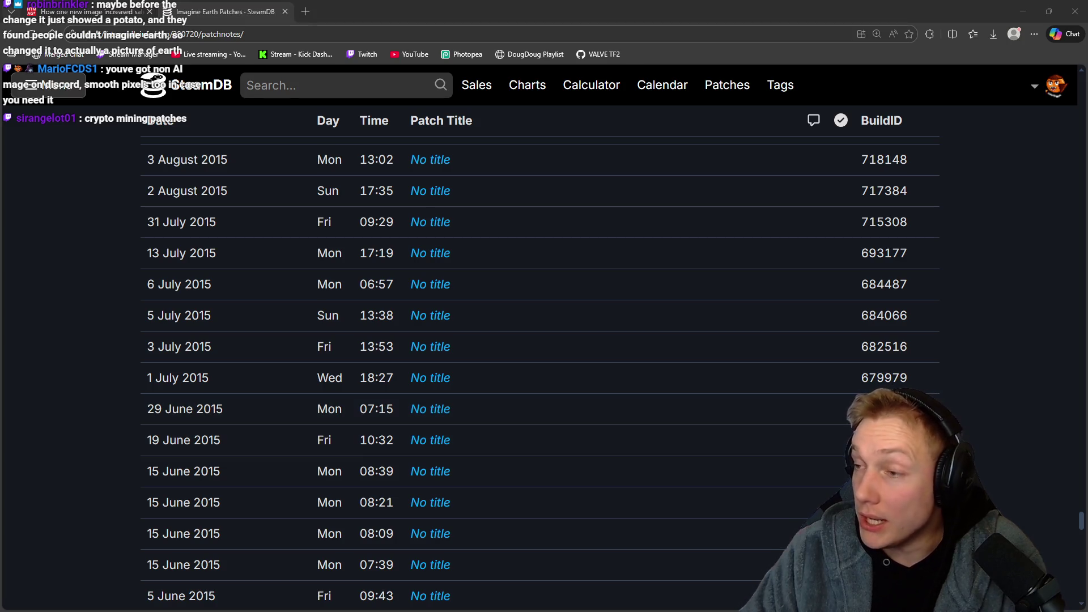
key(alt+Tab)
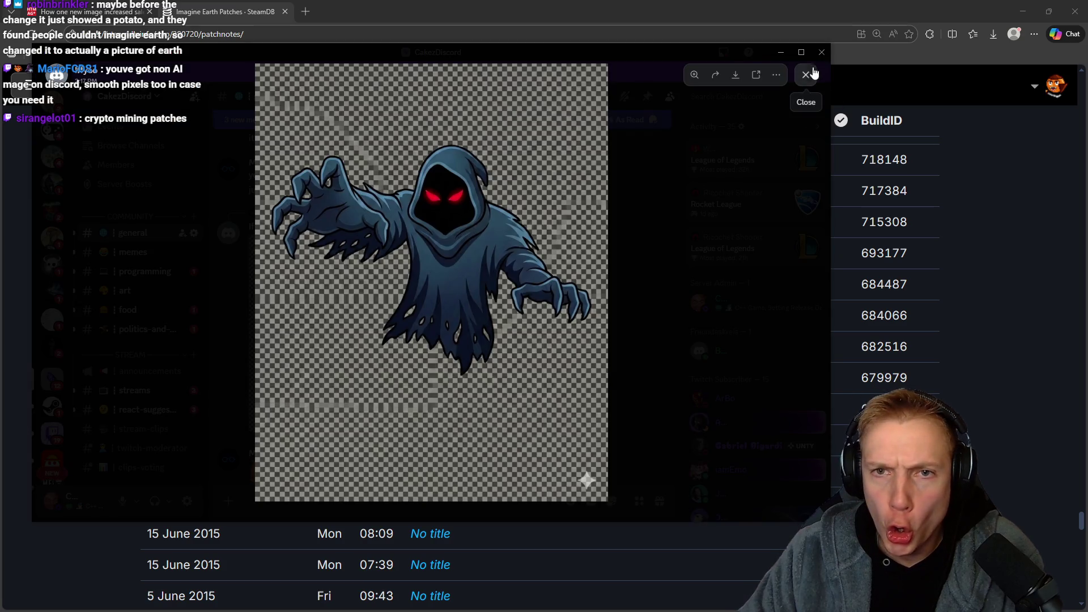
Close the image viewer and scroll #general to find the newer hooded ghost image.
click(805, 75)
scroll(418, 294, up, 3)
scroll(476, 301, down, 10)
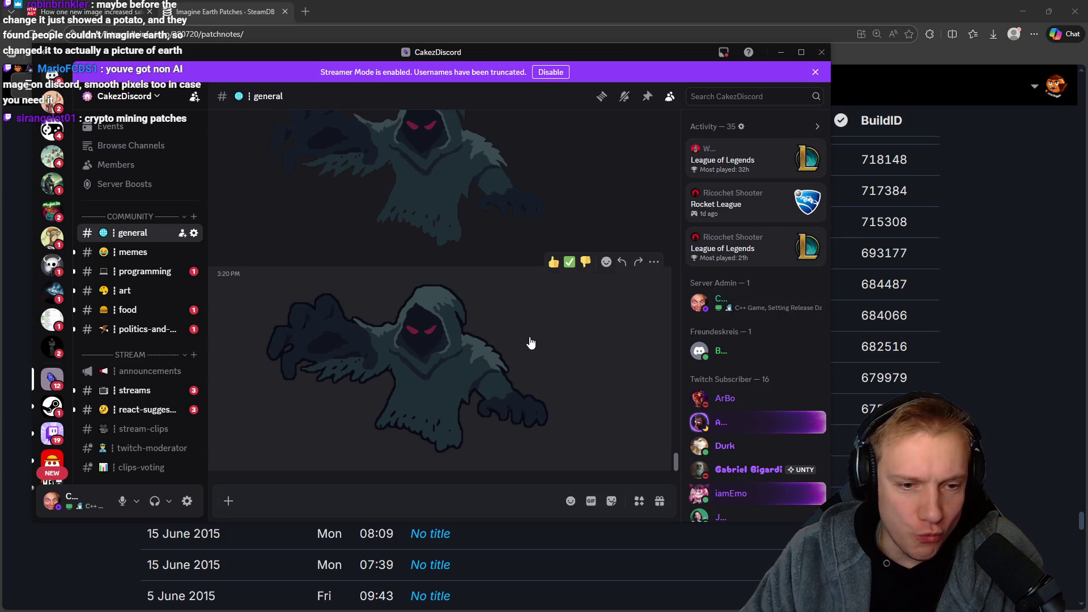
scroll(470, 316, up, 2)
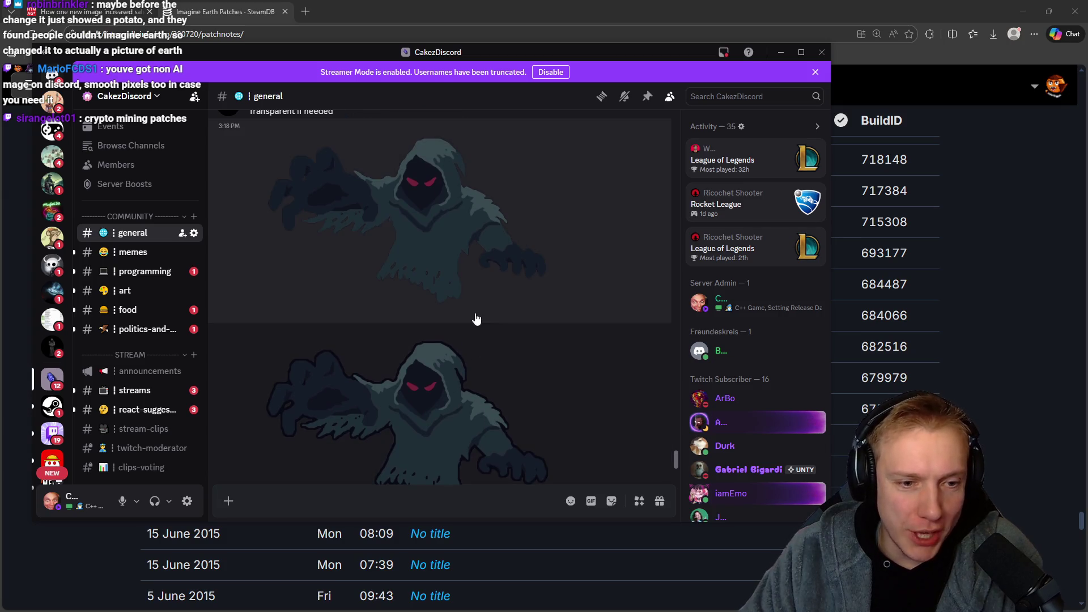
scroll(476, 319, down, 2)
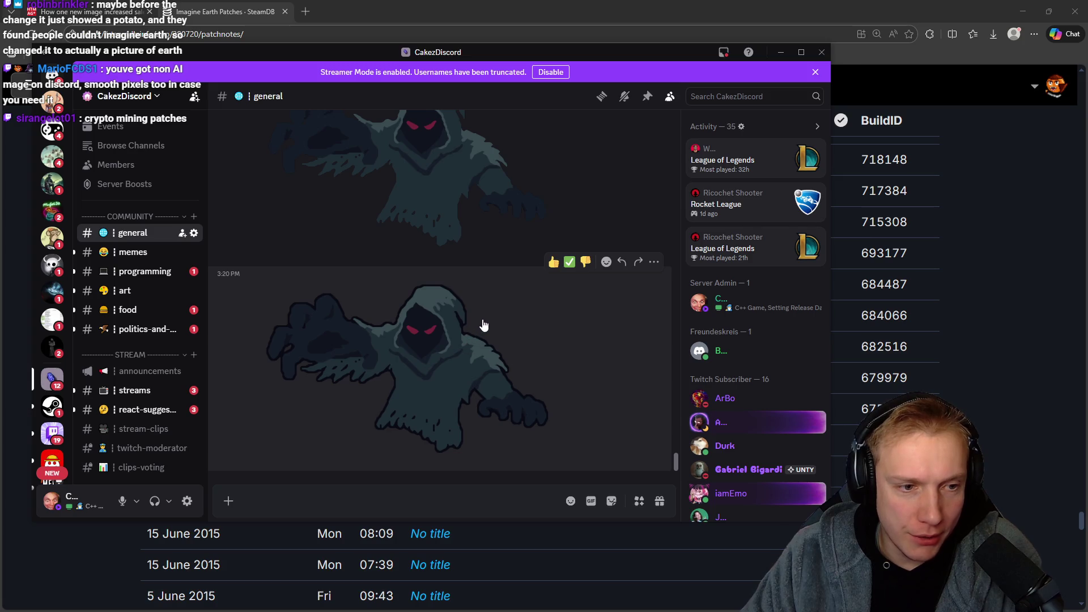
Open the newer ghost image full-size and copy it to the clipboard with Copy Image.
right_click(449, 360)
click(416, 368)
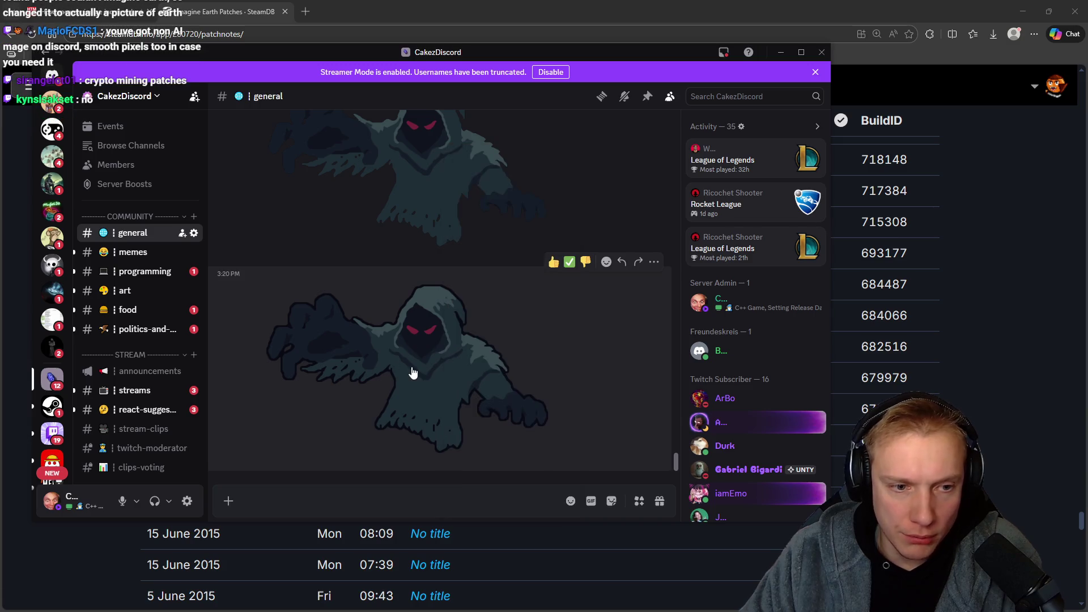
click(418, 367)
click(472, 282)
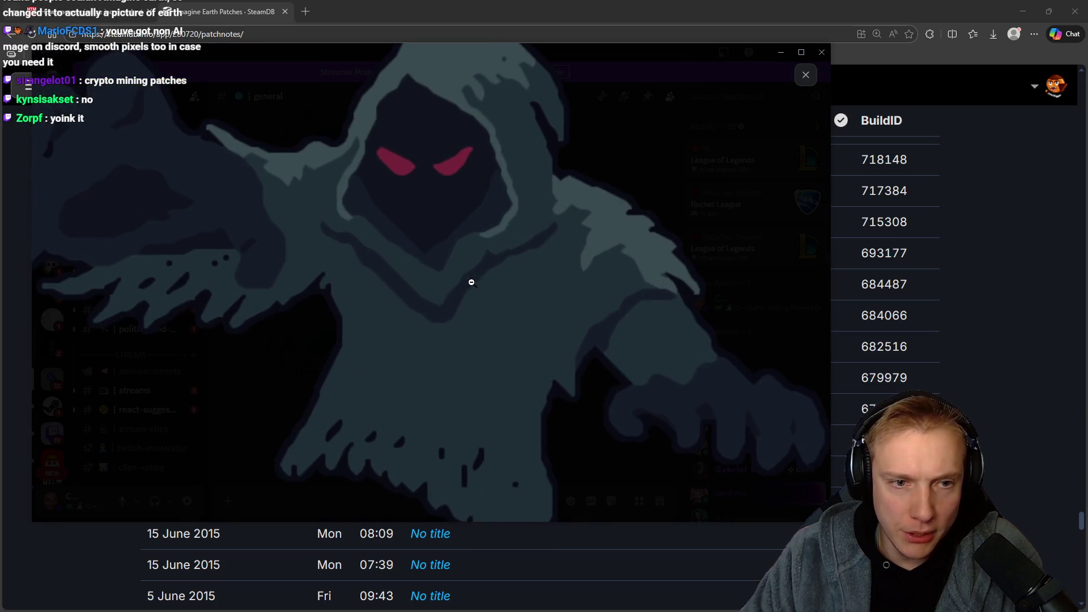
click(472, 283)
right_click(472, 283)
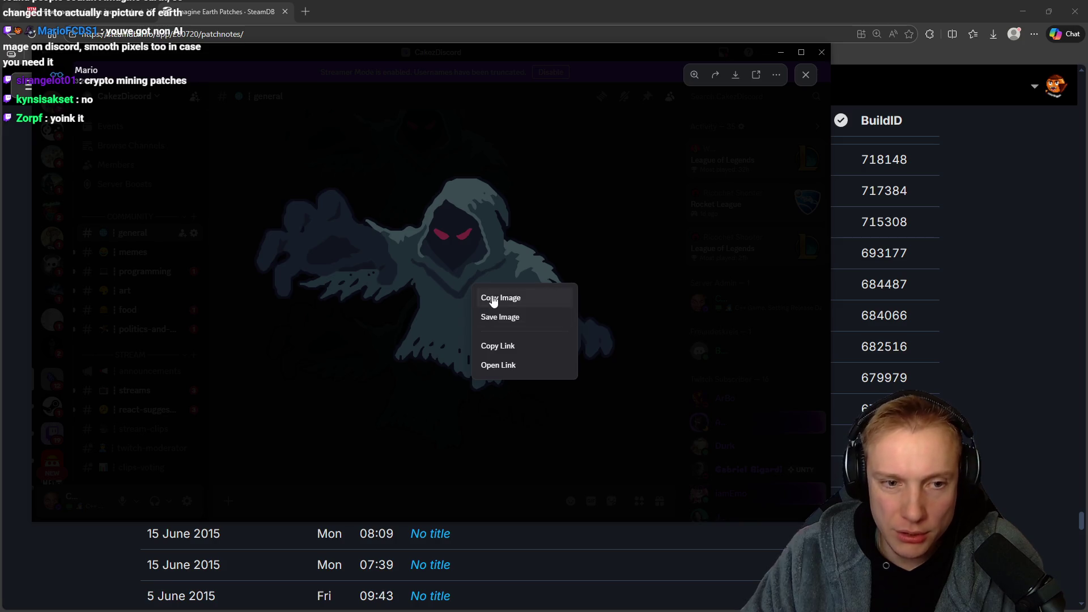
click(493, 298)
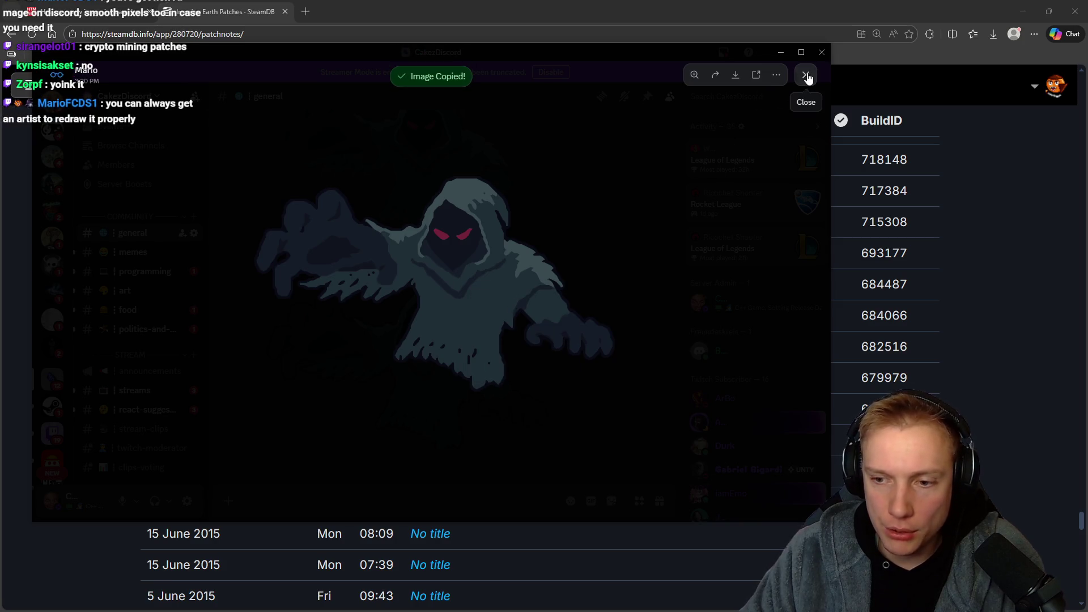
click(805, 75)
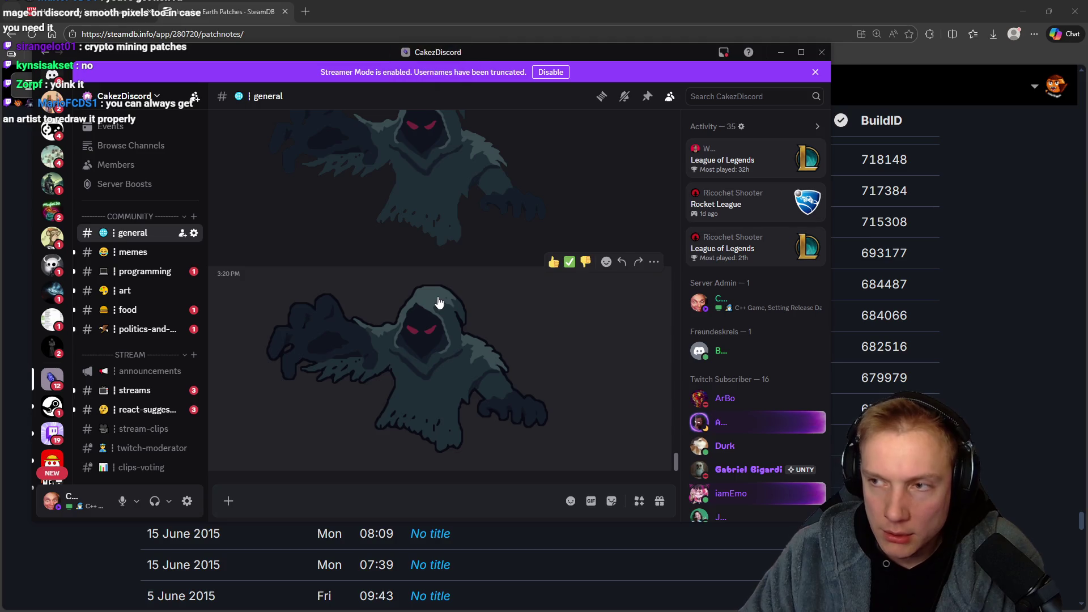
Paste the hooded ghost into the Tangy TD capsule, scaled to about 126% behind the title.
key(alt+Tab)
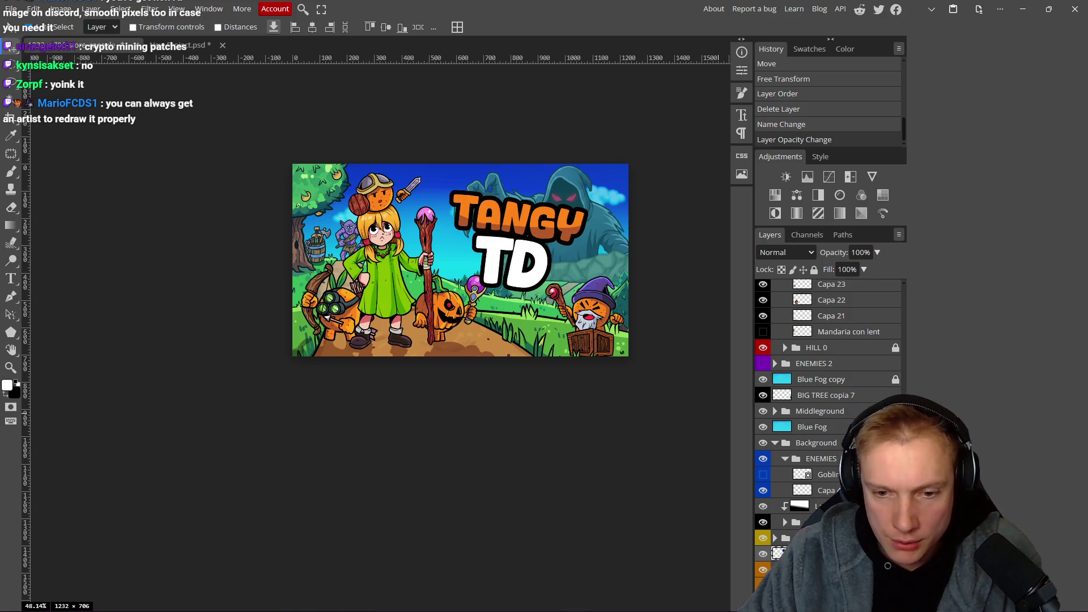
key(ctrl+v)
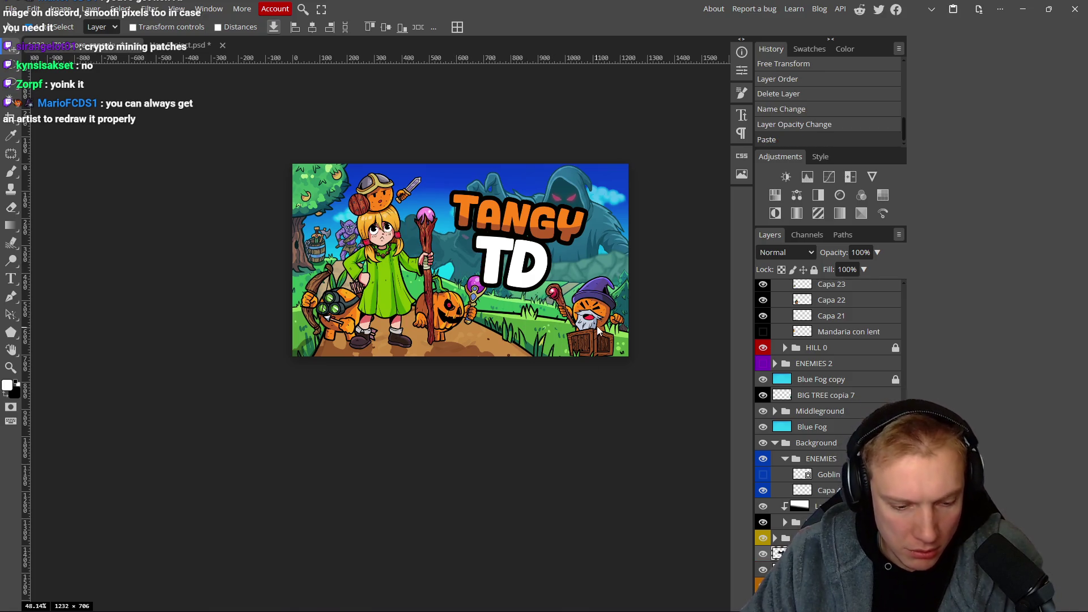
key(ctrl+alt+t)
mouse_move(461, 198)
mouse_down()
mouse_move(460, 148)
mouse_move(461, 166)
mouse_up()
drag(464, 244, 549, 231)
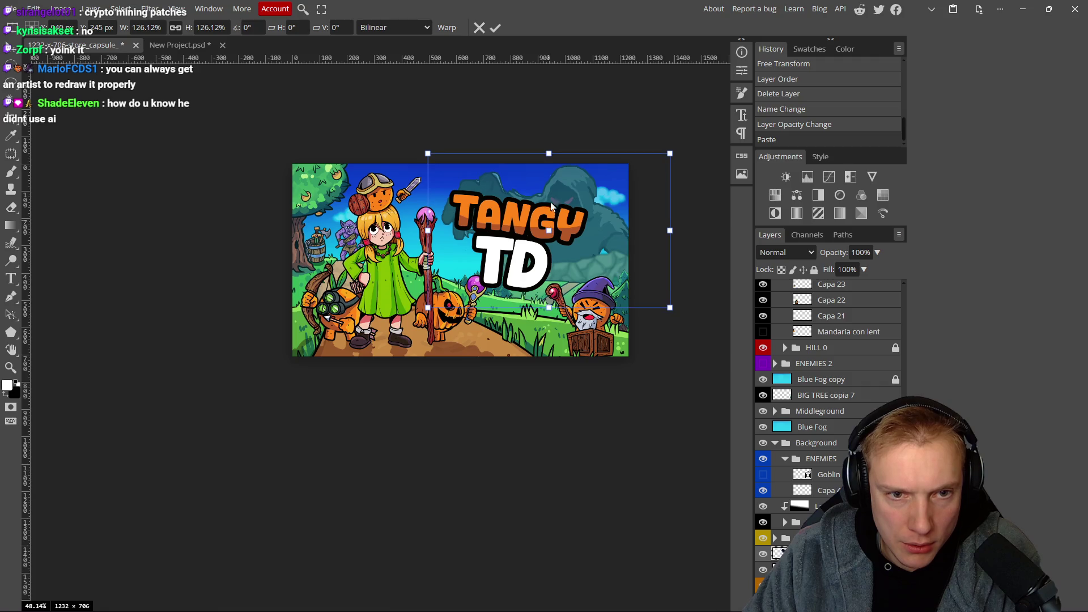
drag(548, 153, 548, 153)
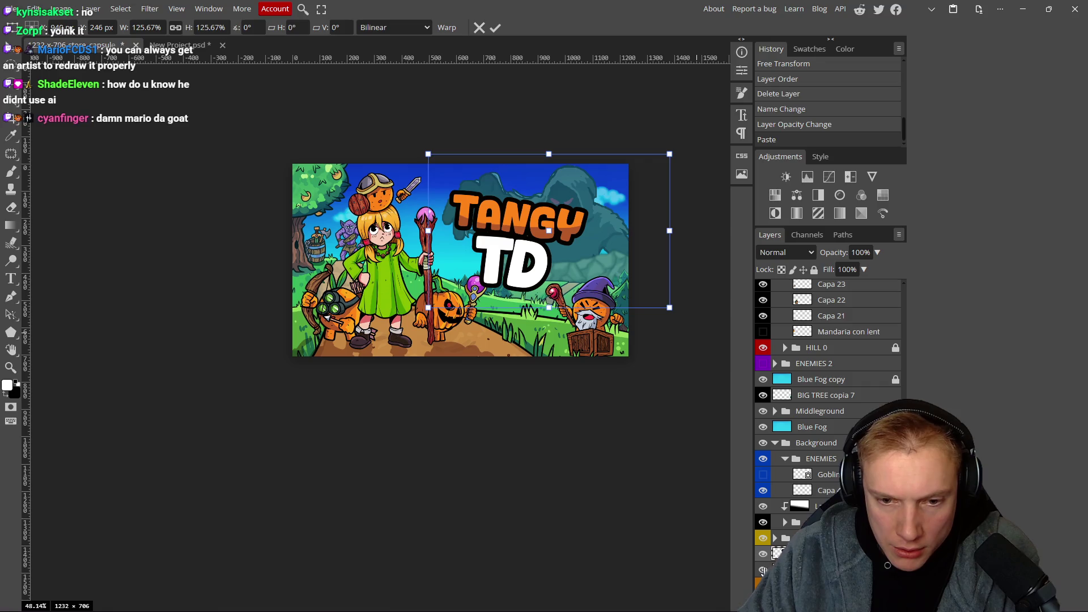
key(Return)
Align the ghost flush with the canvas top edge.
scroll(573, 249, down, 2)
scroll(570, 250, down, 1)
scroll(569, 249, up, 4)
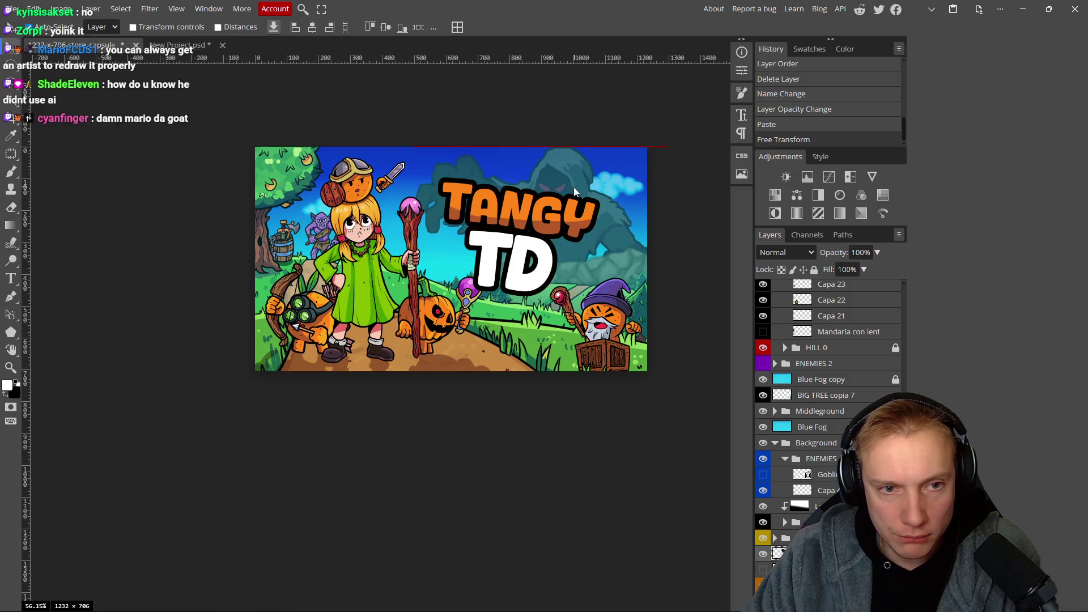
drag(569, 187, 571, 187)
scroll(597, 237, down, 7)
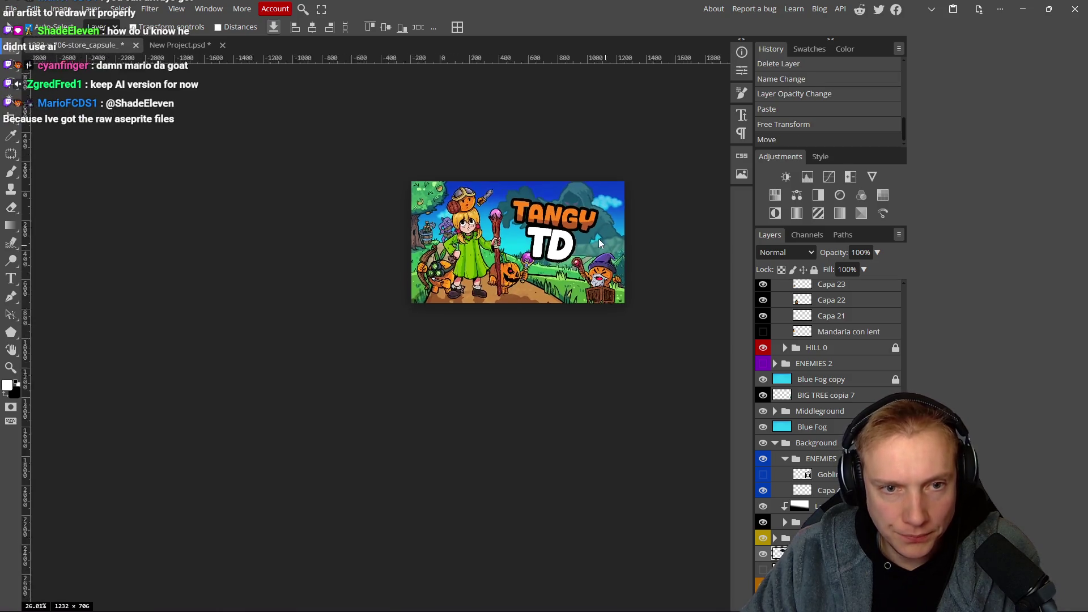
scroll(592, 249, up, 5)
scroll(590, 255, up, 3)
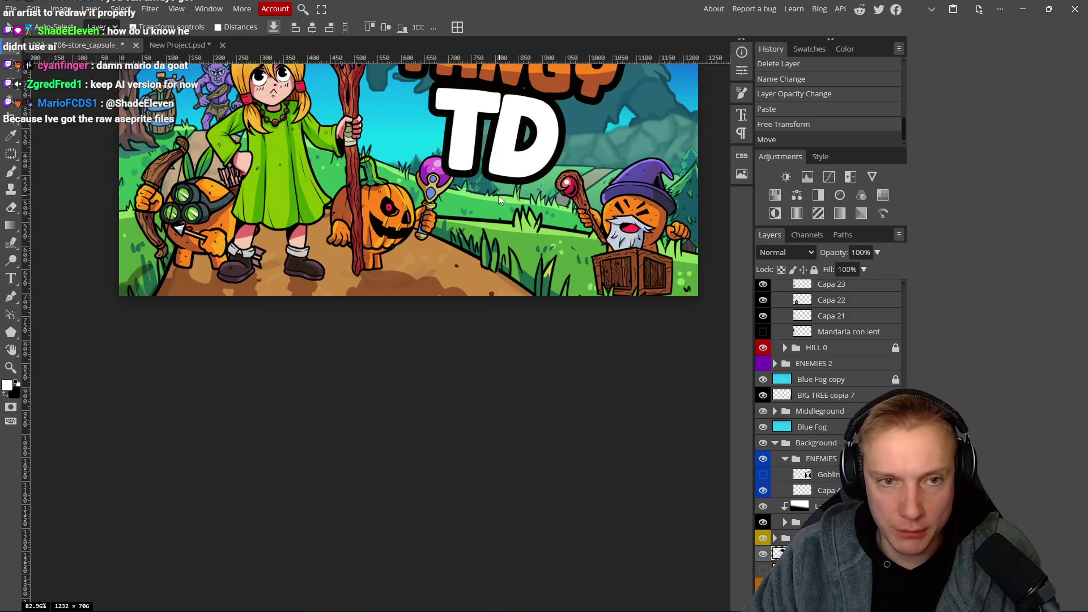
scroll(501, 185, down, 2)
scroll(449, 262, up, 1)
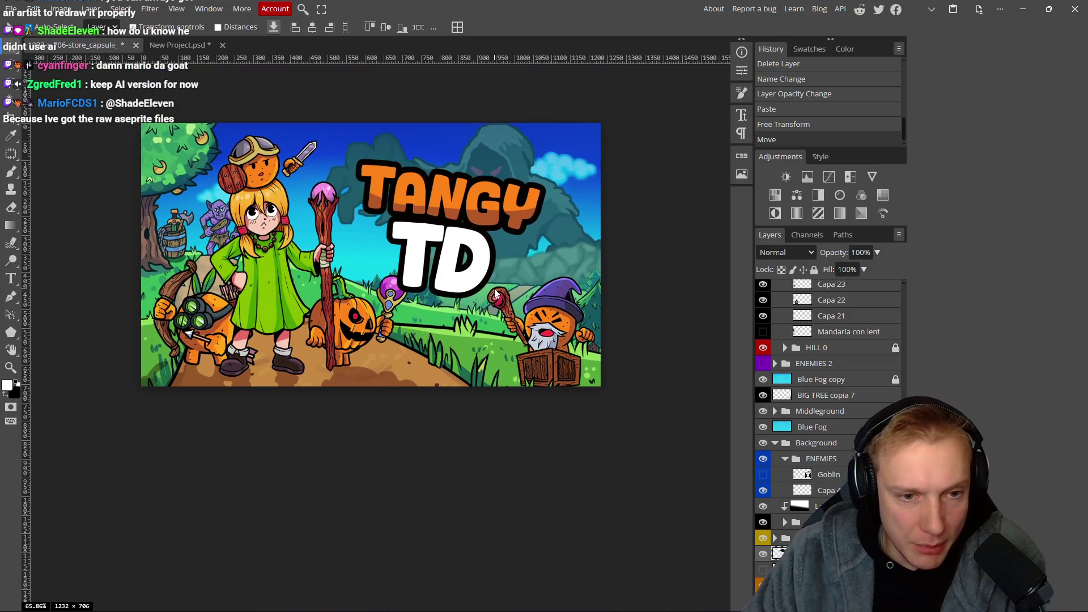
scroll(495, 299, up, 2)
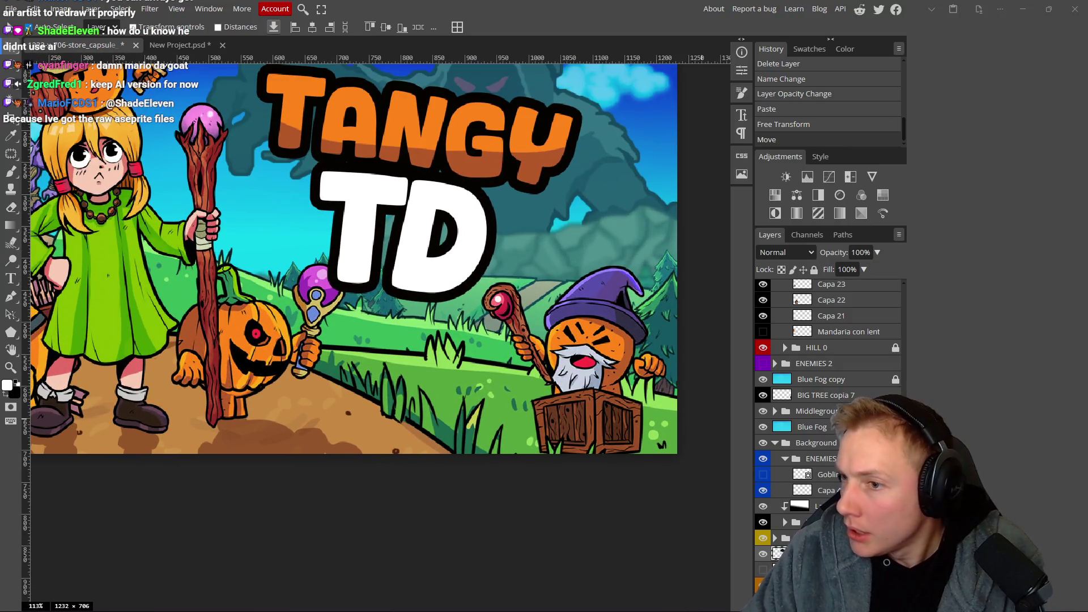
Drag Goblin Wizard.png and Goblin Pirate.png from File Explorer into the artwork.
key(alt+Tab)
drag(527, 106, 451, 92)
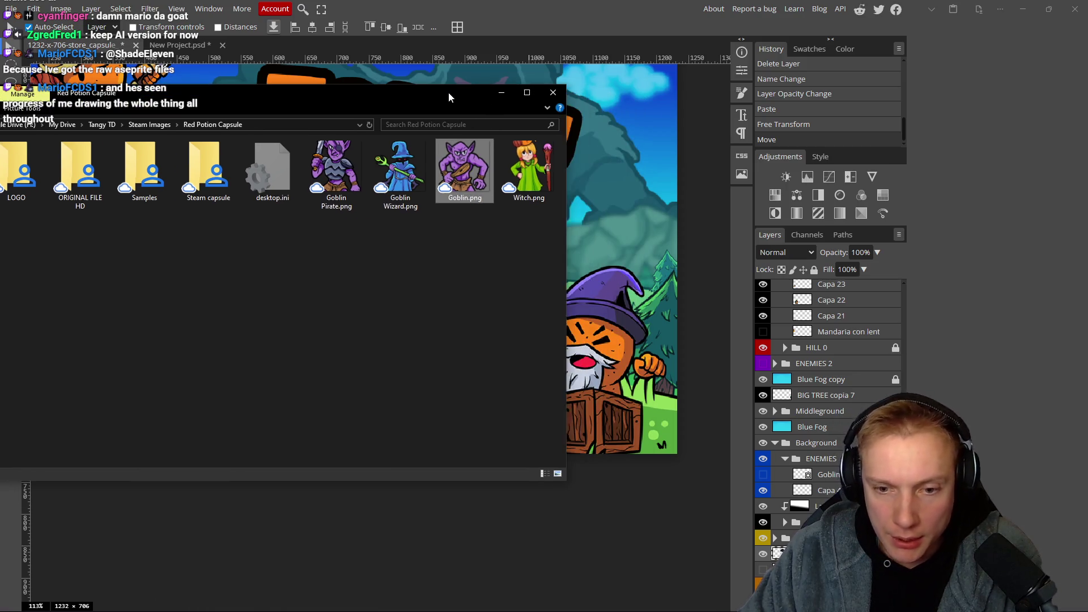
mouse_move(403, 176)
mouse_down()
mouse_move(818, 504)
mouse_move(828, 490)
mouse_up()
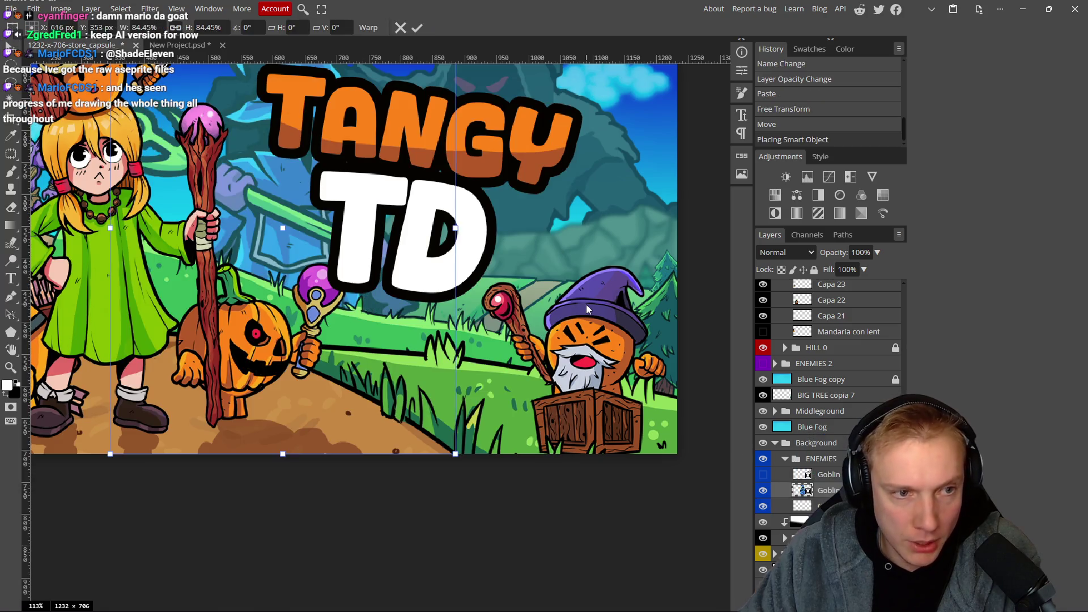
key(alt+Tab)
mouse_move(315, 164)
mouse_down()
mouse_move(624, 301)
mouse_move(834, 488)
mouse_up()
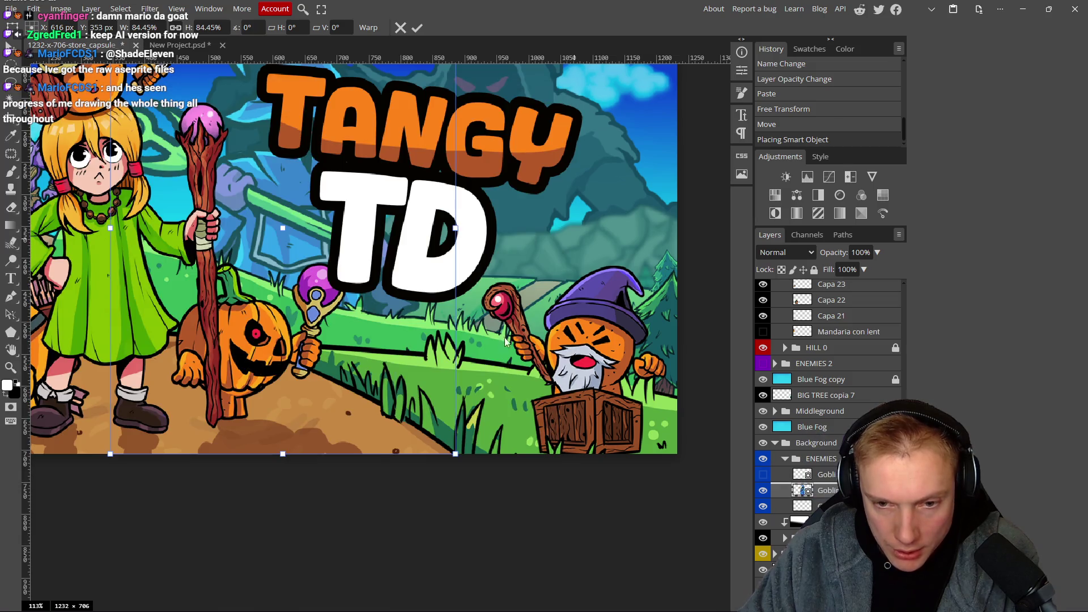
Shrink the Goblin Pirate to about 26% scale and duplicate its layer.
scroll(511, 272, down, 3)
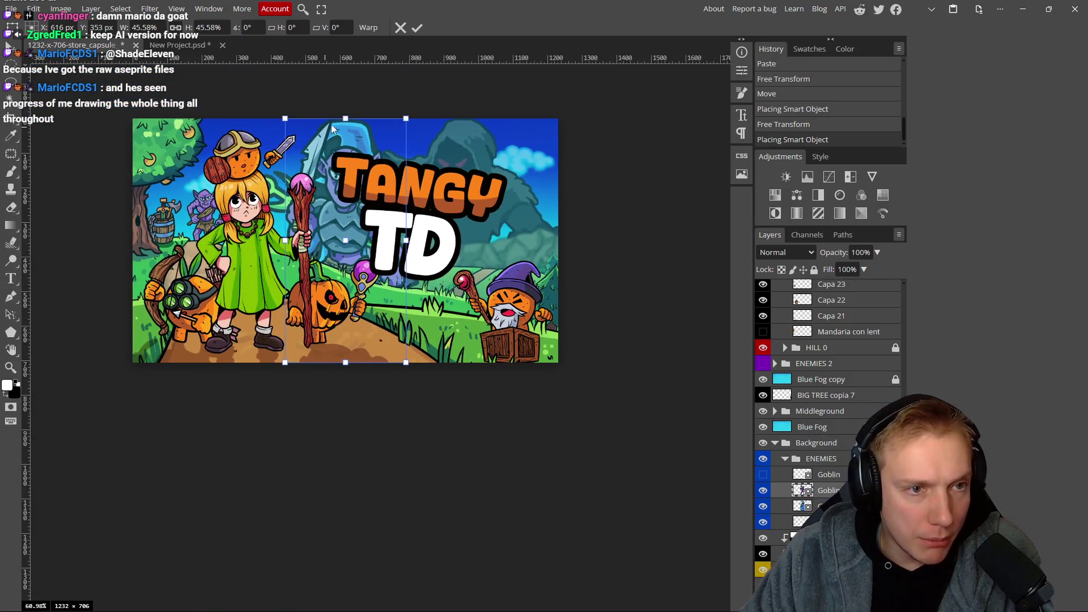
mouse_move(345, 119)
mouse_down()
mouse_move(338, 262)
mouse_move(502, 218)
mouse_up()
scroll(506, 221, up, 4)
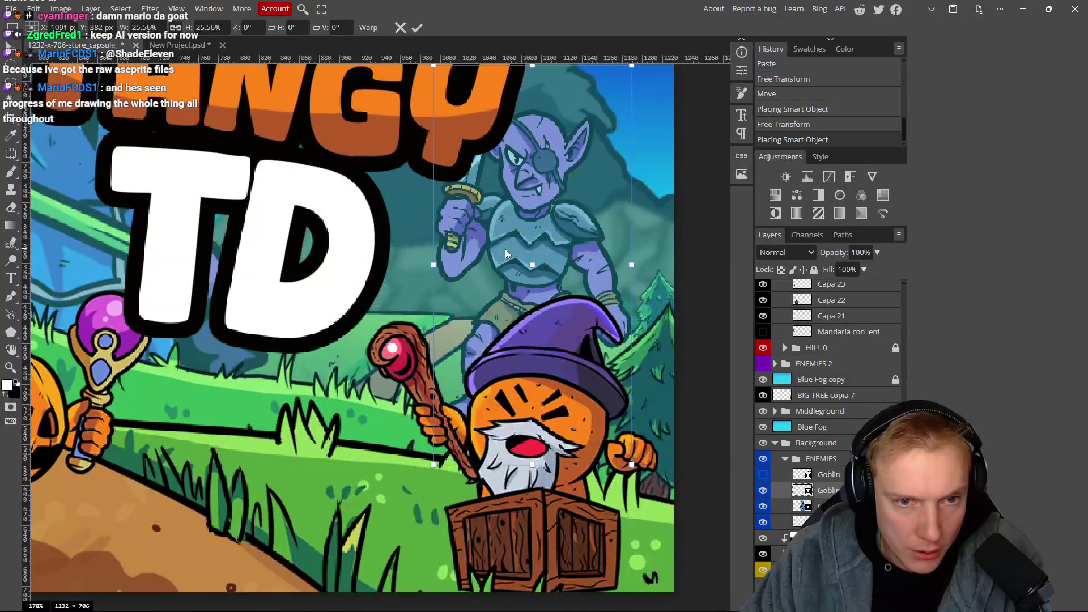
key(Return)
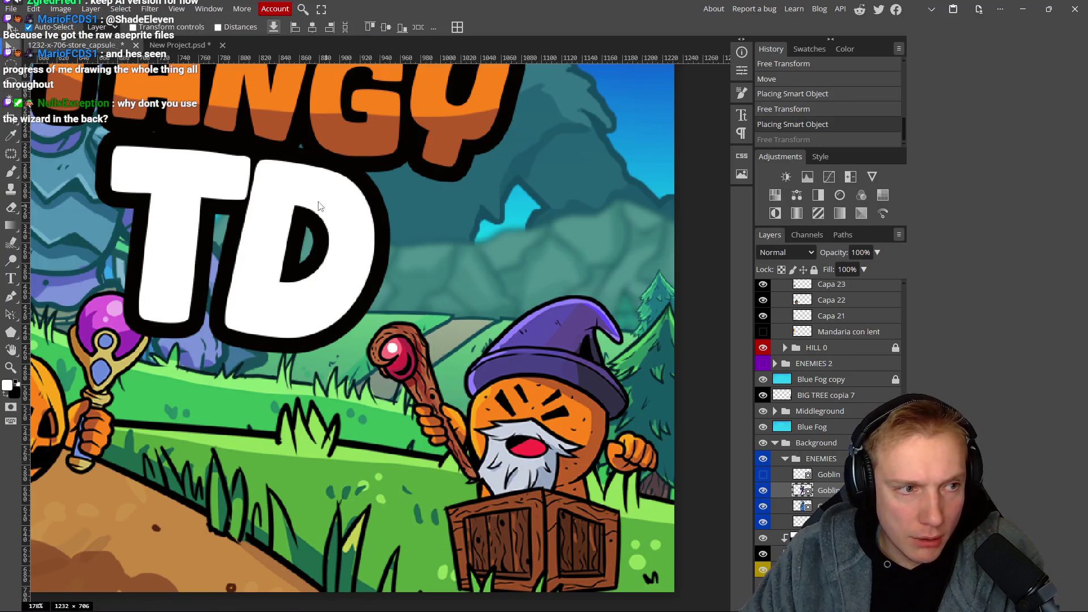
scroll(301, 203, down, 4)
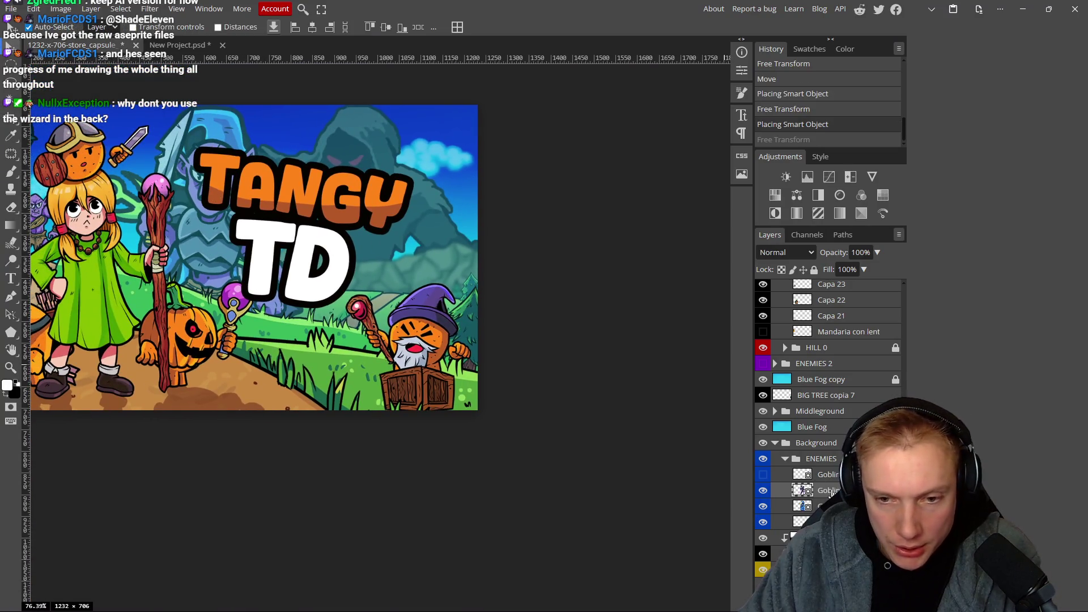
key(ctrl+j)
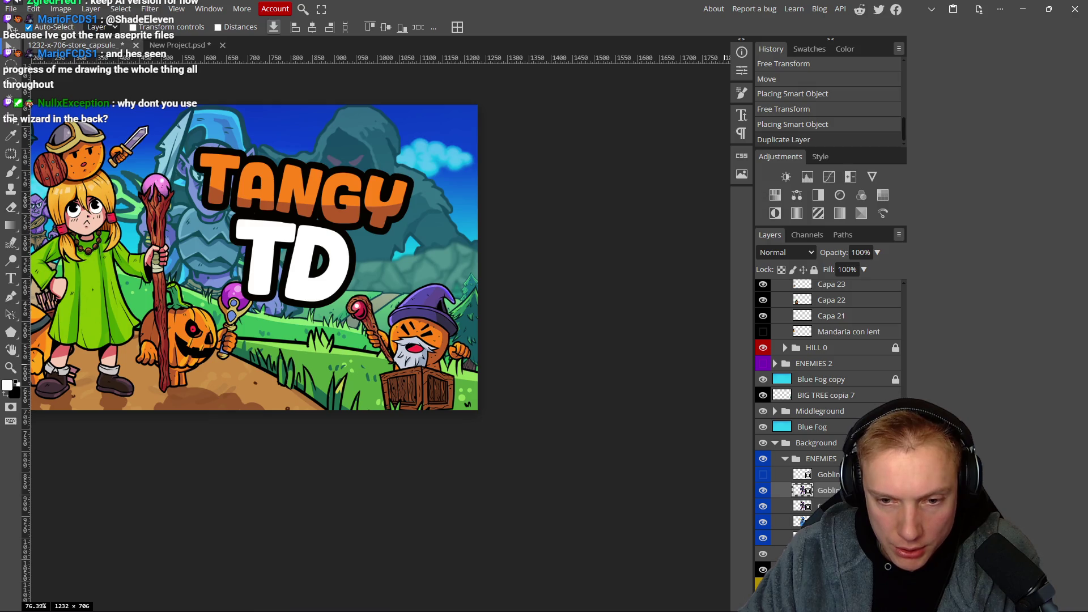
Duplicate a Goblin layer, swap goblin visibility, and shrink that goblin to a tiny figure near the clouds.
mouse_move(804, 502)
mouse_down()
mouse_move(804, 522)
mouse_move(803, 475)
mouse_move(802, 491)
mouse_up()
click(763, 511)
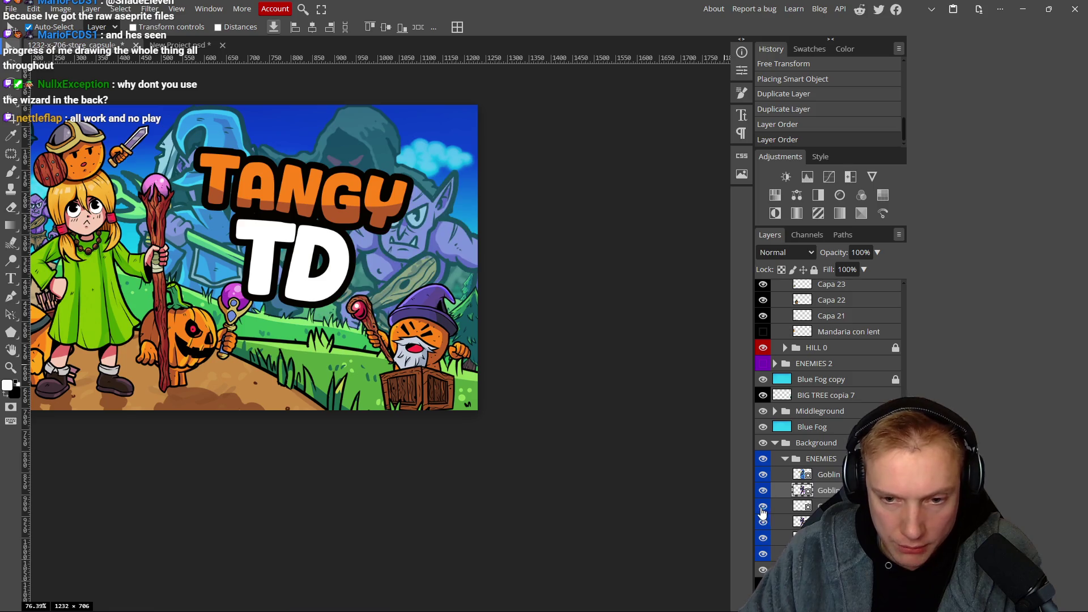
drag(803, 491, 802, 522)
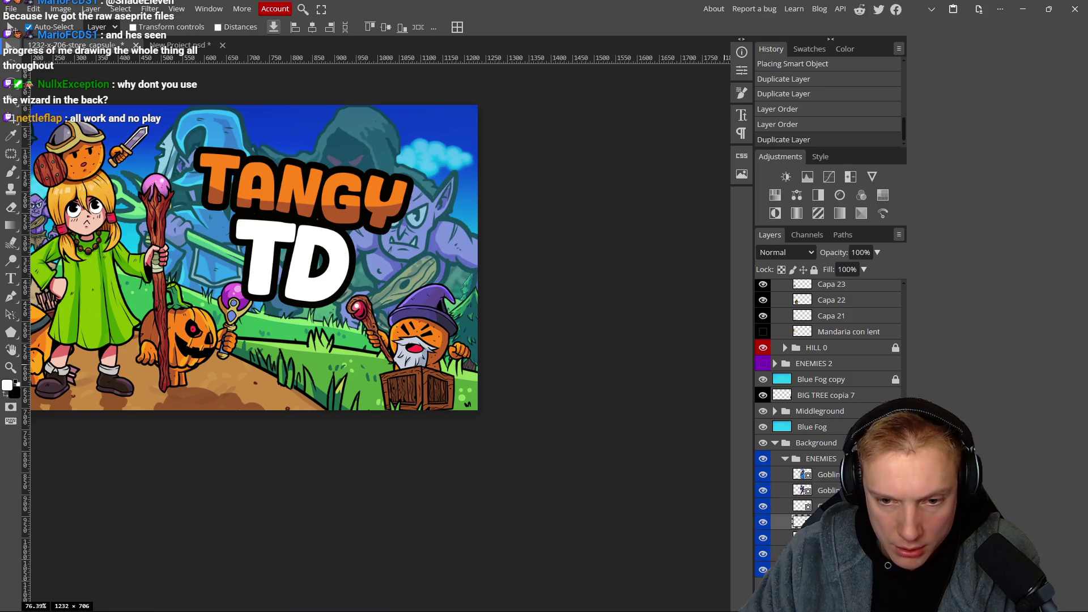
click(764, 491)
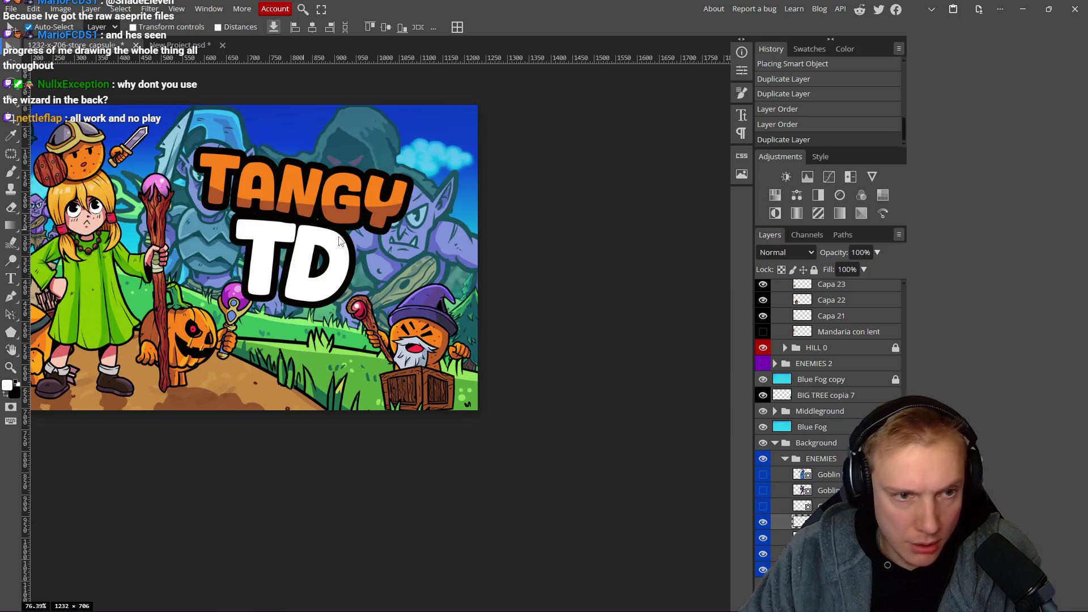
key(ctrl+t)
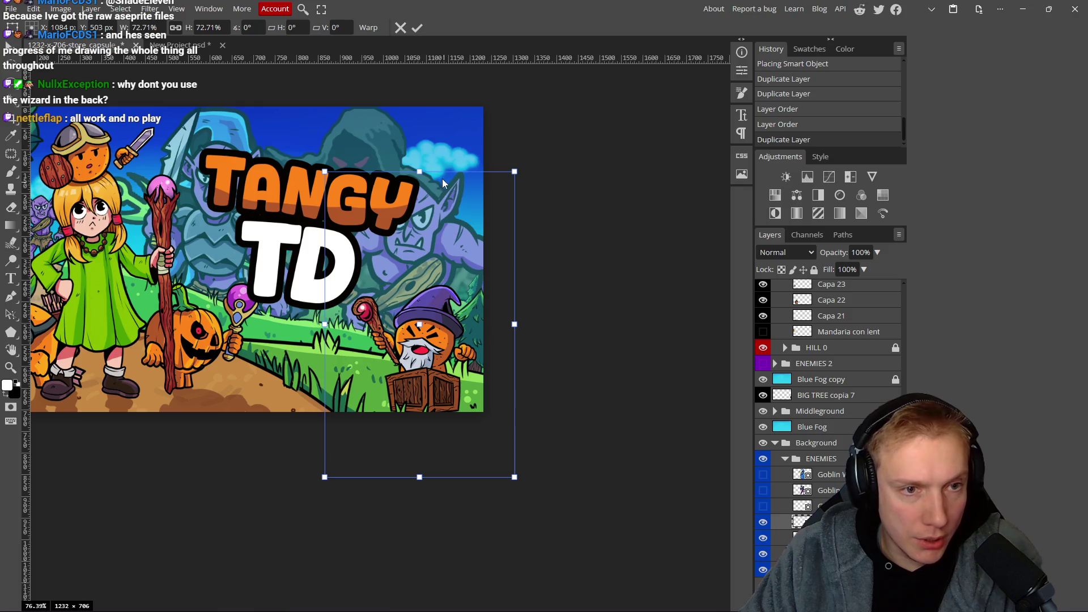
mouse_move(420, 173)
mouse_down()
mouse_move(401, 352)
mouse_move(440, 160)
mouse_move(452, 191)
mouse_up()
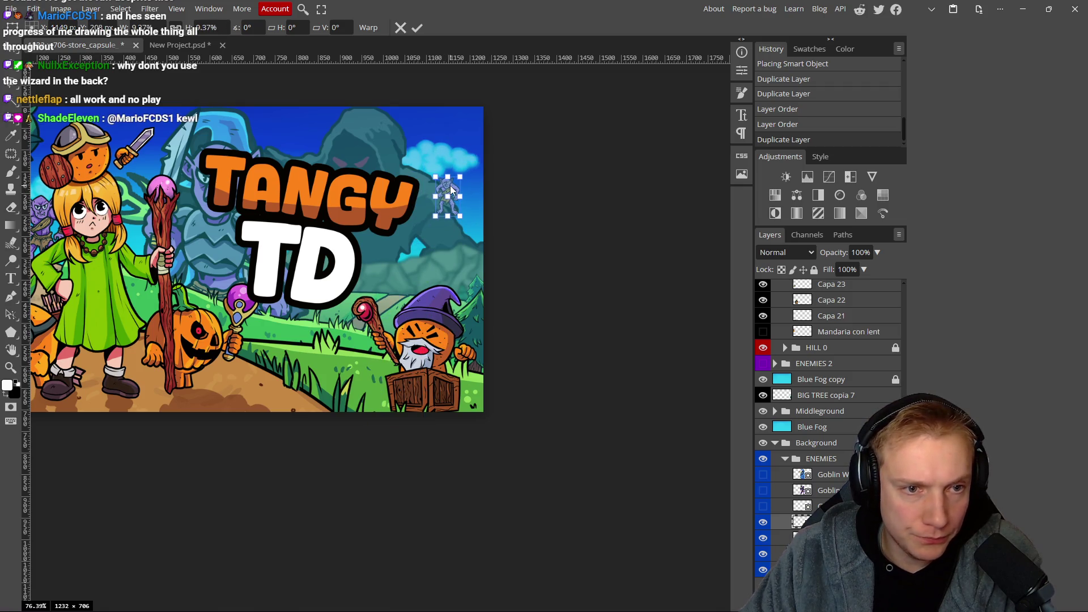
Apply the tiny goblin's transform and drag a background goblin into place.
click(417, 27)
scroll(487, 187, up, 10)
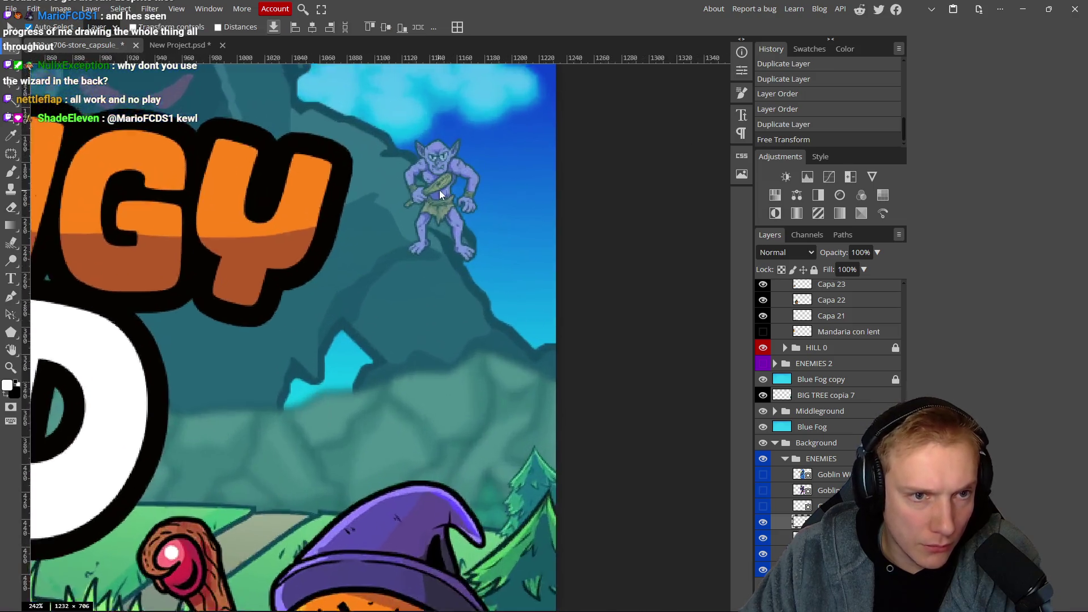
scroll(454, 178, down, 5)
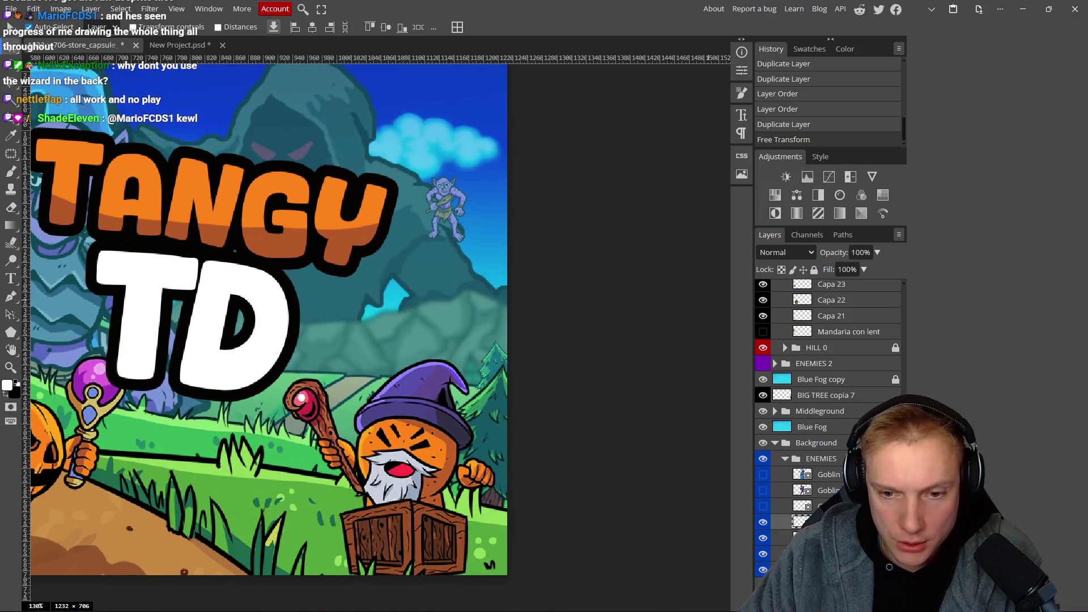
mouse_move(318, 347)
mouse_down()
mouse_move(508, 282)
mouse_move(506, 104)
mouse_up()
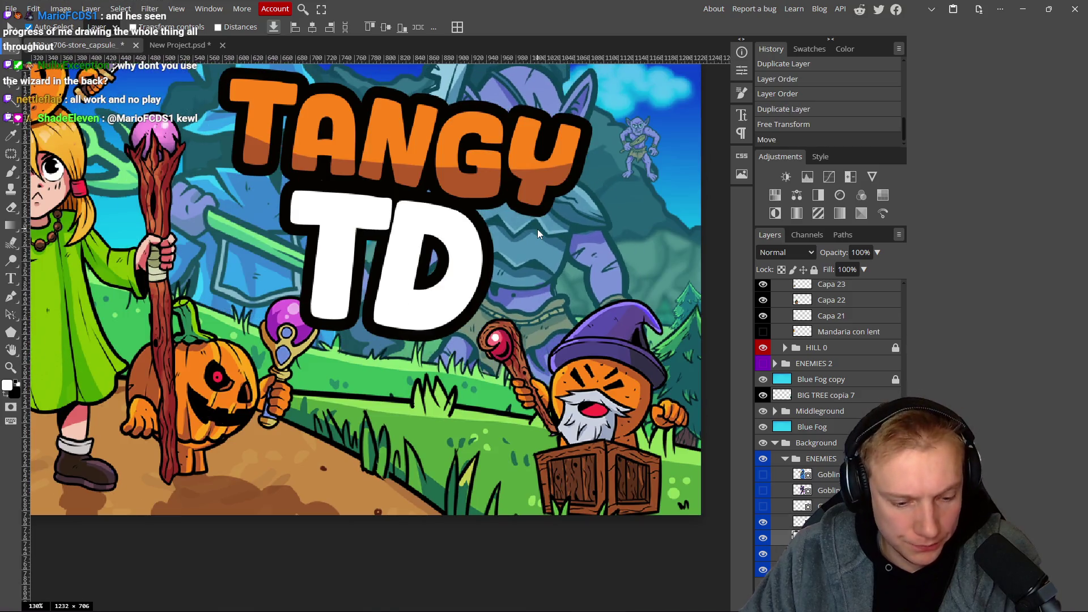
Squeeze and shrink the sword goblin to about 8% below the first goblin, then raise its layer.
key(ctrl+t)
mouse_move(647, 261)
mouse_down()
mouse_move(559, 250)
mouse_move(480, 262)
mouse_up()
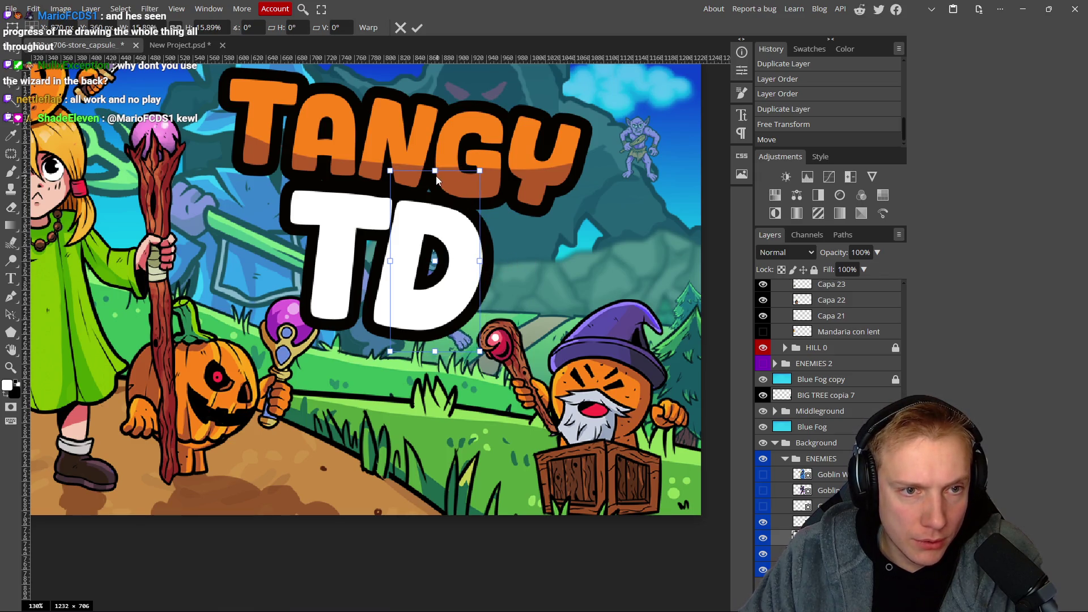
mouse_move(444, 197)
mouse_down()
mouse_move(595, 192)
mouse_move(602, 266)
mouse_up()
mouse_move(601, 309)
mouse_down()
mouse_move(619, 162)
mouse_move(500, 196)
mouse_move(567, 212)
mouse_up()
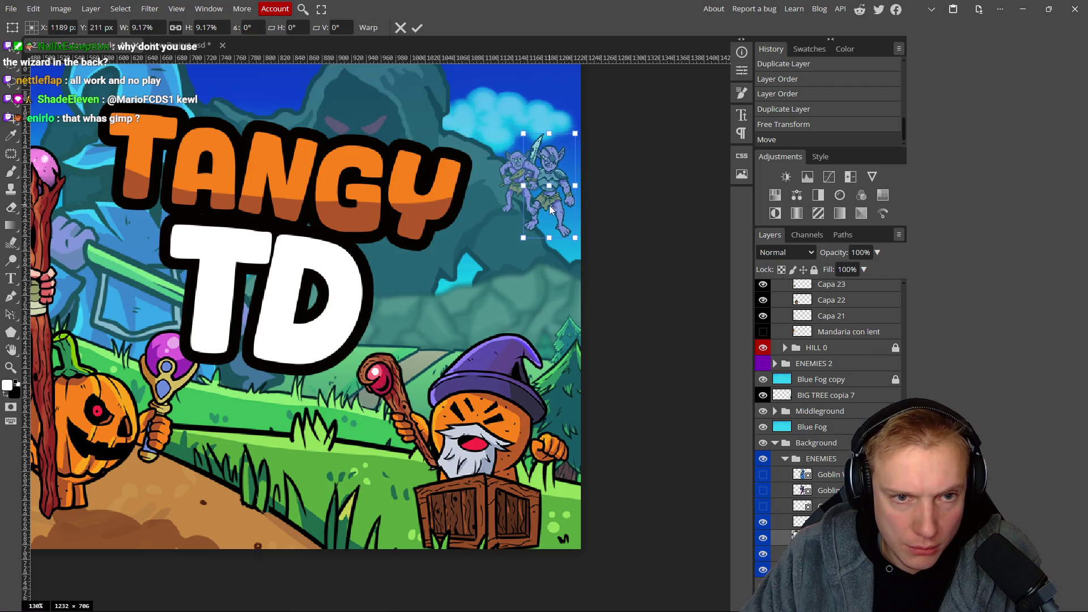
drag(549, 132, 550, 144)
mouse_move(558, 215)
mouse_down()
mouse_move(549, 194)
mouse_move(497, 277)
mouse_up()
click(417, 28)
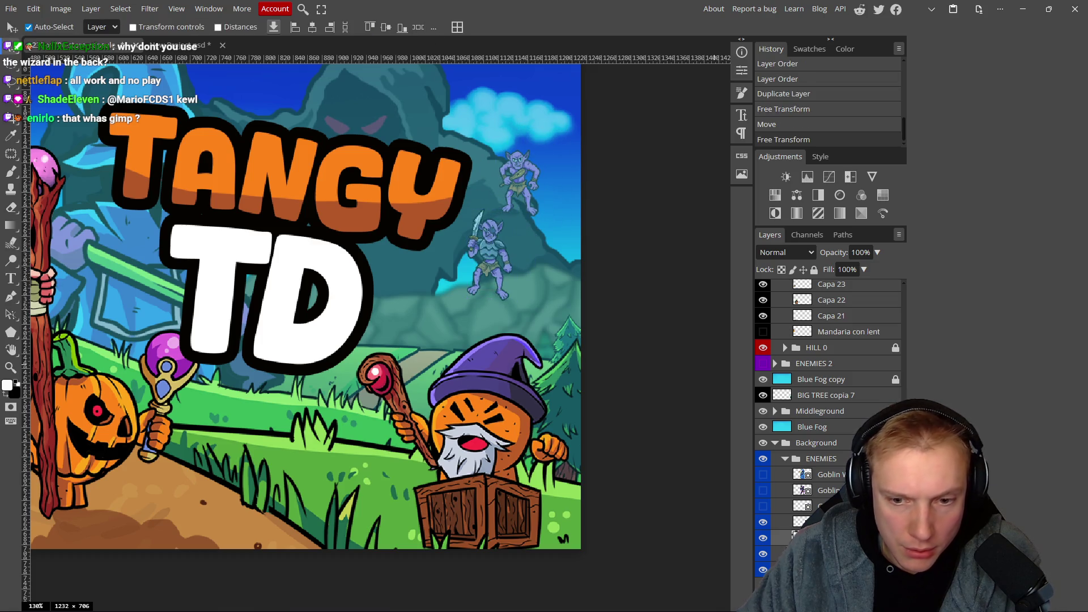
key(ctrl+bracketright)
key(ctrl+bracketright)
key(ctrl+alt+t)
scroll(511, 340, left, 5)
Shrink the wizard to about 8.6% and place it on the hill right of 'TD'.
drag(476, 320, 244, 315)
drag(152, 271, 594, 312)
mouse_move(602, 244)
mouse_down()
mouse_move(618, 311)
mouse_move(602, 298)
mouse_move(580, 303)
mouse_move(580, 322)
mouse_up()
drag(598, 368, 580, 364)
drag(572, 323, 571, 334)
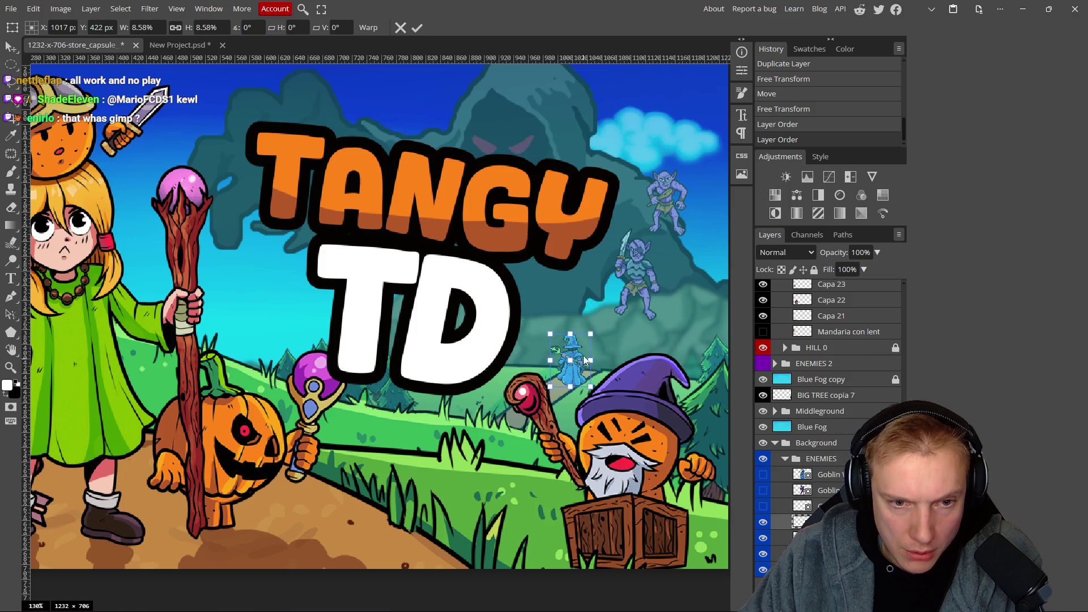
scroll(568, 375, up, 4)
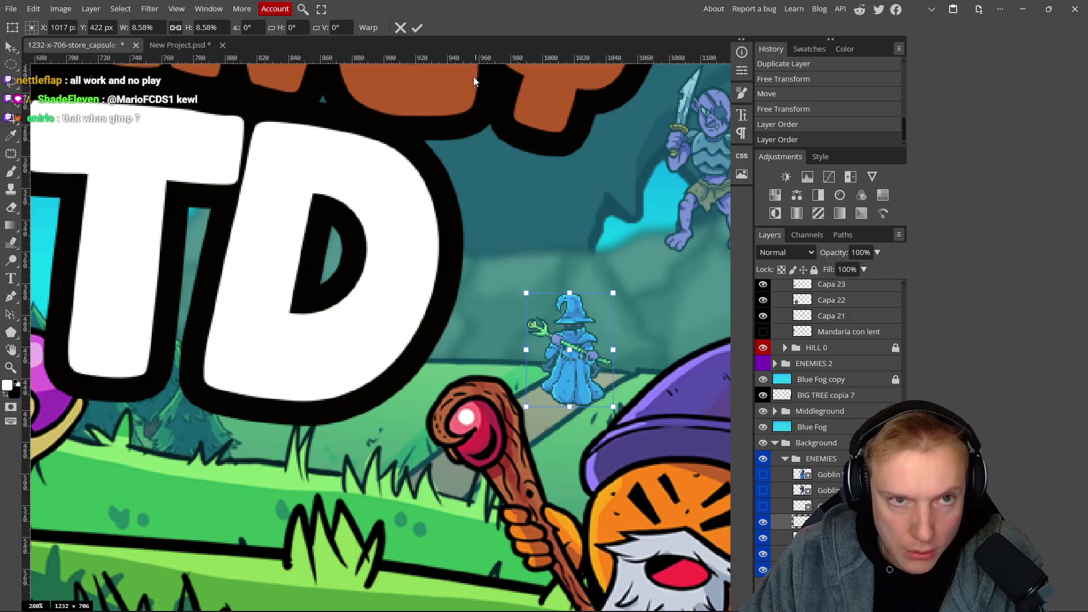
click(413, 32)
Move the sword goblin beside the wizard's staff and the small goblin near its hat.
scroll(565, 229, down, 6)
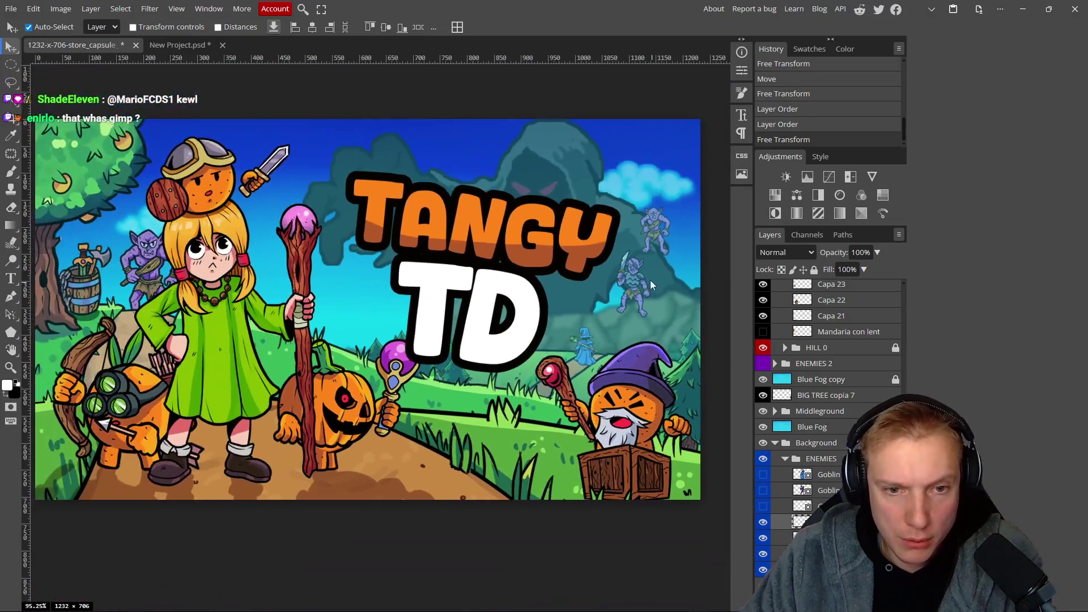
mouse_move(651, 280)
mouse_down()
mouse_move(572, 354)
mouse_move(533, 371)
mouse_up()
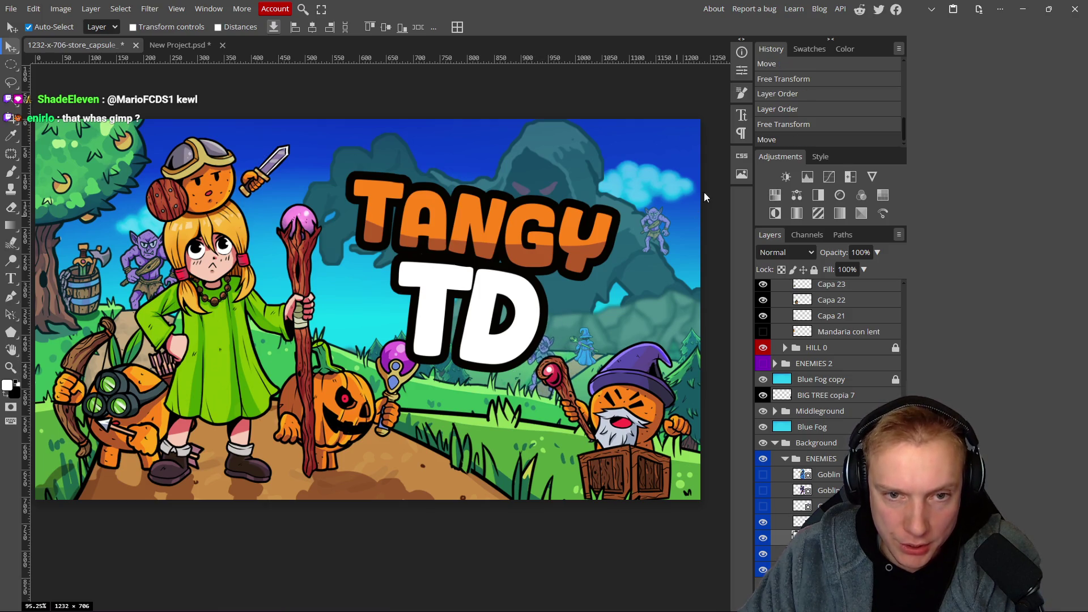
mouse_move(654, 230)
mouse_down()
mouse_move(604, 381)
mouse_move(586, 366)
mouse_move(597, 364)
mouse_up()
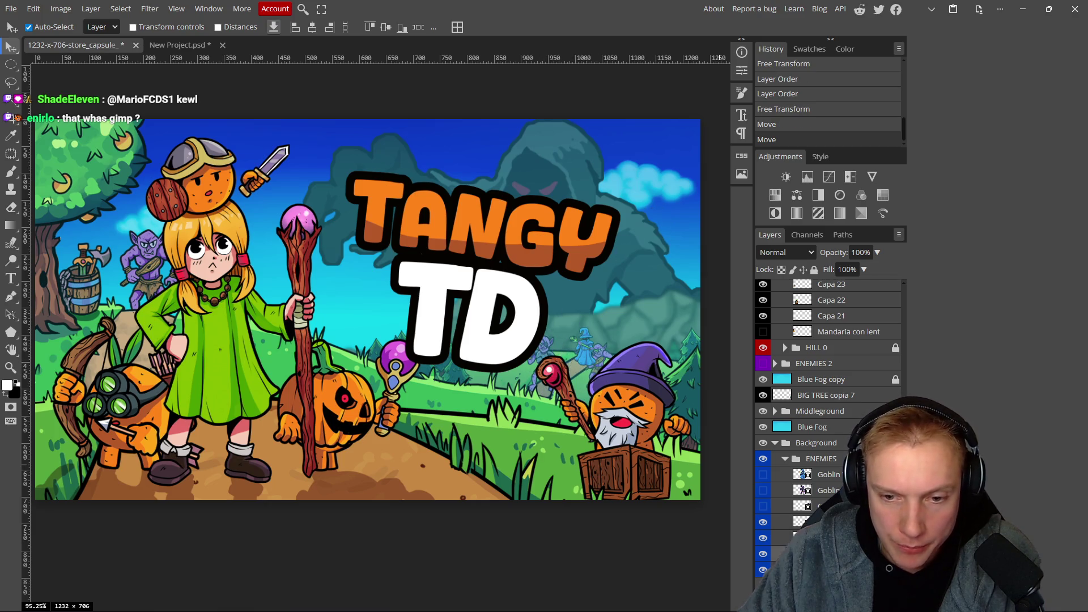
Show the hidden goblin, move its layer down one, and nudge it lower beside the staff.
click(763, 506)
drag(802, 506, 802, 522)
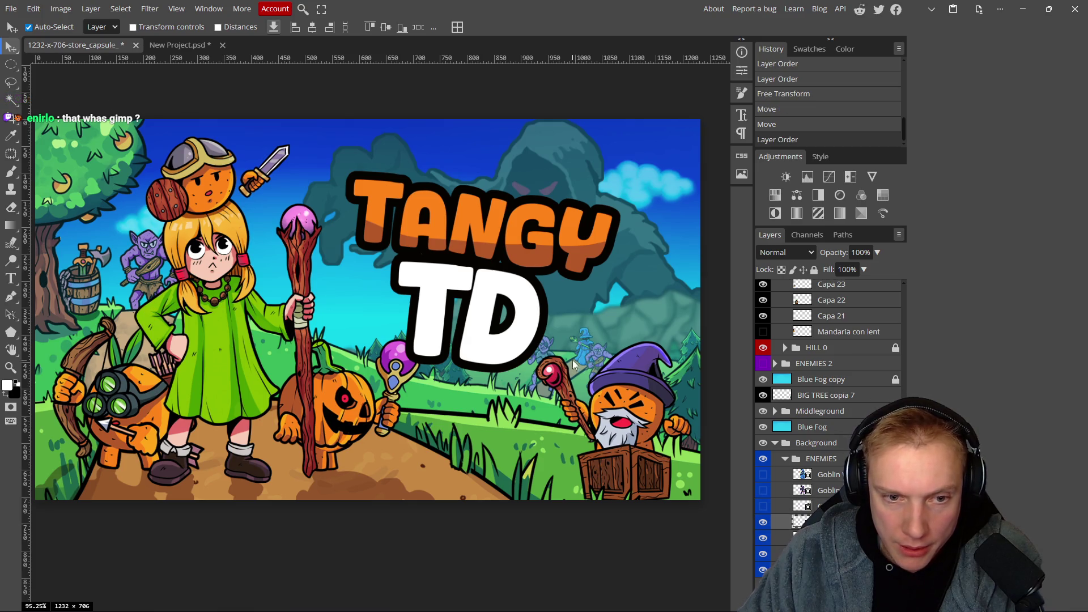
drag(588, 372, 585, 384)
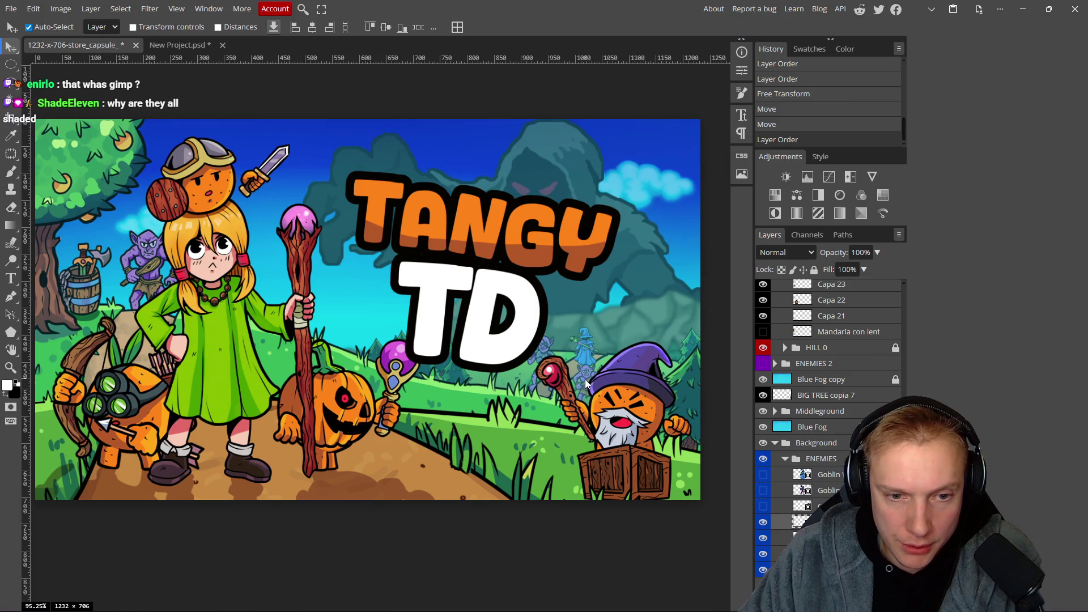
scroll(586, 375, down, 8)
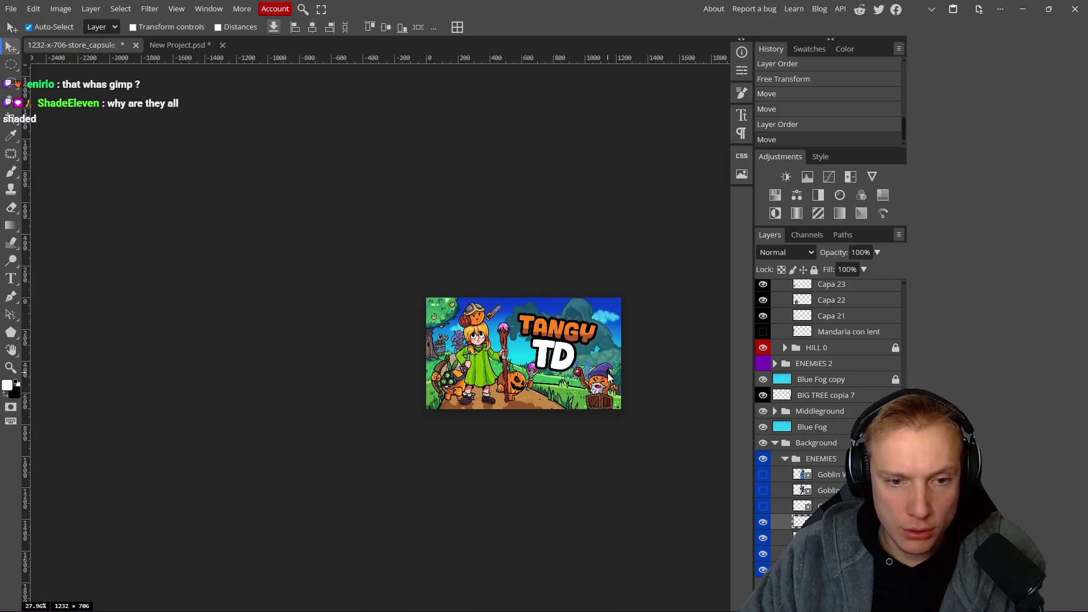
scroll(620, 379, up, 2)
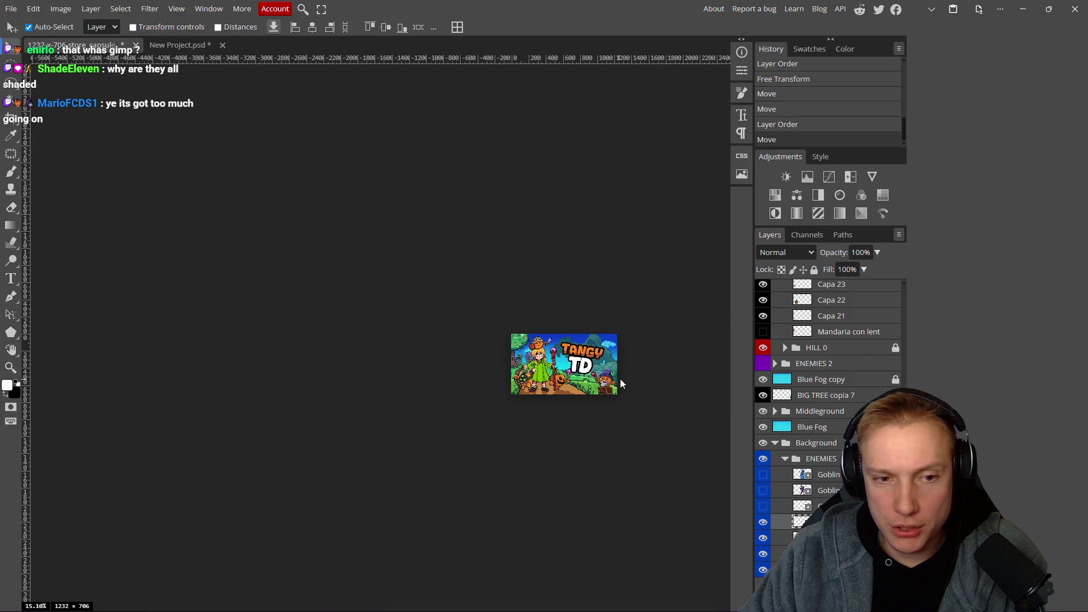
scroll(620, 377, up, 3)
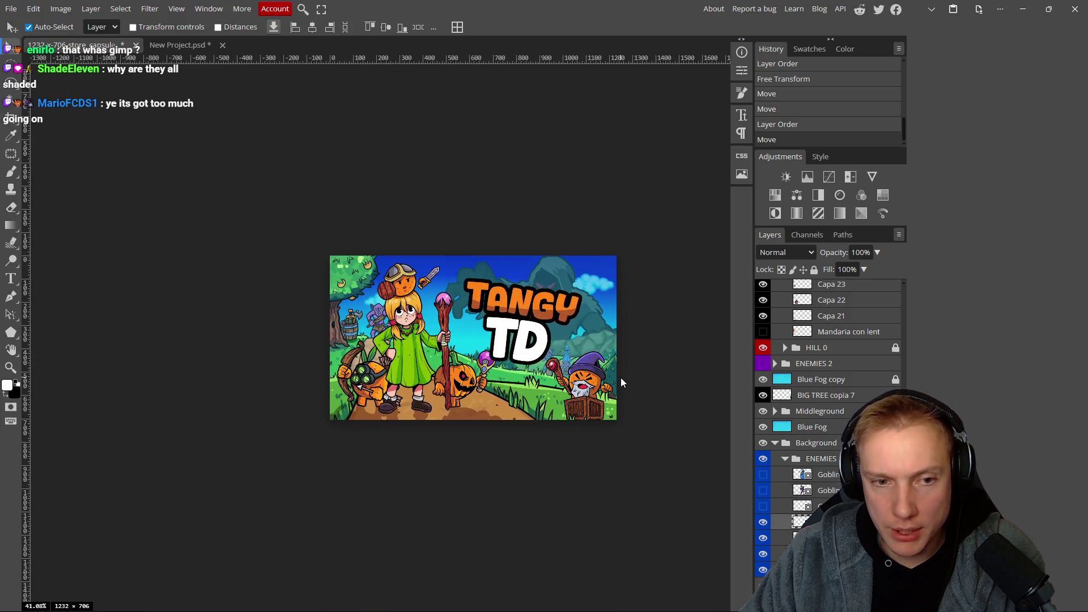
scroll(621, 379, down, 1)
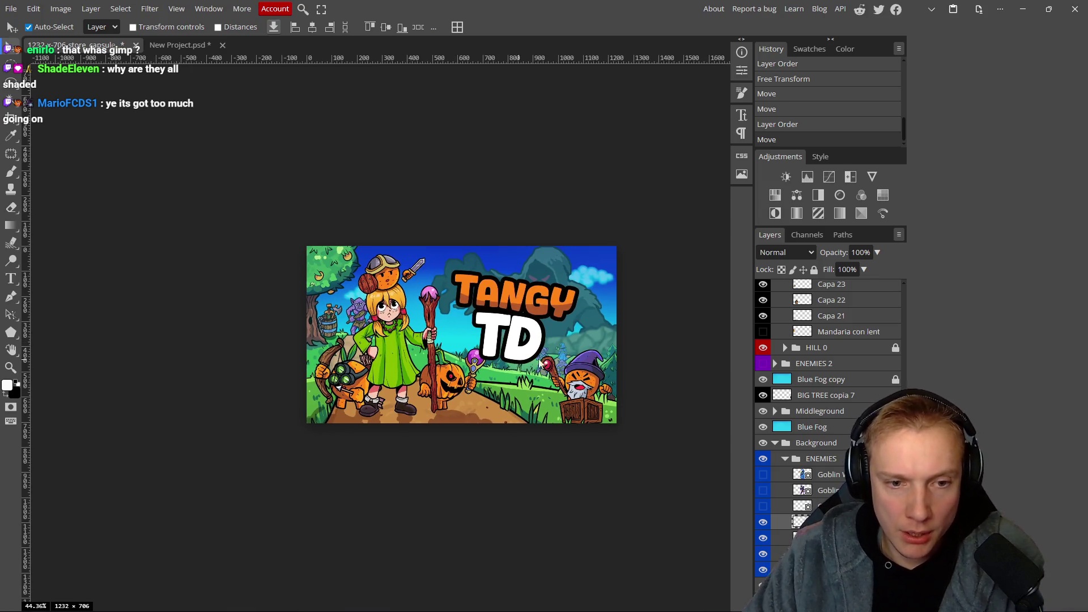
scroll(496, 335, up, 4)
scroll(560, 355, up, 3)
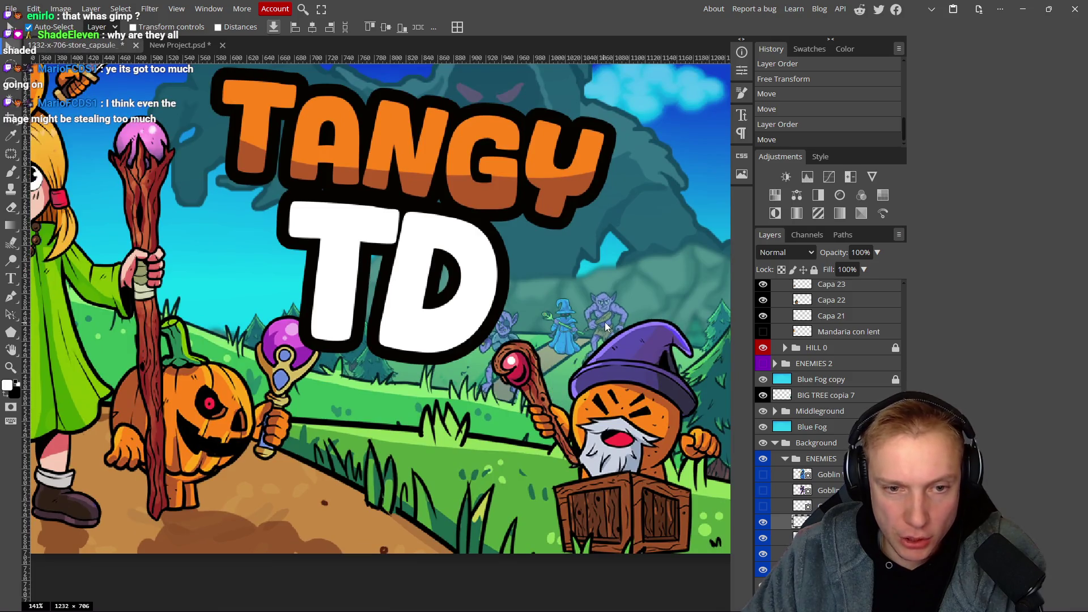
Hide the goblin near the wizard and move the small blue enemy down-left.
click(762, 524)
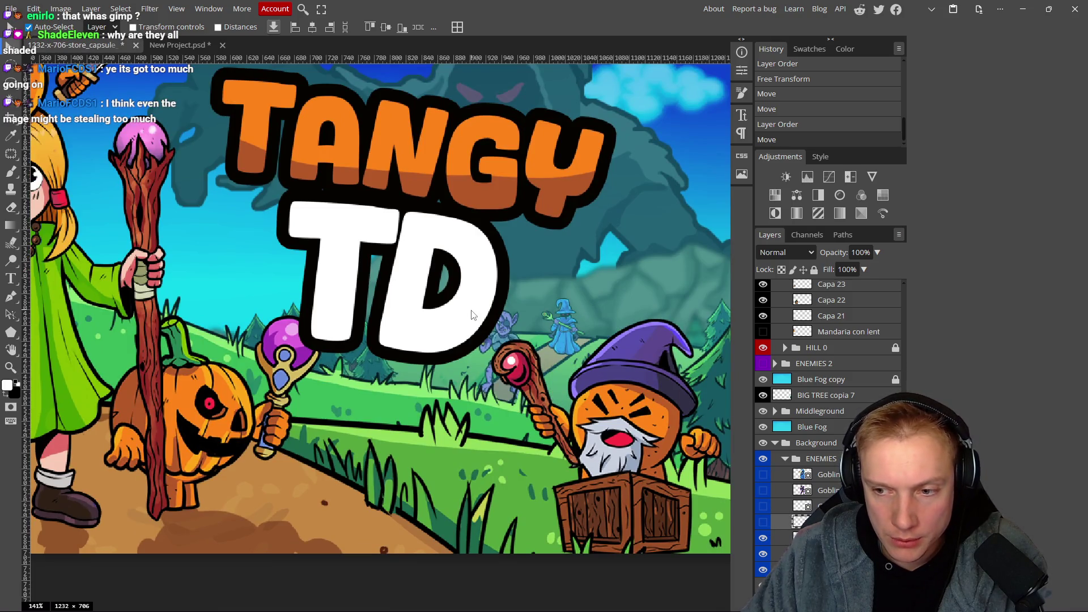
scroll(473, 315, down, 12)
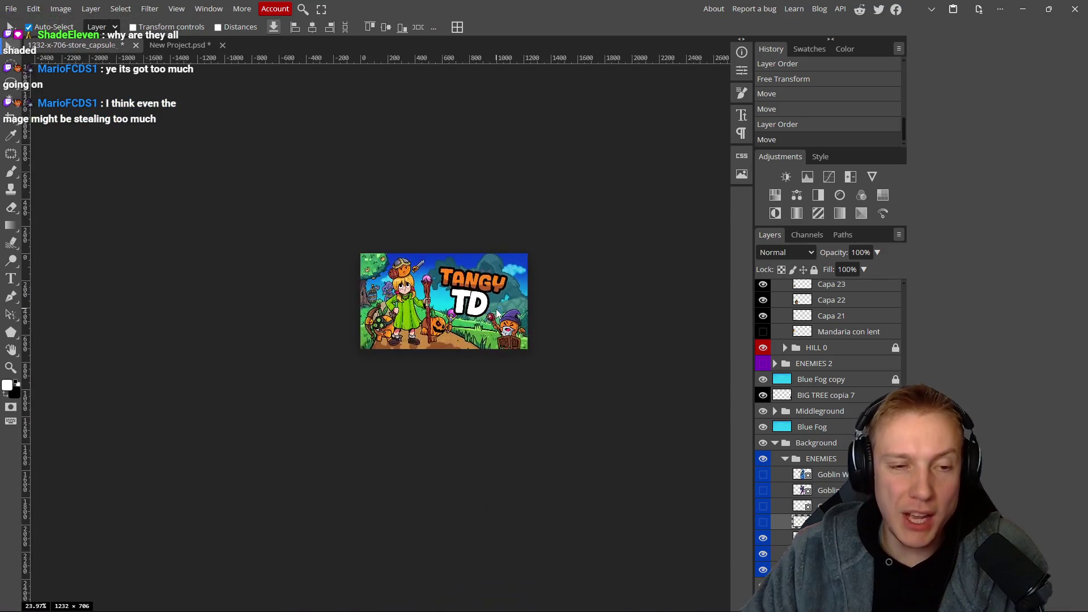
scroll(496, 313, up, 3)
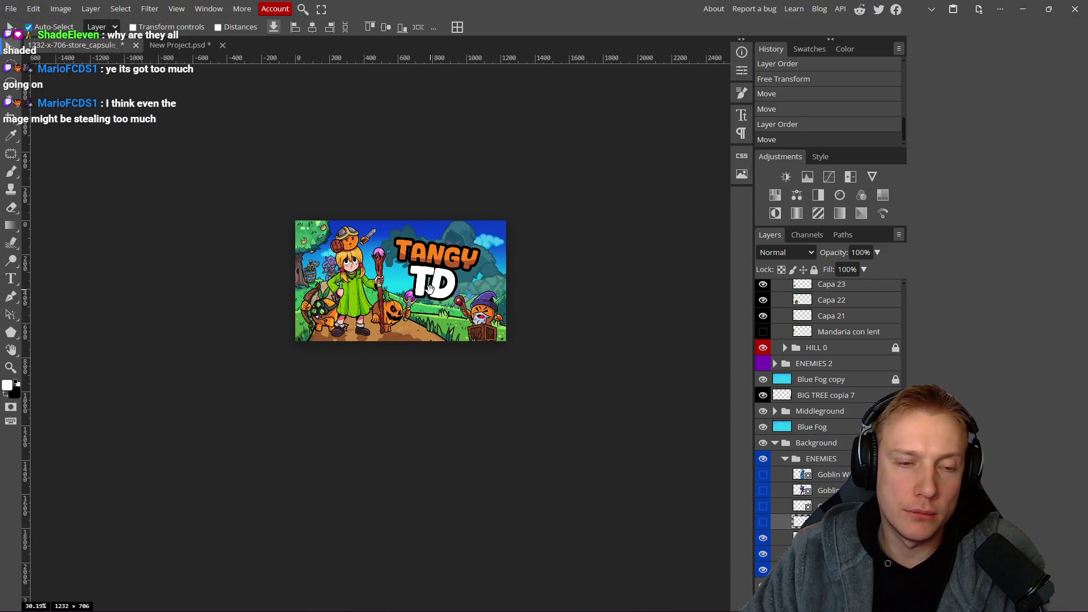
scroll(427, 293, up, 2)
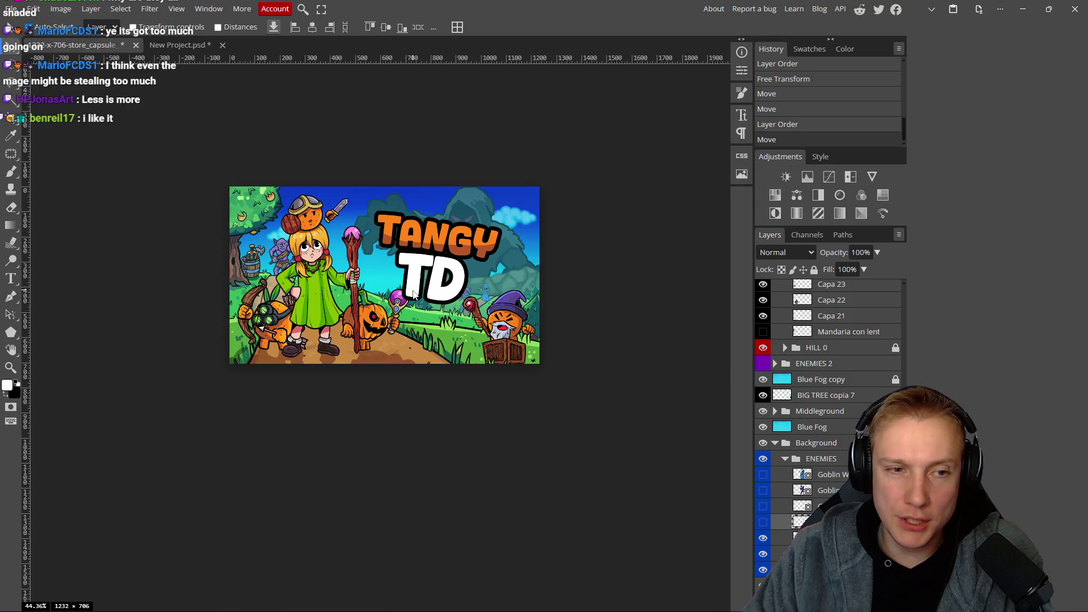
scroll(400, 301, down, 3)
scroll(396, 306, up, 7)
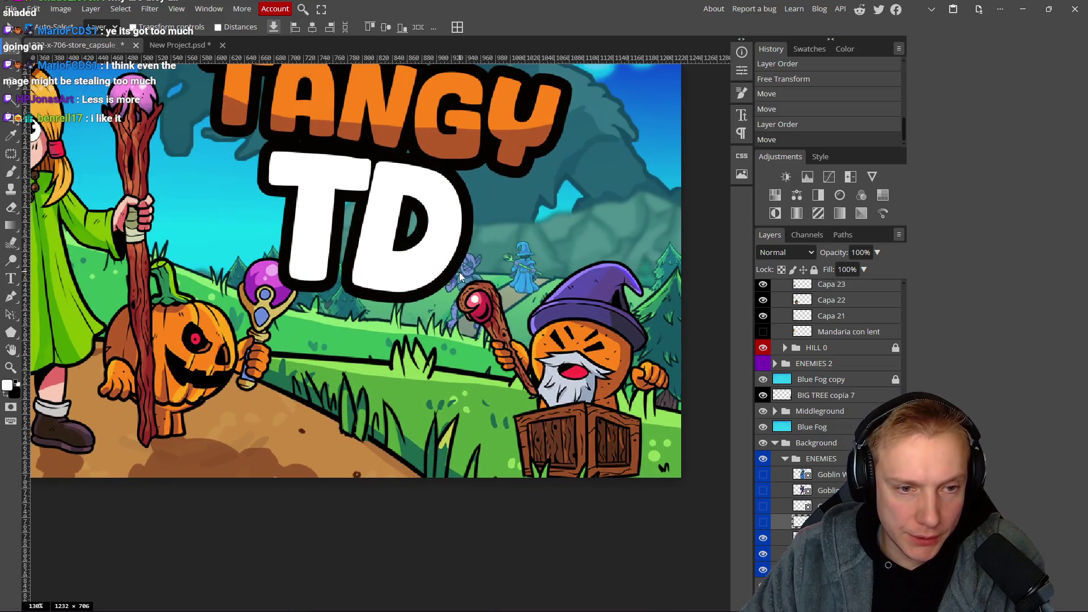
drag(459, 272, 449, 299)
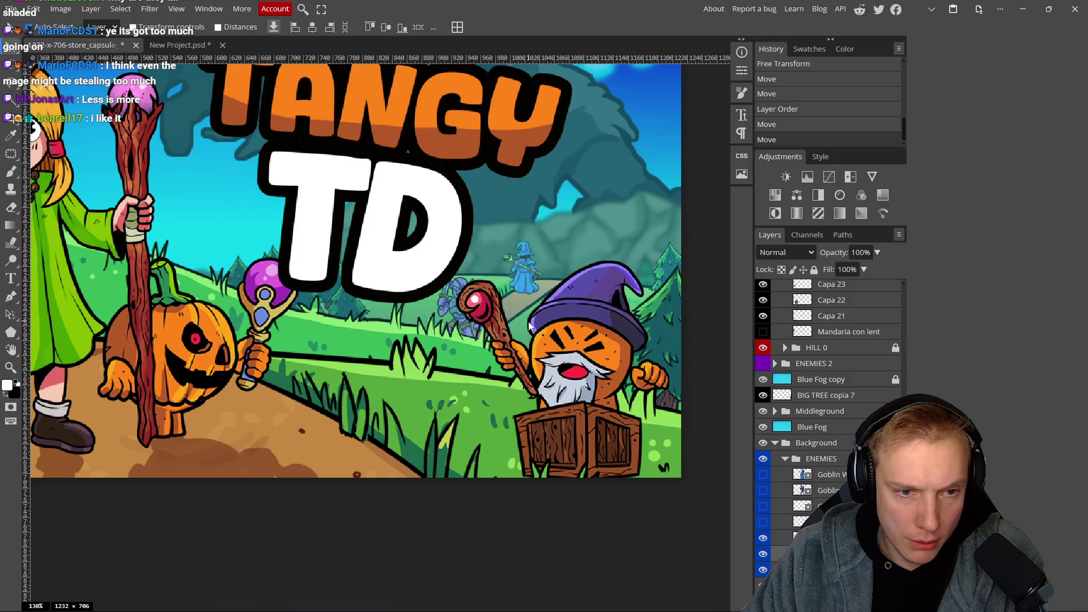
Nudge the wizard on the crate up-right, shift the small blue figure, and raise the TANGY TD title slightly.
click(529, 325)
drag(600, 376, 603, 371)
mouse_move(462, 317)
mouse_down()
mouse_move(499, 326)
mouse_move(347, 301)
mouse_move(238, 267)
mouse_move(468, 330)
mouse_up()
scroll(510, 329, down, 6)
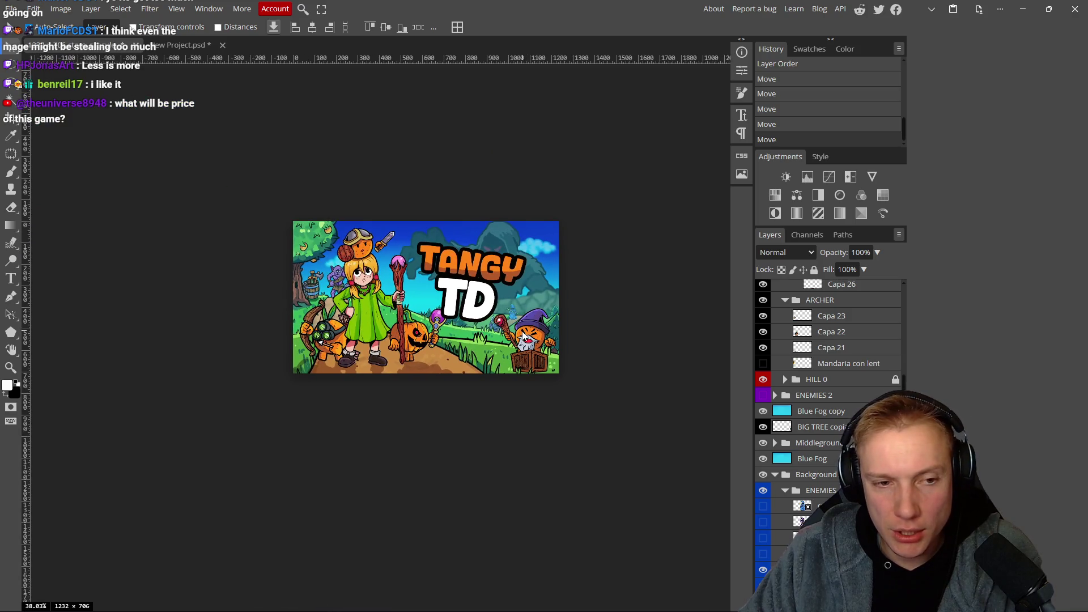
scroll(465, 339, up, 3)
drag(444, 270, 446, 262)
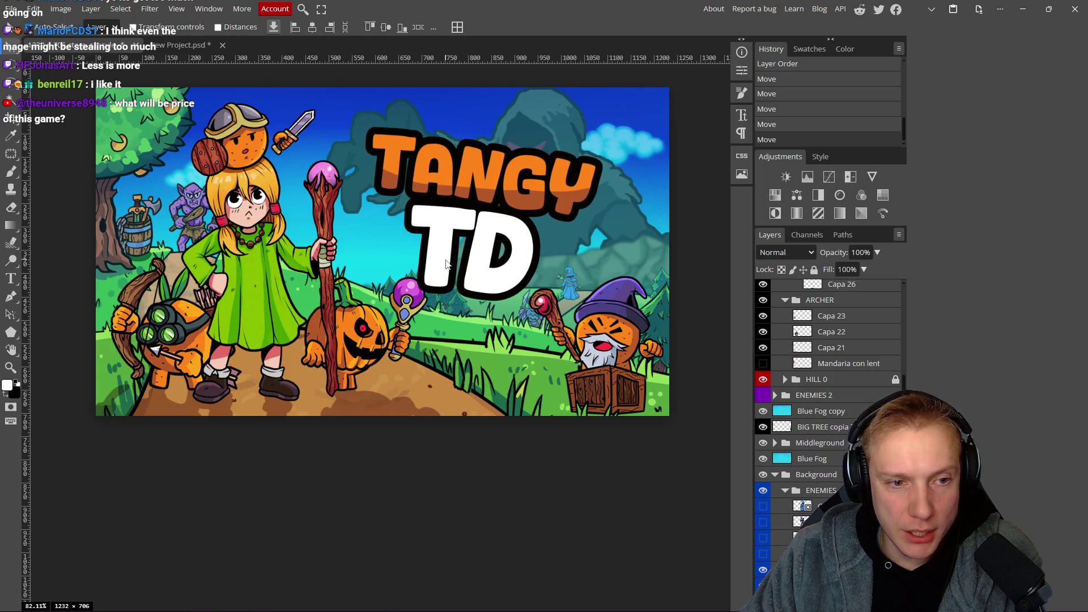
Shift the girl with the staff right and nudge the pumpkin creature and wand right.
click(356, 338)
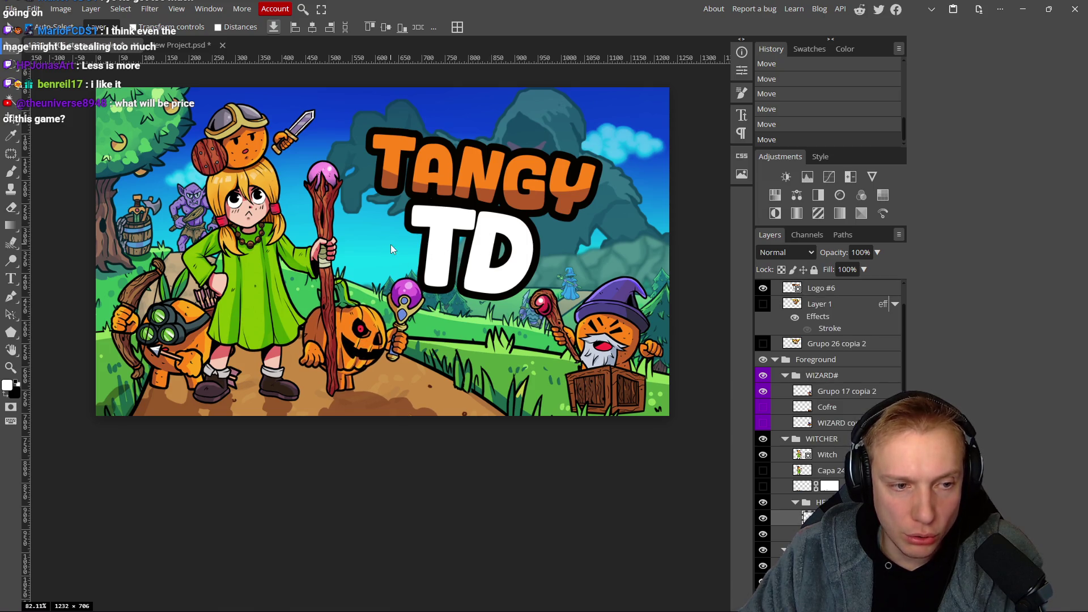
drag(283, 300, 301, 298)
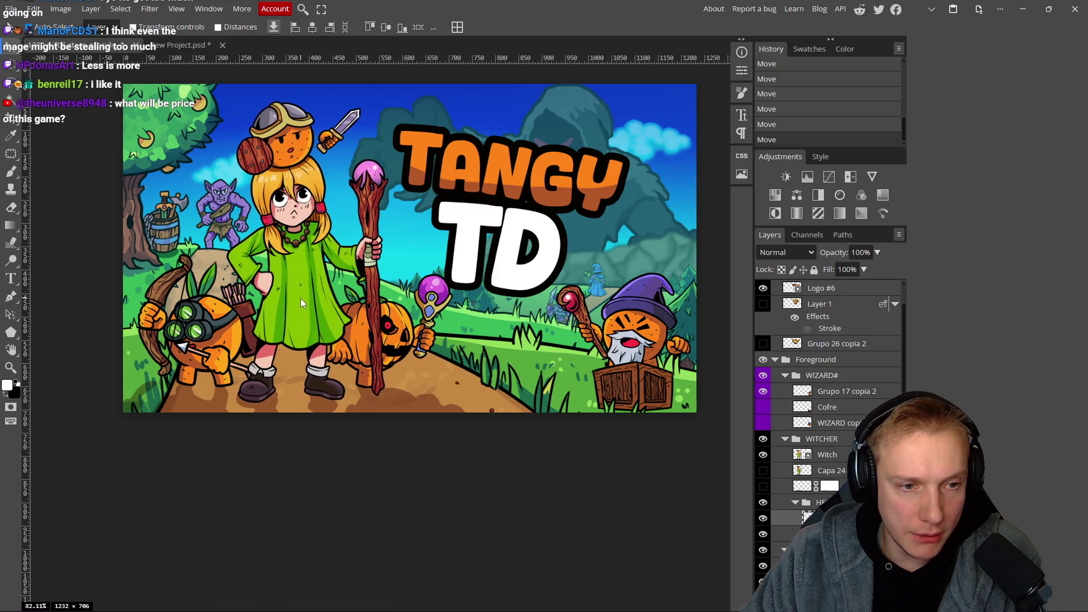
click(324, 314)
drag(361, 334, 363, 334)
click(403, 315)
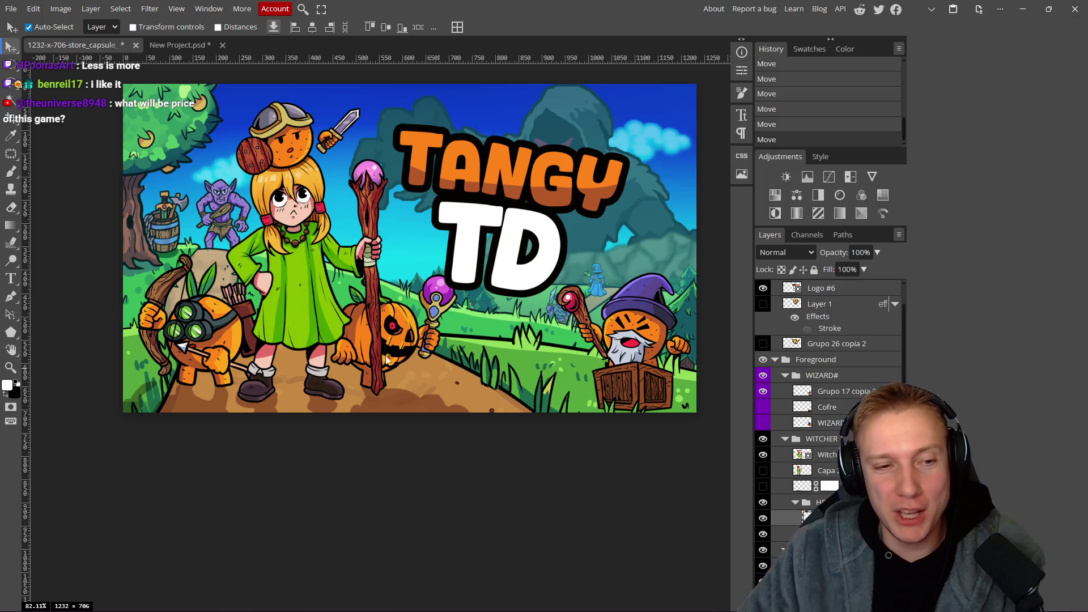
Nudge the orange archer up-right and move the small blue figure up and right.
scroll(413, 357, down, 5)
scroll(314, 343, up, 5)
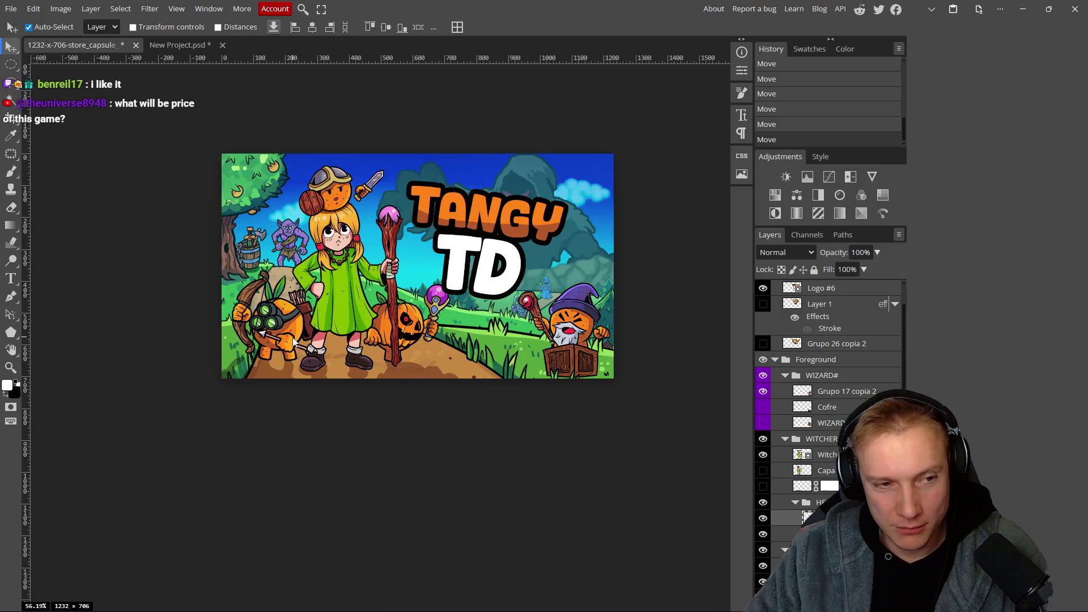
drag(271, 331, 275, 326)
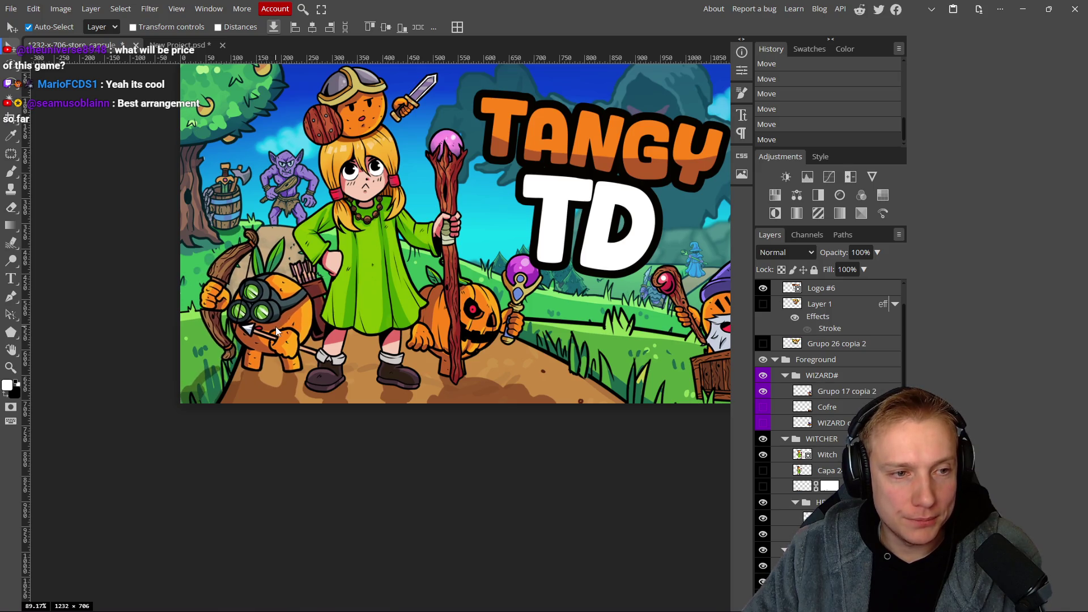
scroll(275, 327, down, 5)
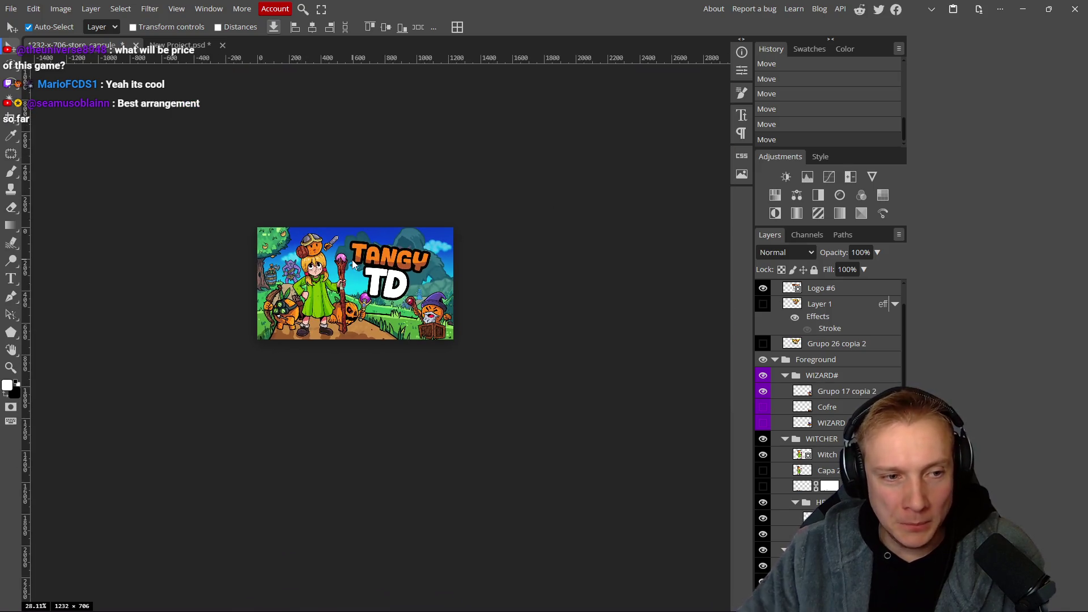
scroll(352, 260, up, 5)
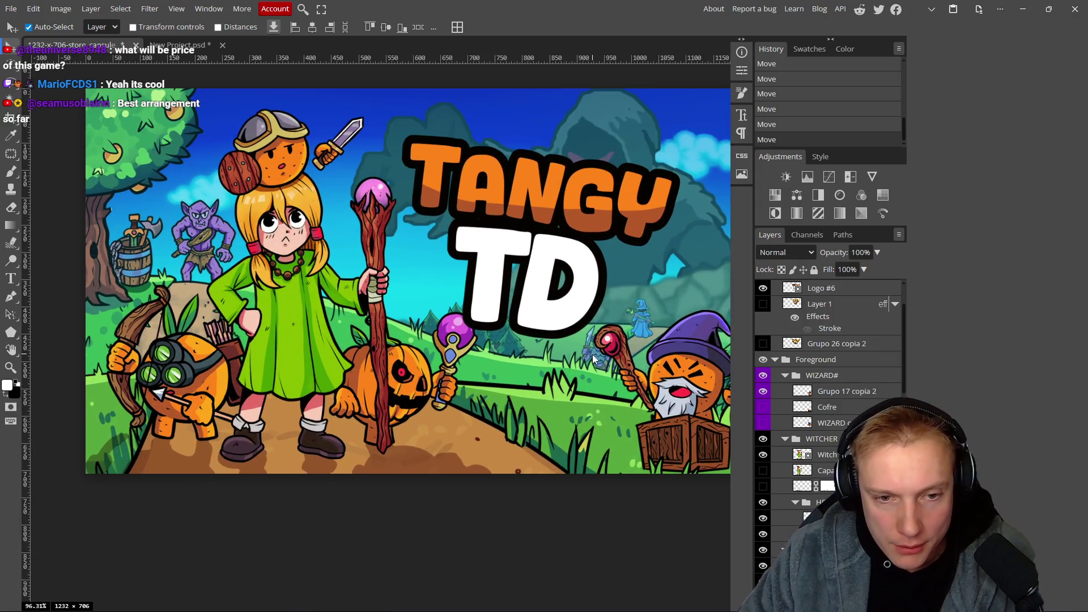
drag(594, 359, 634, 333)
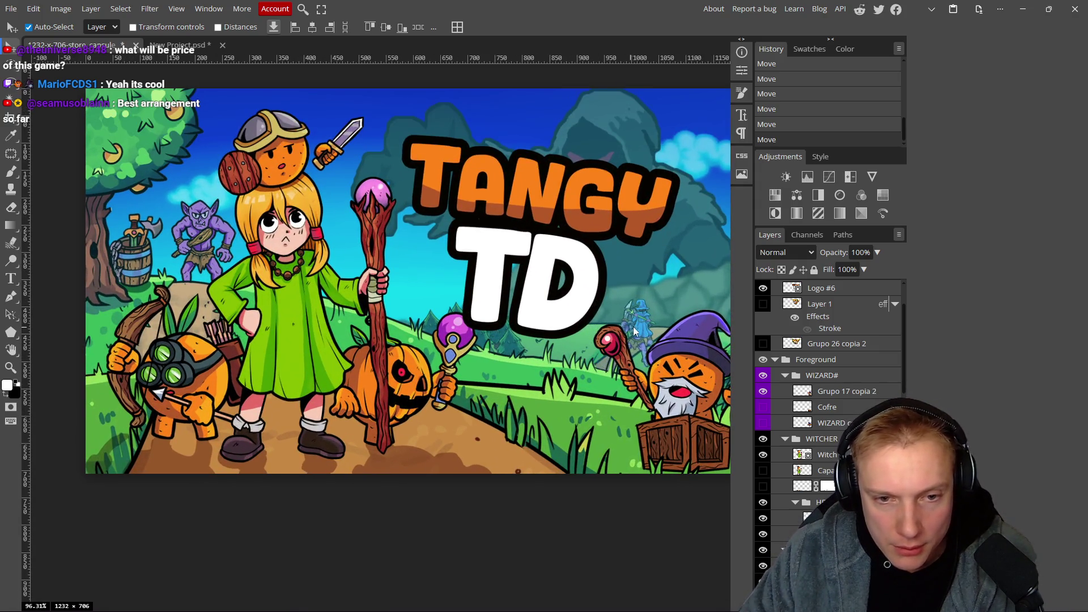
Scale down the small goblin and place it beside the blue robed figure.
click(655, 302)
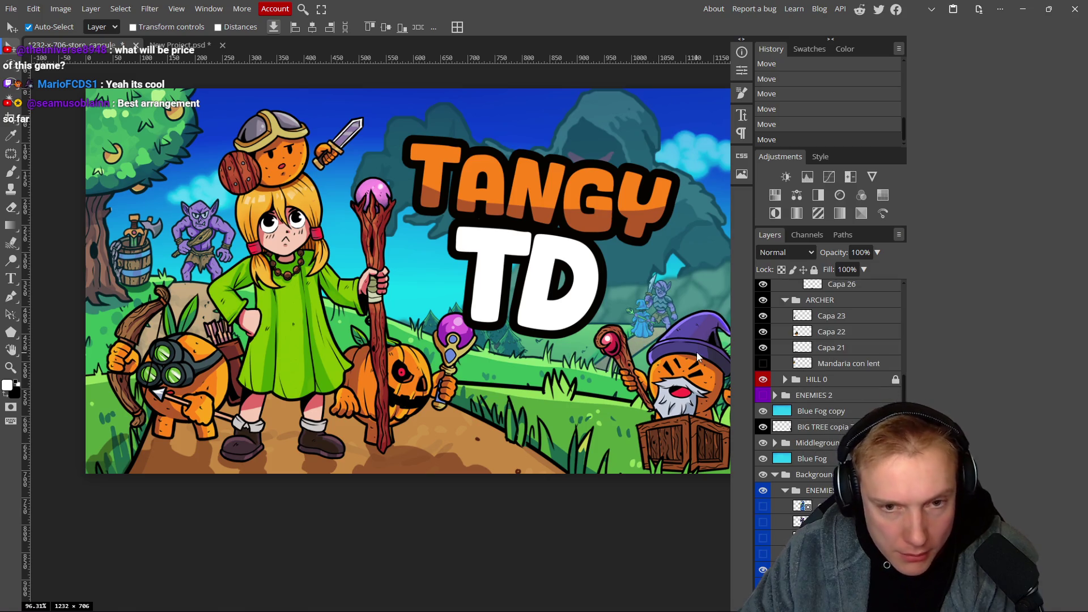
key(ctrl+t)
drag(660, 274, 662, 299)
scroll(663, 318, up, 3)
scroll(475, 295, up, 2)
drag(475, 295, 480, 258)
Commit the goblin resize, nudge the blue figure, then unhide the purple goblin and shrink it to match the others.
click(417, 28)
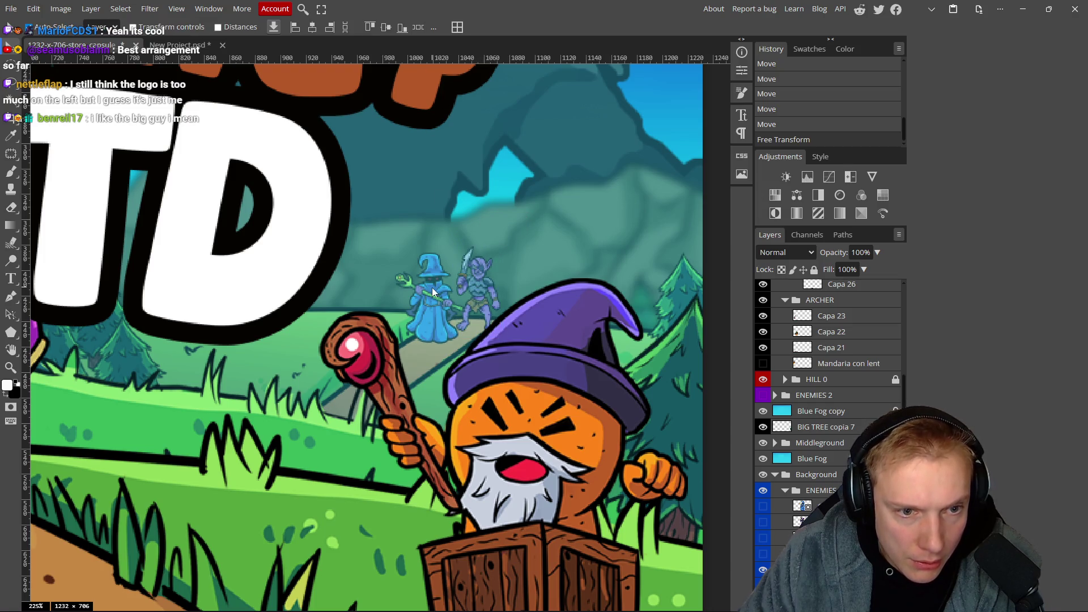
drag(436, 314, 438, 318)
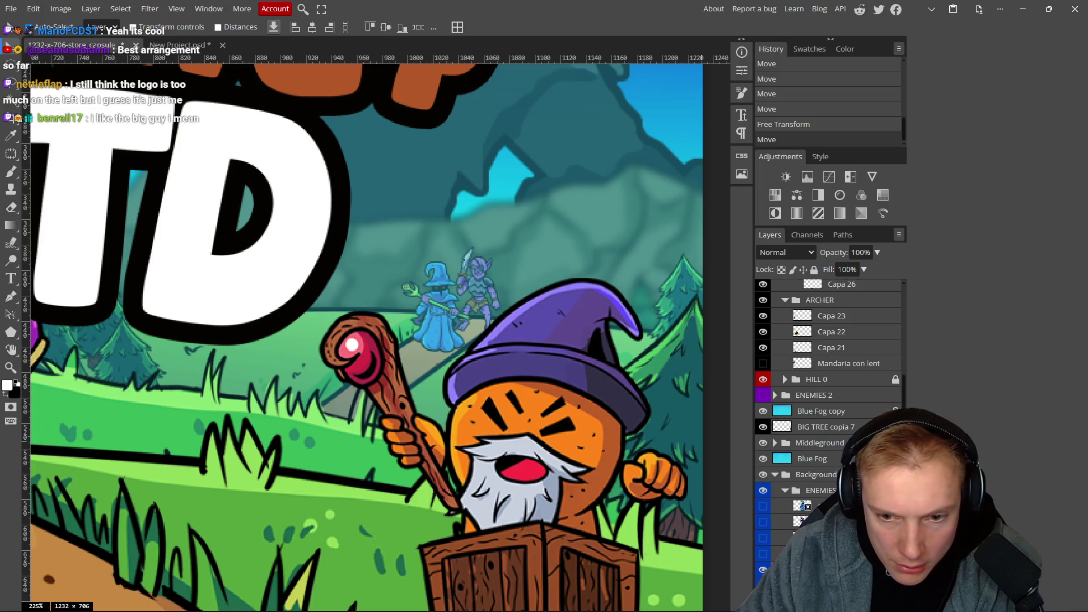
click(763, 555)
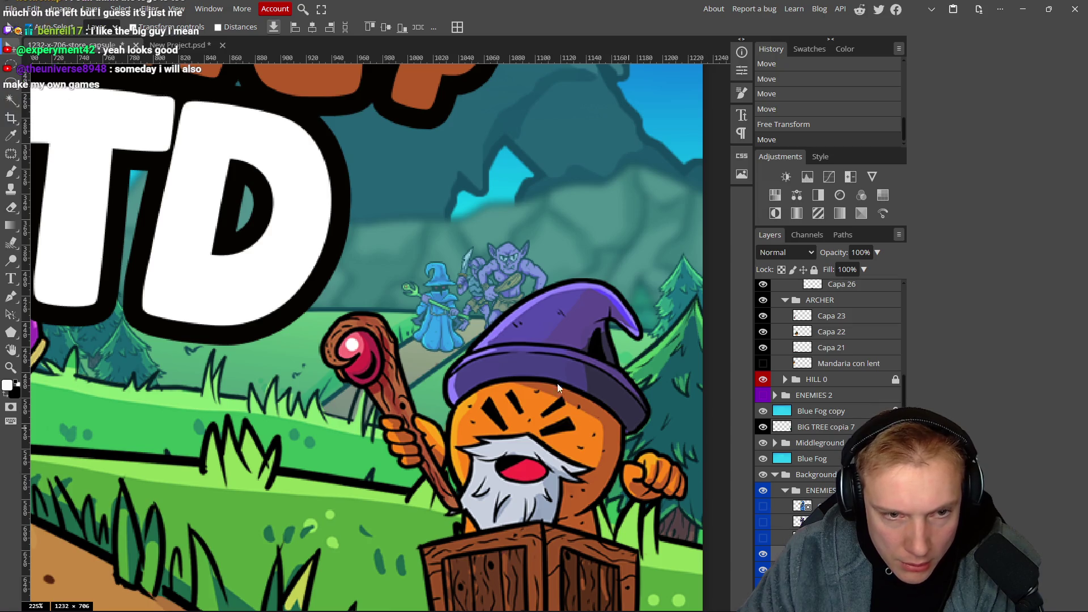
key(ctrl+t)
mouse_move(507, 238)
mouse_down()
mouse_move(506, 287)
mouse_move(482, 295)
mouse_move(413, 276)
mouse_up()
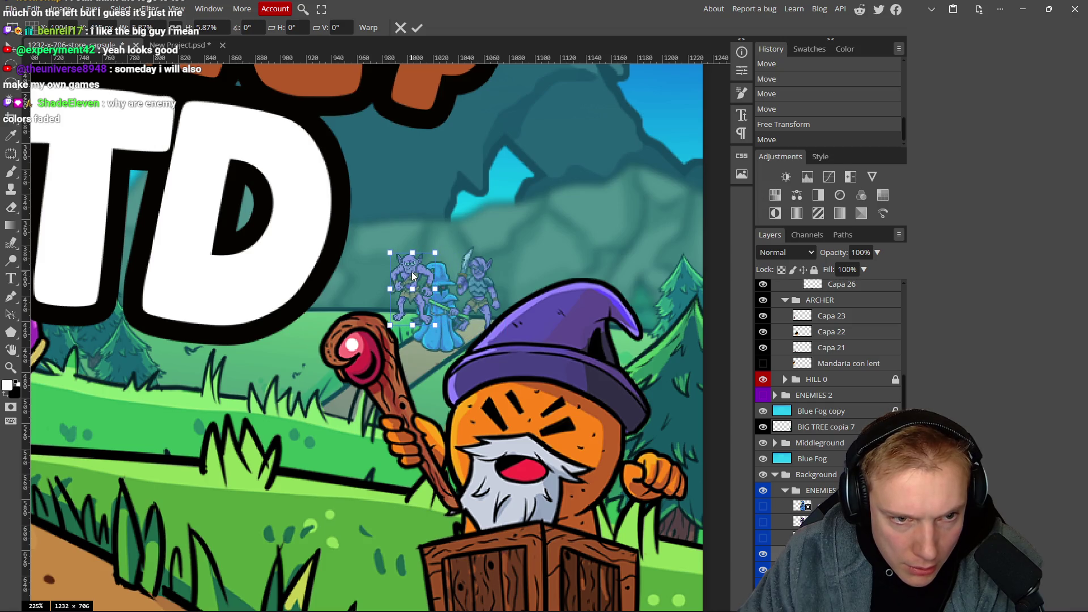
click(417, 29)
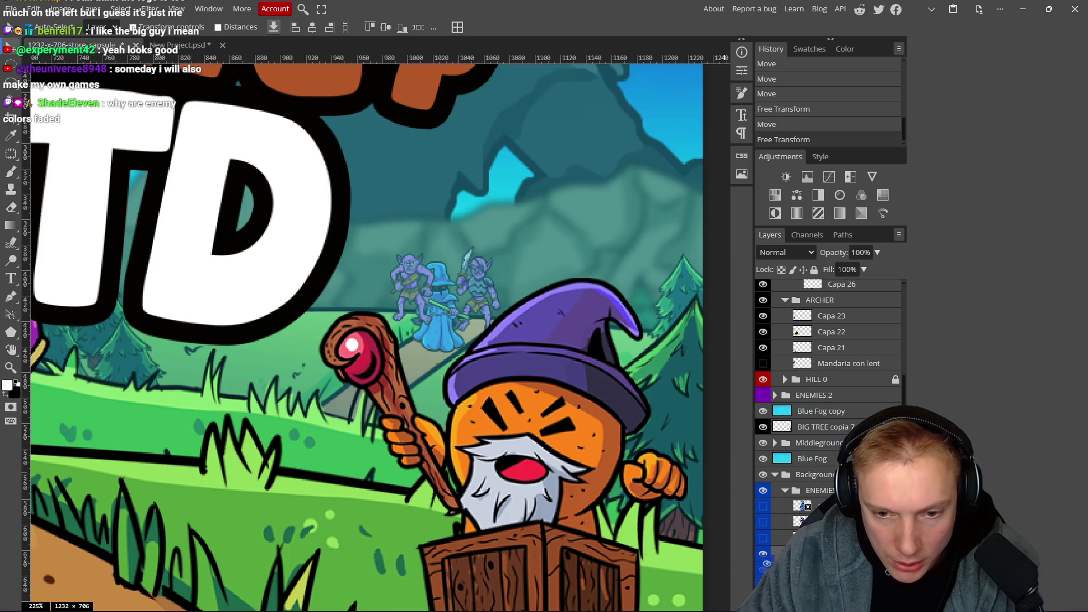
scroll(822, 453, down, 3)
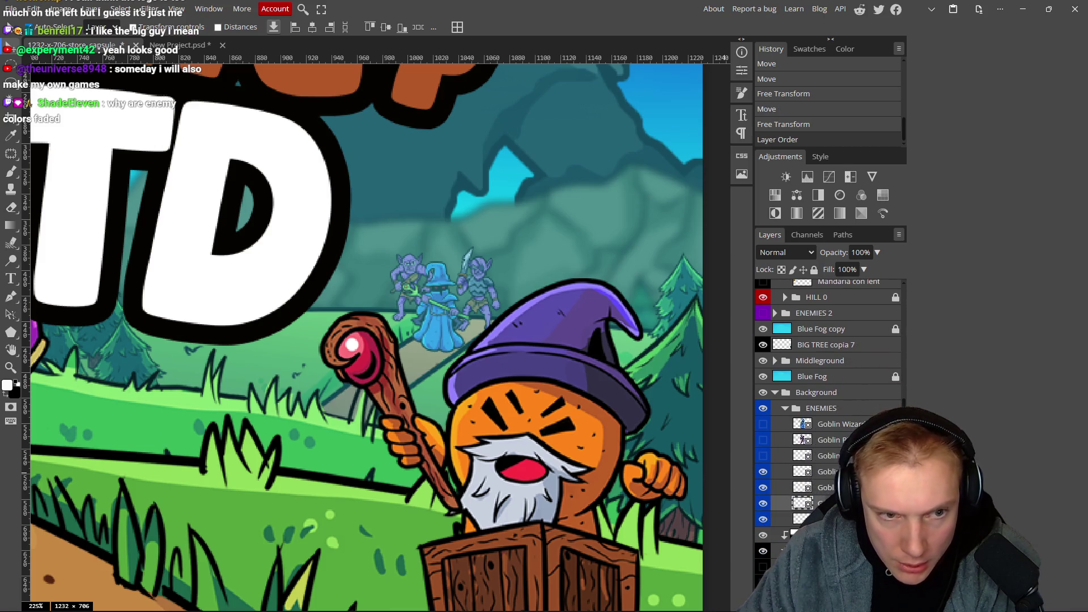